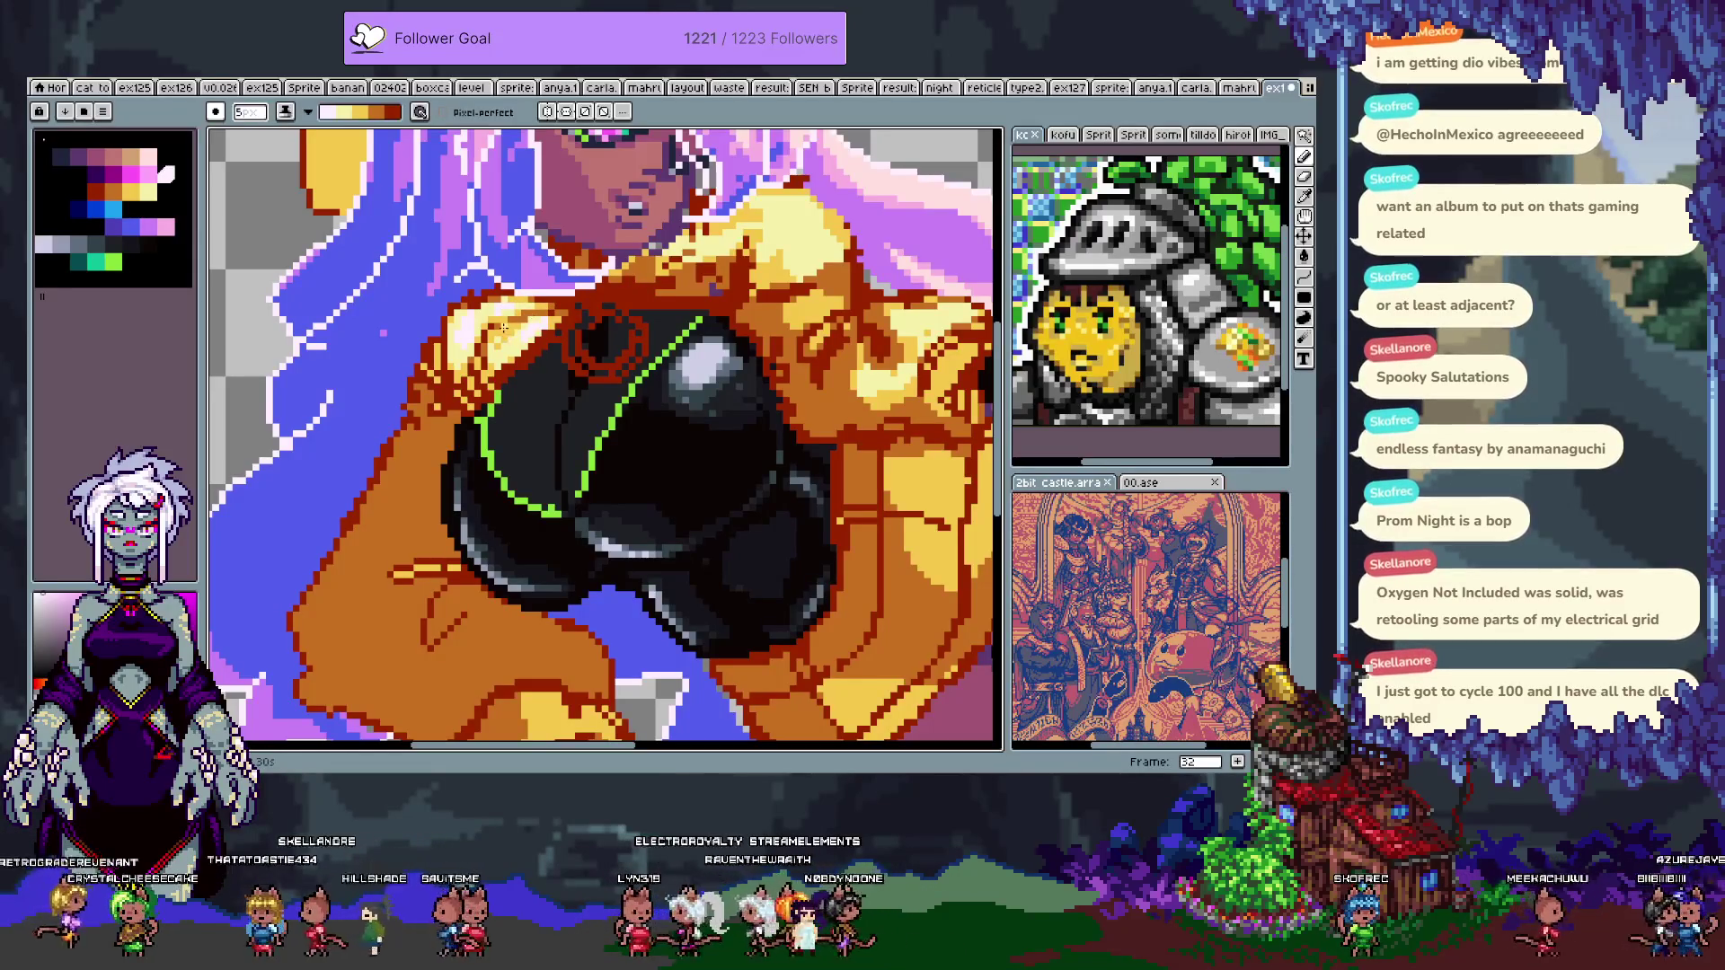
- Try a dark trial stroke on the golden jacket, then undo it
{"action": "left_click_drag", "start_coordinate": [730, 298], "coordinate": [604, 418]}
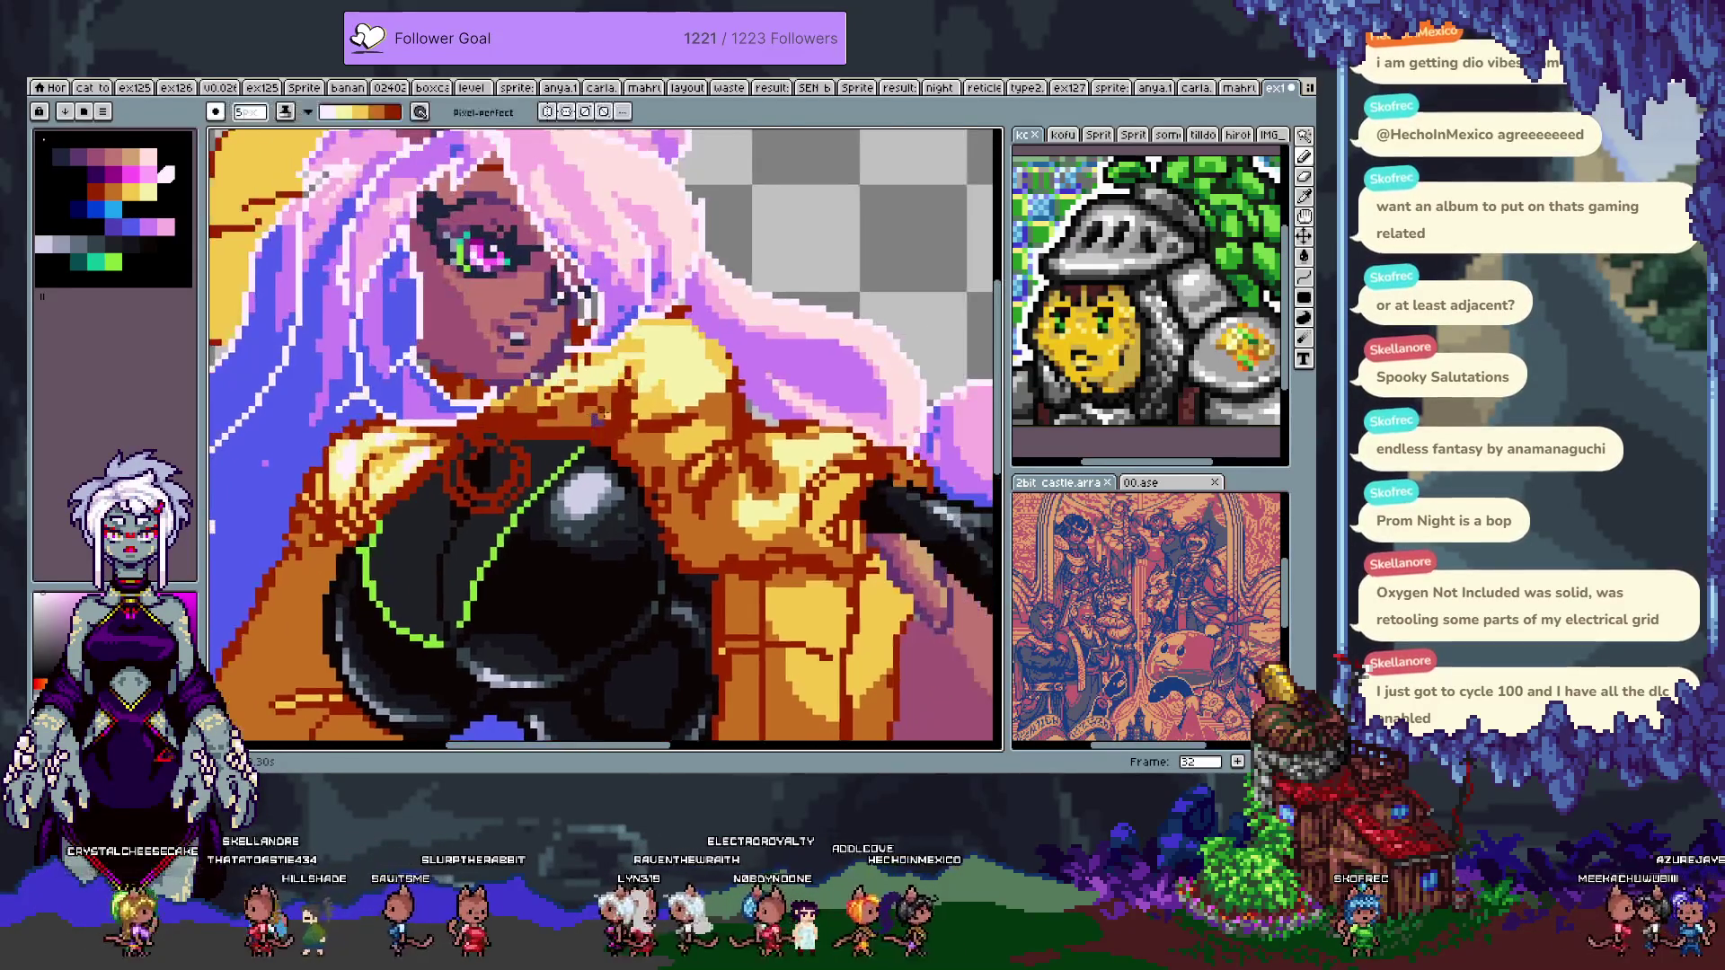
{"action": "key", "text": "b"}
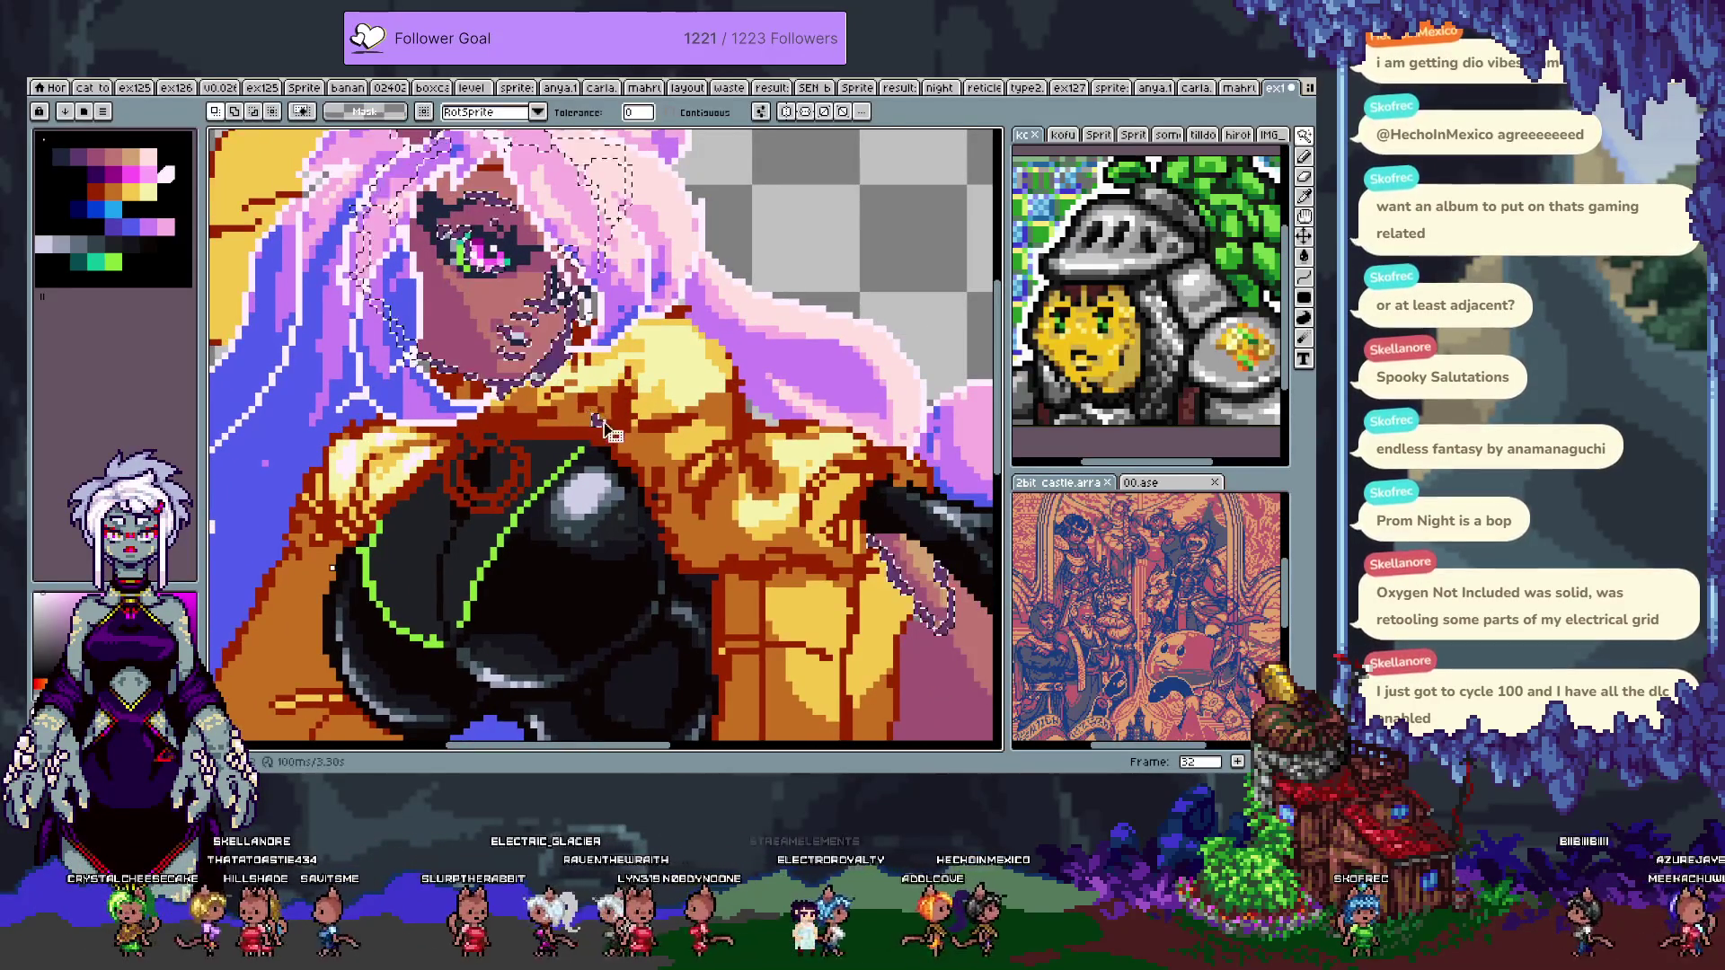
{"action": "key", "text": "shift+g"}
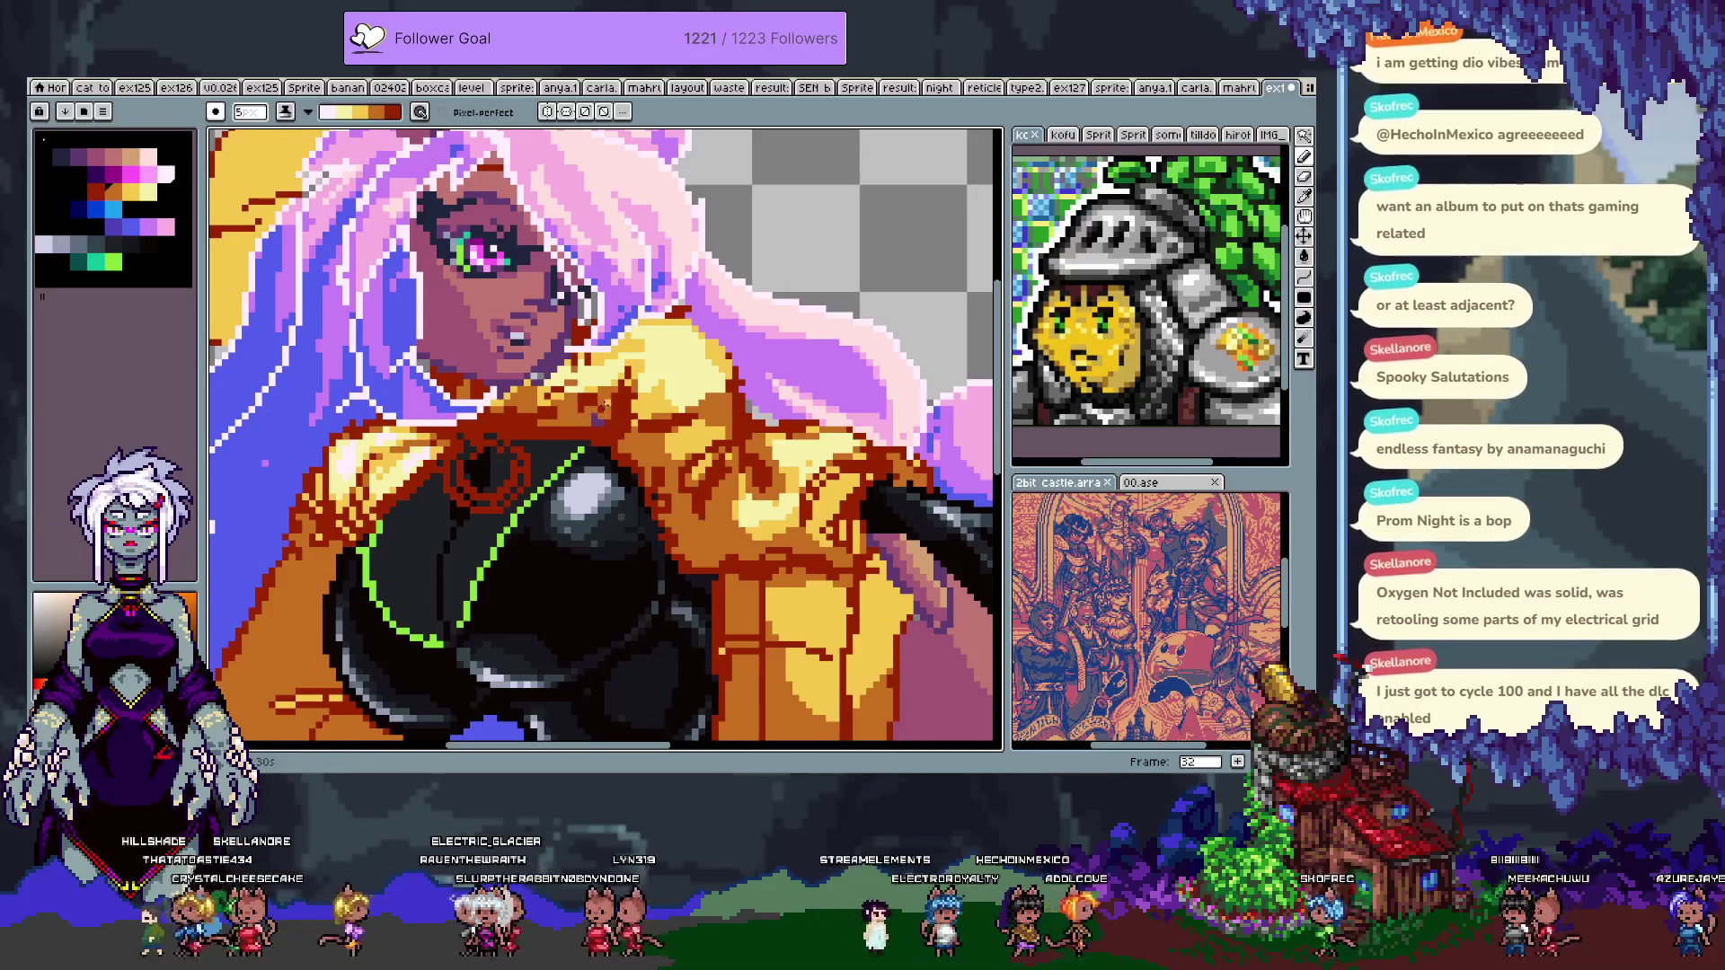
{"action": "left_click_drag", "start_coordinate": [716, 364], "coordinate": [626, 283]}
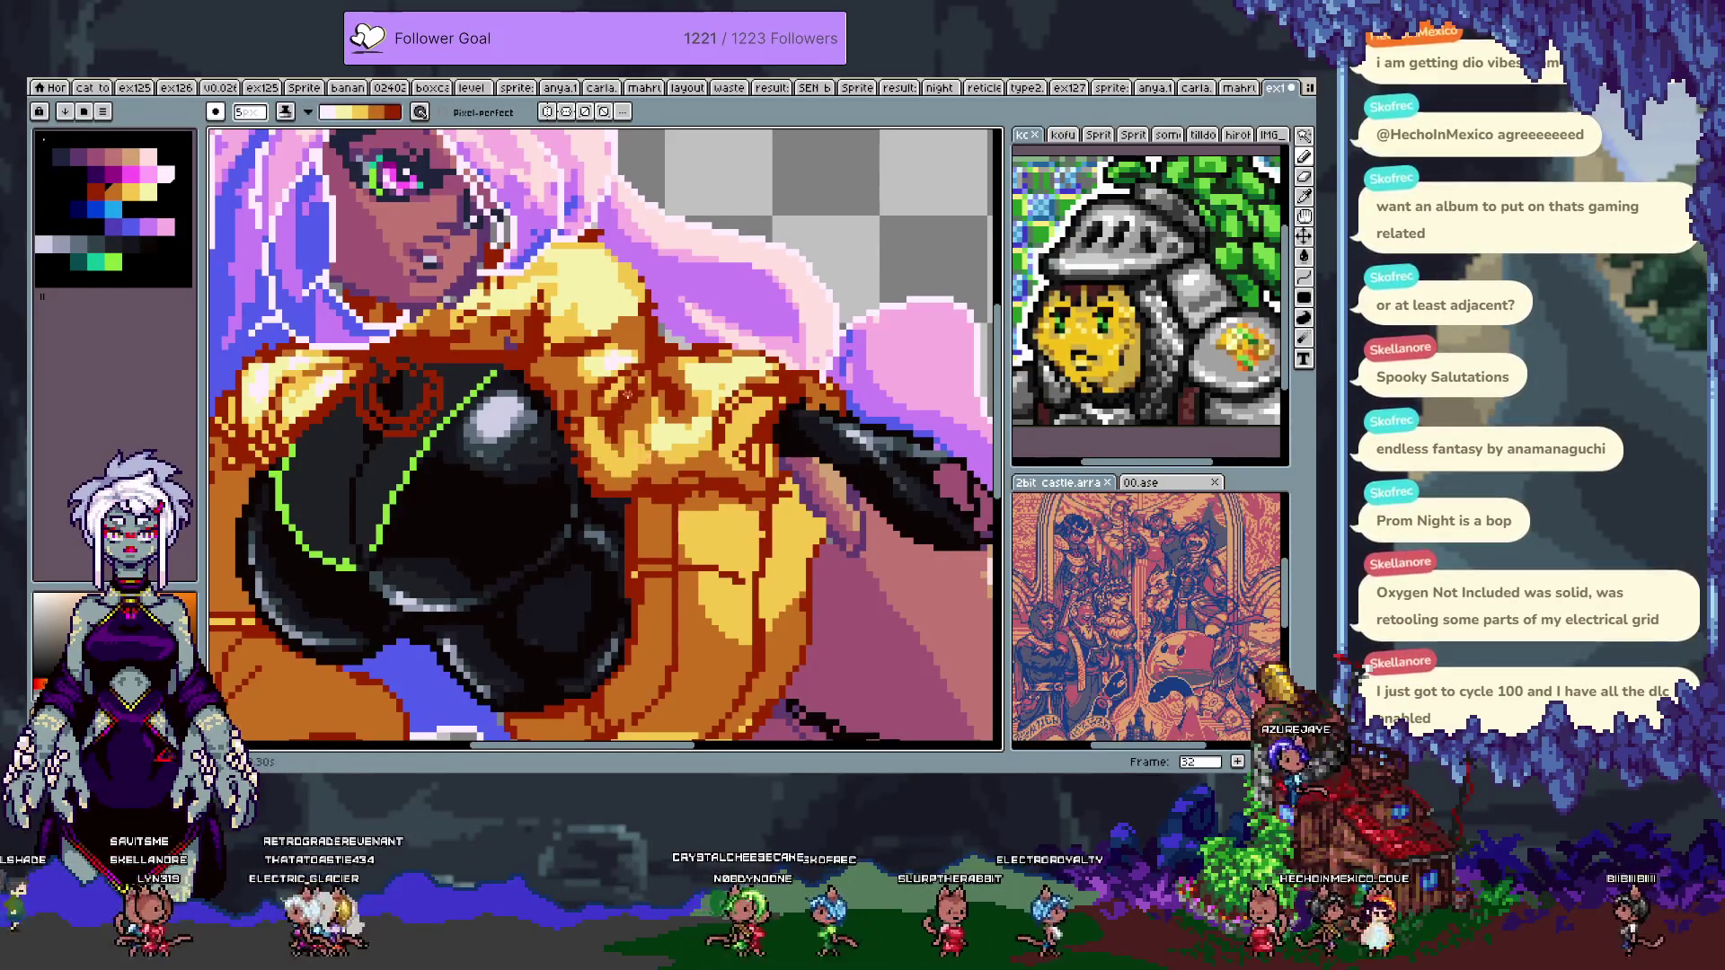
{"action": "scroll", "coordinate": [695, 467], "scroll_direction": "down", "scroll_amount": 5}
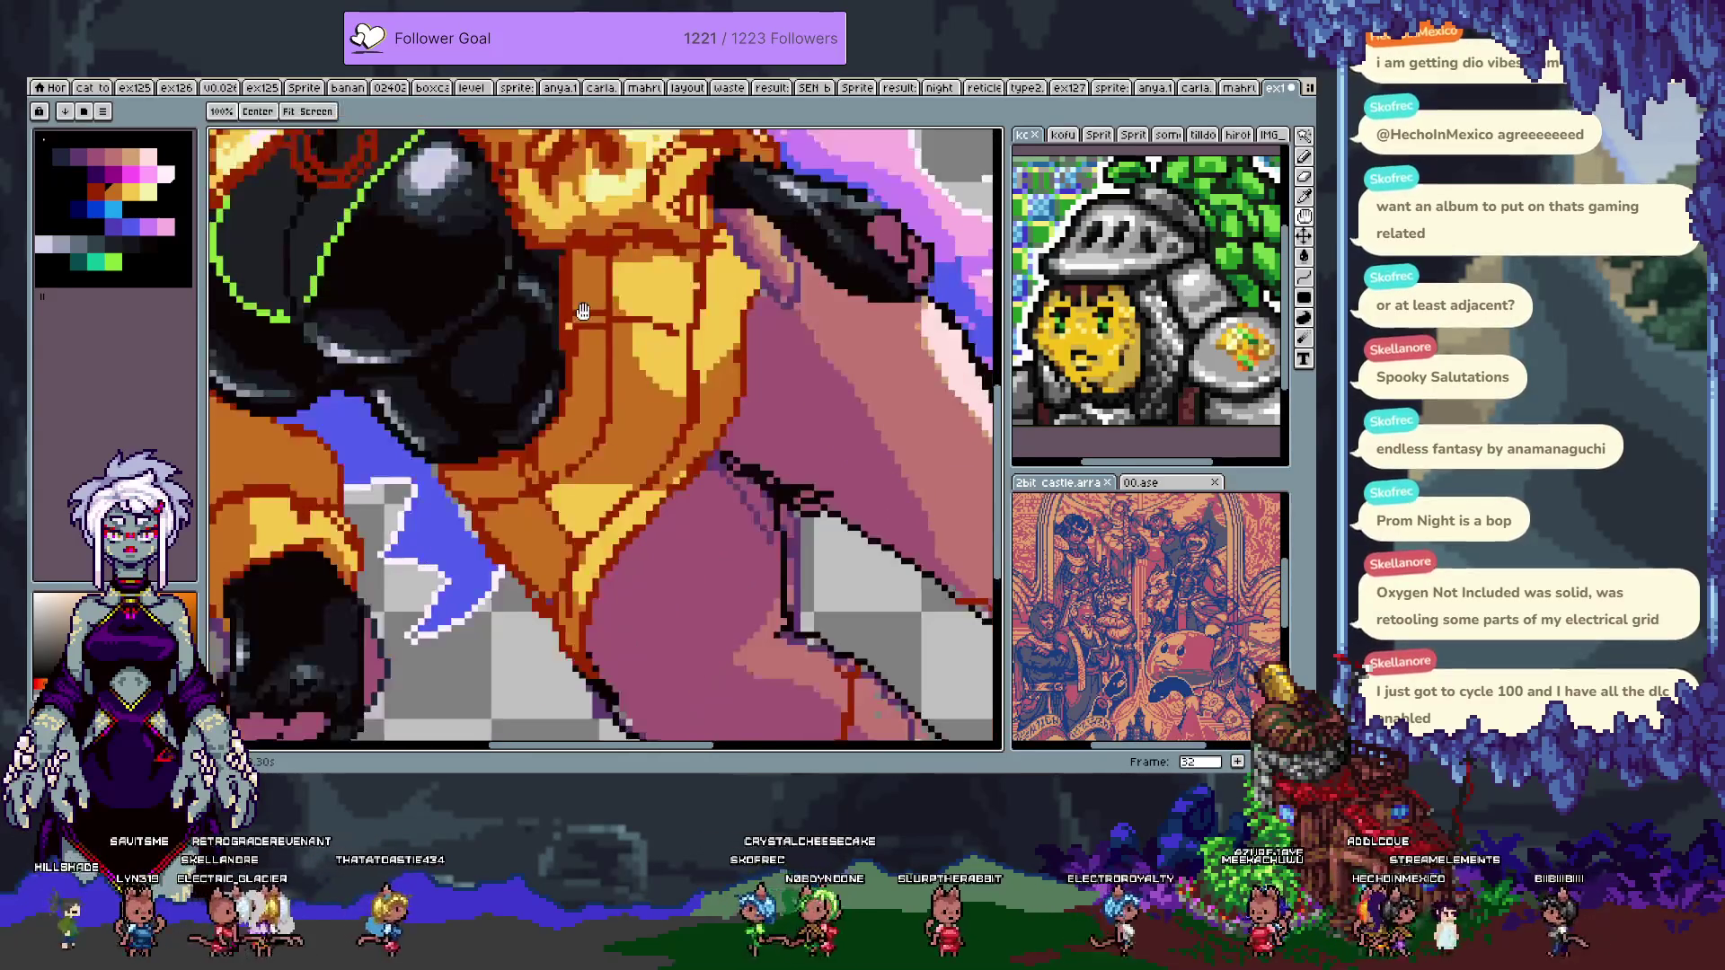
{"action": "left_click_drag", "start_coordinate": [542, 560], "coordinate": [476, 469]}
{"action": "key", "text": "ctrl+z"}
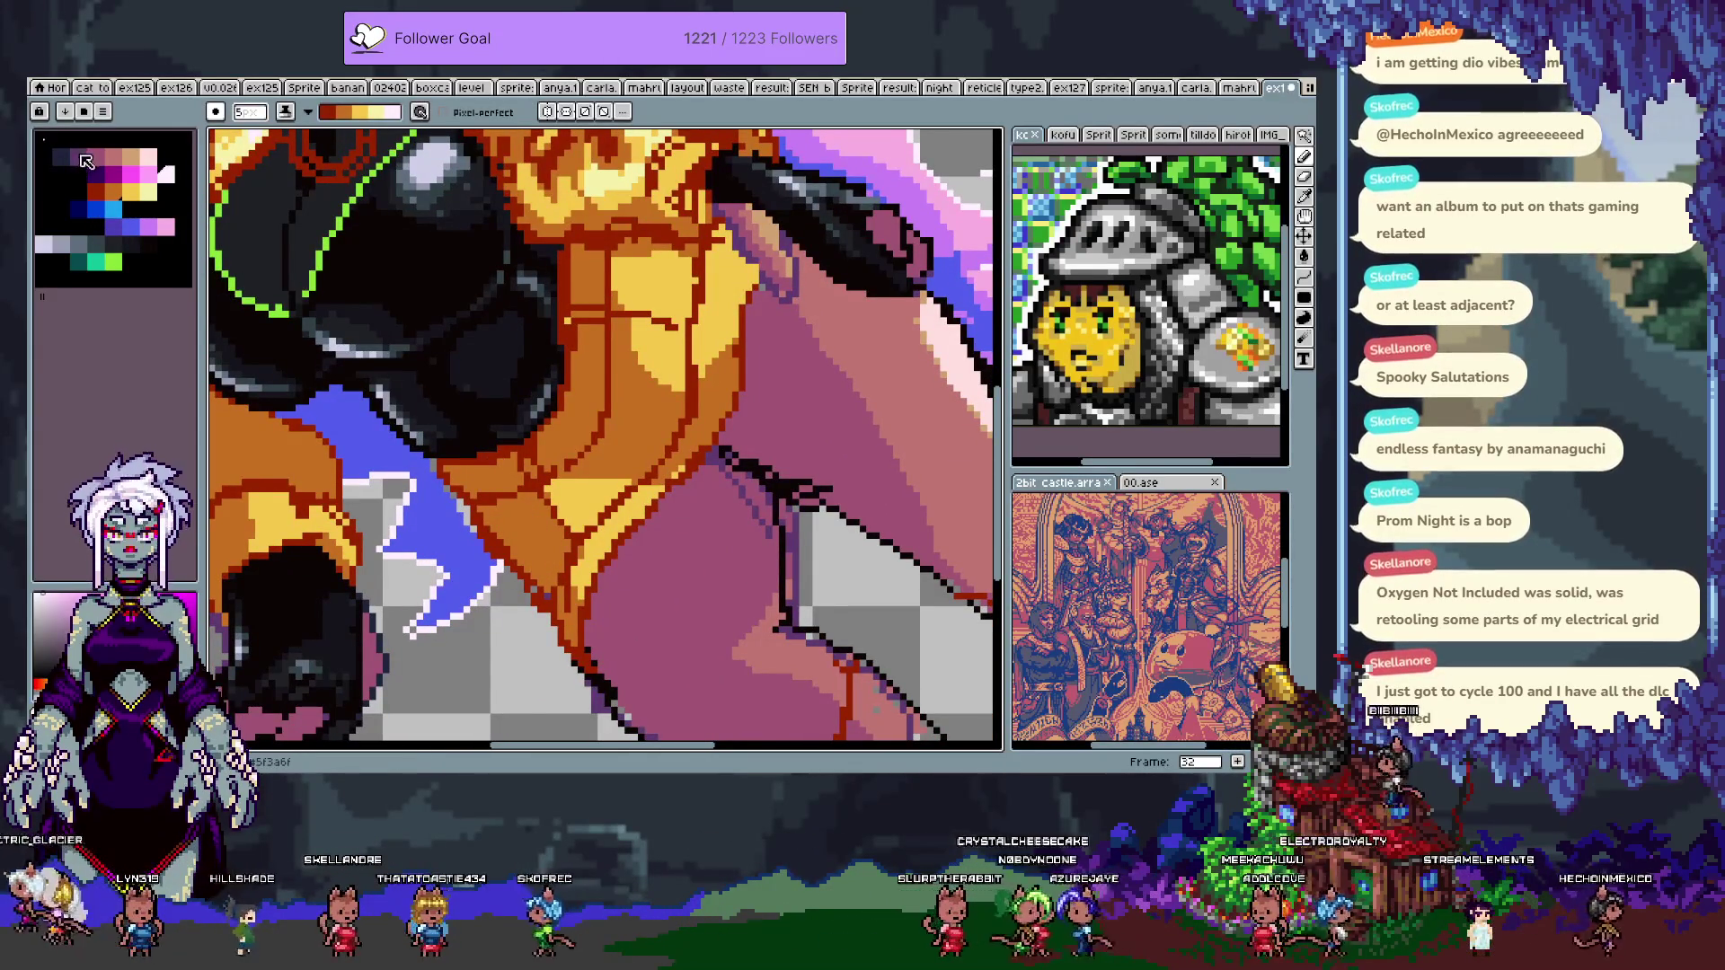
- Recolour the dark-red palette swatch from 992400 to a deeper crimson, 59161a, and select its colour ramp
{"action": "left_click", "coordinate": [98, 200]}
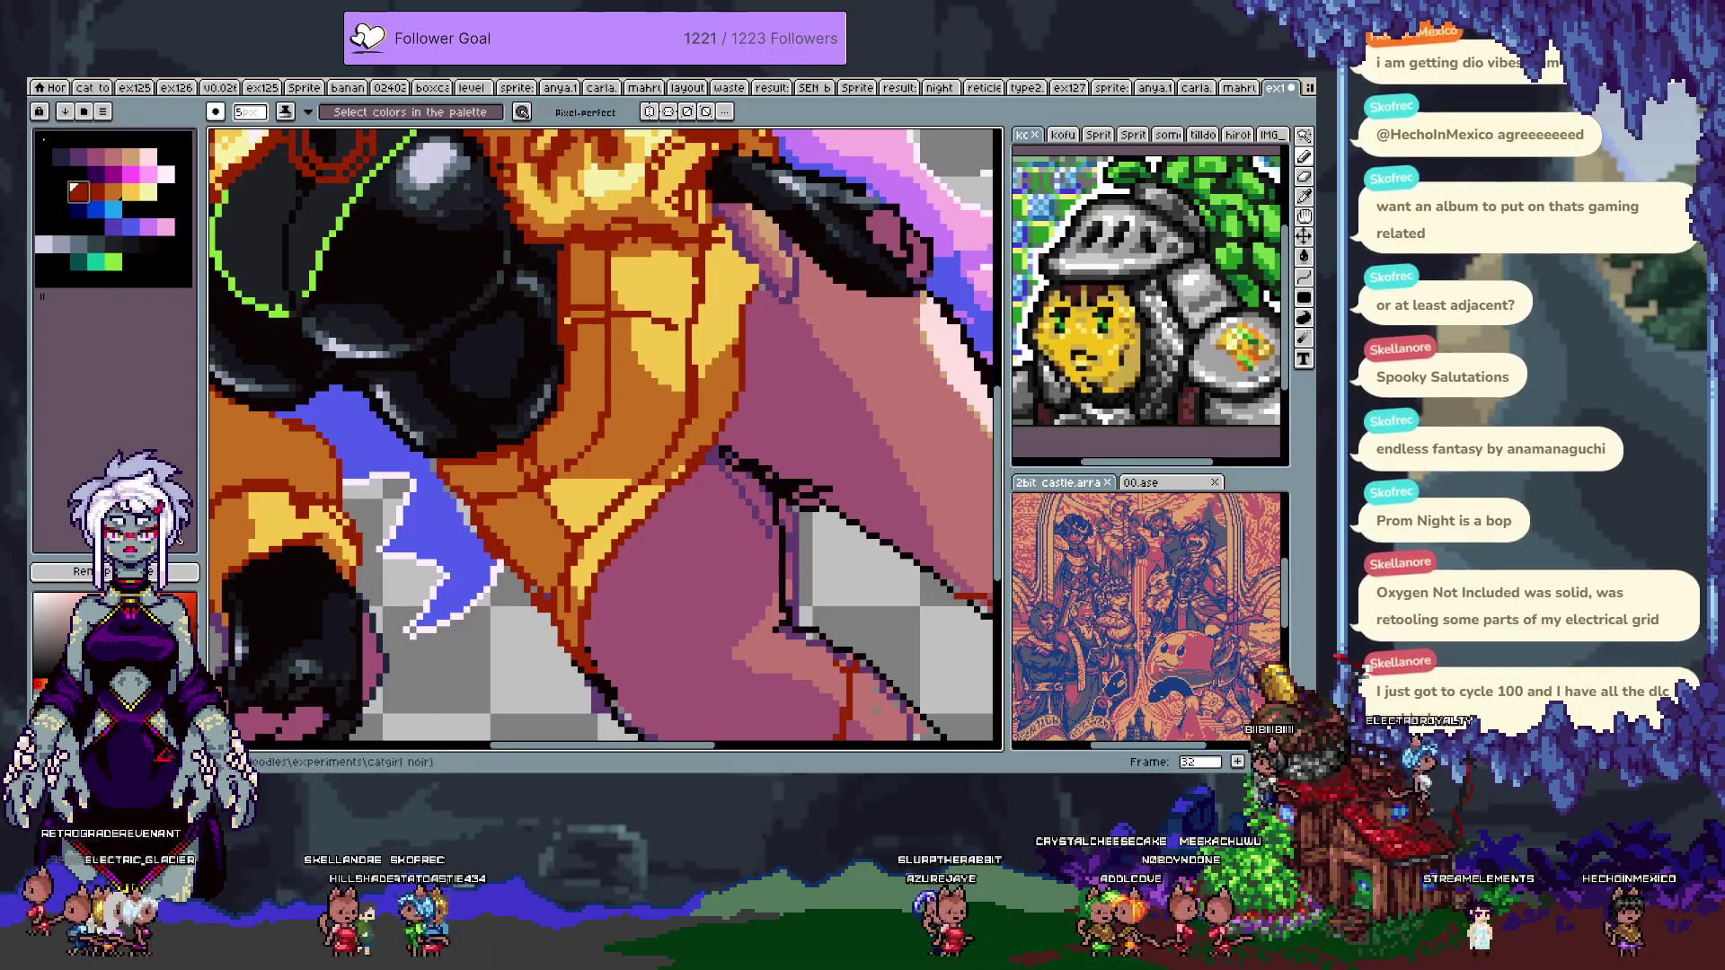
{"action": "double_click", "coordinate": [79, 193]}
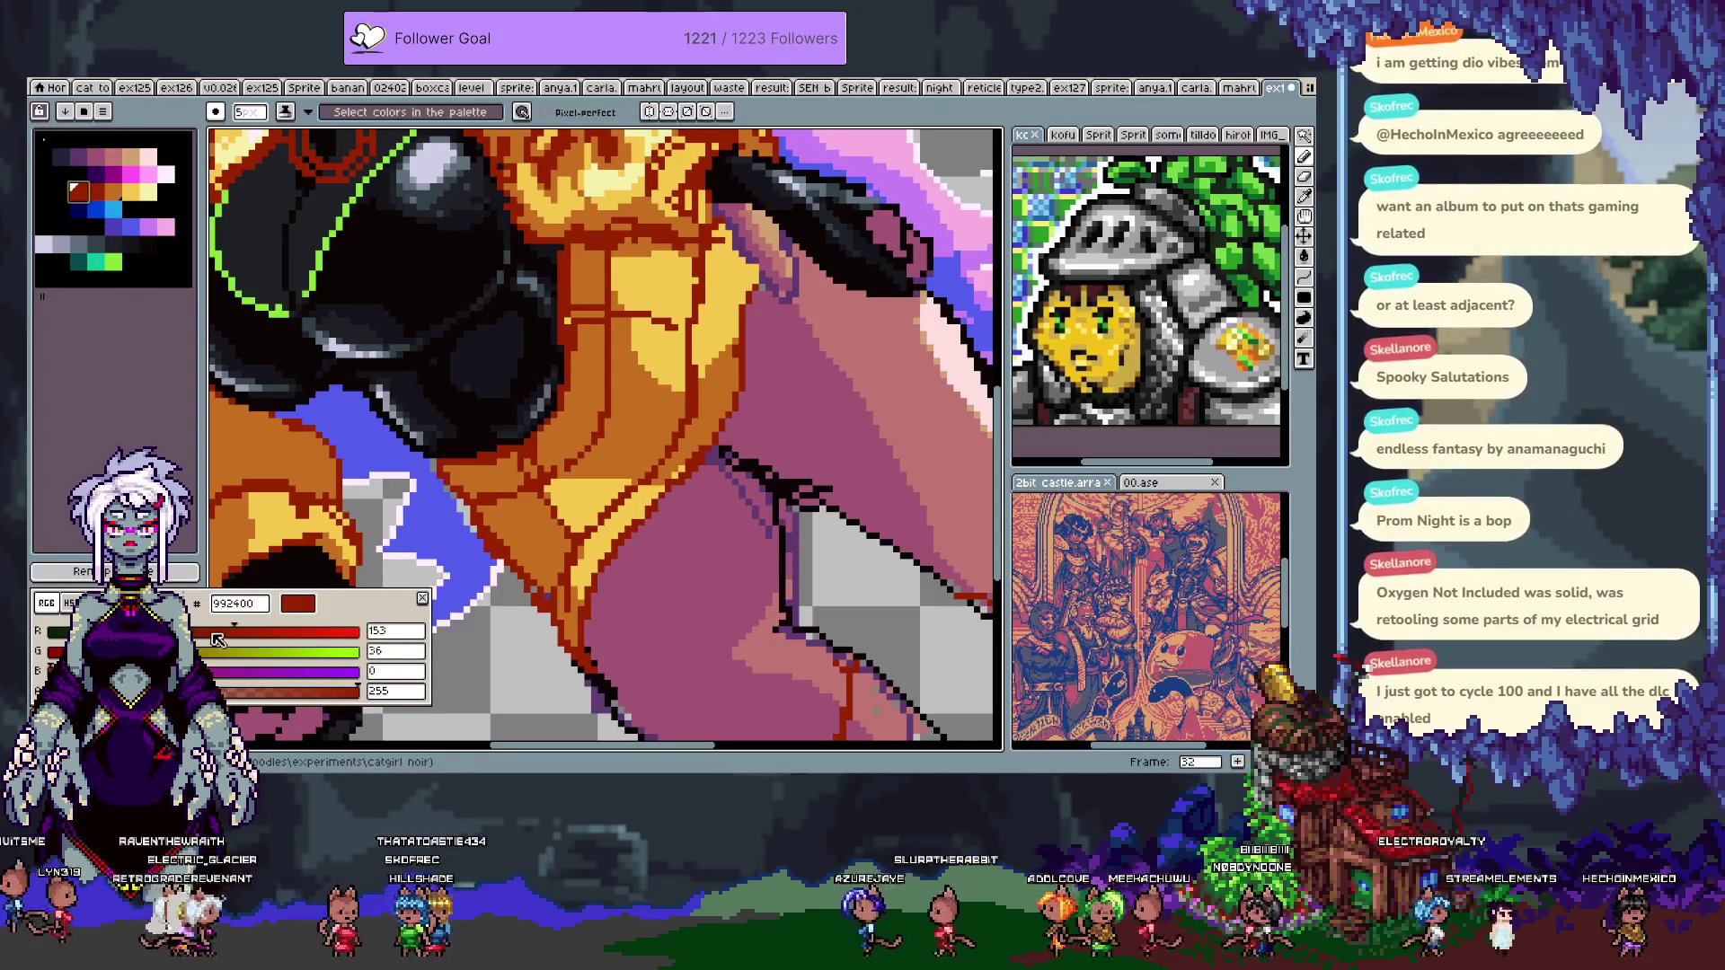
{"action": "left_click_drag", "start_coordinate": [219, 651], "coordinate": [212, 671]}
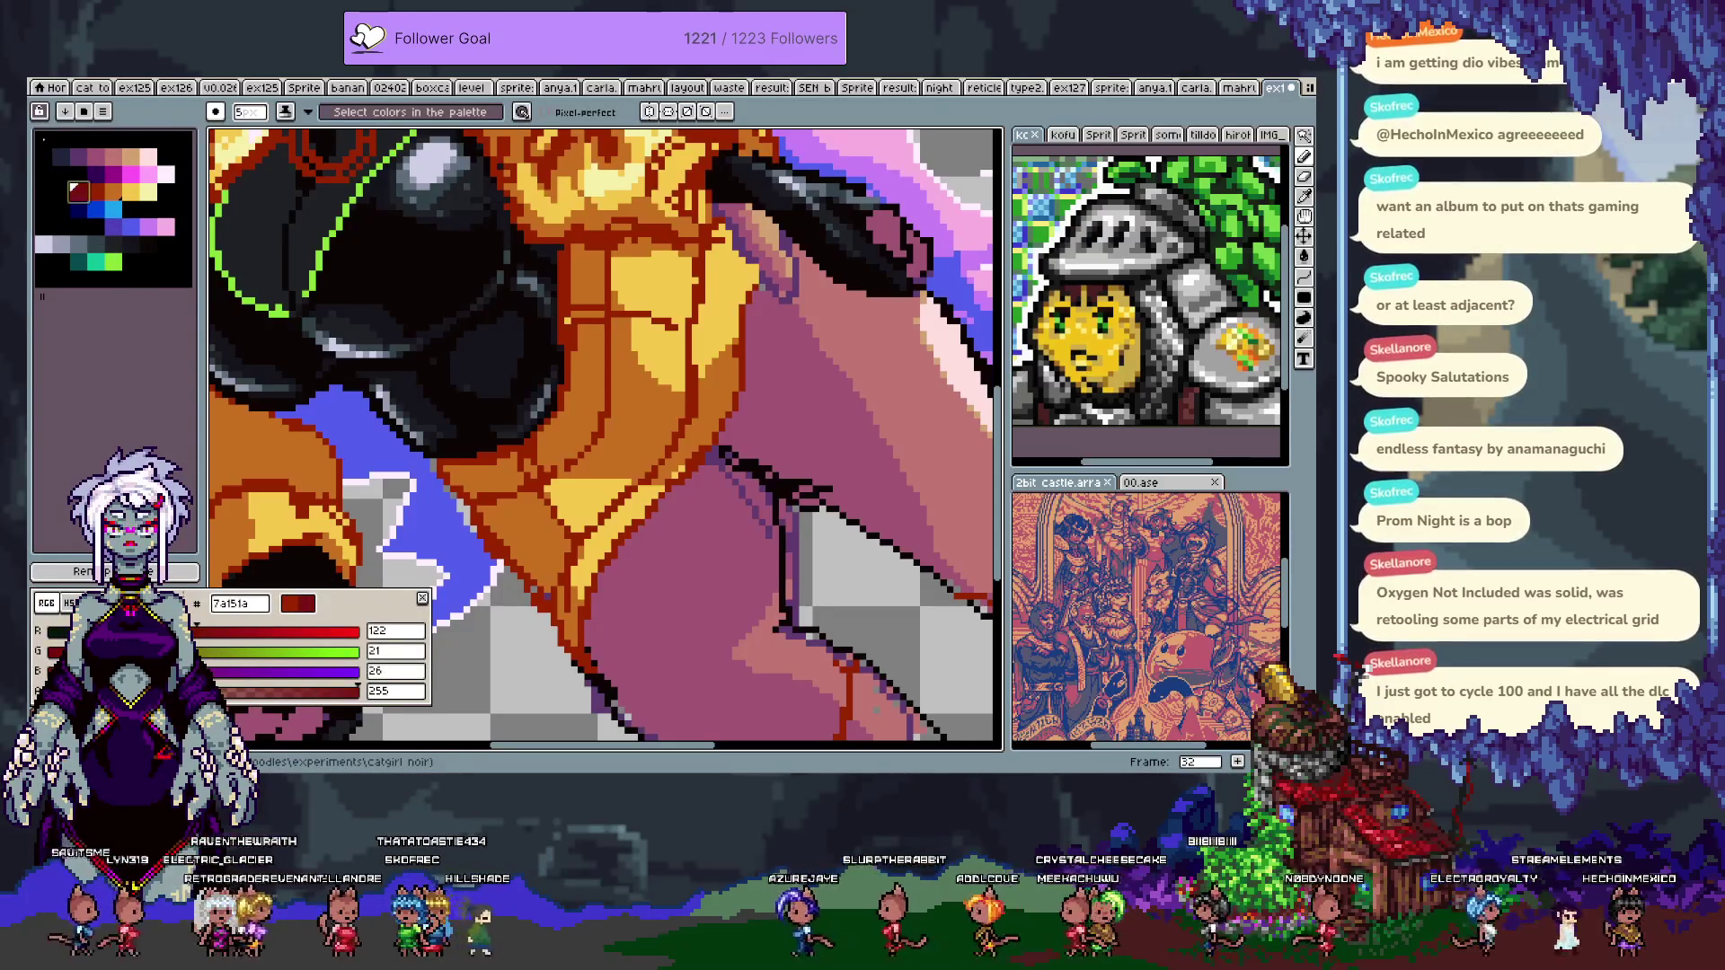
{"action": "left_click", "coordinate": [70, 603]}
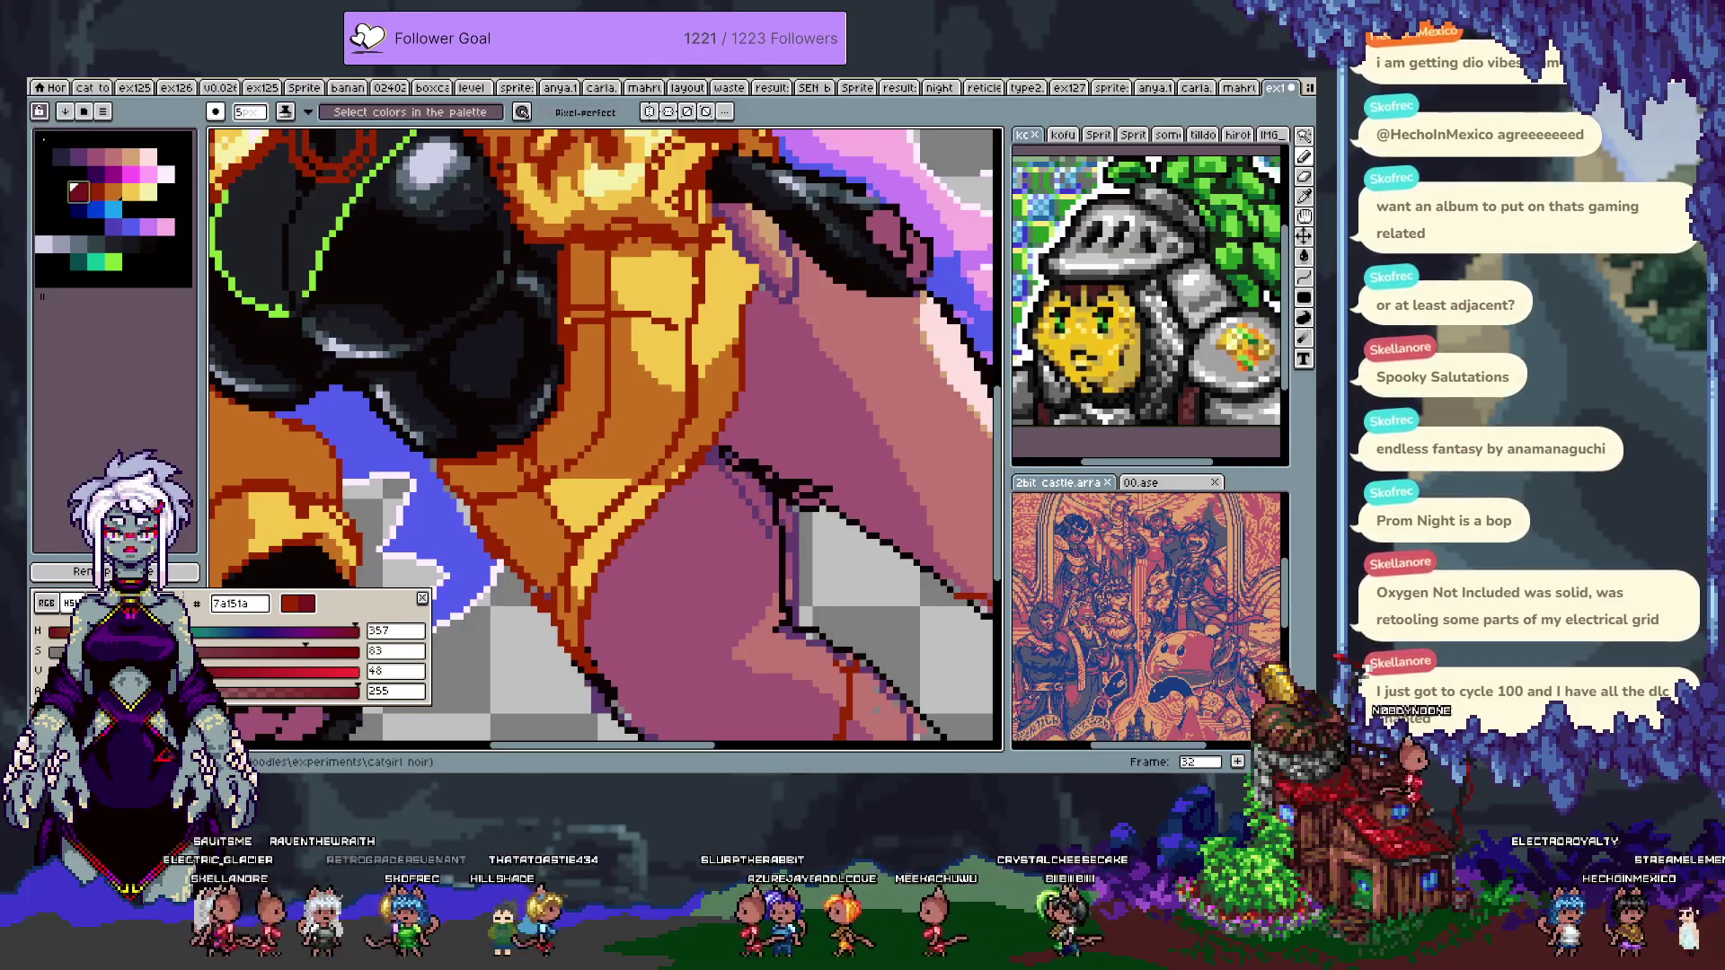
{"action": "left_click_drag", "start_coordinate": [167, 671], "coordinate": [158, 671]}
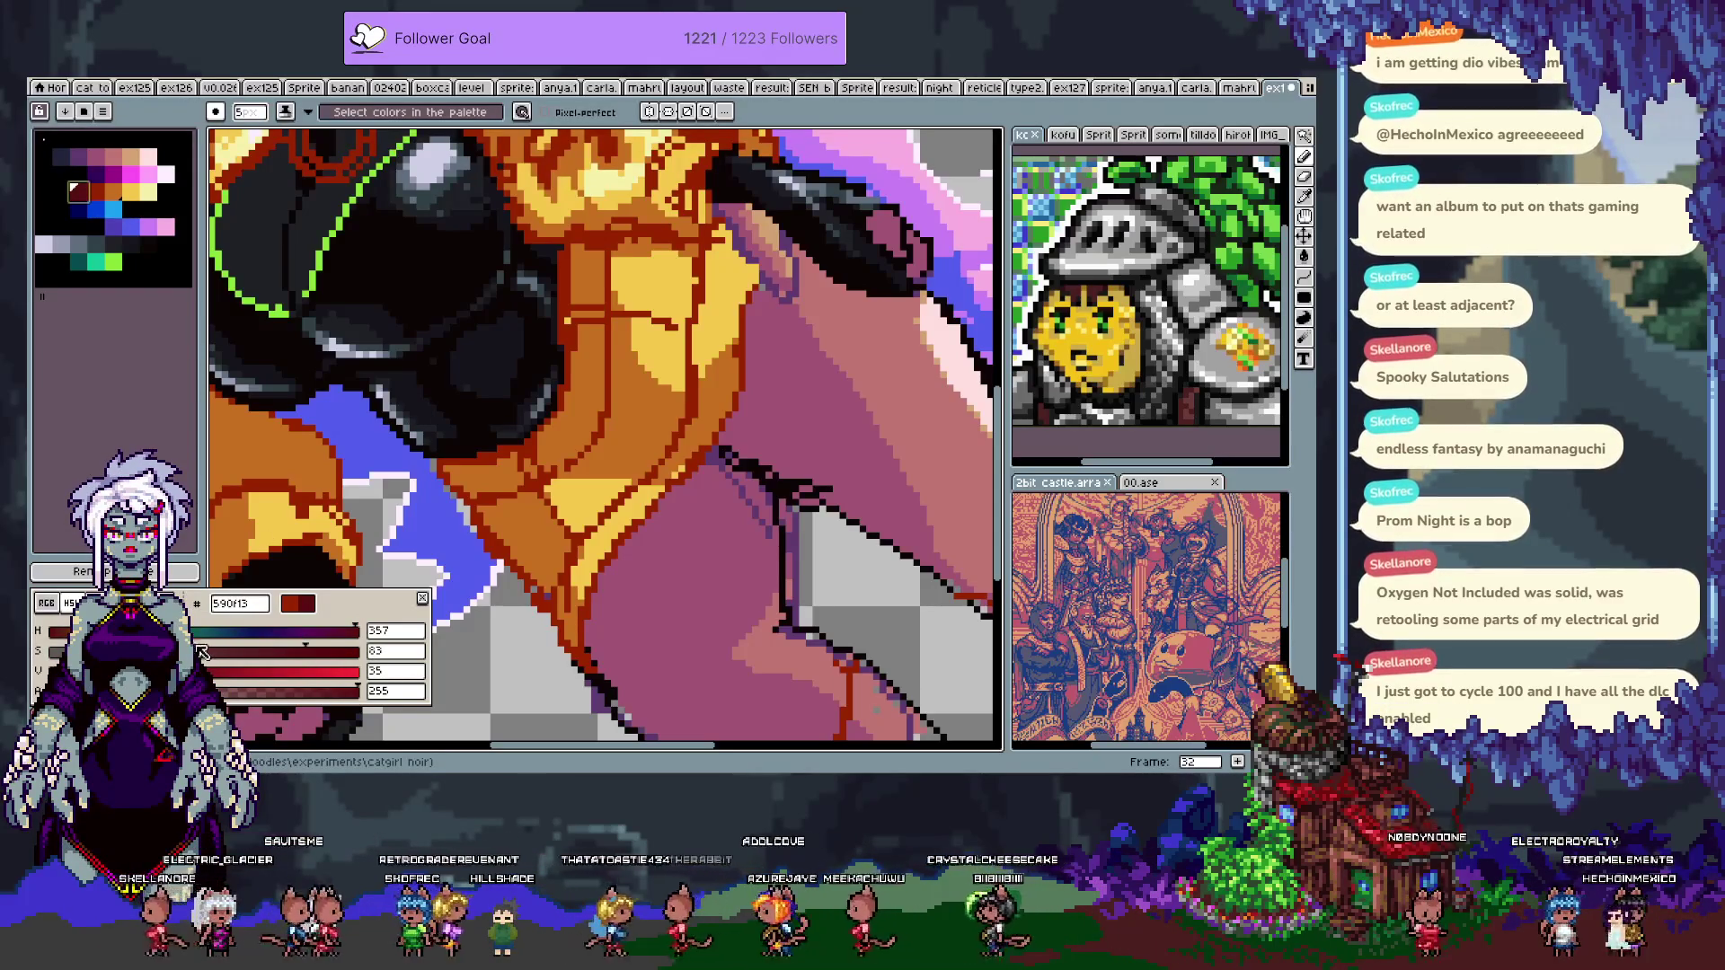
{"action": "left_click", "coordinate": [284, 650]}
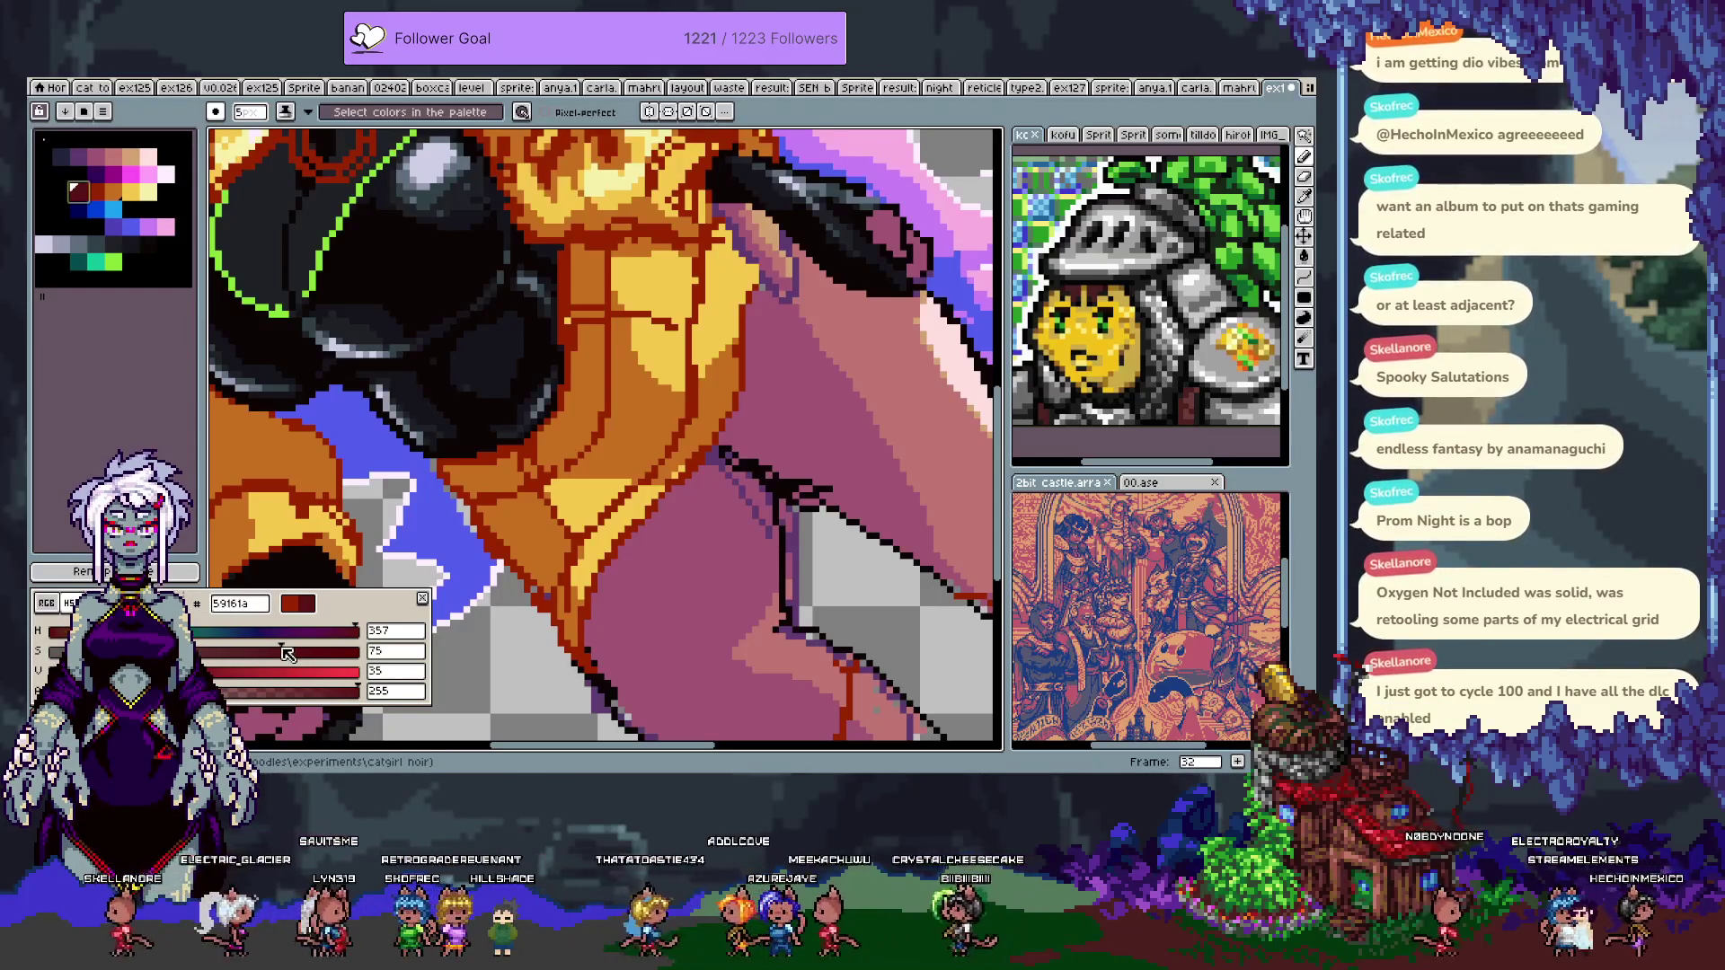
{"action": "left_click", "coordinate": [479, 510]}
{"action": "left_click_drag", "start_coordinate": [167, 173], "coordinate": [149, 192]}
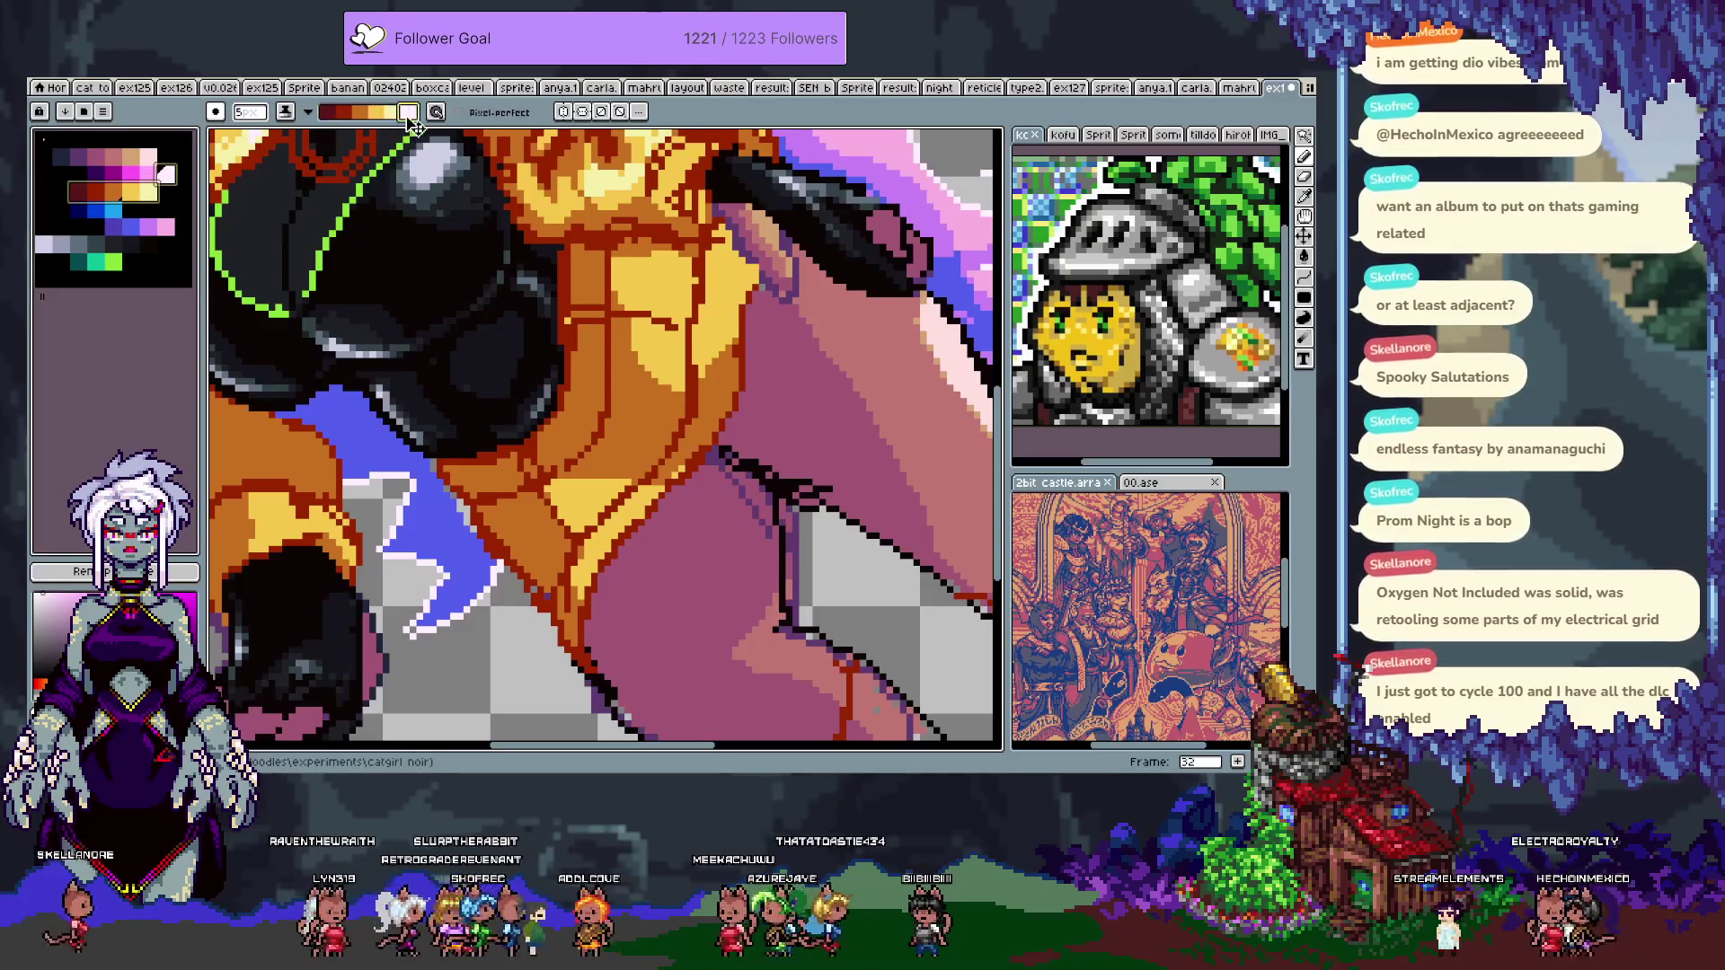
- Outline the black top's lower edge in dark red, undoing the last two trial changes
{"action": "left_click_drag", "start_coordinate": [647, 365], "coordinate": [656, 442]}
{"action": "key", "text": "b"}
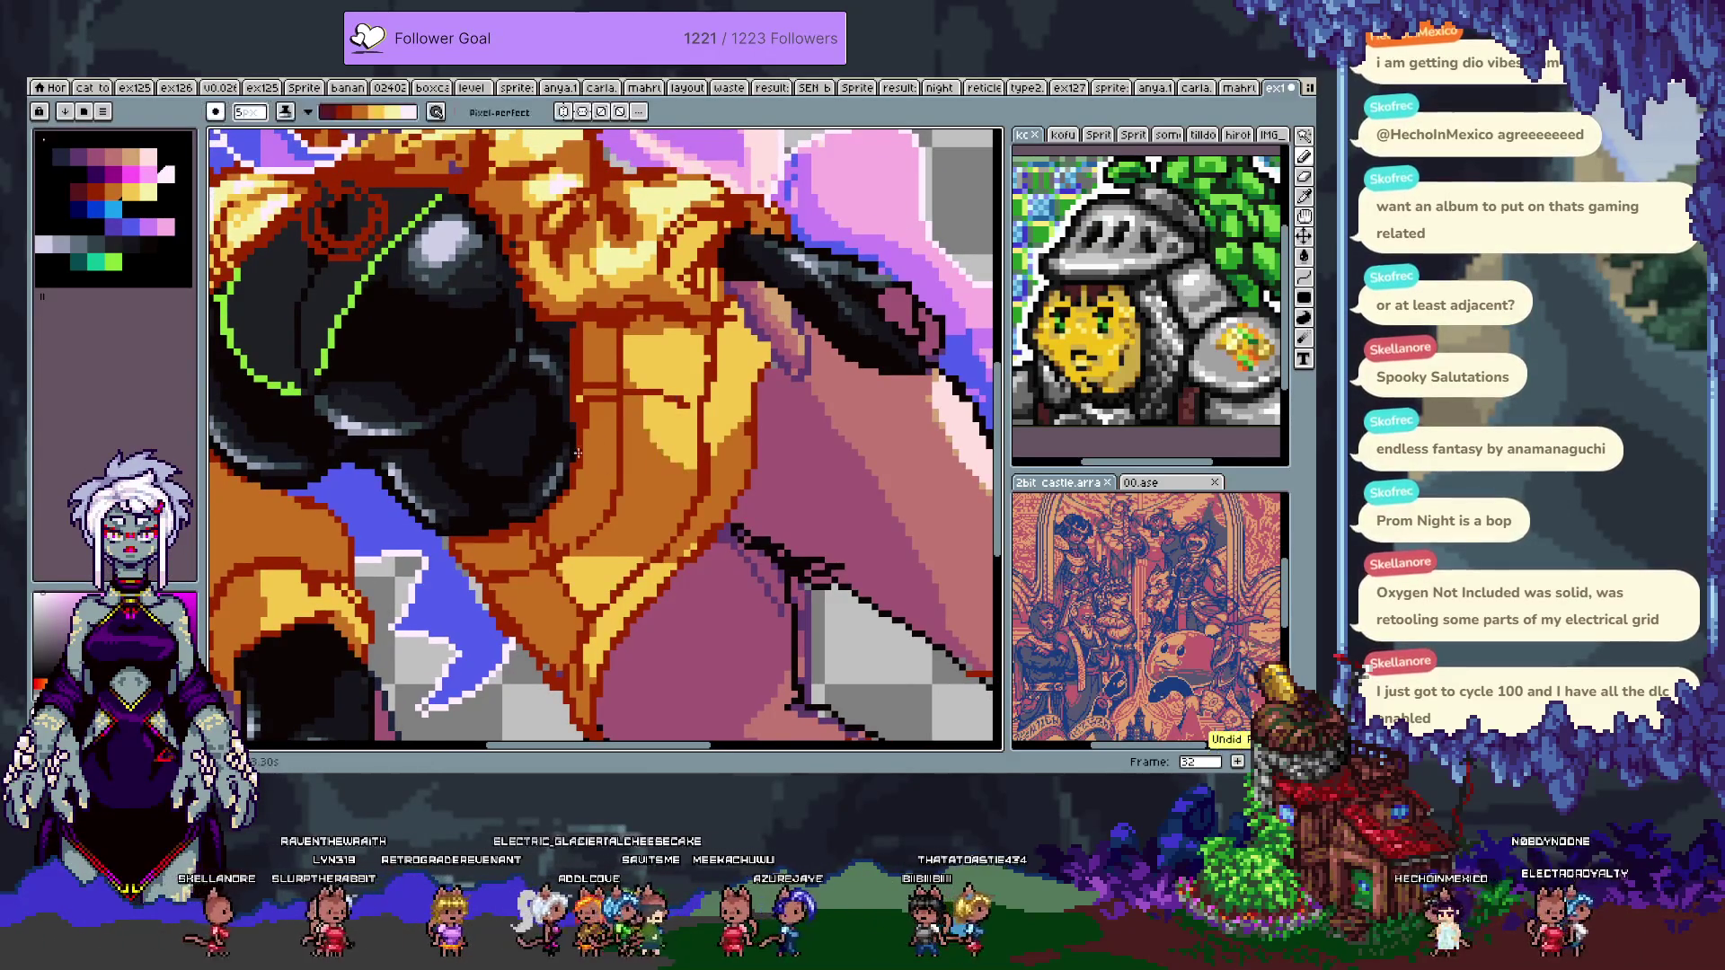
{"action": "mouse_move", "coordinate": [458, 545]}
{"action": "left_mouse_down"}
{"action": "mouse_move", "coordinate": [499, 544]}
{"action": "mouse_move", "coordinate": [579, 670]}
{"action": "left_mouse_up"}
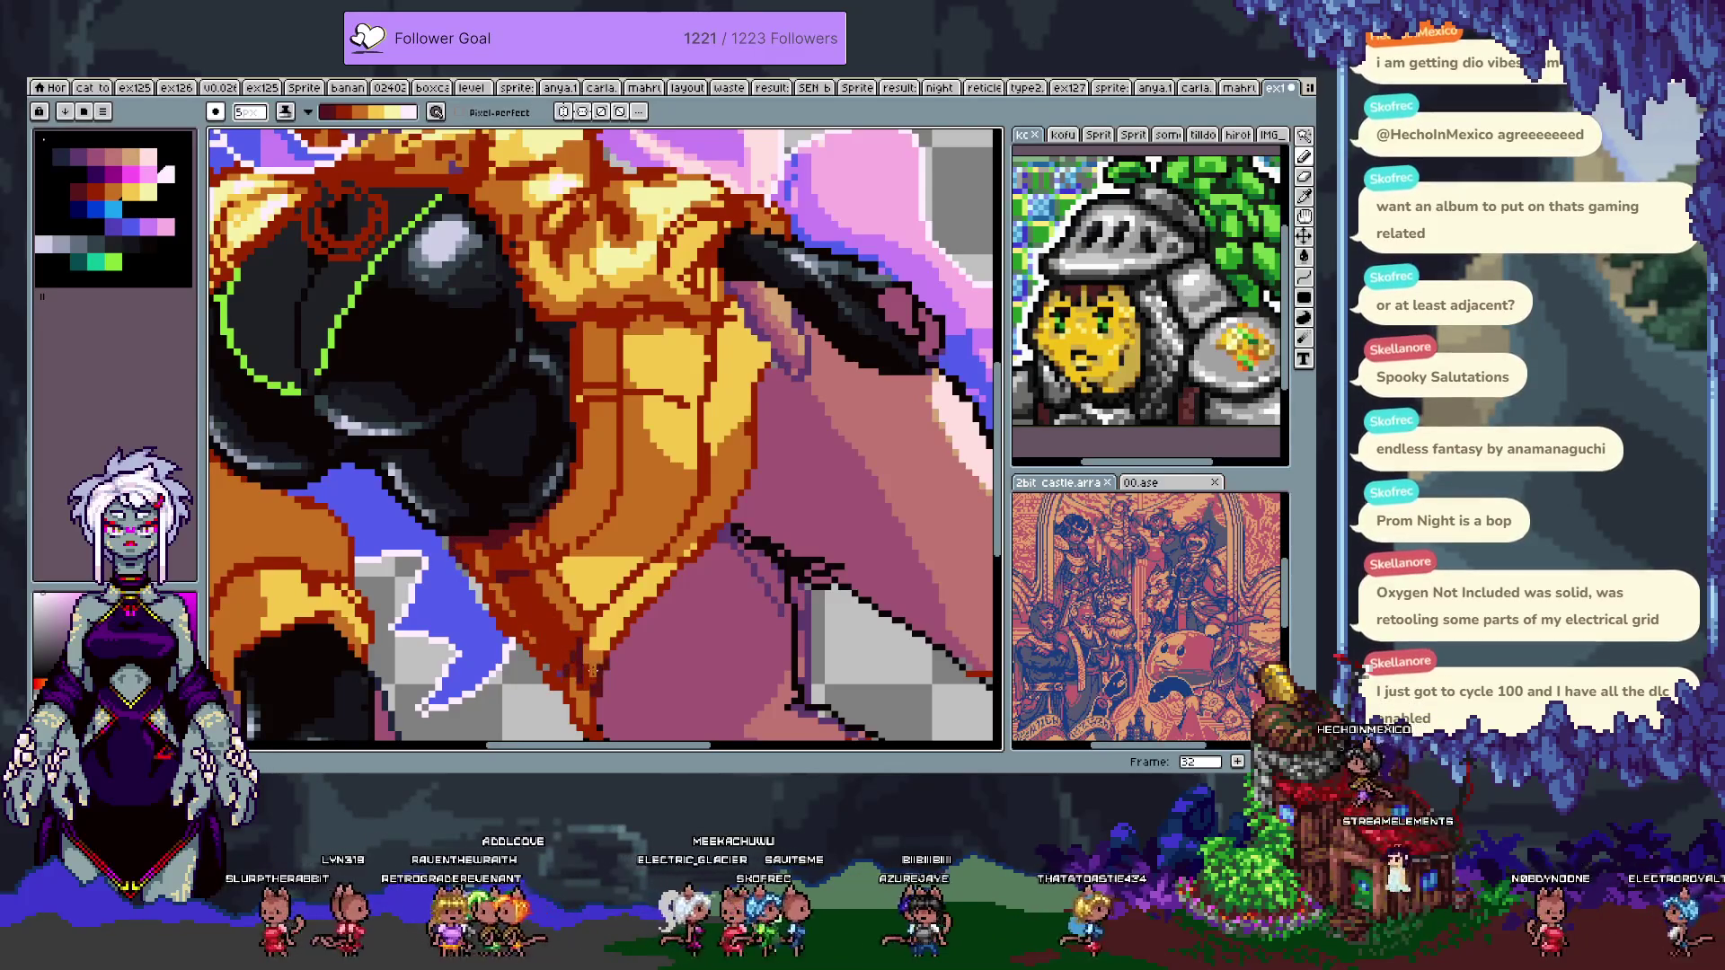
{"action": "left_click_drag", "start_coordinate": [546, 611], "coordinate": [493, 512]}
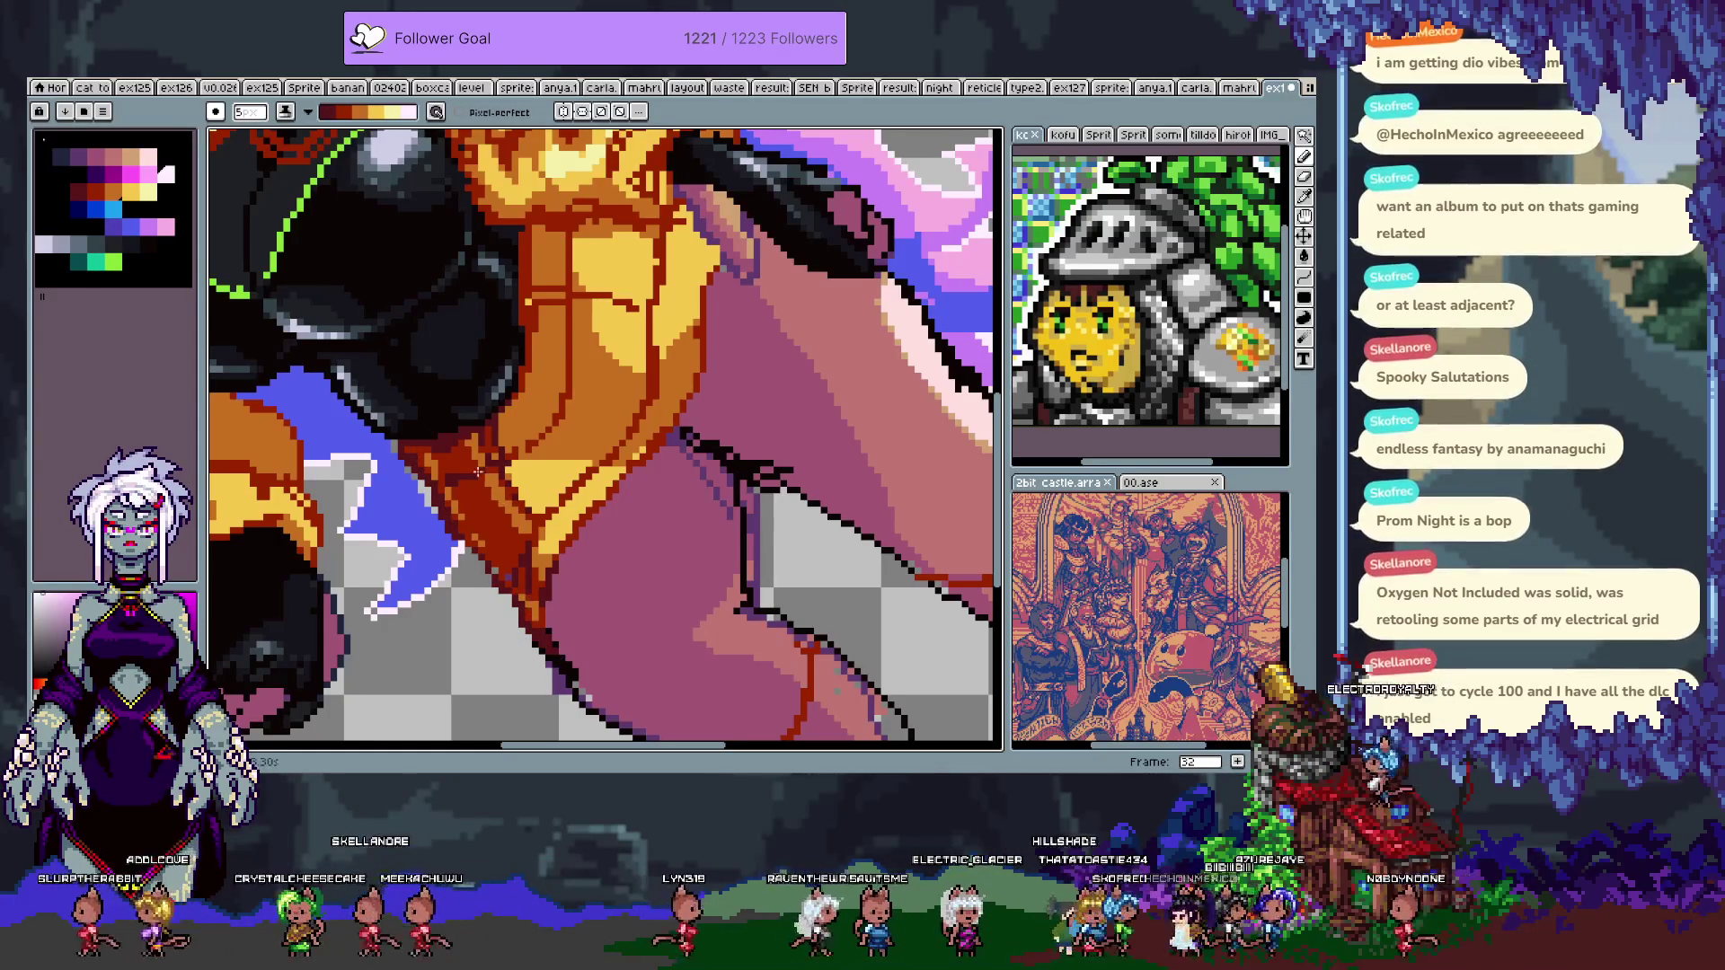
{"action": "scroll", "coordinate": [485, 503], "scroll_direction": "up", "scroll_amount": 3}
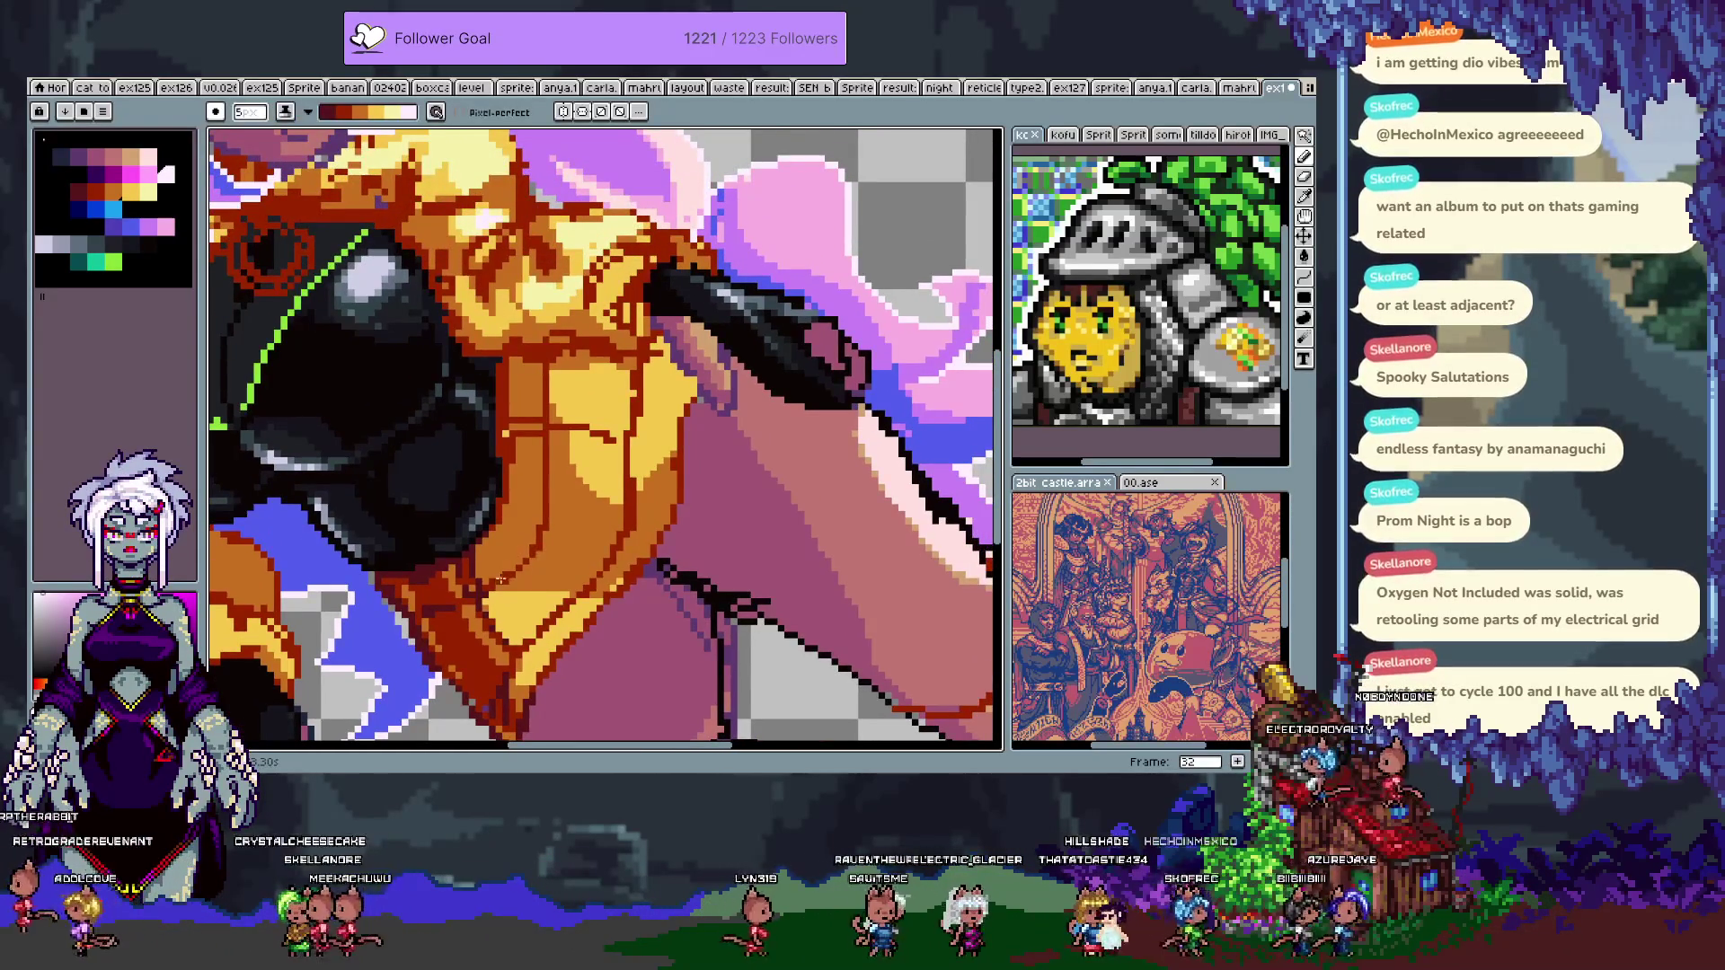
{"action": "key", "text": "ctrl+z"}
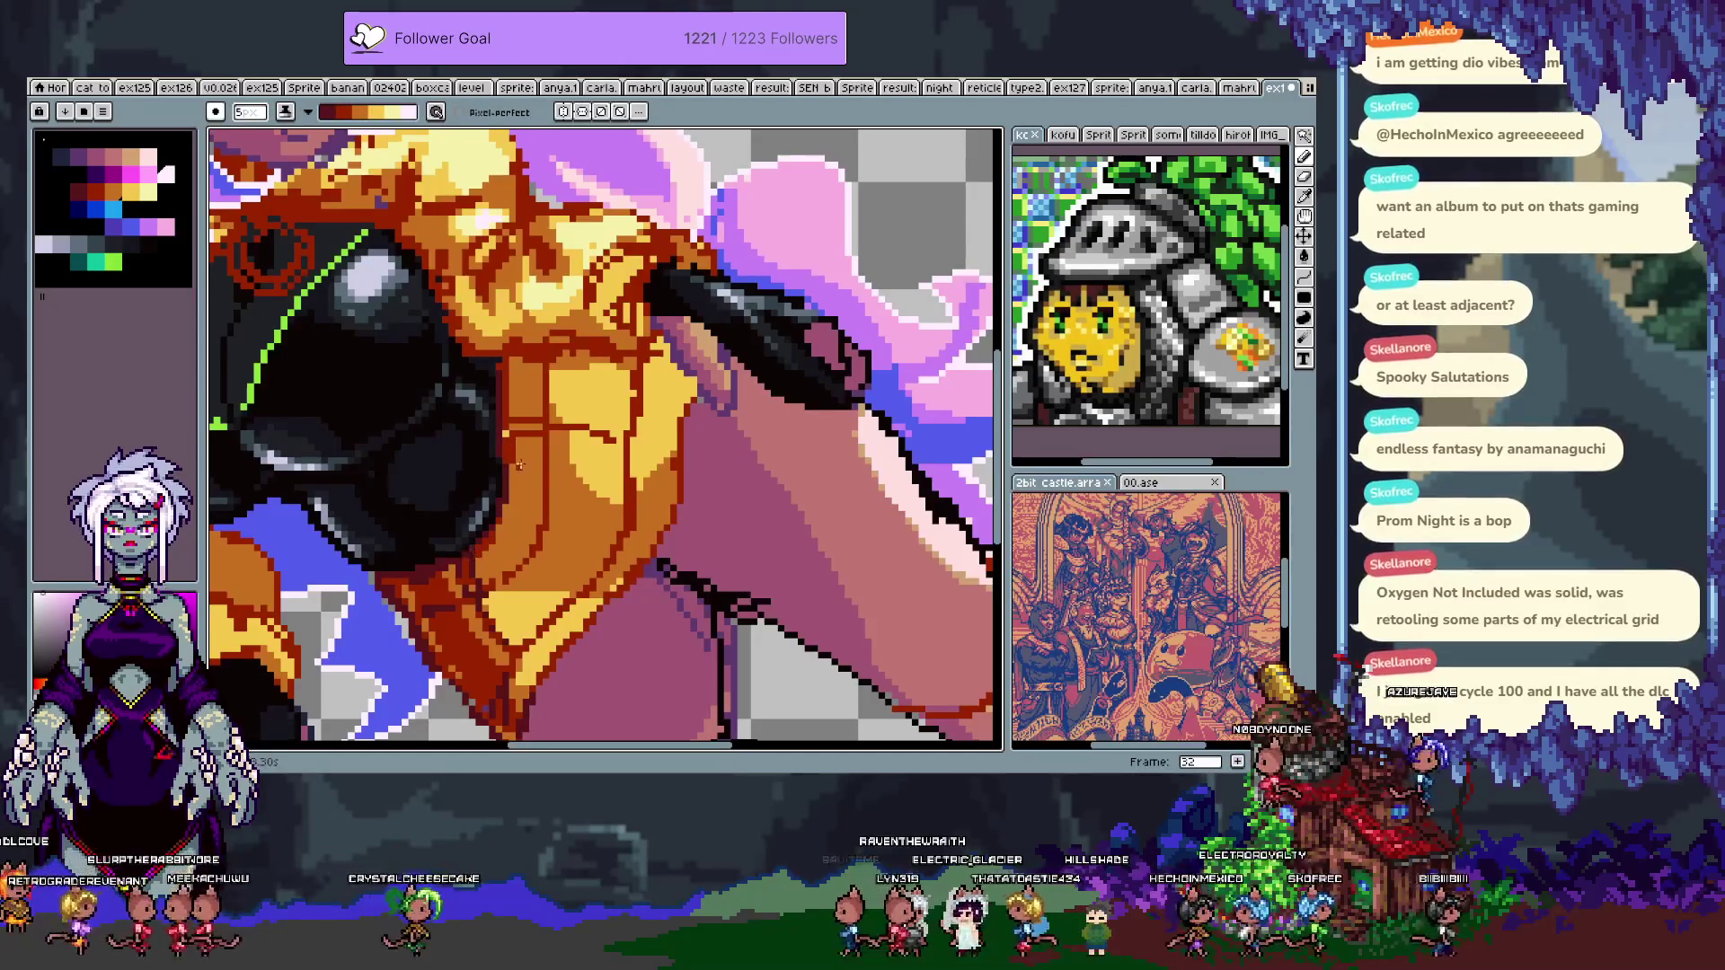
{"action": "key", "text": "ctrl+z"}
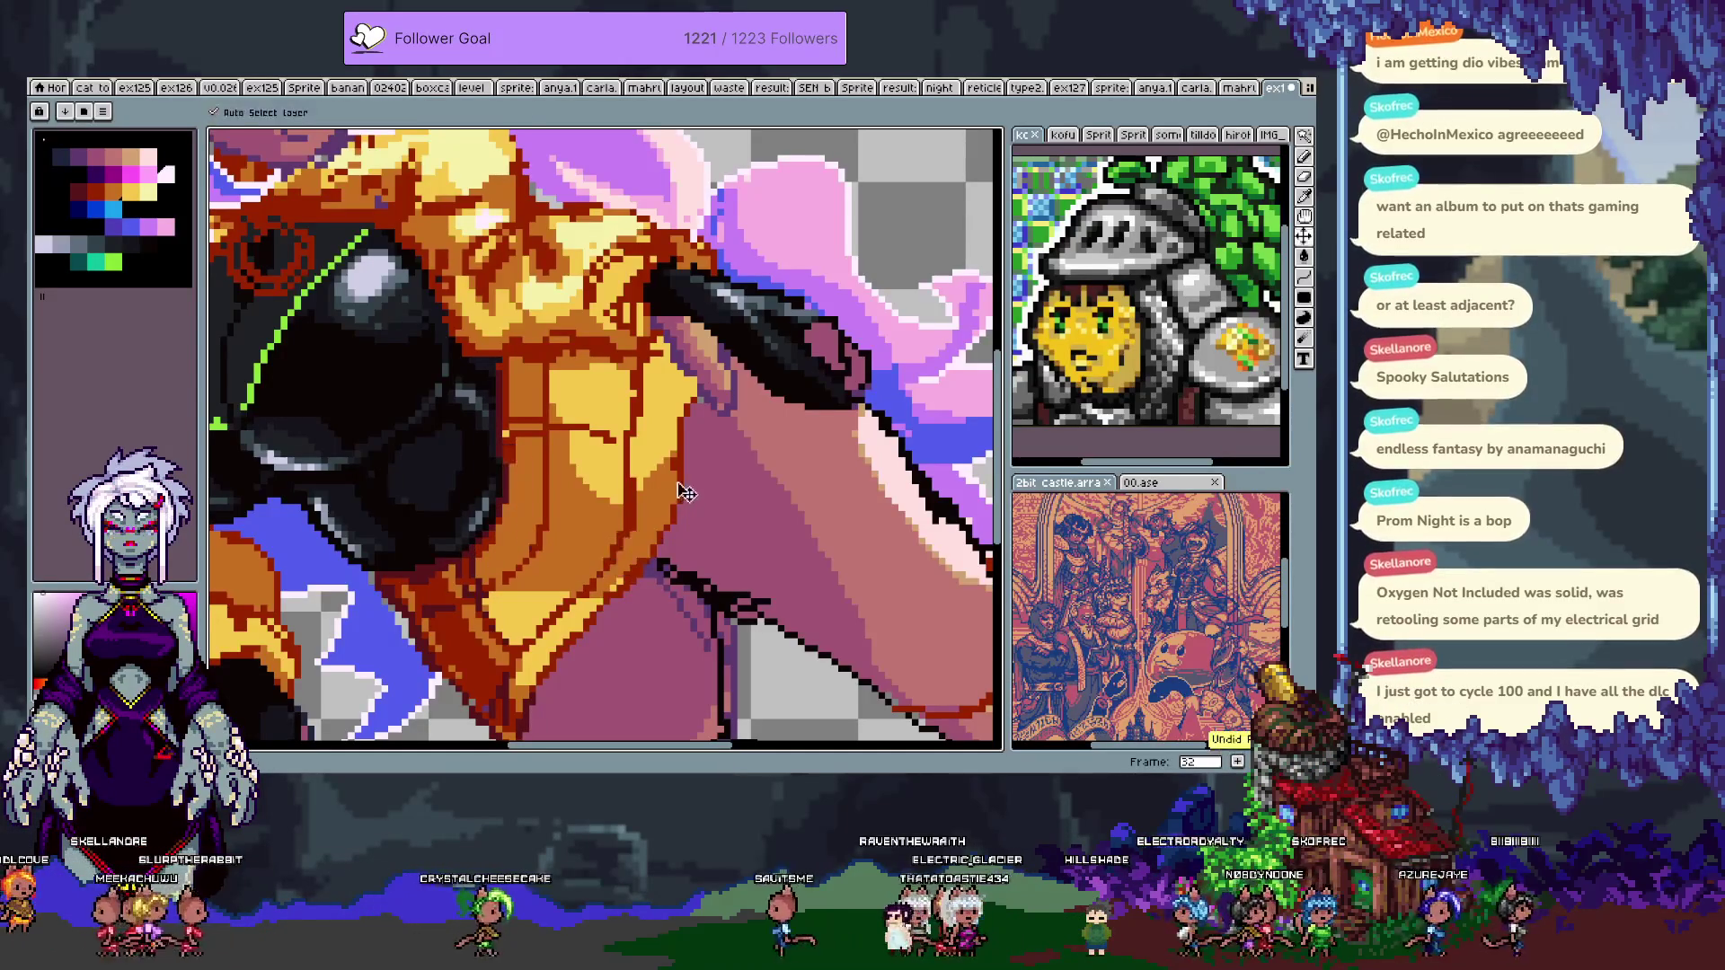
- Eyedrop the jacket yellow and paint light-yellow highlights on the chest panel
{"action": "left_click", "coordinate": [637, 482], "text": "alt"}
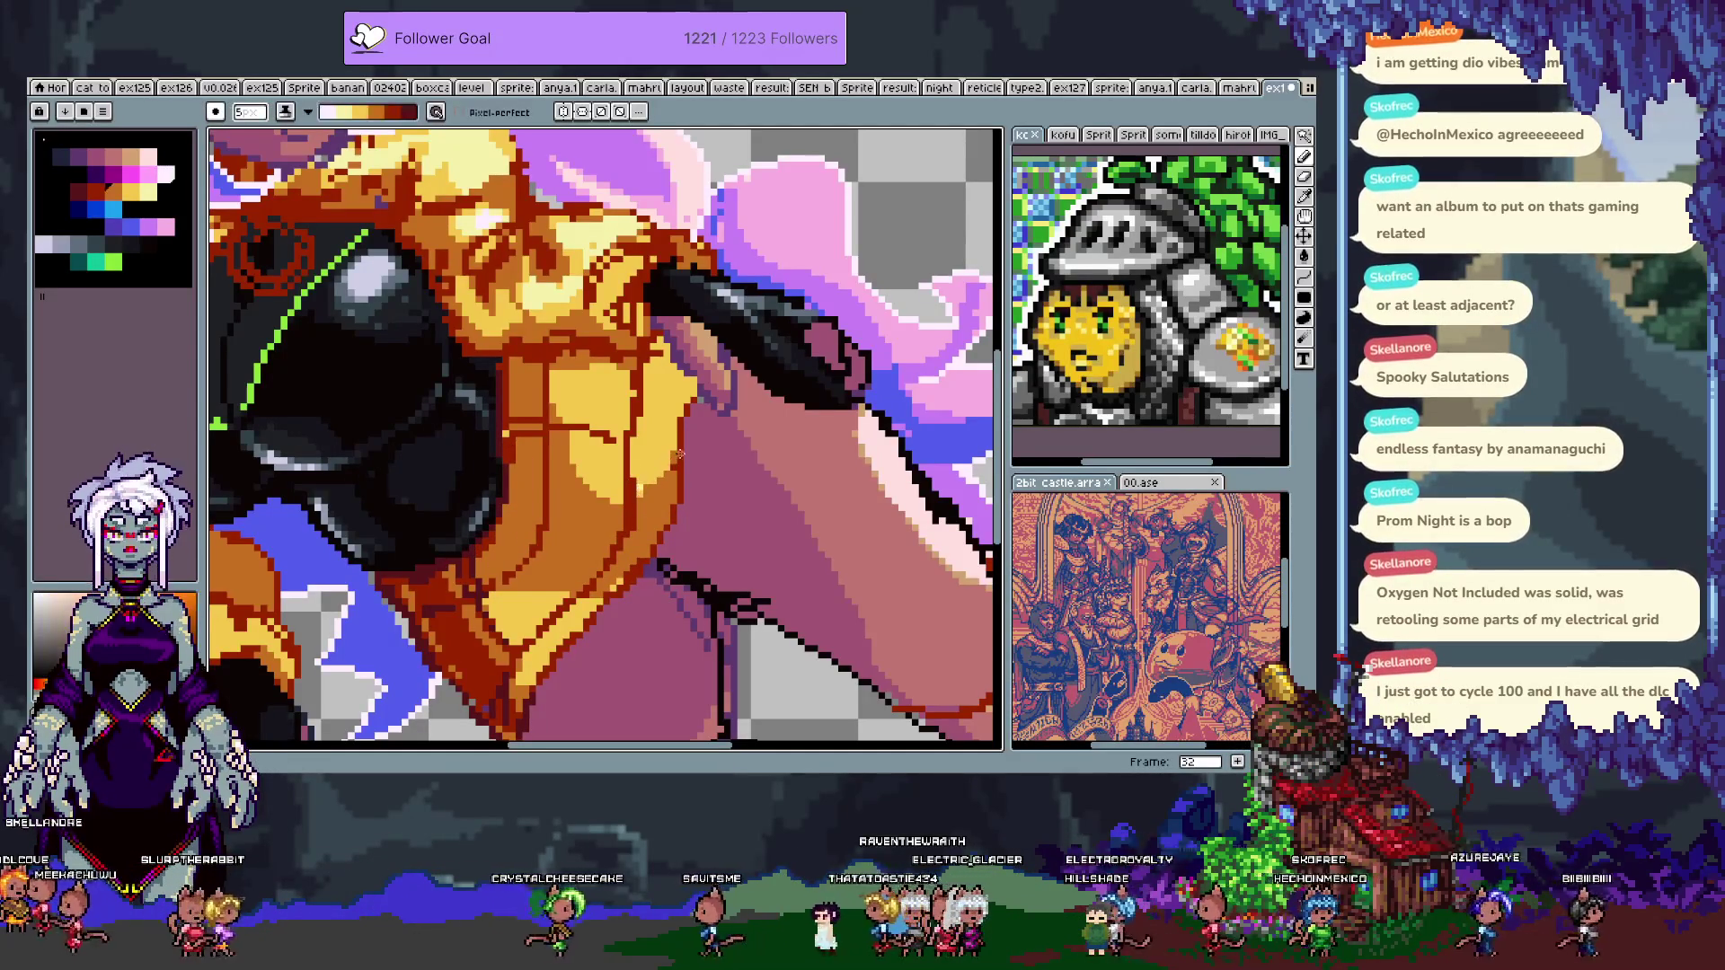
{"action": "left_click_drag", "start_coordinate": [640, 481], "coordinate": [674, 444]}
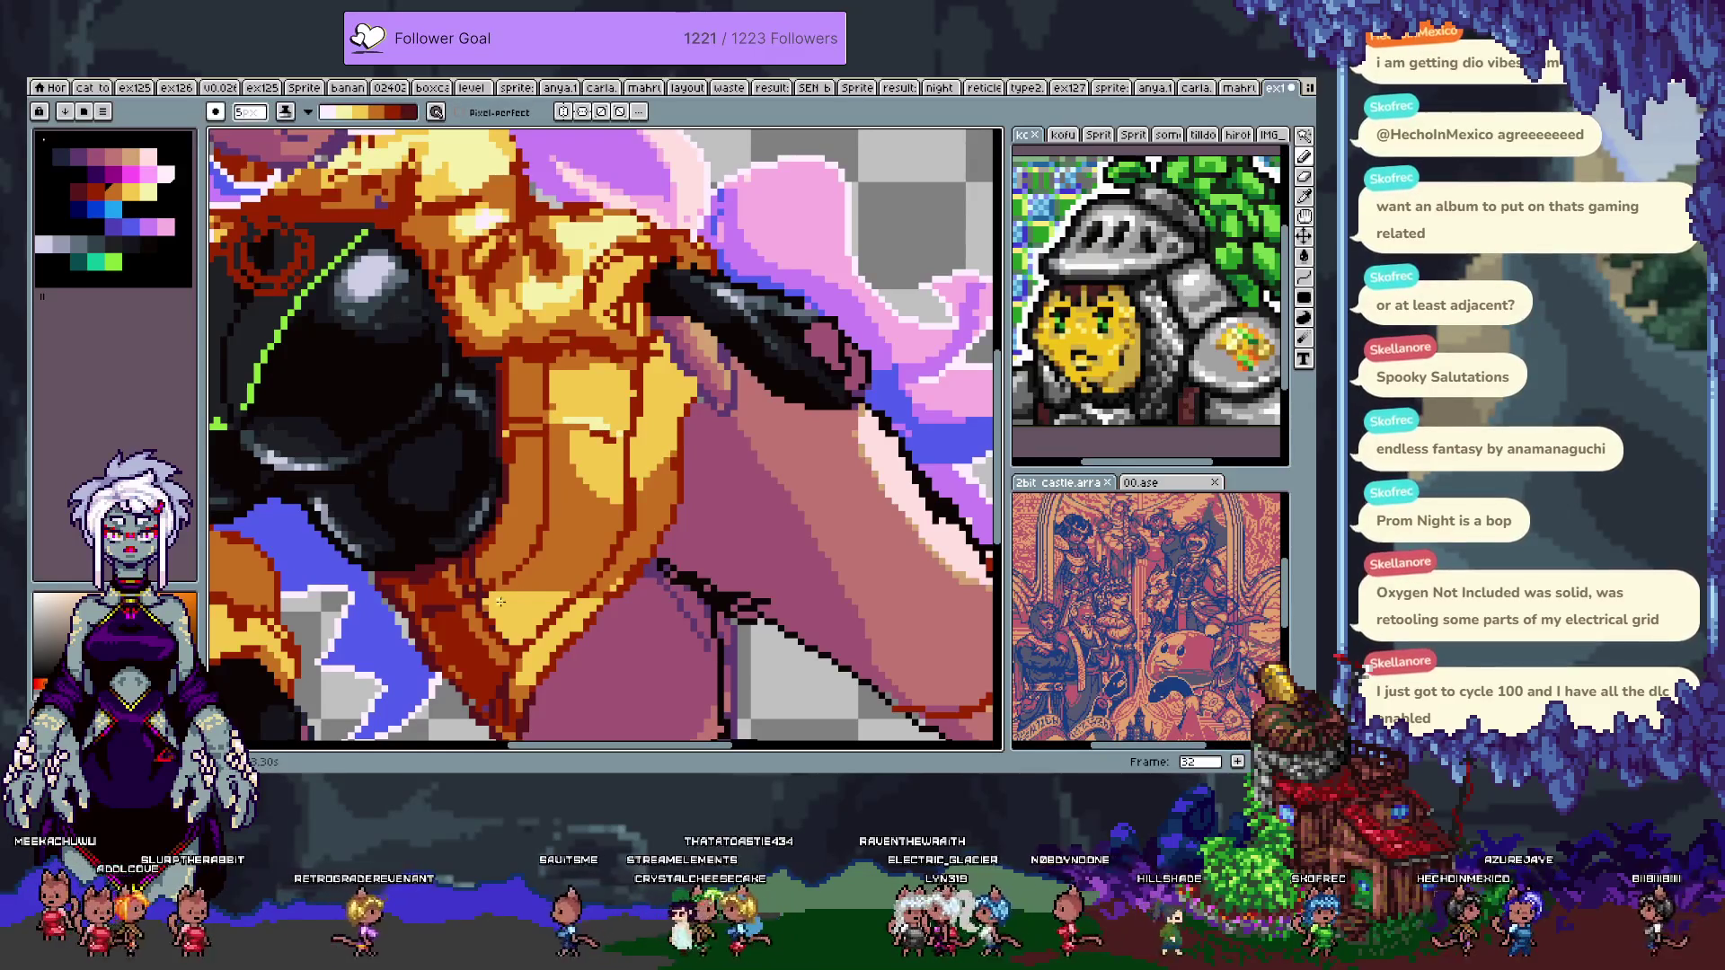
{"action": "left_click_drag", "start_coordinate": [506, 601], "coordinate": [525, 647]}
- Add a darker orange line on the chest panel, keeping orange as the drawing colour
{"action": "scroll", "coordinate": [557, 557], "scroll_direction": "up", "scroll_amount": 3}
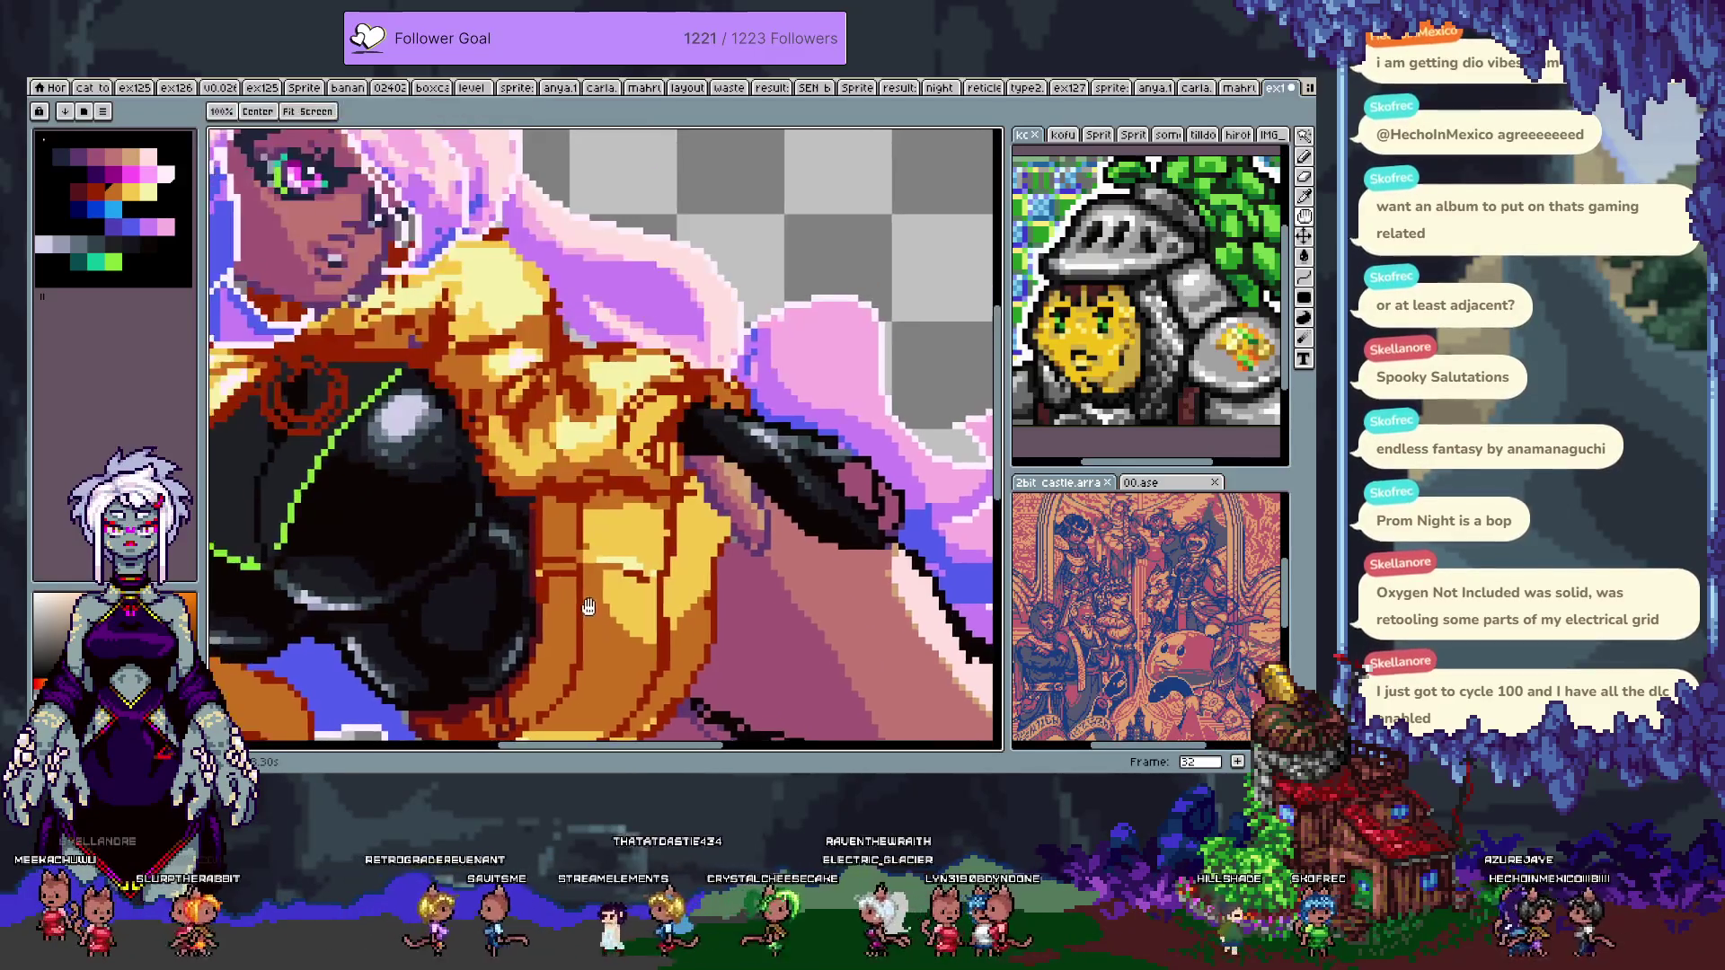
{"action": "mouse_move", "coordinate": [710, 536]}
{"action": "left_mouse_down"}
{"action": "mouse_move", "coordinate": [691, 543]}
{"action": "mouse_move", "coordinate": [709, 523]}
{"action": "left_mouse_up"}
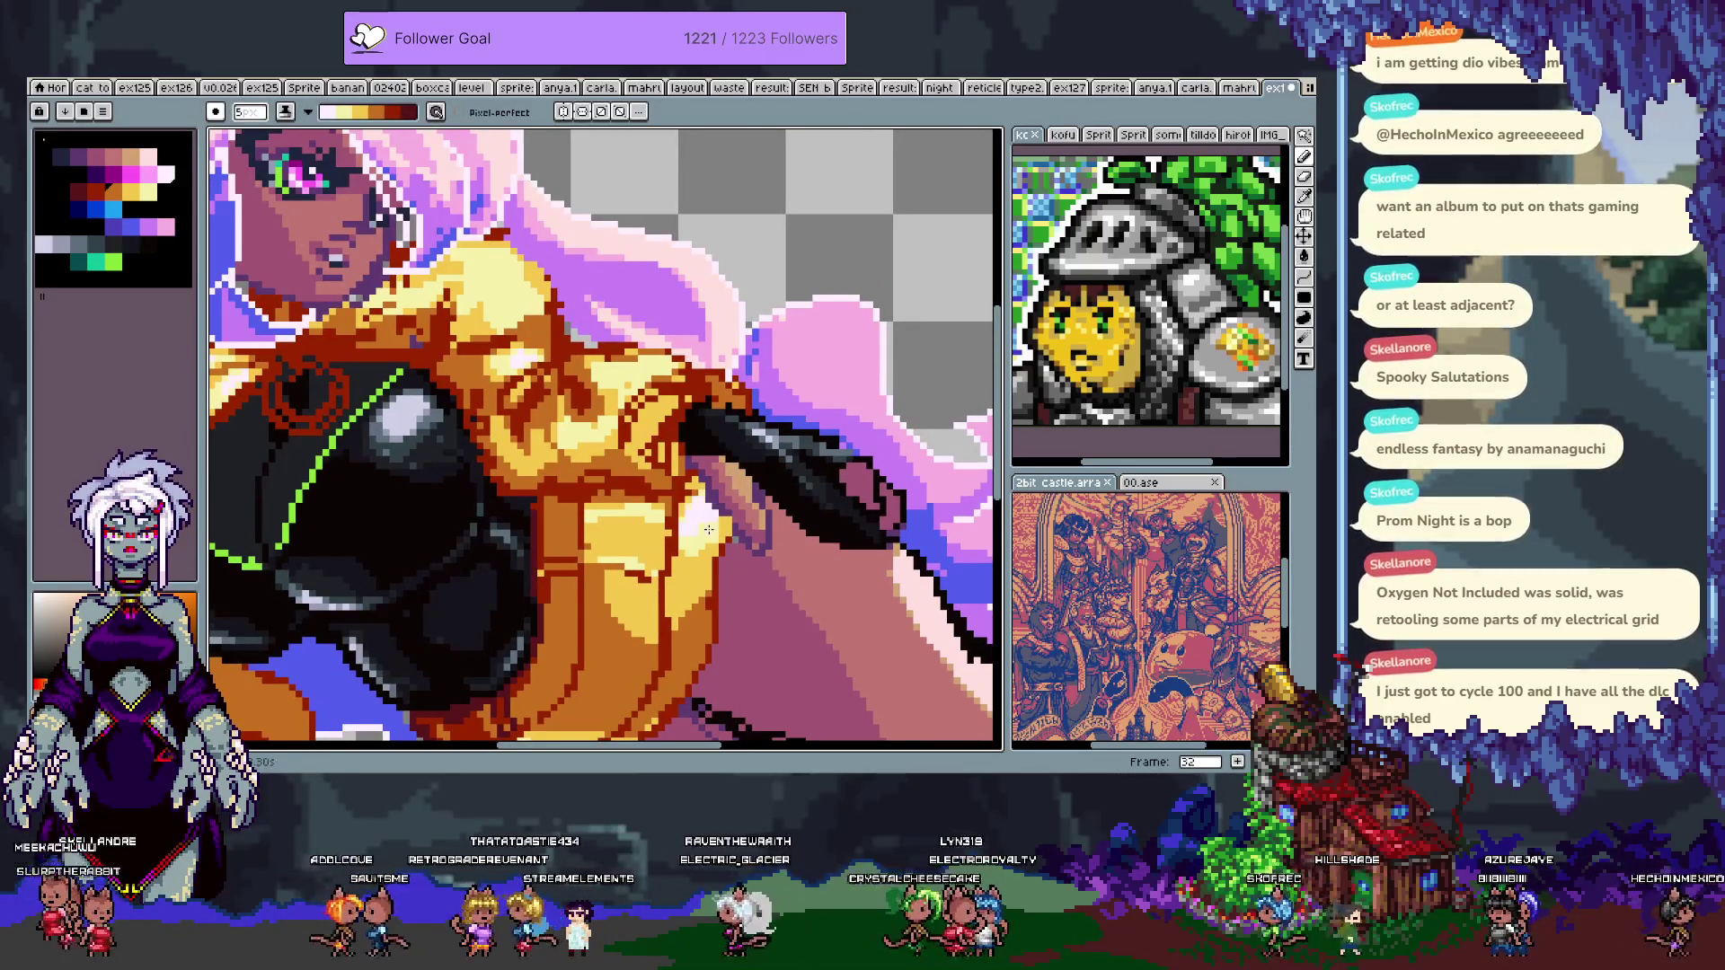
{"action": "left_click", "coordinate": [680, 558], "text": "alt"}
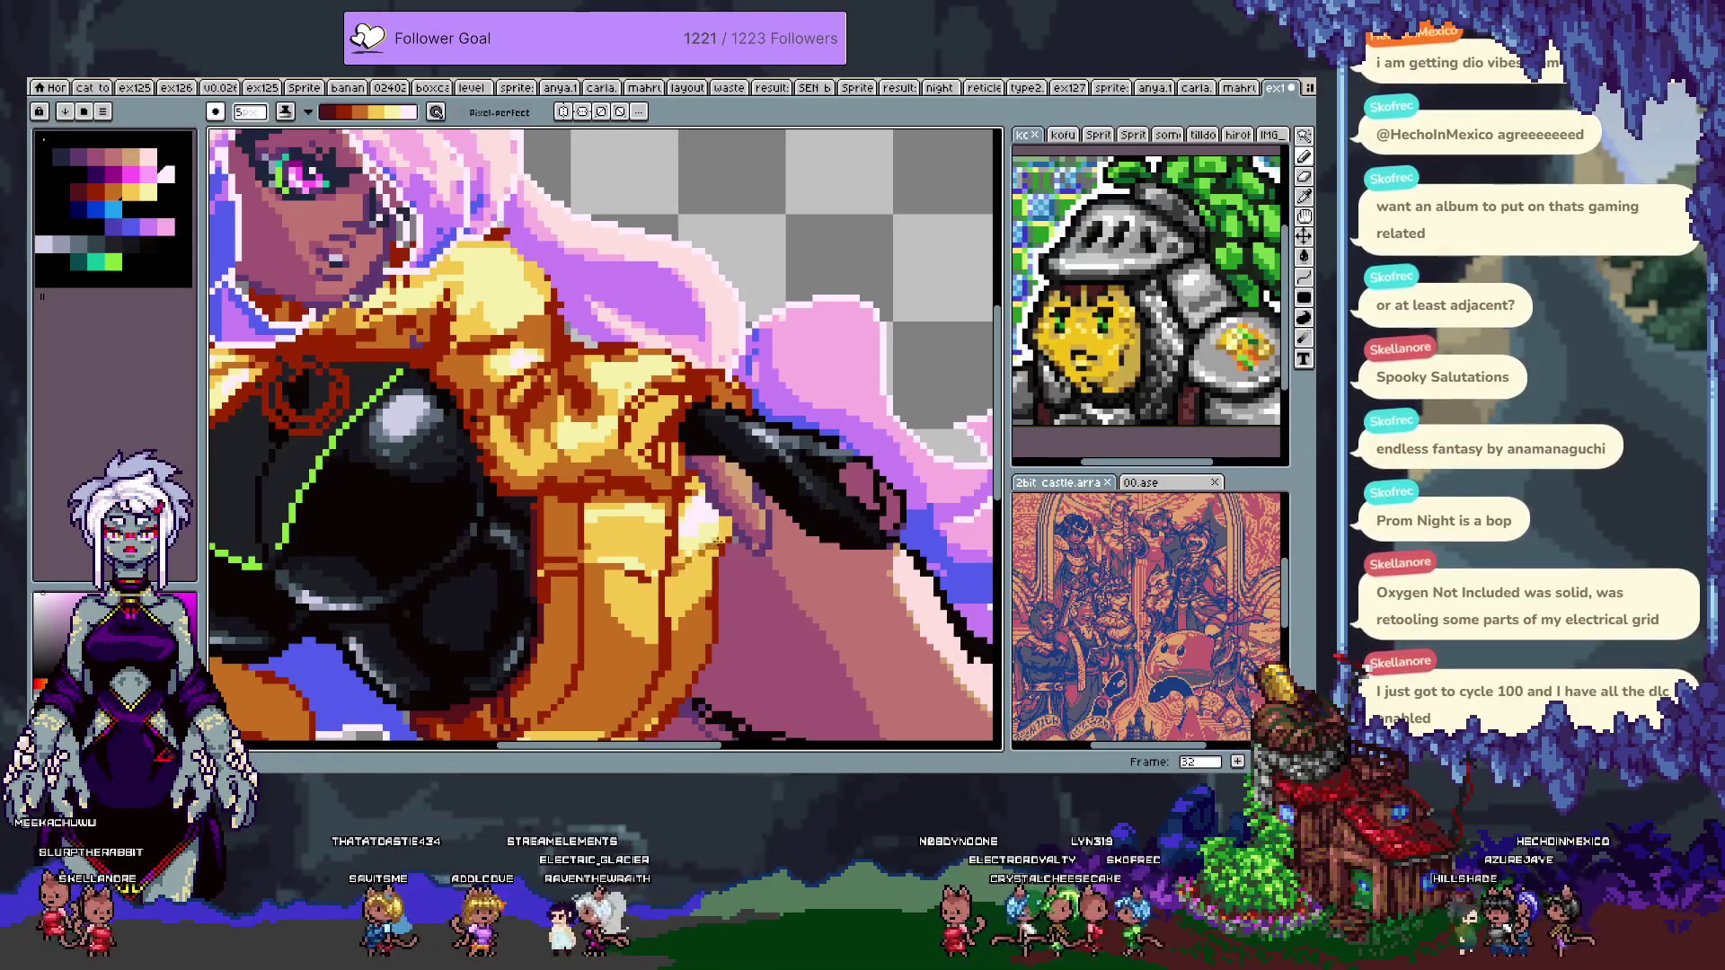
{"action": "left_click", "coordinate": [680, 577], "text": "alt"}
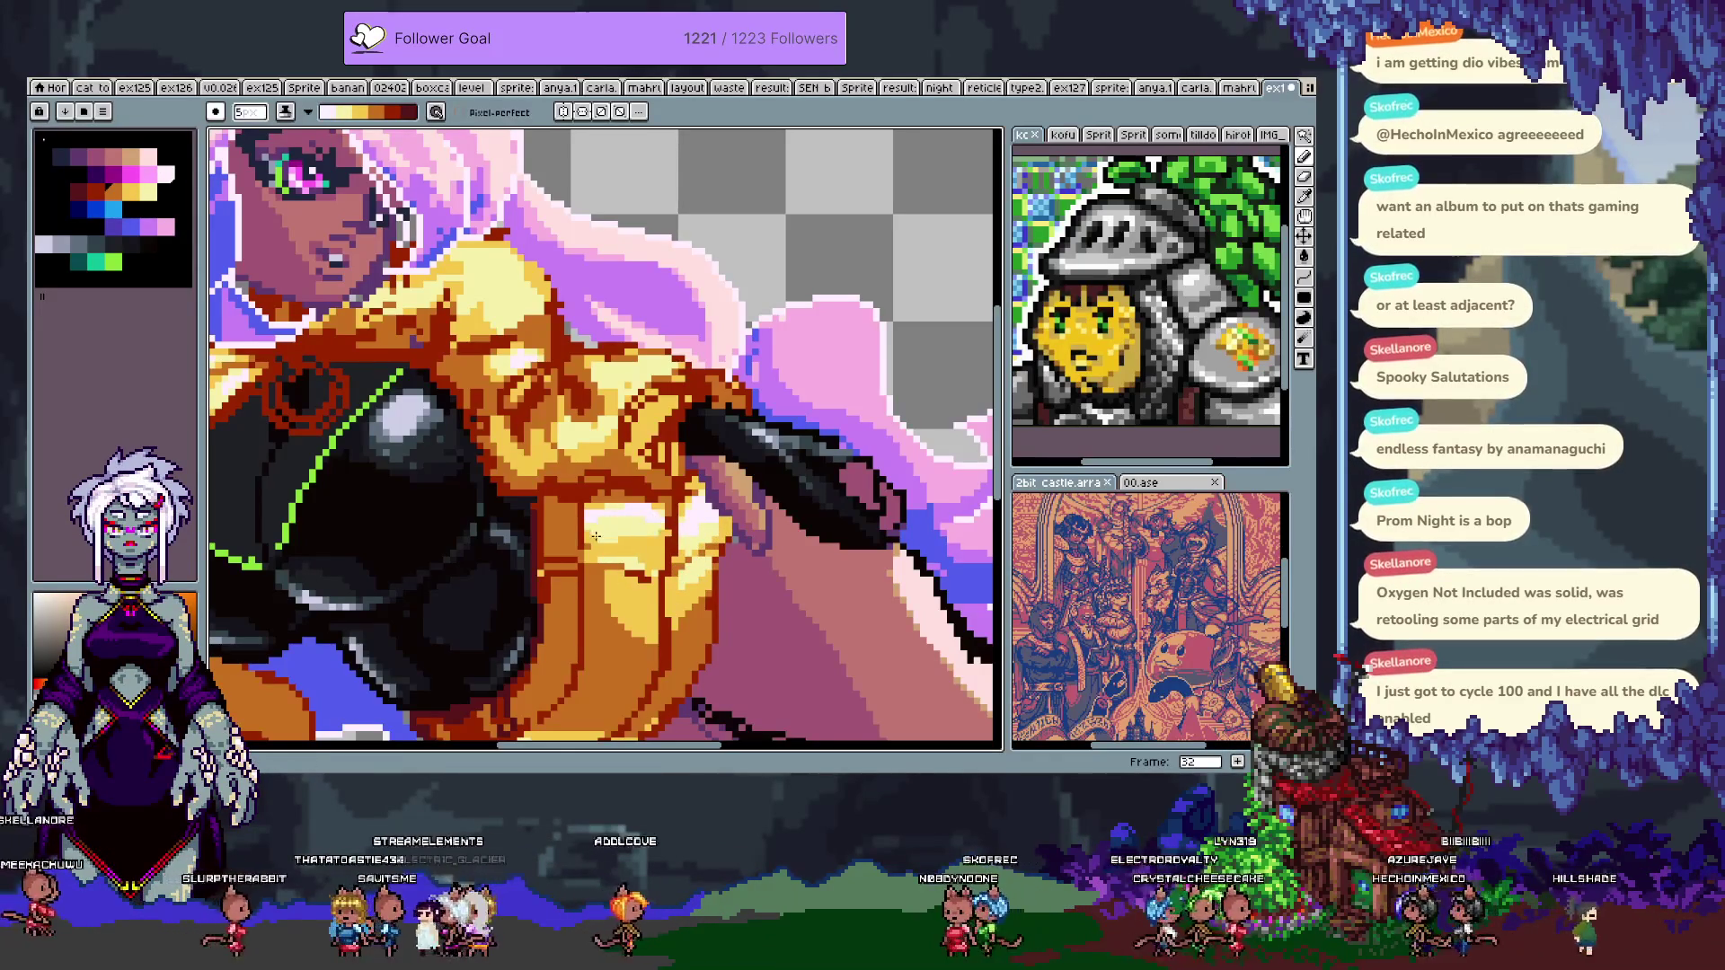
{"action": "left_click_drag", "start_coordinate": [647, 368], "coordinate": [791, 449]}
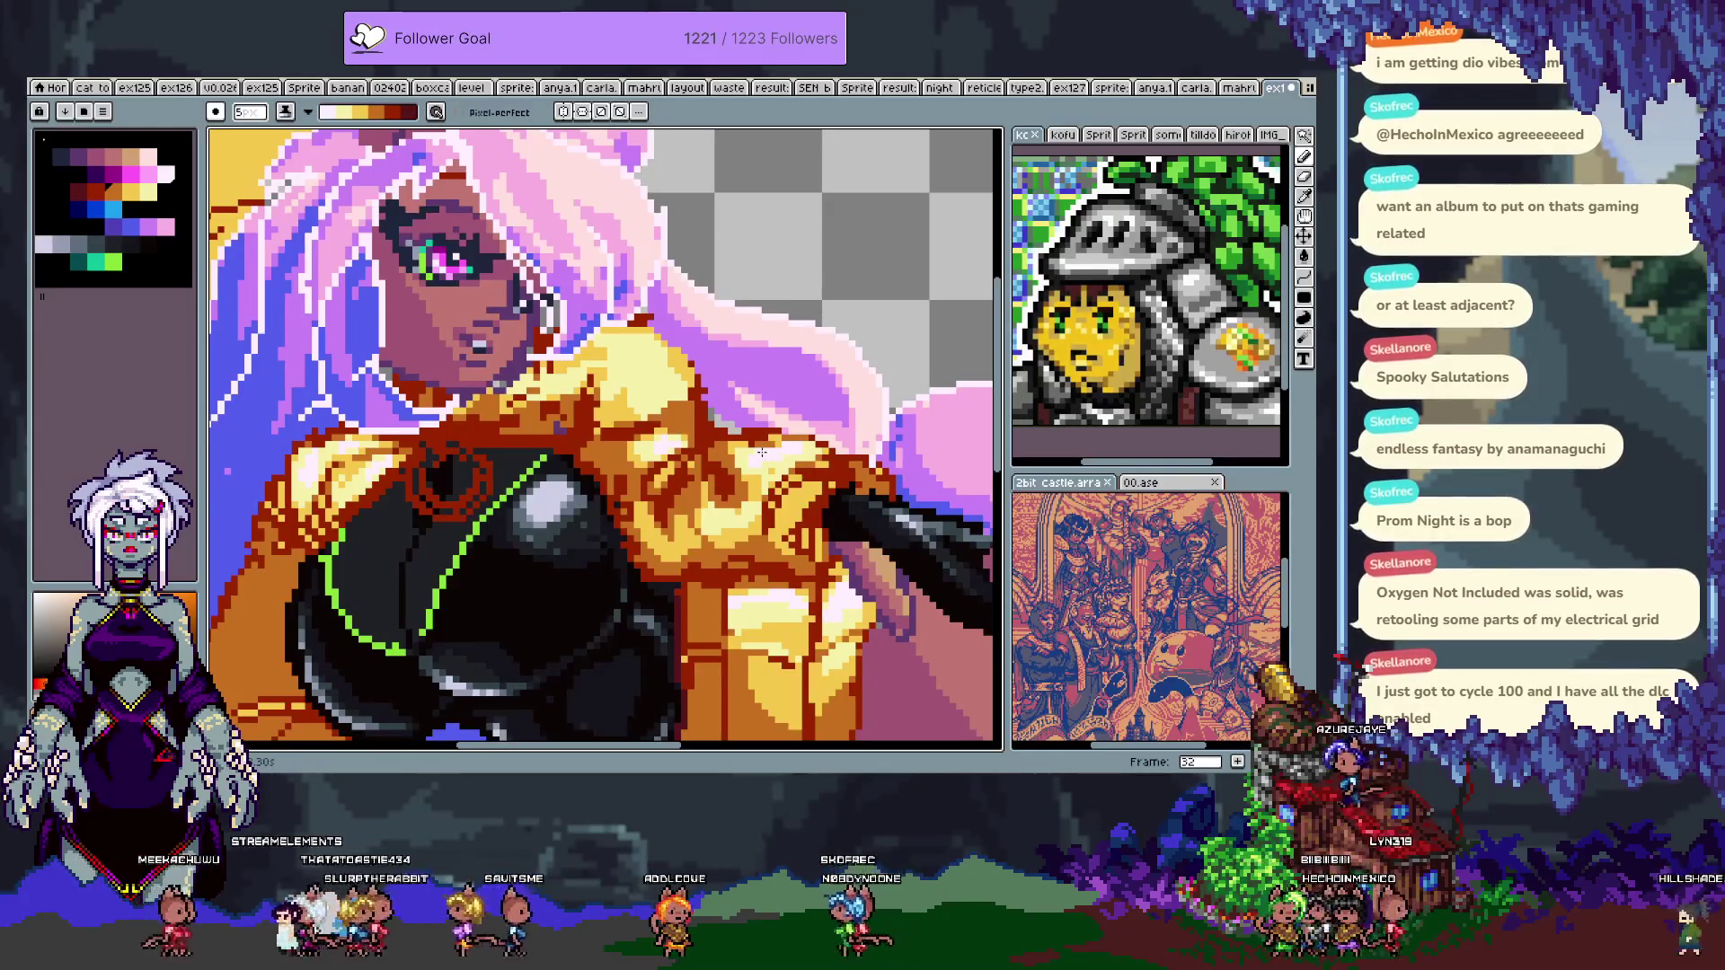
{"action": "scroll", "coordinate": [761, 452], "scroll_direction": "down", "scroll_amount": 4}
{"action": "scroll", "coordinate": [710, 477], "scroll_direction": "up", "scroll_amount": 3}
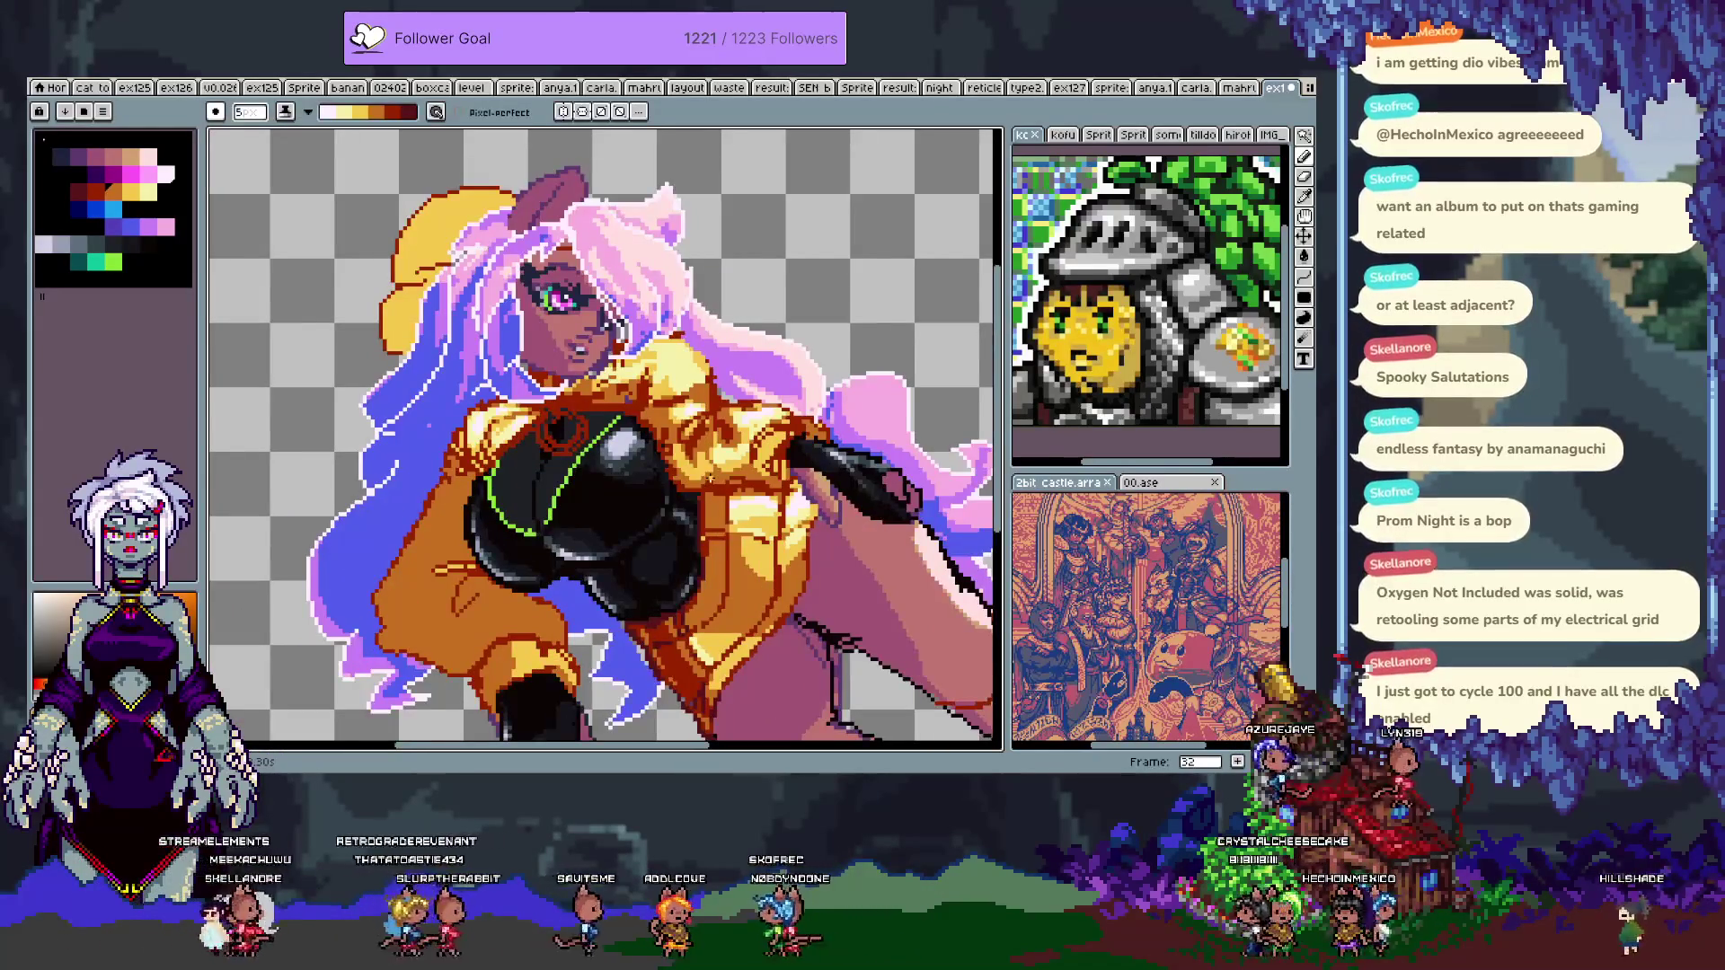
- Try dark-red shading over the orange hand, then undo it along with the previous stroke
{"action": "scroll", "coordinate": [415, 603], "scroll_direction": "up", "scroll_amount": 2}
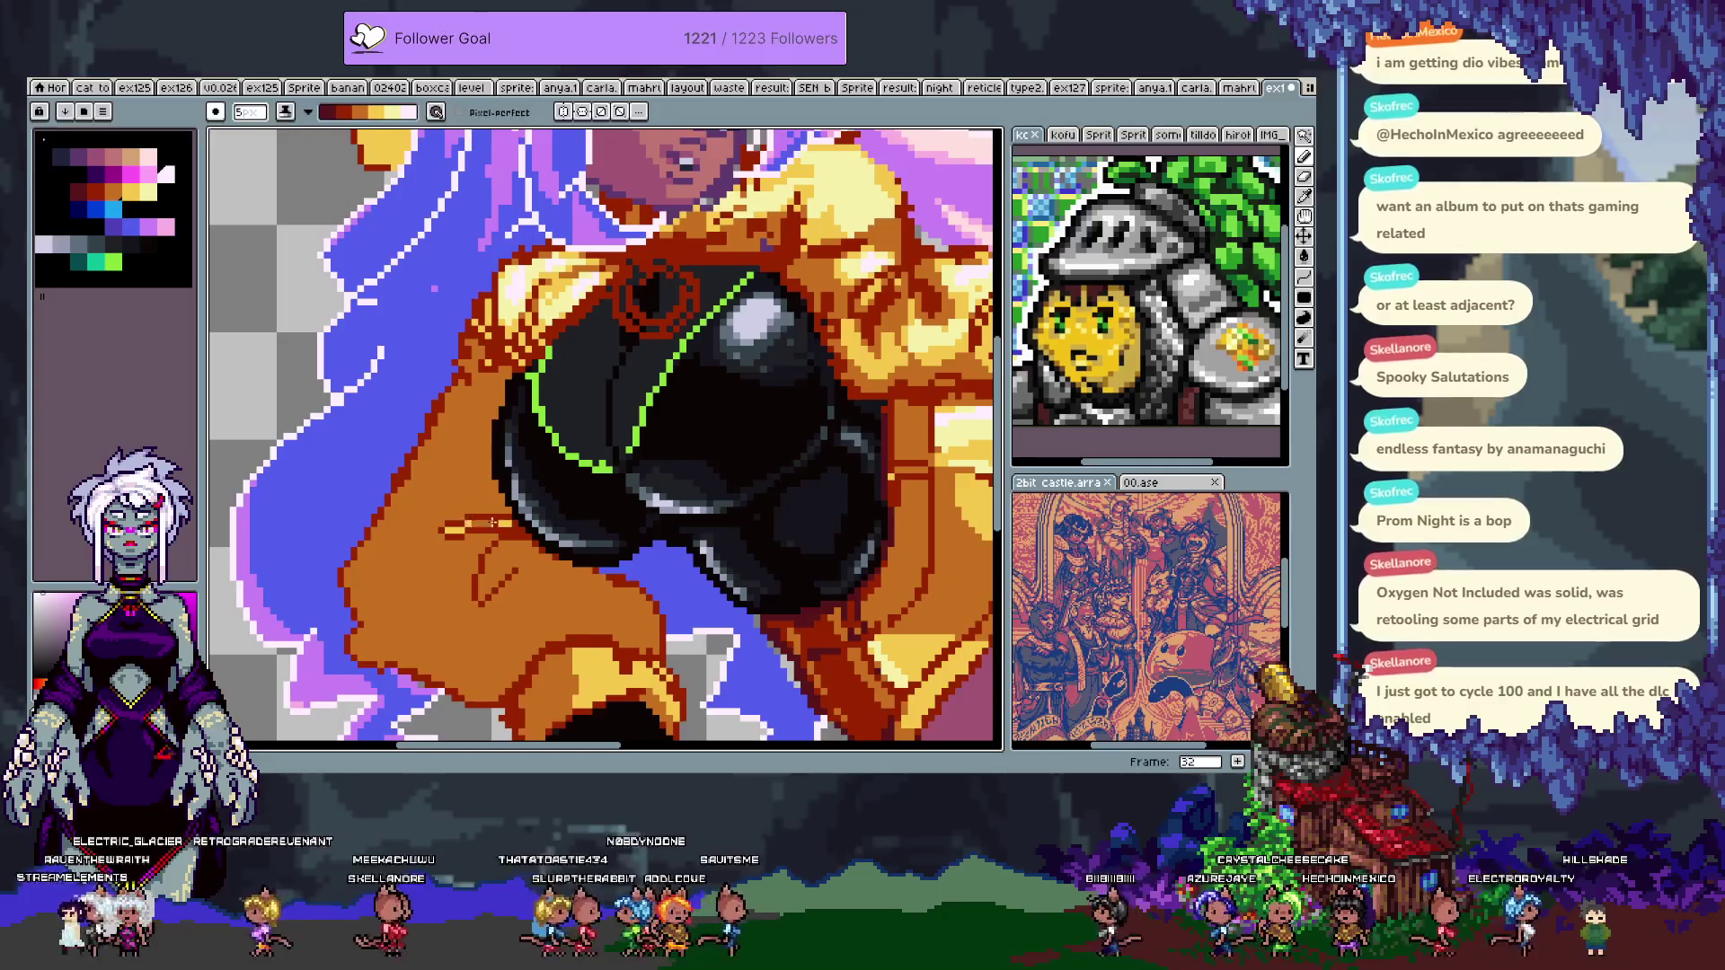
{"action": "key", "text": "ctrl+z"}
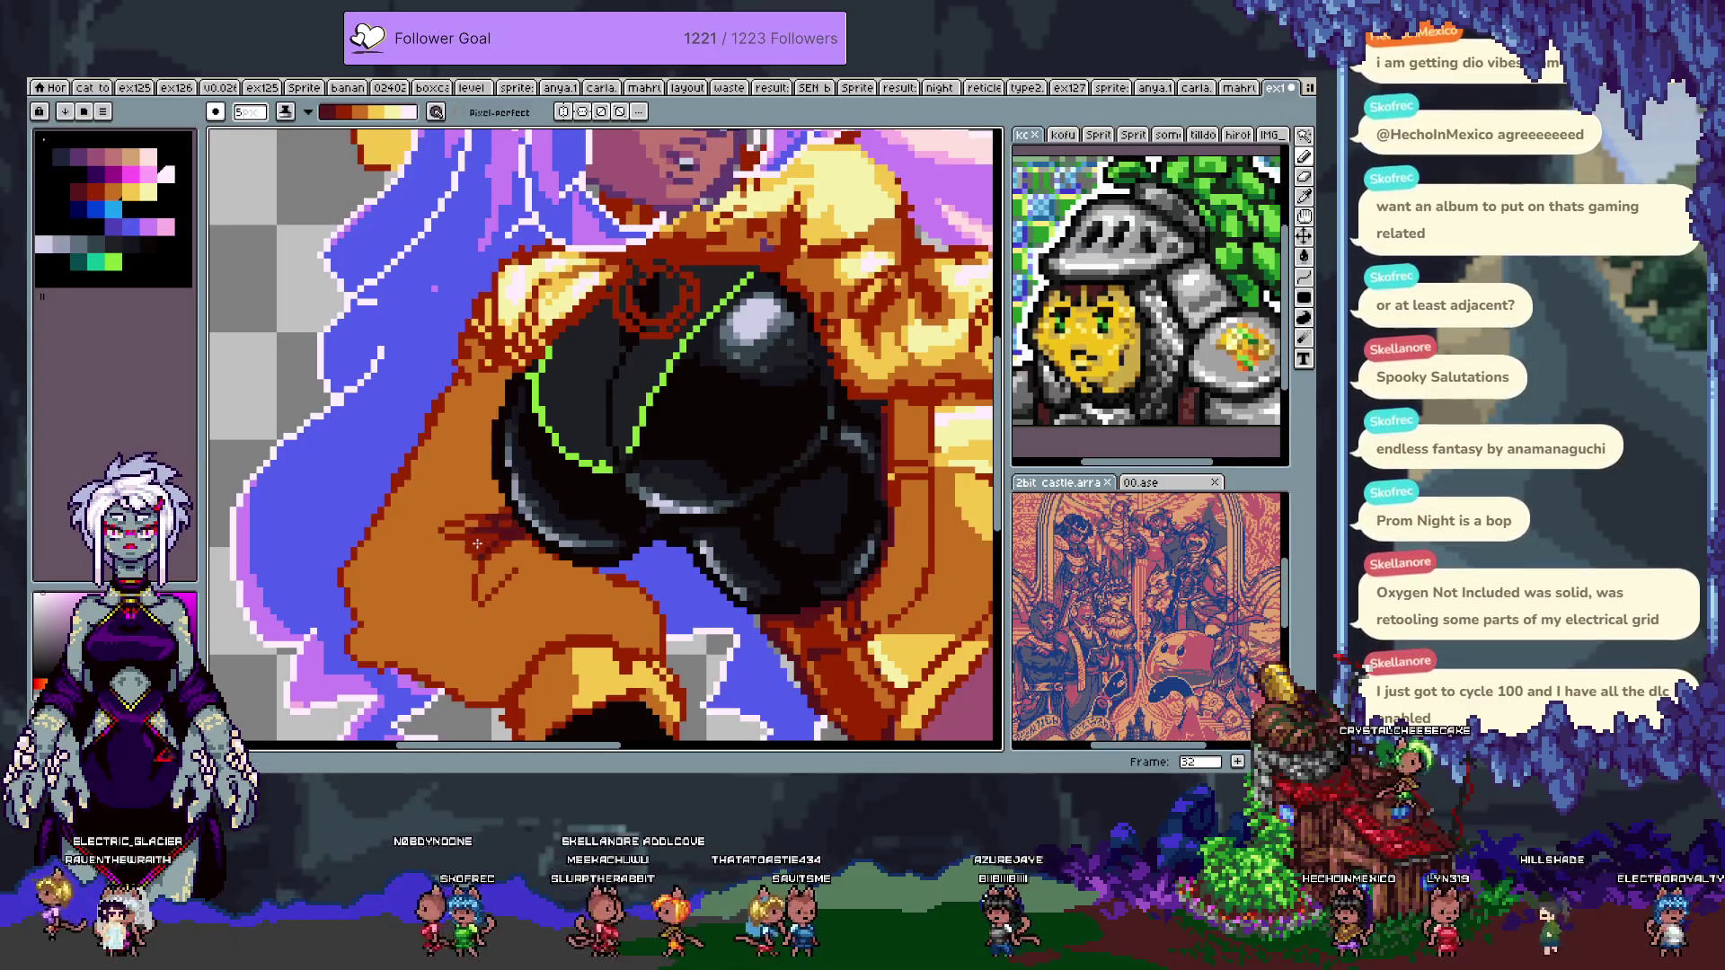
{"action": "left_click_drag", "start_coordinate": [472, 548], "coordinate": [489, 521]}
{"action": "key", "text": "ctrl+z"}
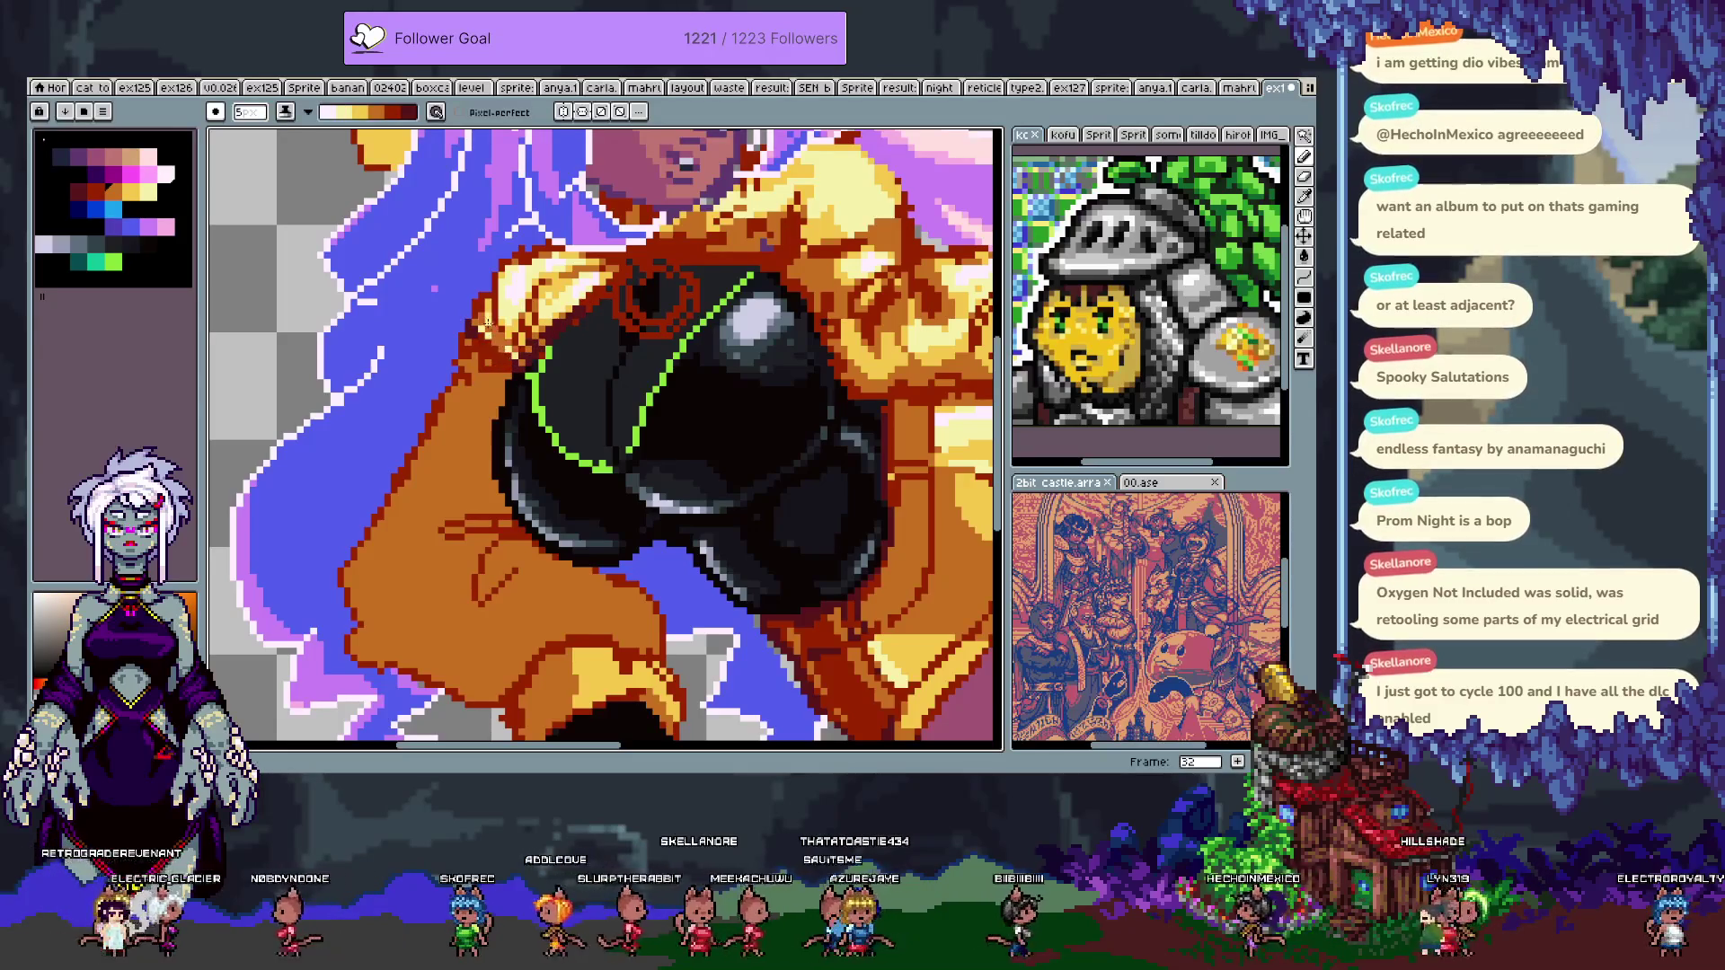
{"action": "key", "text": "ctrl+z"}
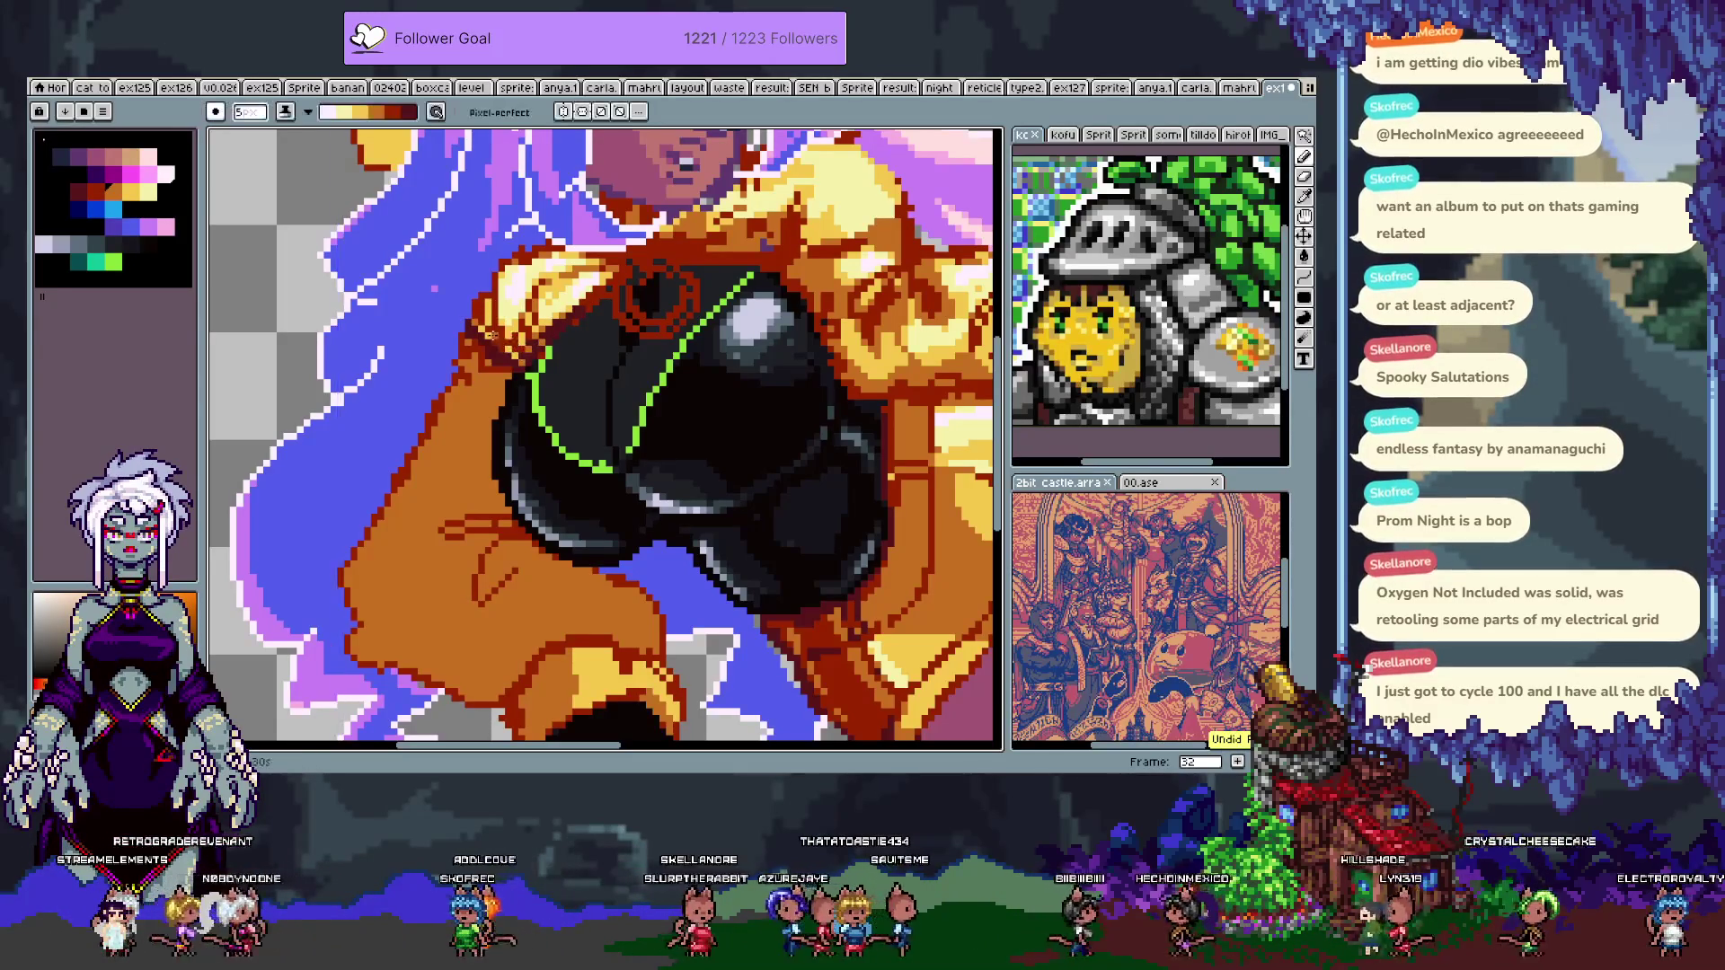
- Darken the orange sleeve left of the black top with a shading stroke
{"action": "key", "text": "x"}
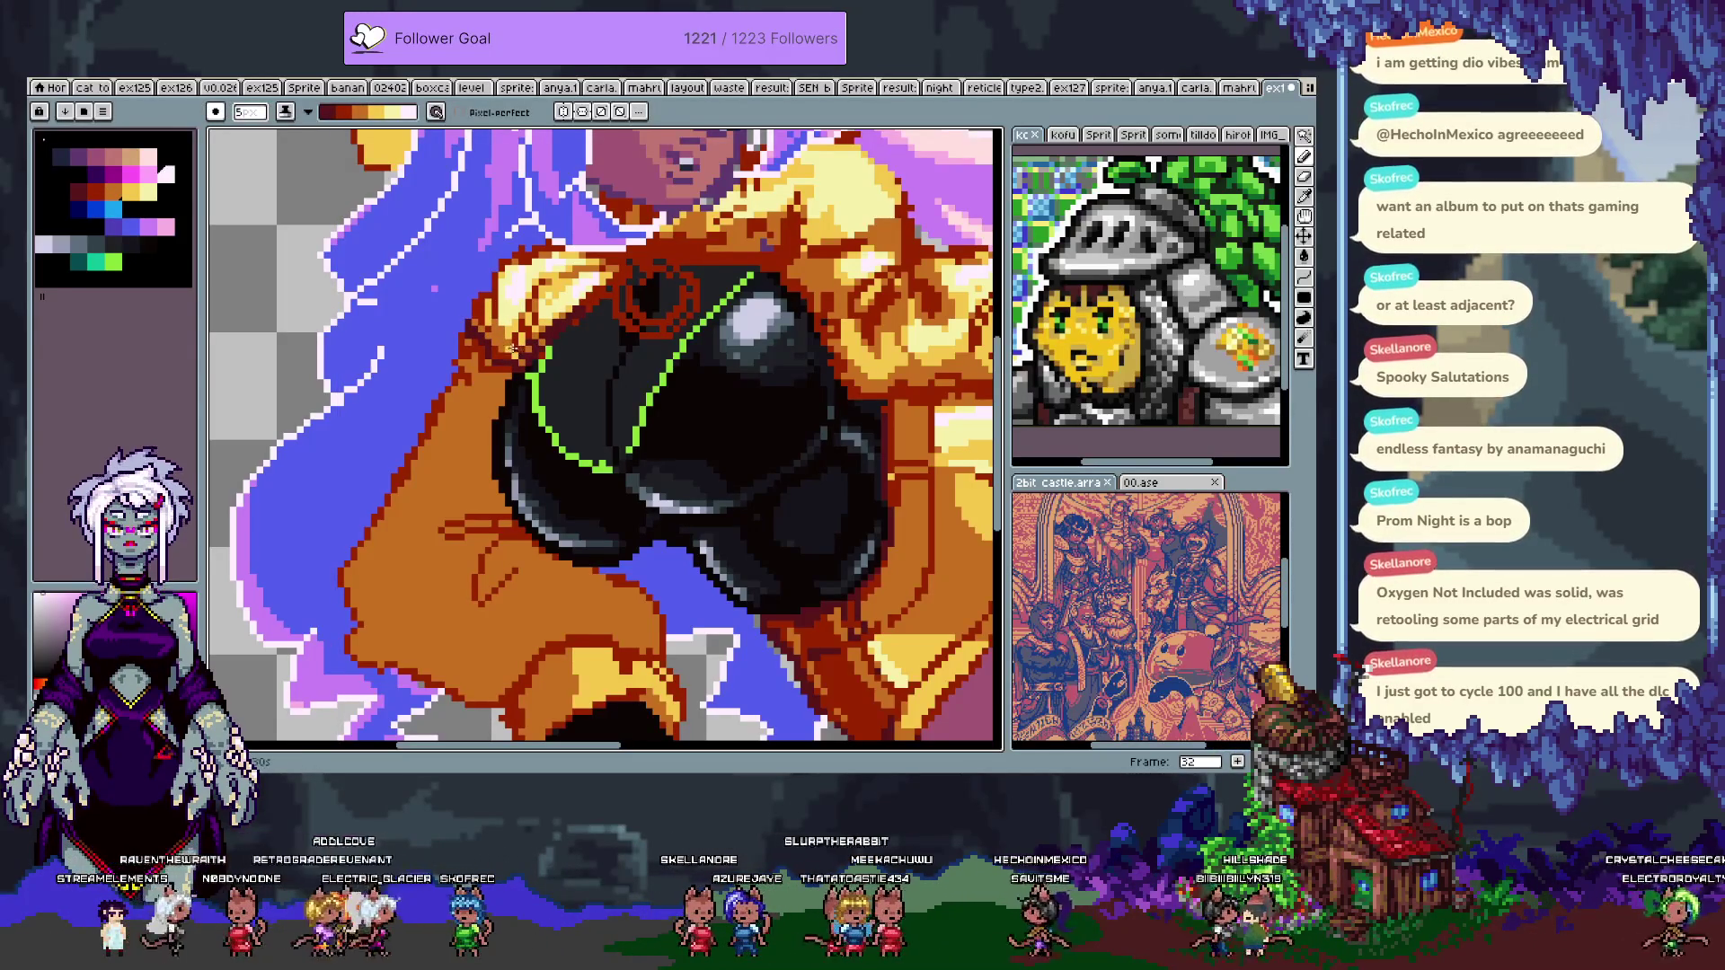
{"action": "key", "text": "x"}
{"action": "key", "text": "x"}
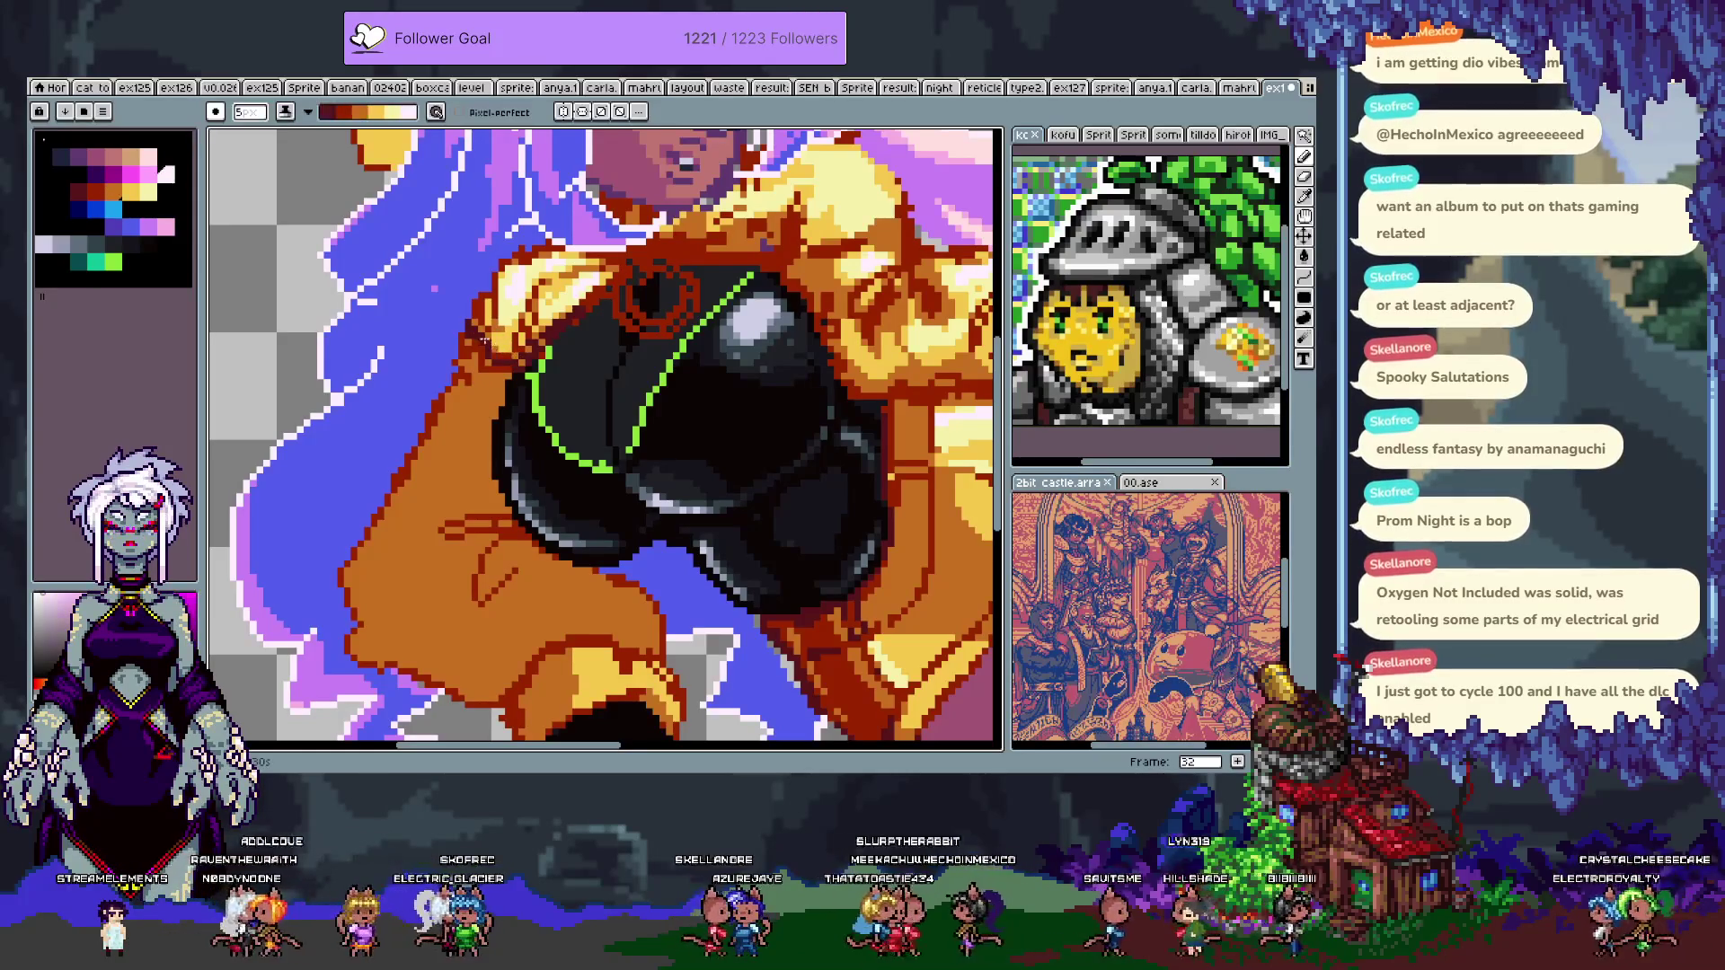
{"action": "left_click_drag", "start_coordinate": [459, 371], "coordinate": [446, 455]}
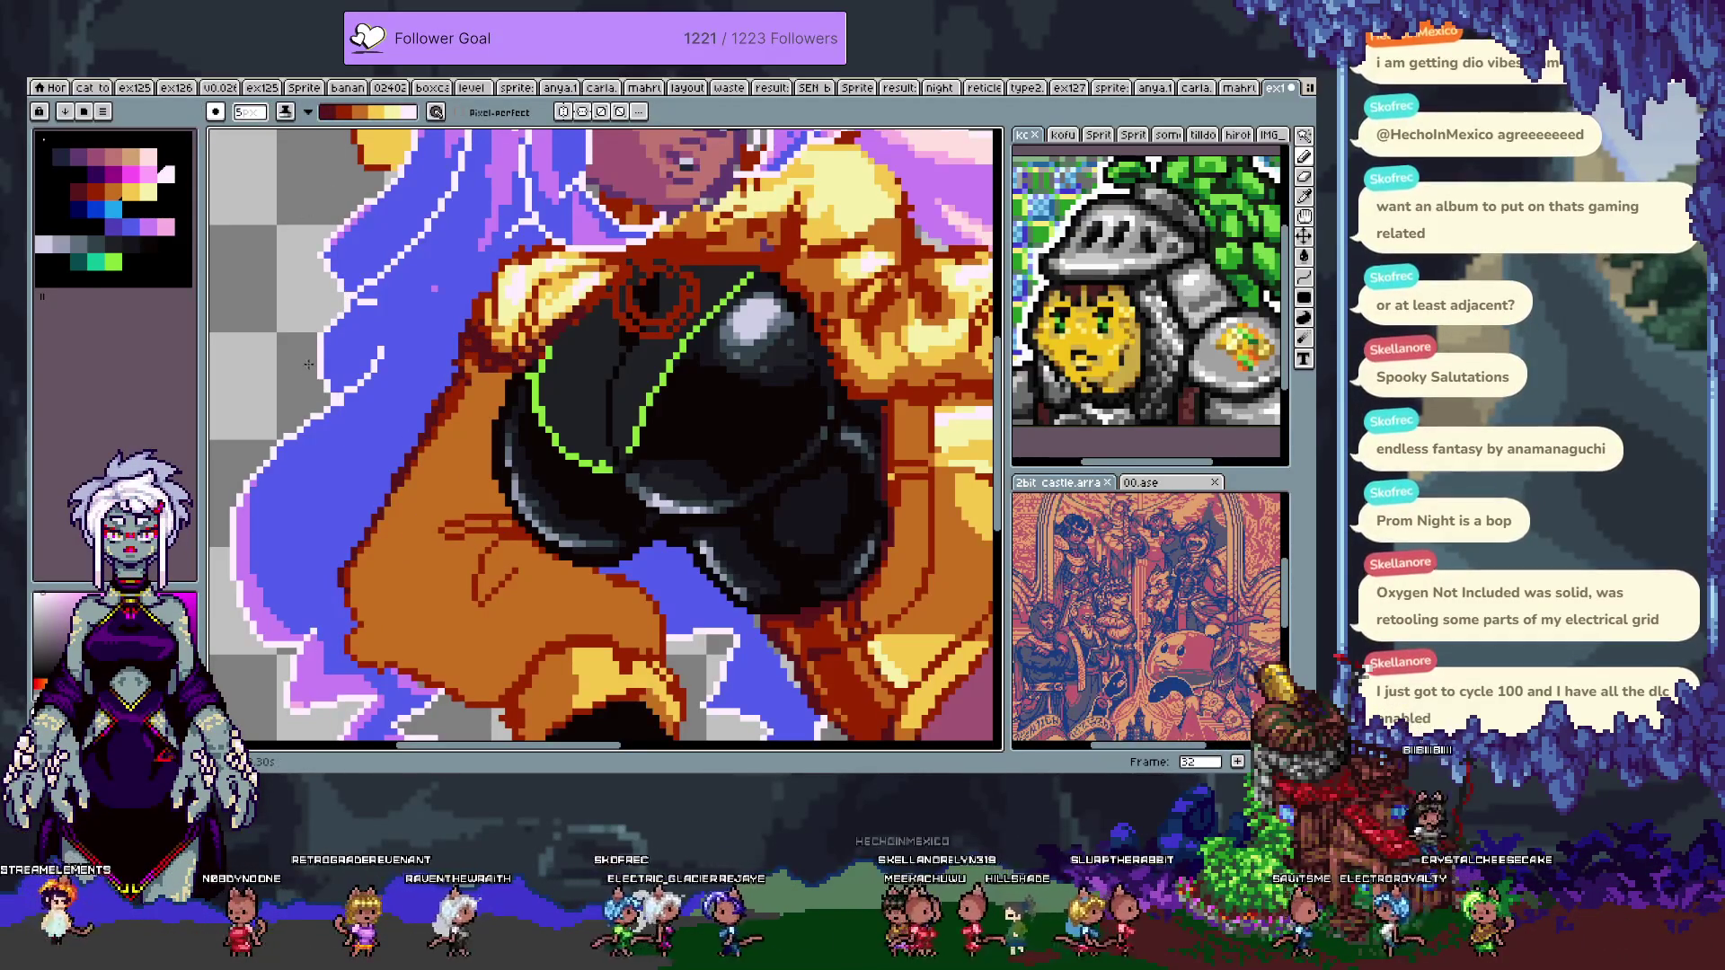
{"action": "left_click", "coordinate": [285, 112]}
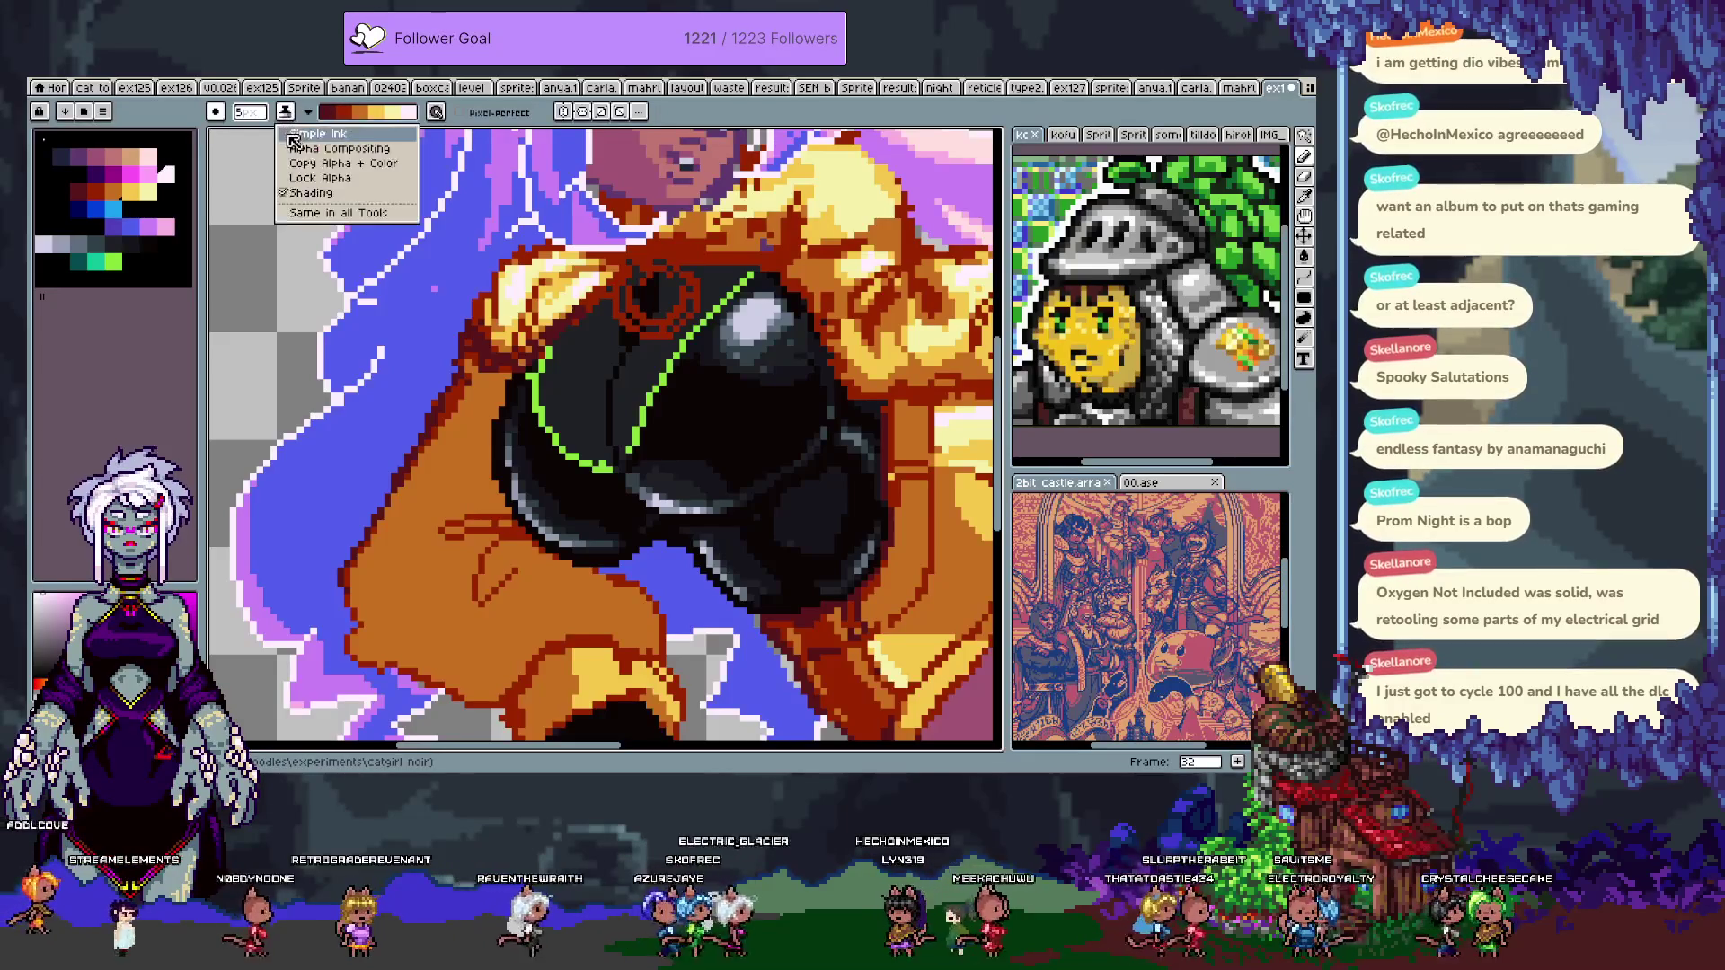
- Switch to Simple Ink and paint dark-red pixels on the hand and orange sleeve
{"action": "left_click", "coordinate": [341, 136]}
{"action": "left_click_drag", "start_coordinate": [491, 526], "coordinate": [446, 523]}
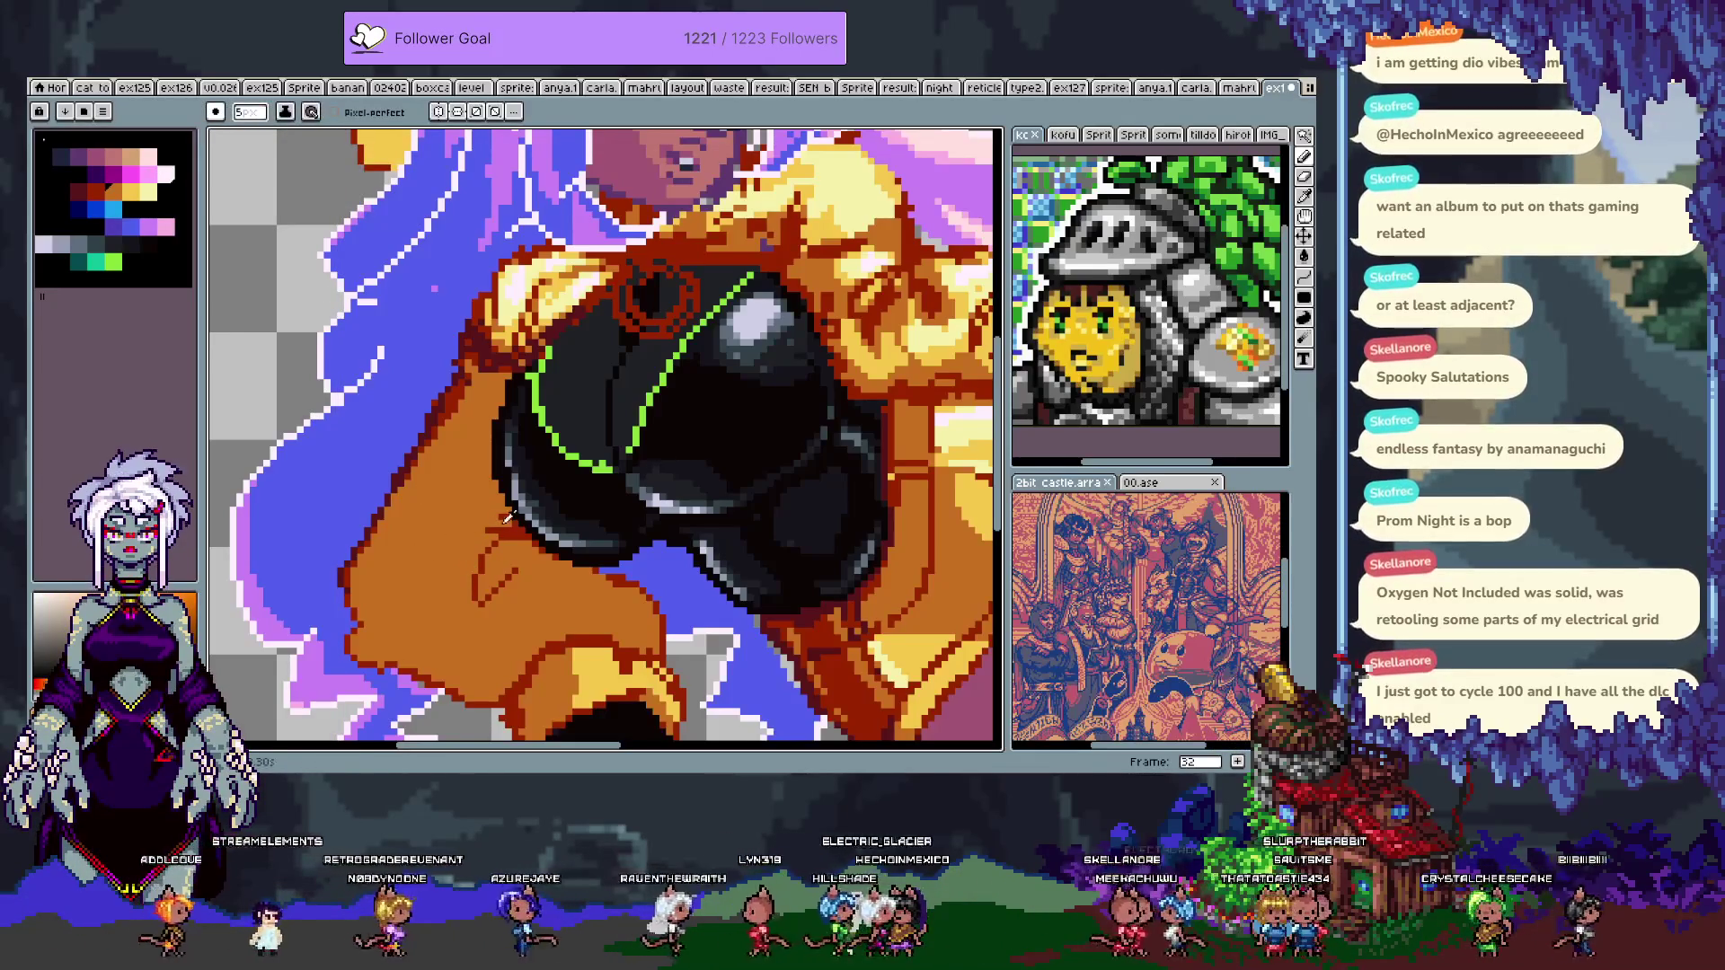
{"action": "mouse_move", "coordinate": [478, 527]}
{"action": "left_mouse_down"}
{"action": "mouse_move", "coordinate": [479, 543]}
{"action": "mouse_move", "coordinate": [462, 526]}
{"action": "mouse_move", "coordinate": [517, 537]}
{"action": "left_mouse_up"}
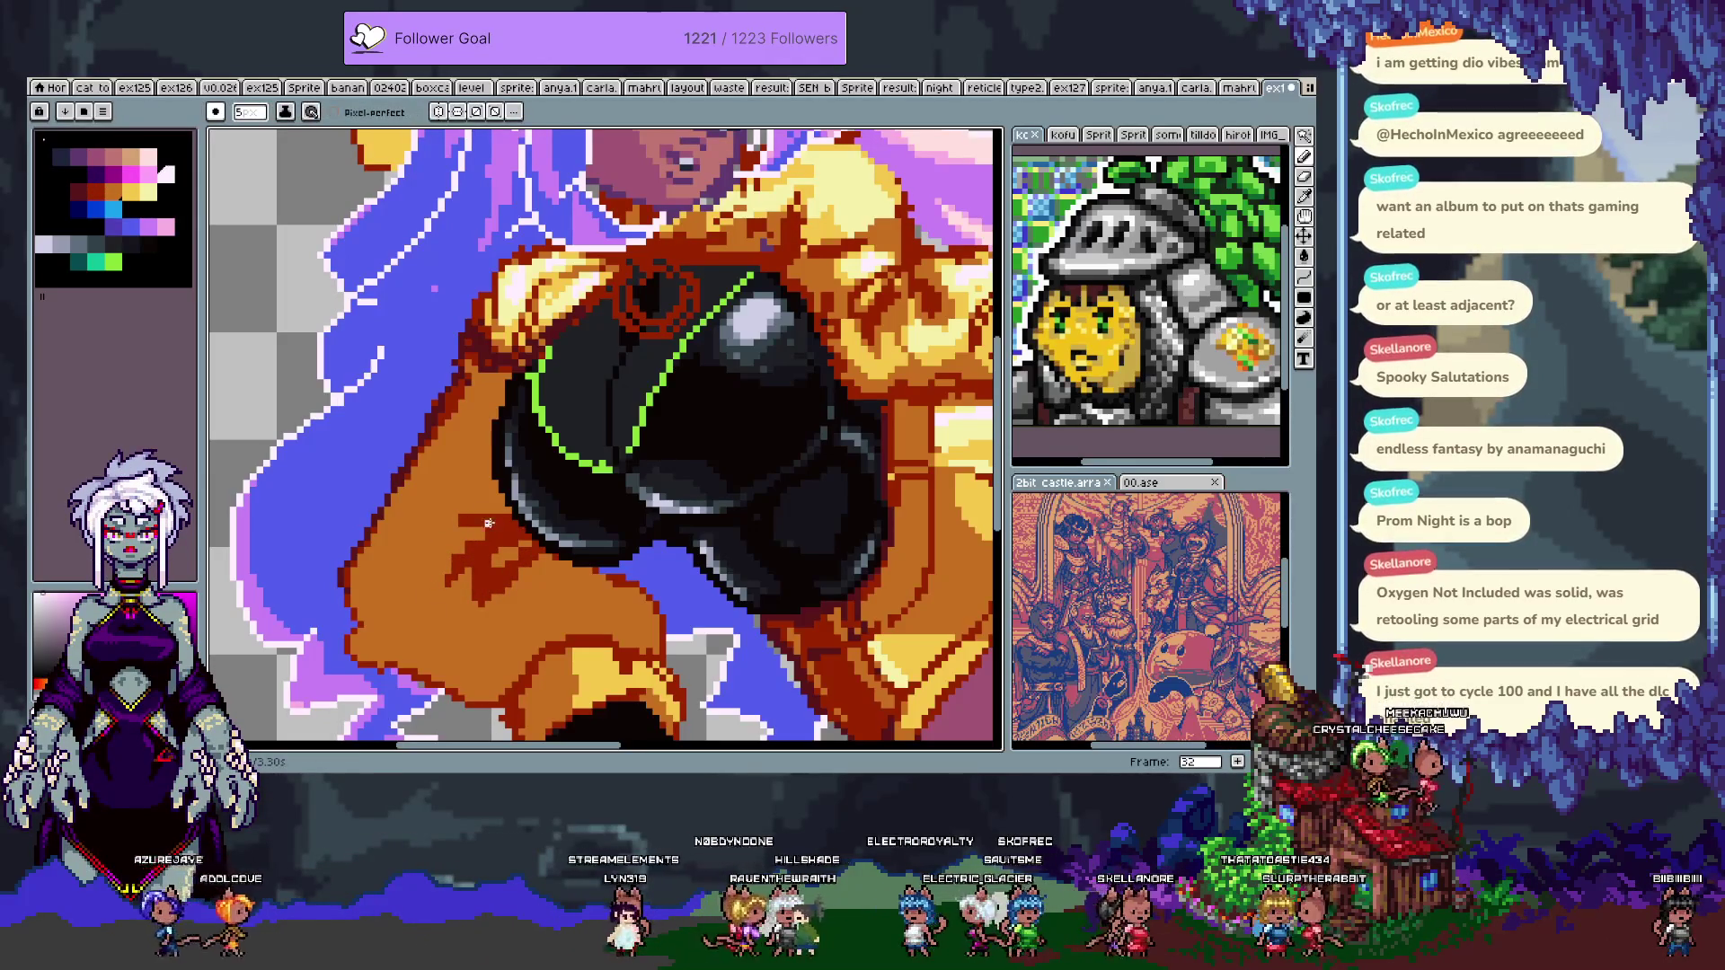
{"action": "key", "text": "v"}
{"action": "key", "text": "b"}
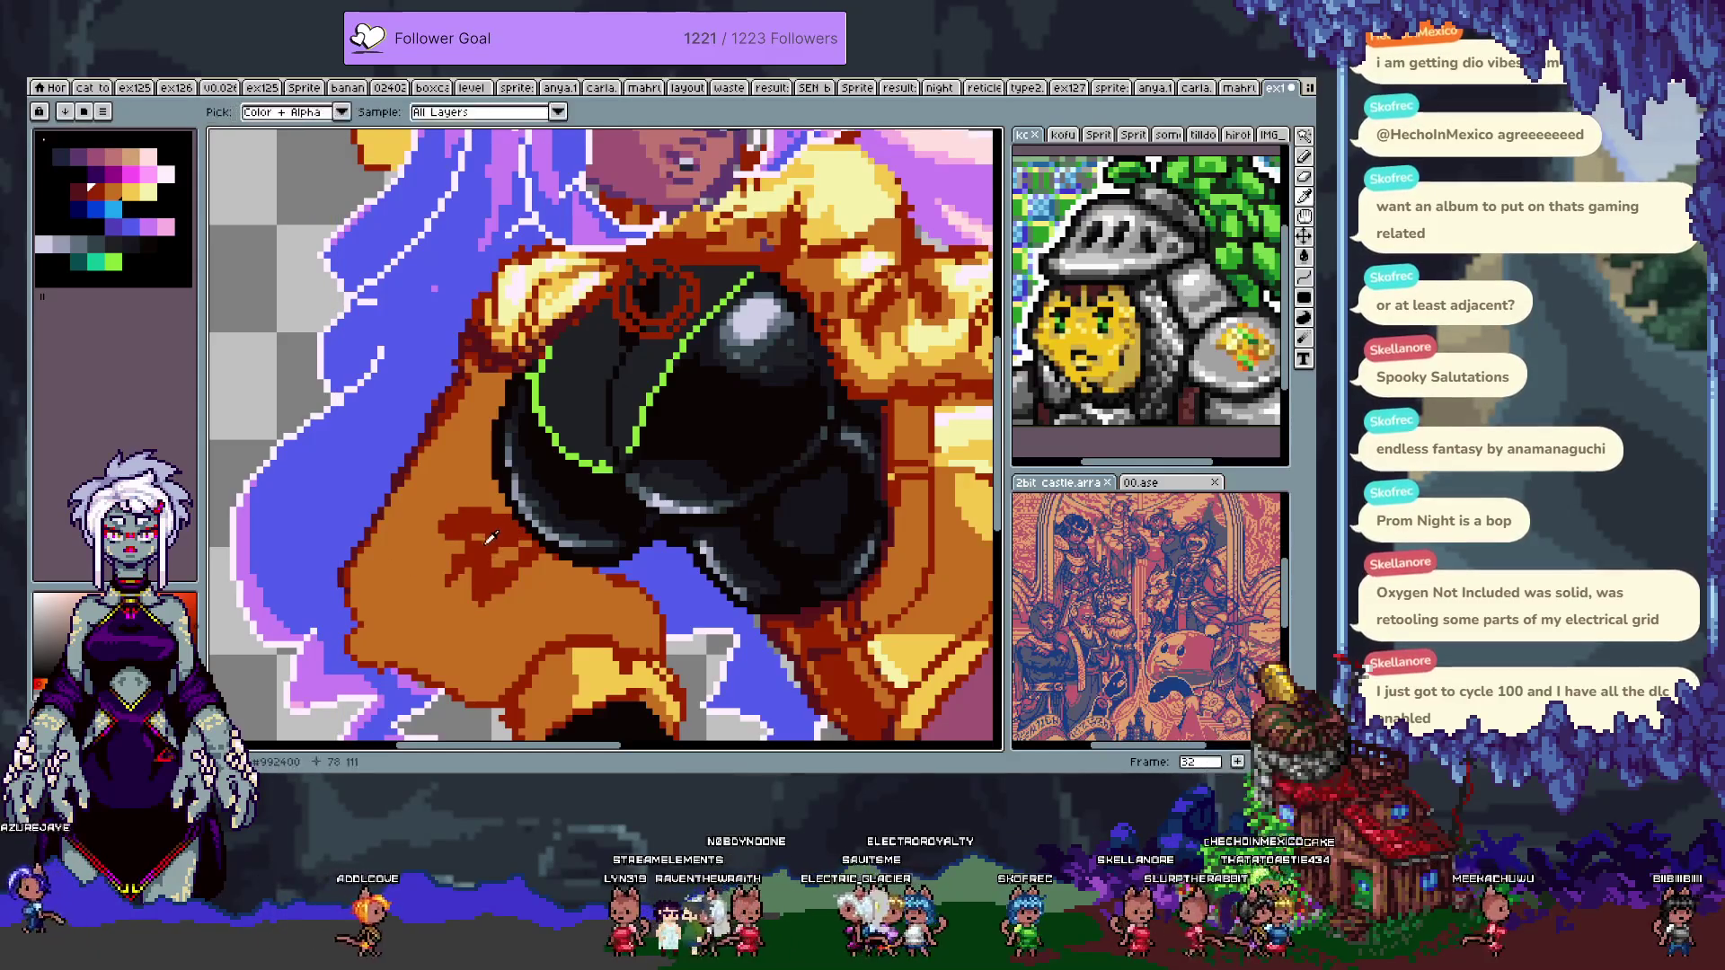
{"action": "mouse_move", "coordinate": [368, 601]}
{"action": "left_mouse_down"}
{"action": "mouse_move", "coordinate": [359, 633]}
{"action": "mouse_move", "coordinate": [414, 620]}
{"action": "left_mouse_up"}
- Pan toward the face and chest and undo the last sleeve change
{"action": "left_click_drag", "start_coordinate": [509, 709], "coordinate": [556, 676]}
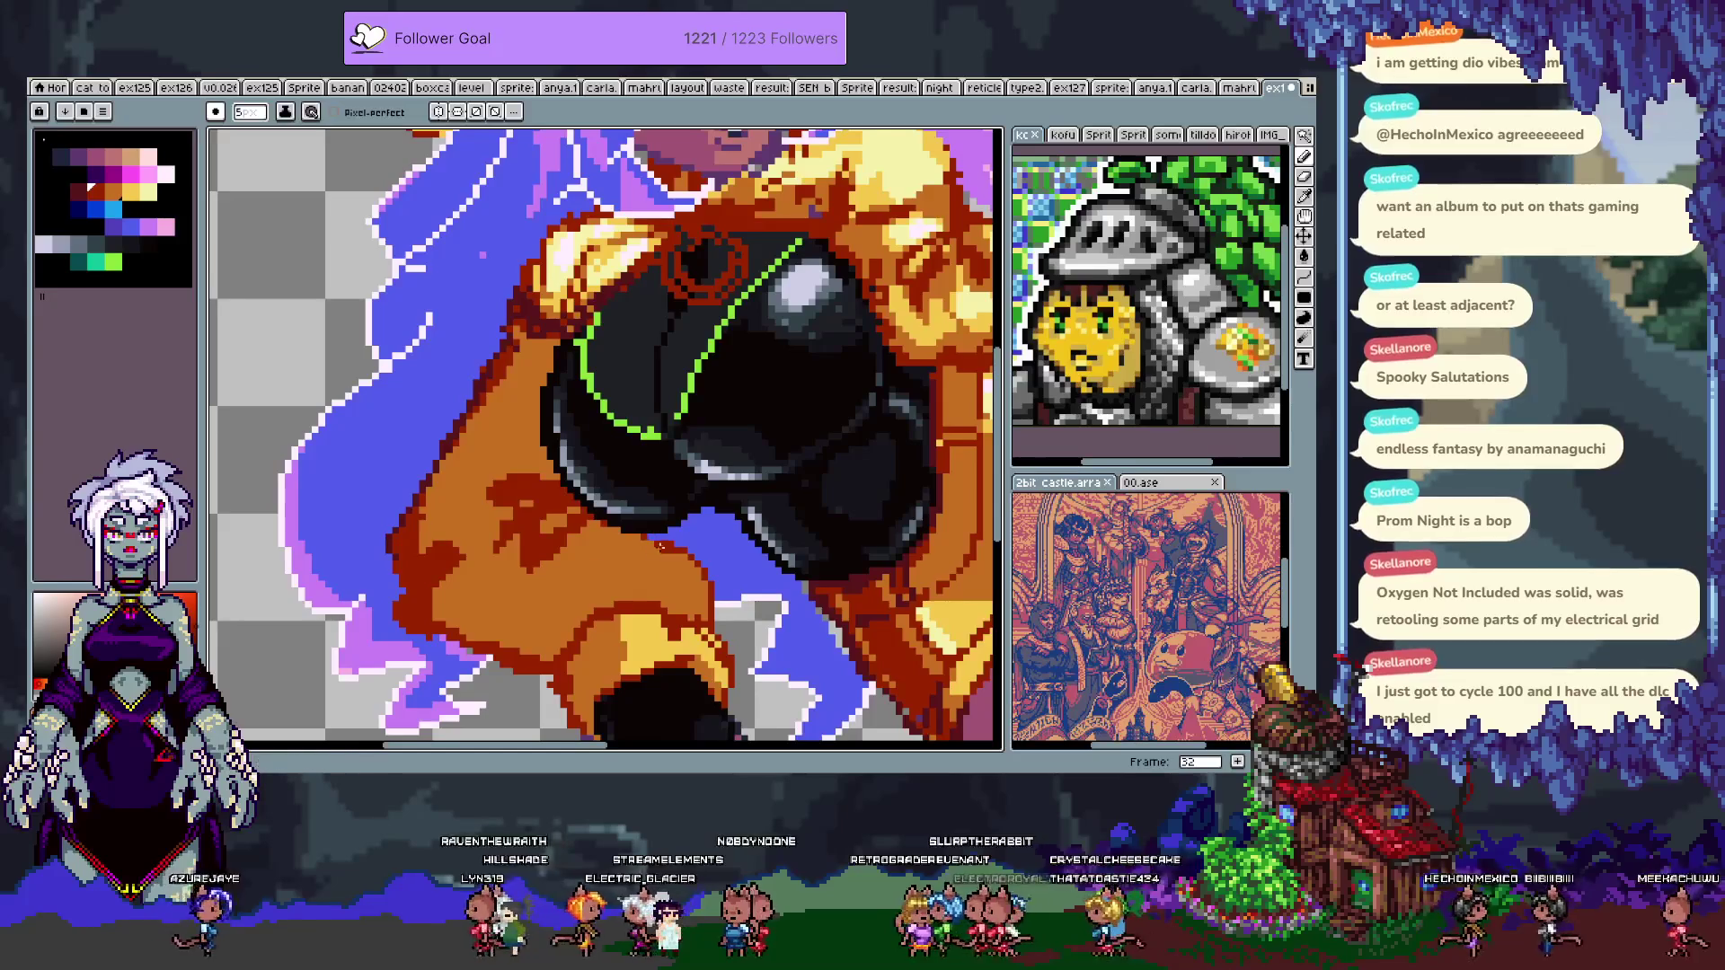
{"action": "scroll", "coordinate": [786, 437], "scroll_direction": "down", "scroll_amount": 2}
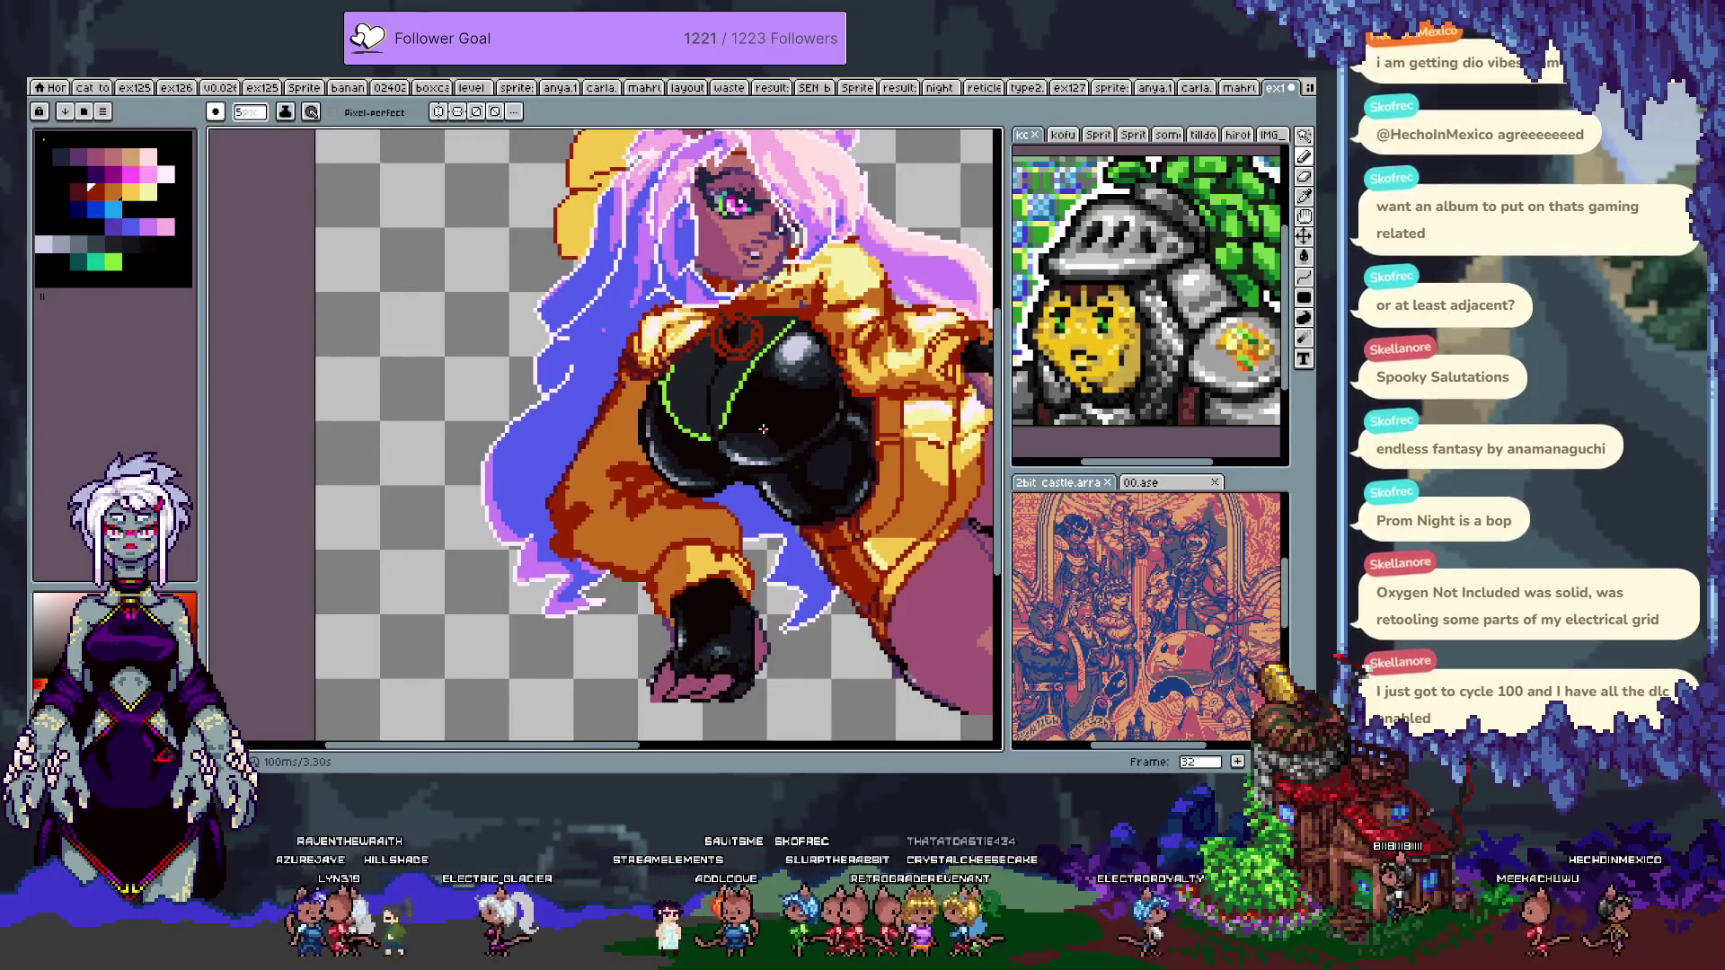
{"action": "scroll", "coordinate": [747, 419], "scroll_direction": "up", "scroll_amount": 1}
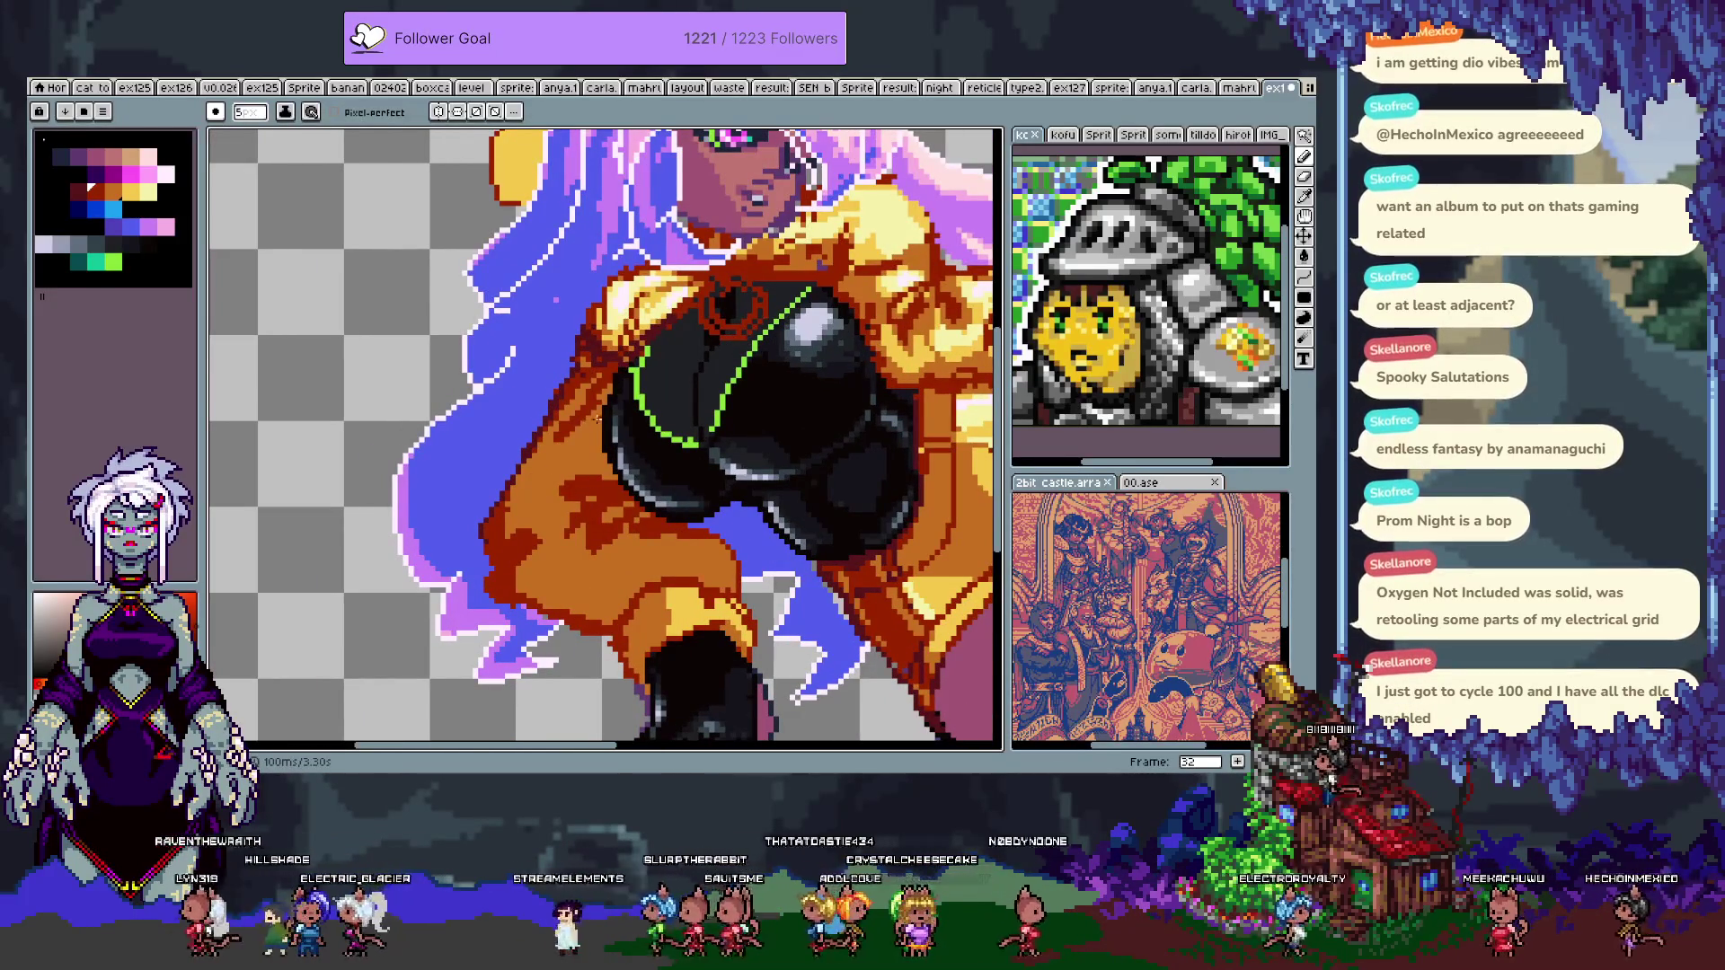
{"action": "left_click_drag", "start_coordinate": [588, 420], "coordinate": [530, 489]}
{"action": "left_click_drag", "start_coordinate": [558, 391], "coordinate": [534, 493]}
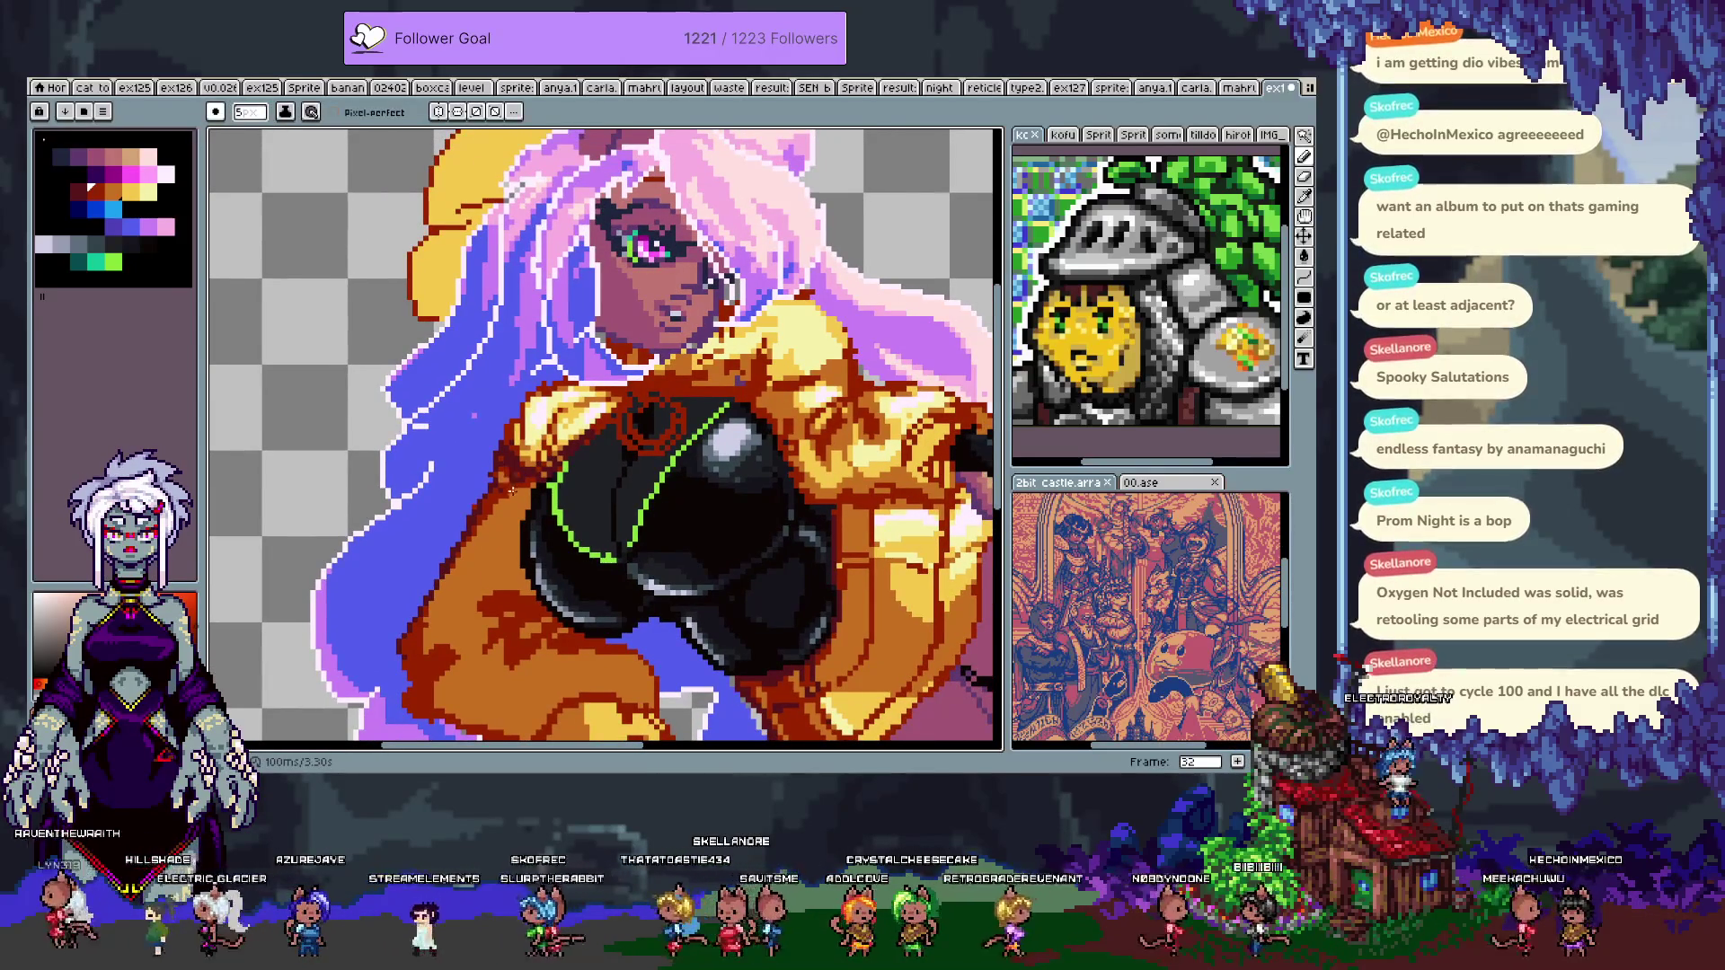
{"action": "key", "text": "ctrl+z"}
{"action": "key", "text": "b"}
- Undo another stray stroke and pick an orange palette swatch as the drawing colour
{"action": "scroll", "coordinate": [510, 593], "scroll_direction": "down", "scroll_amount": 3}
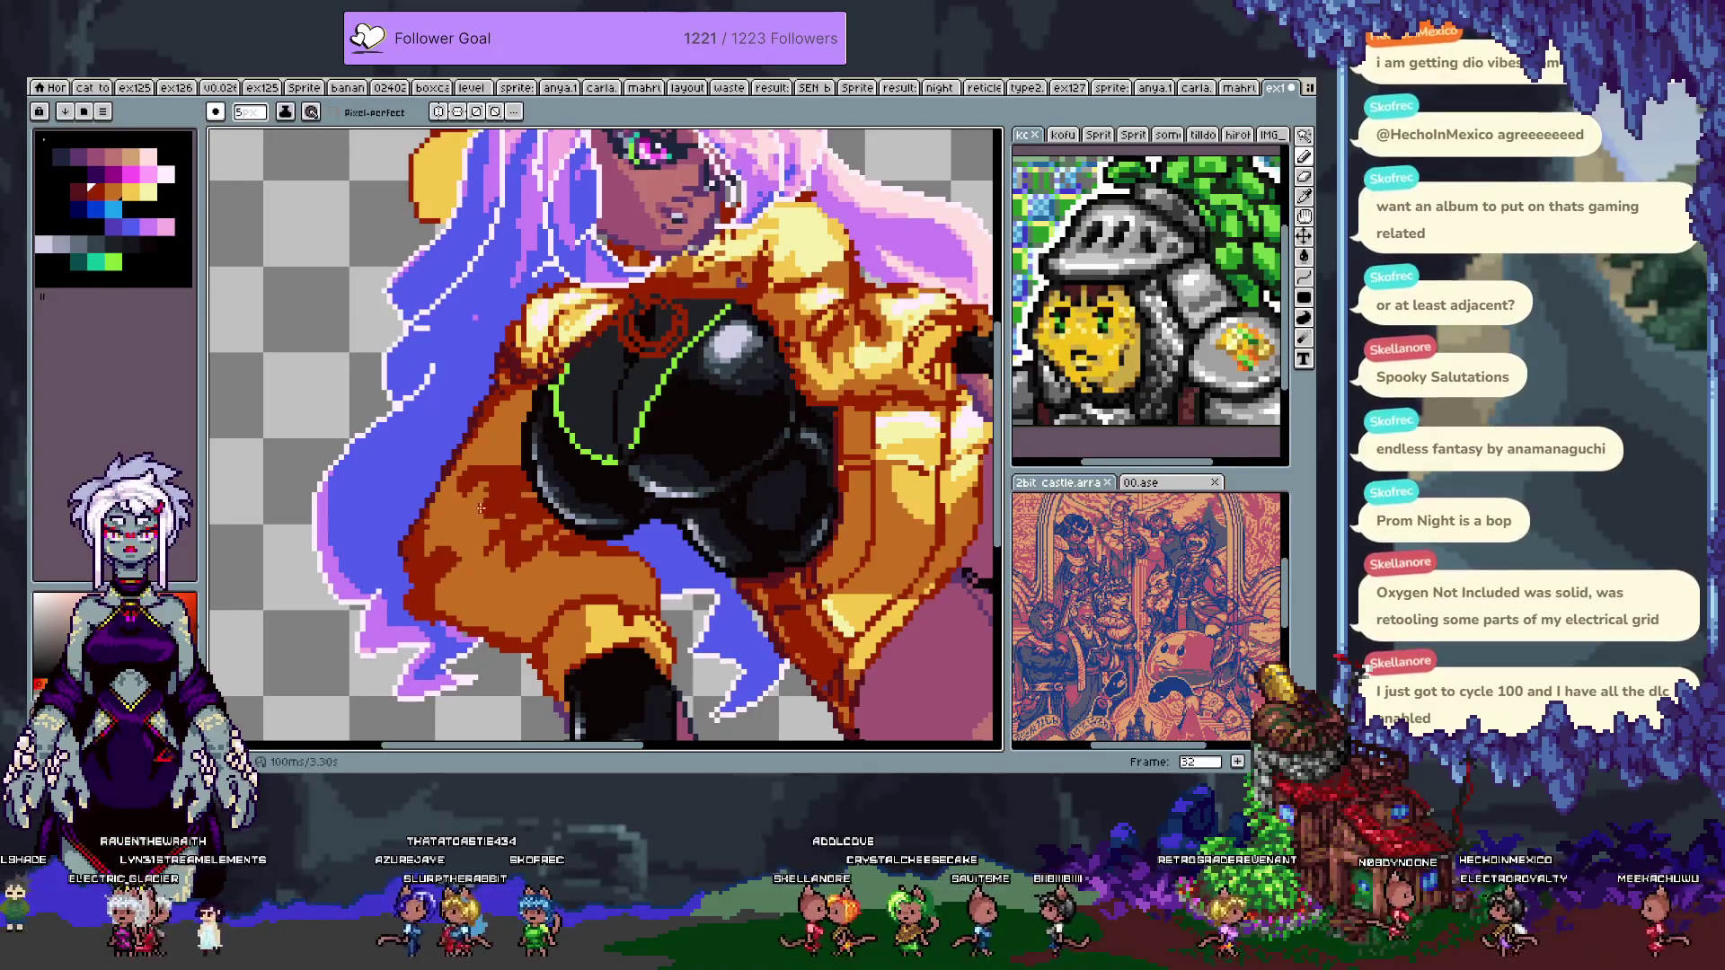
{"action": "key", "text": "shift+g"}
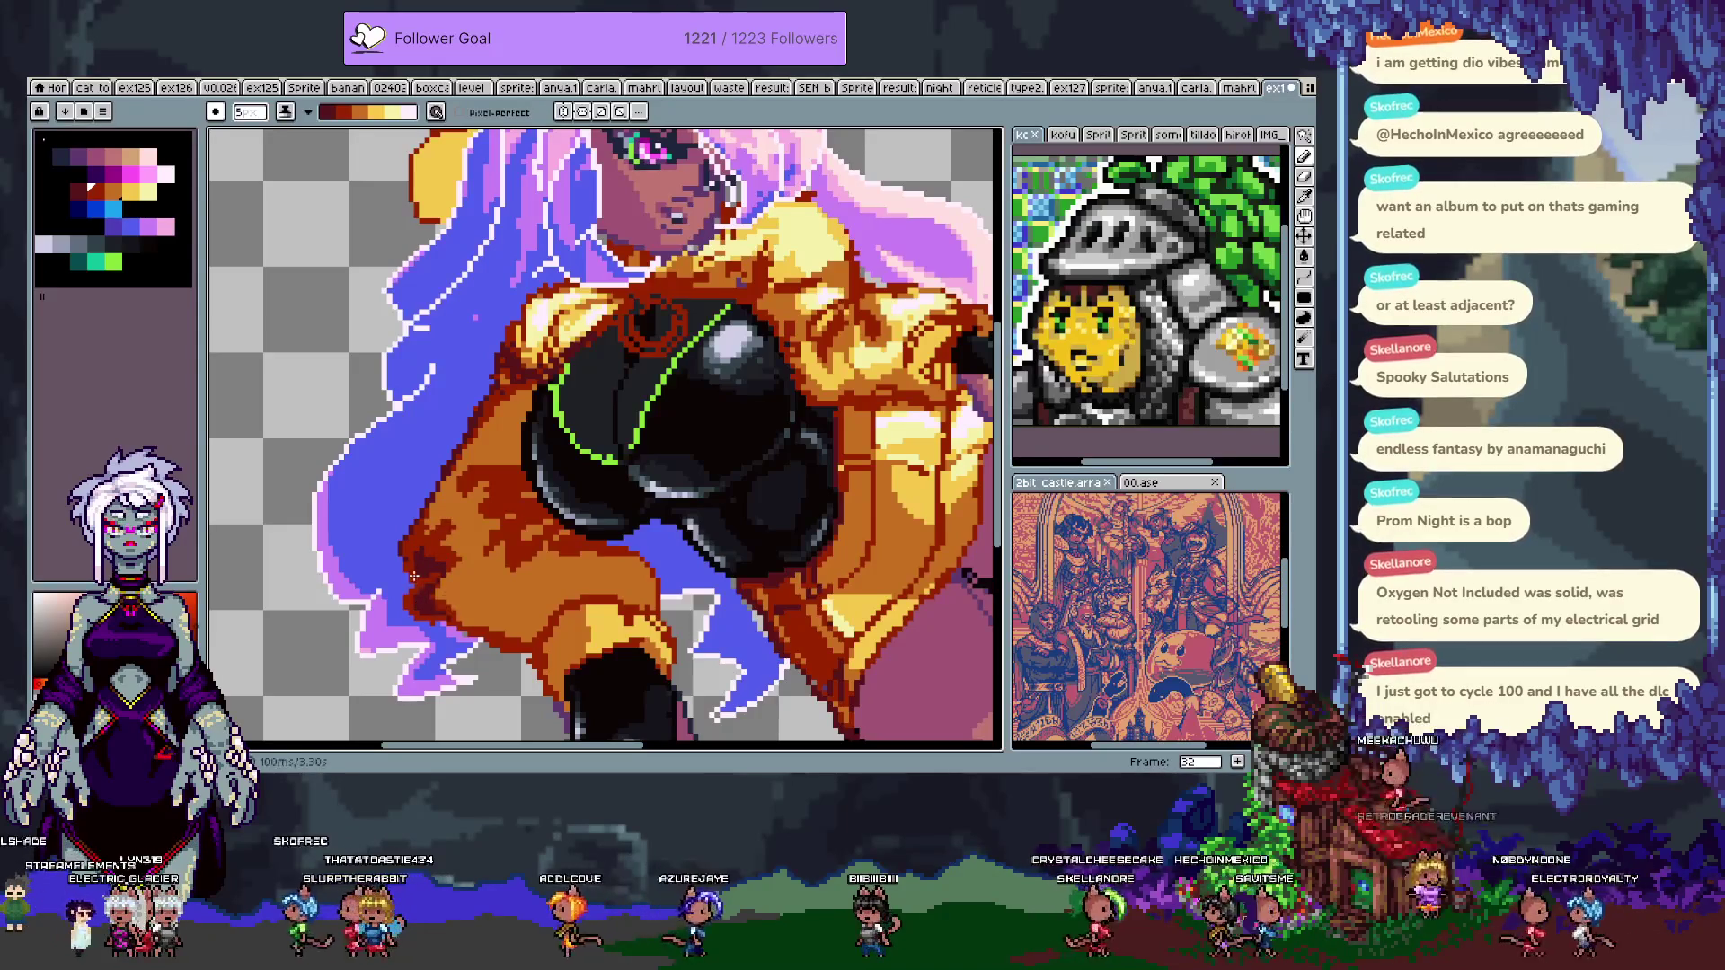
{"action": "key", "text": "v"}
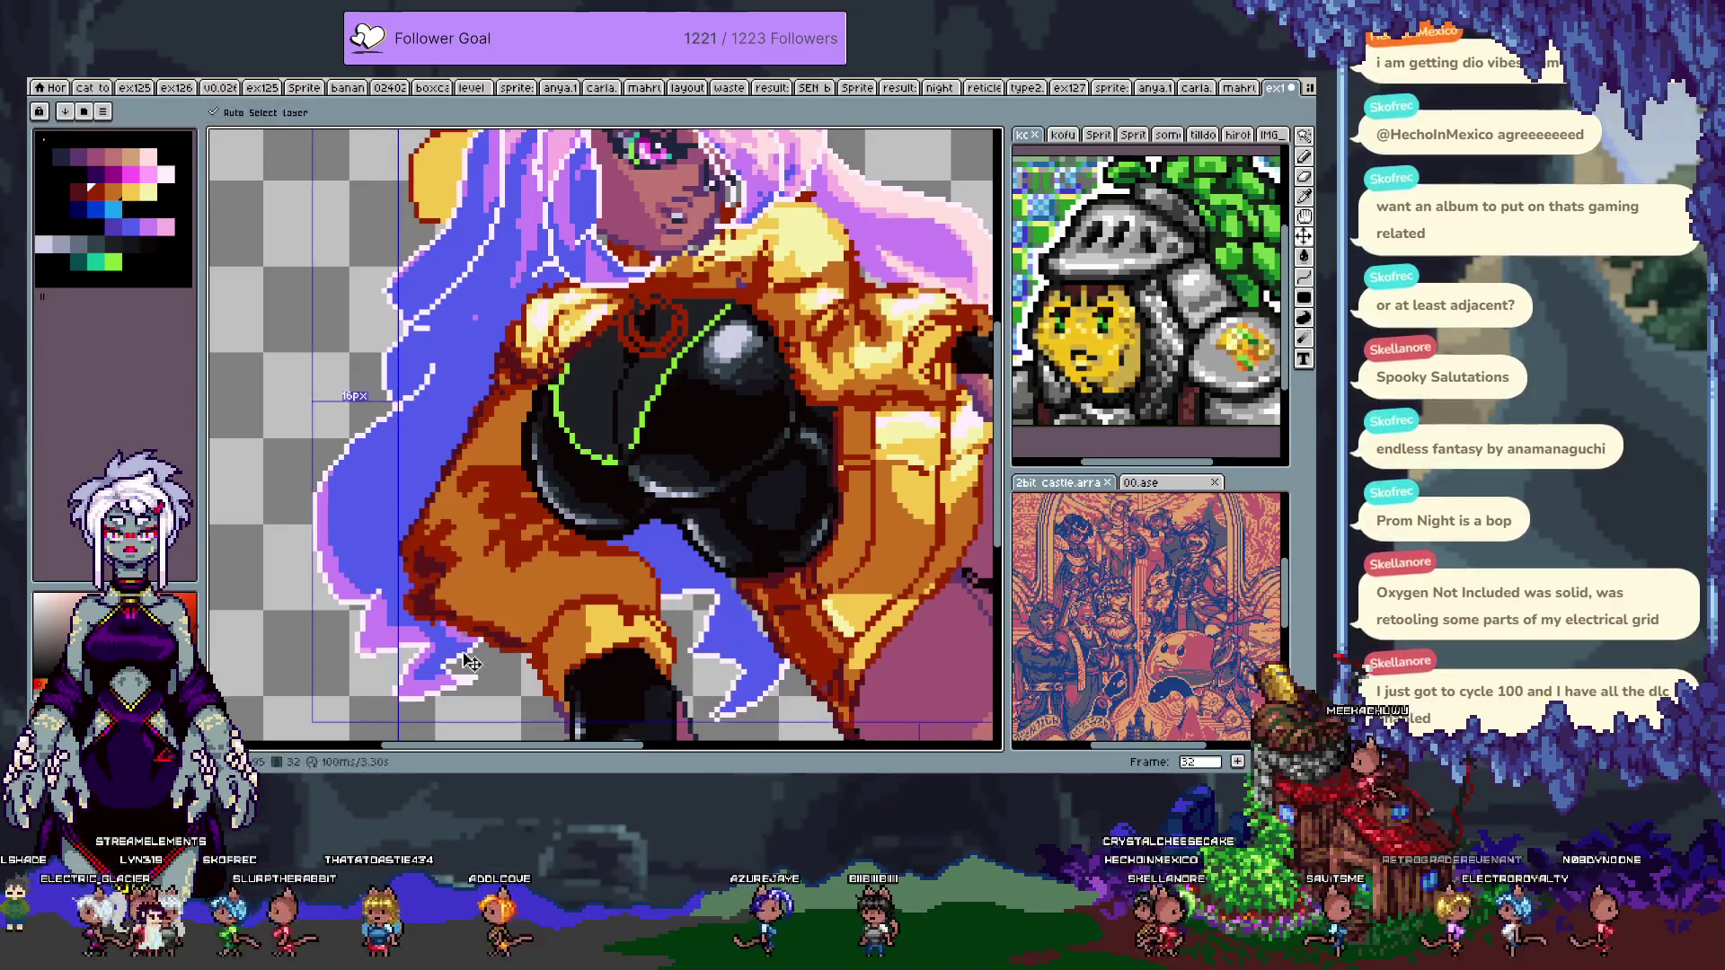
{"action": "key", "text": "b"}
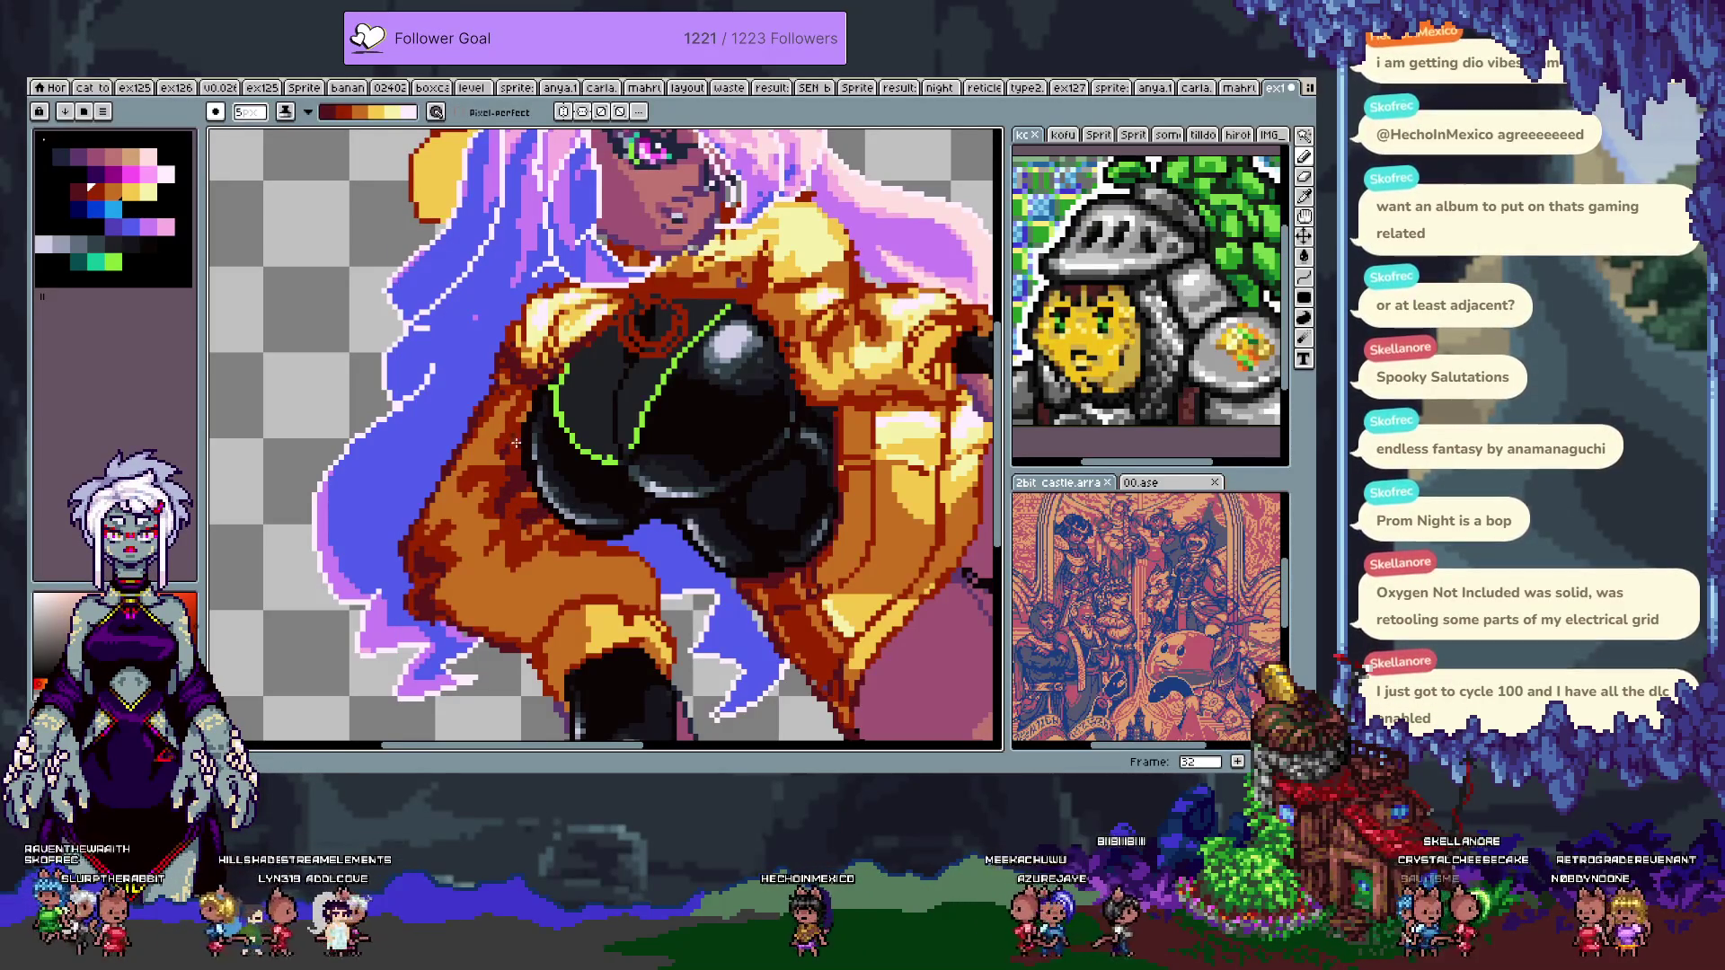
{"action": "key", "text": "ctrl+z"}
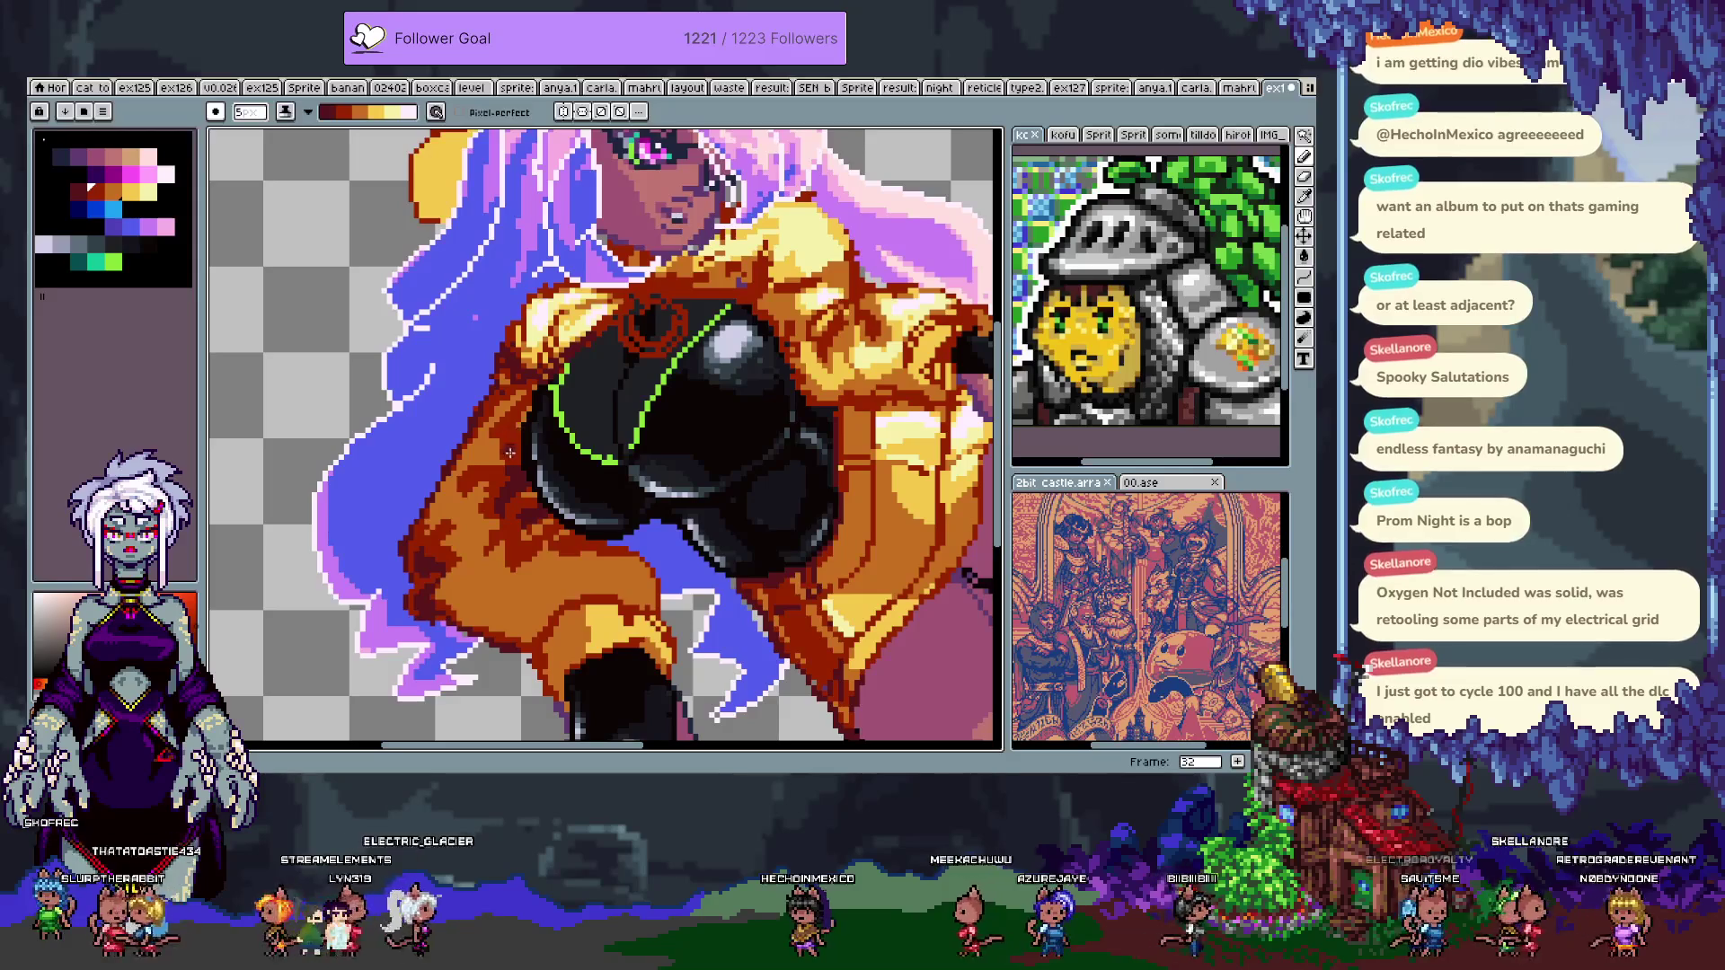
{"action": "left_click", "coordinate": [511, 551], "text": "alt"}
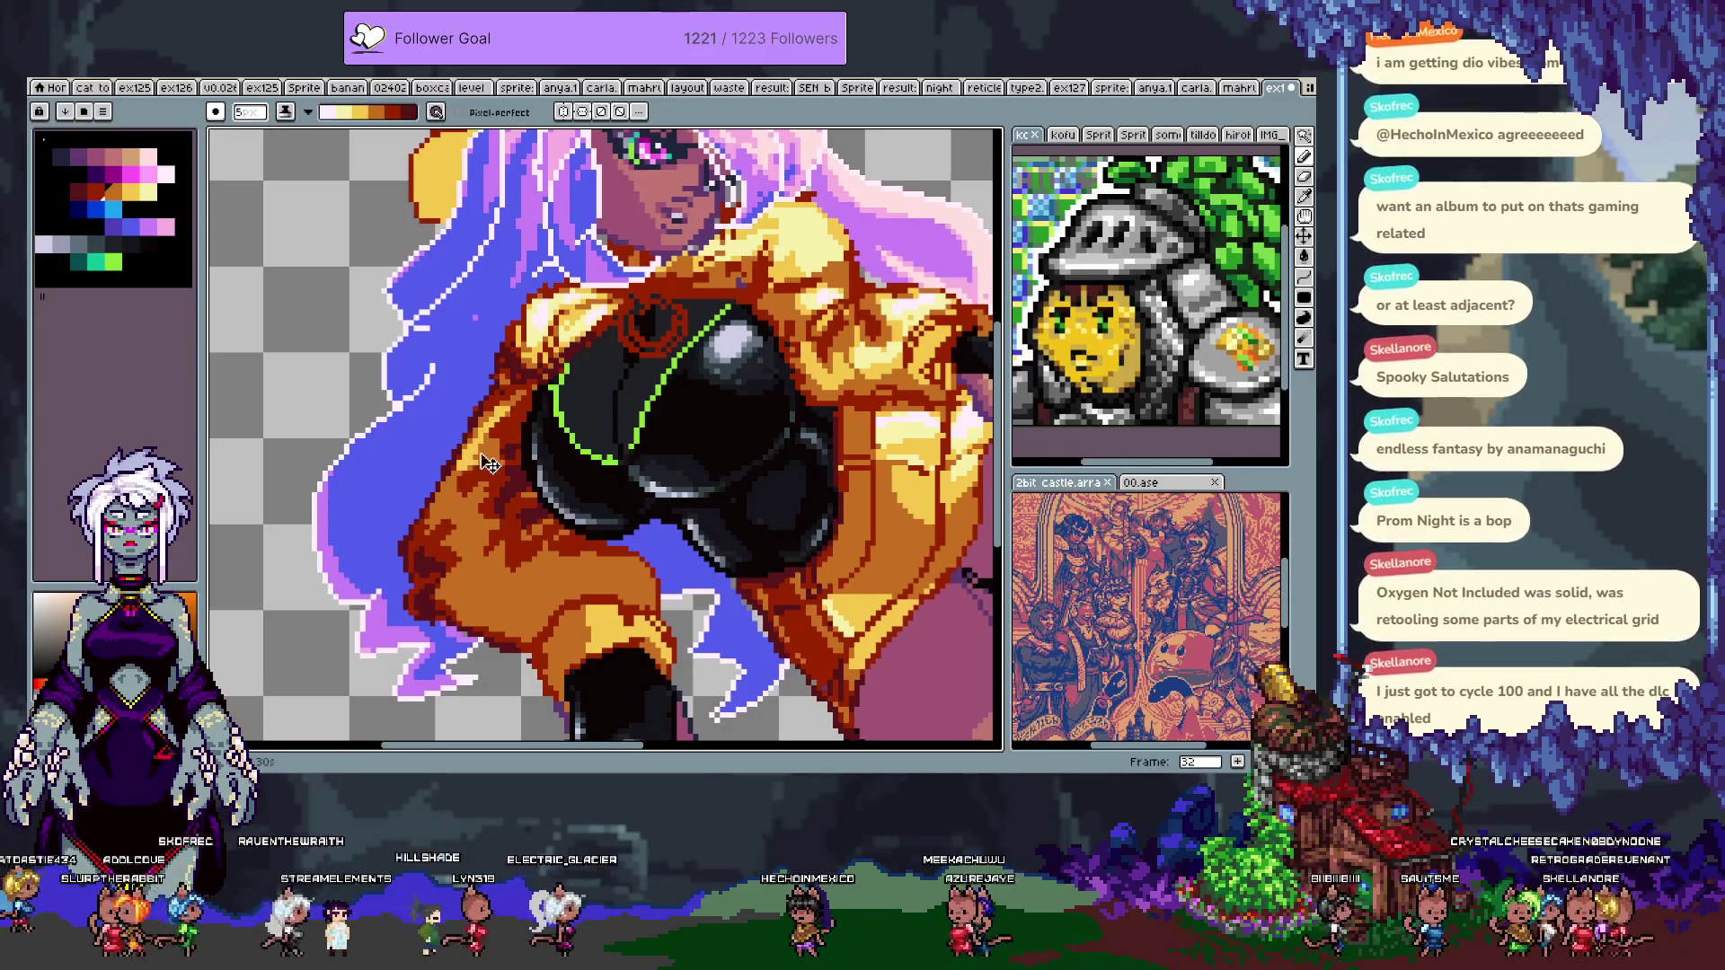
{"action": "scroll", "coordinate": [699, 521], "scroll_direction": "right", "scroll_amount": 5}
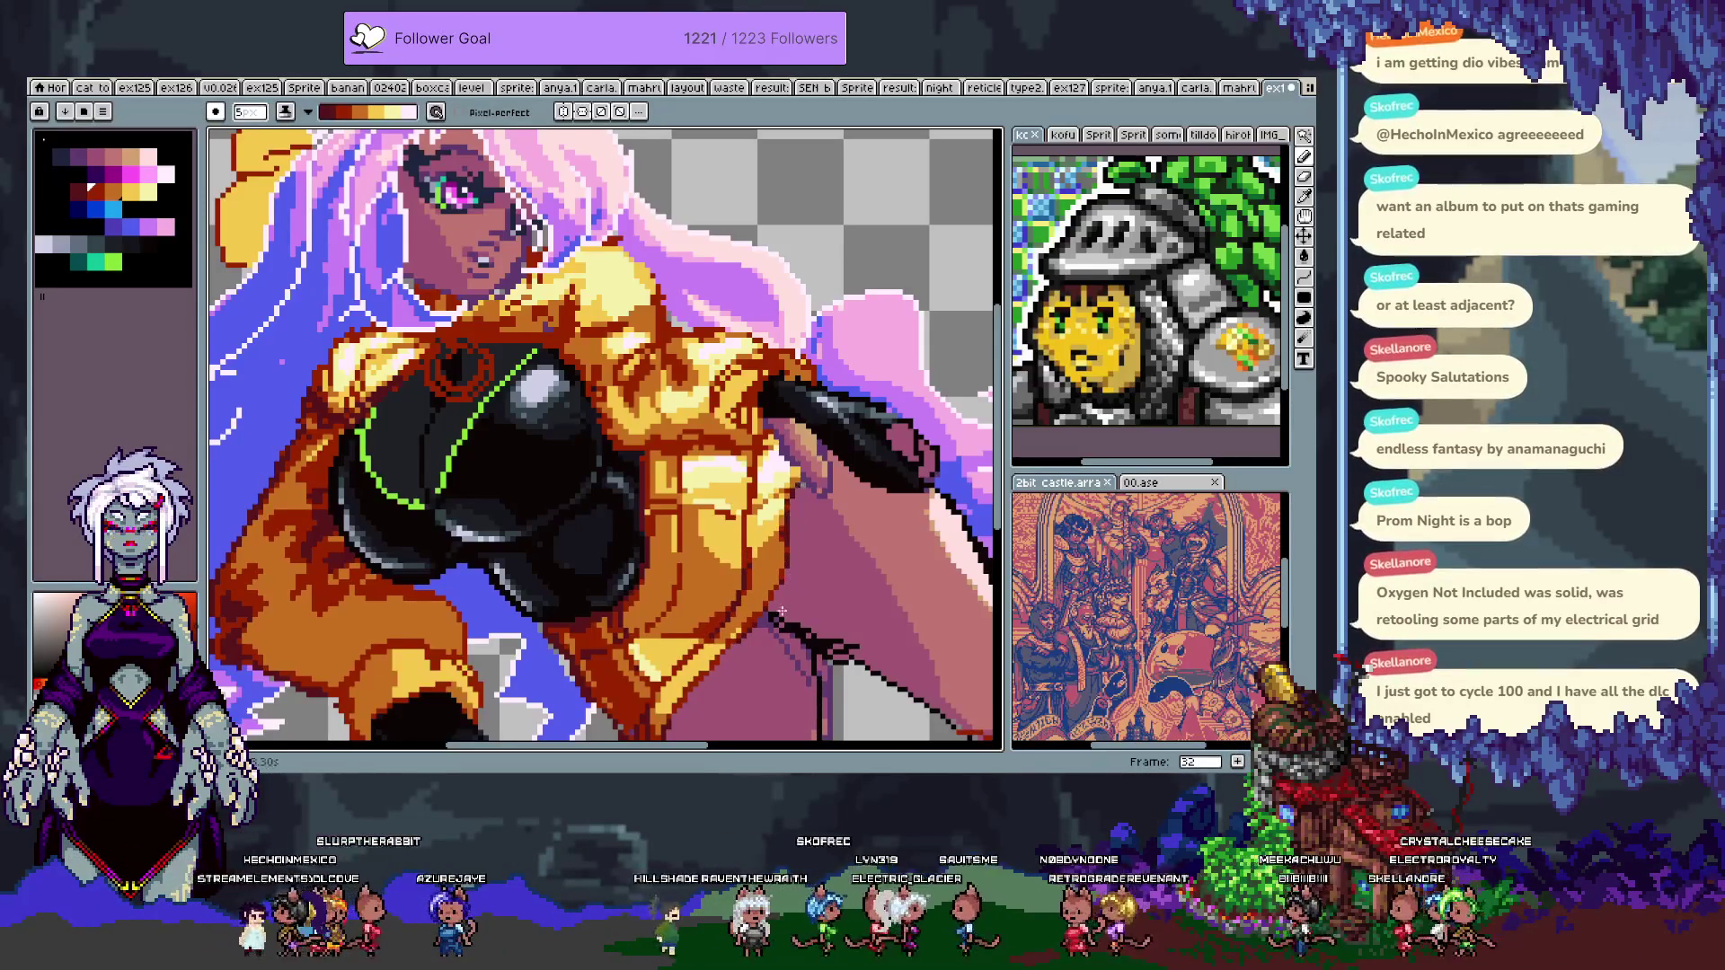
- Pick the neighbouring orange swatch as the drawing colour while panning up to the face and hair
{"action": "scroll", "coordinate": [697, 562], "scroll_direction": "down", "scroll_amount": 3}
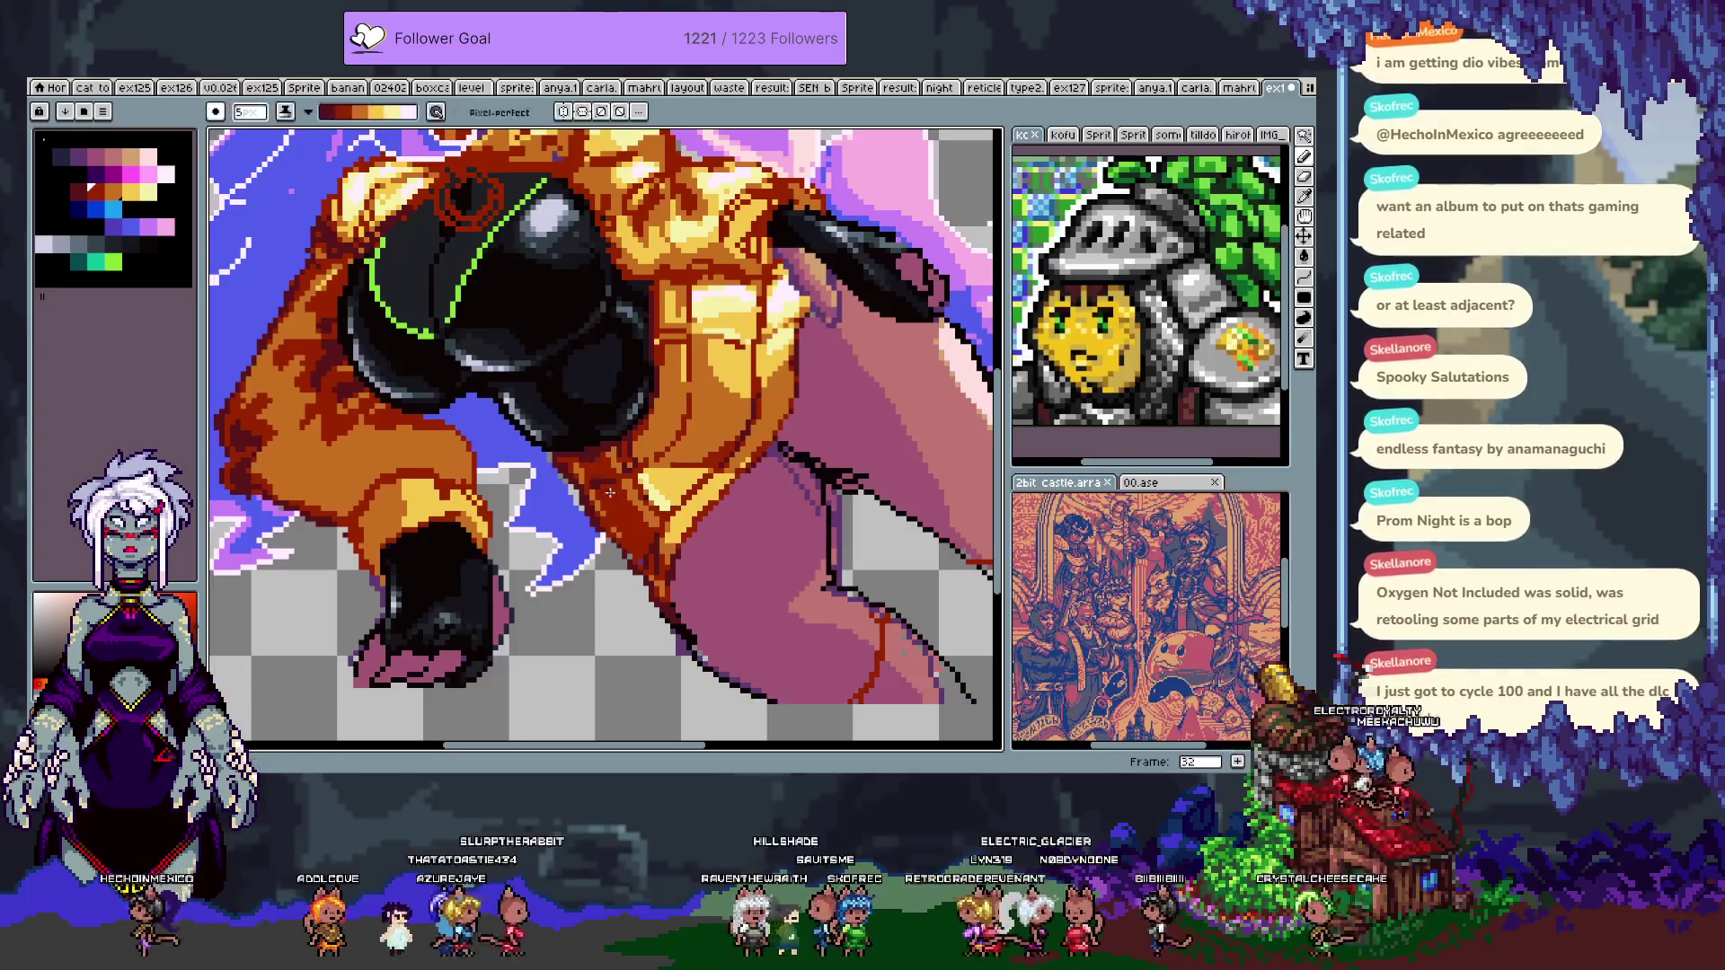
{"action": "left_click", "coordinate": [691, 460], "text": "alt"}
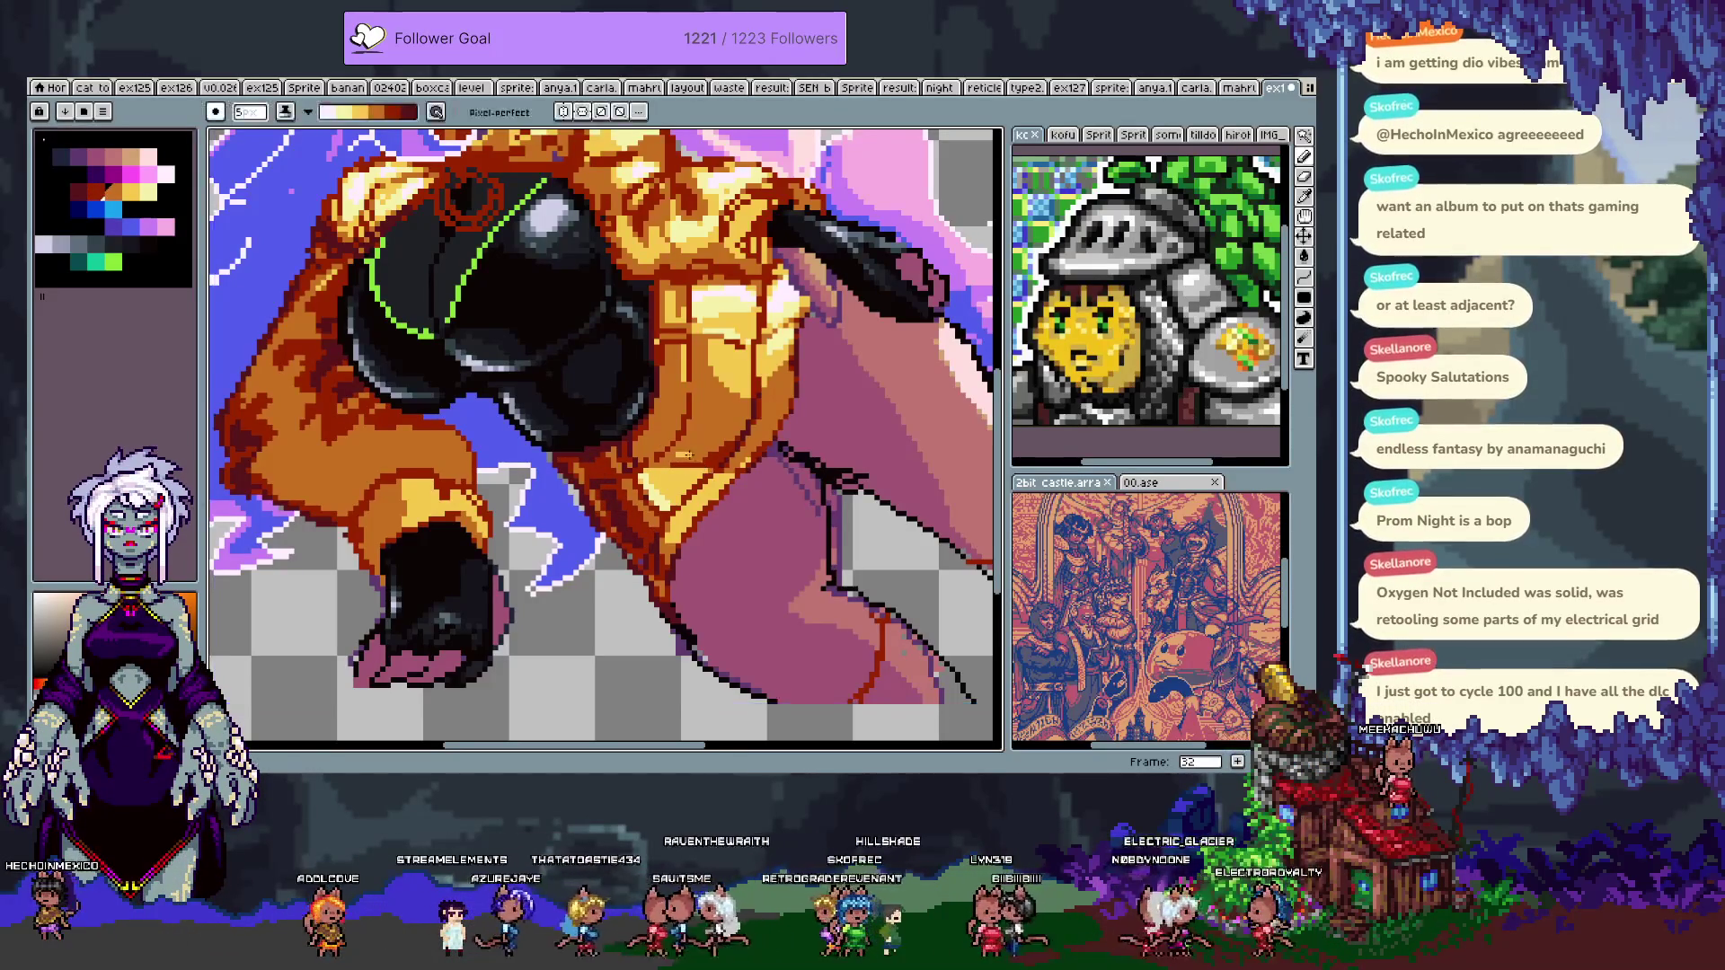
{"action": "left_click_drag", "start_coordinate": [685, 477], "coordinate": [550, 646]}
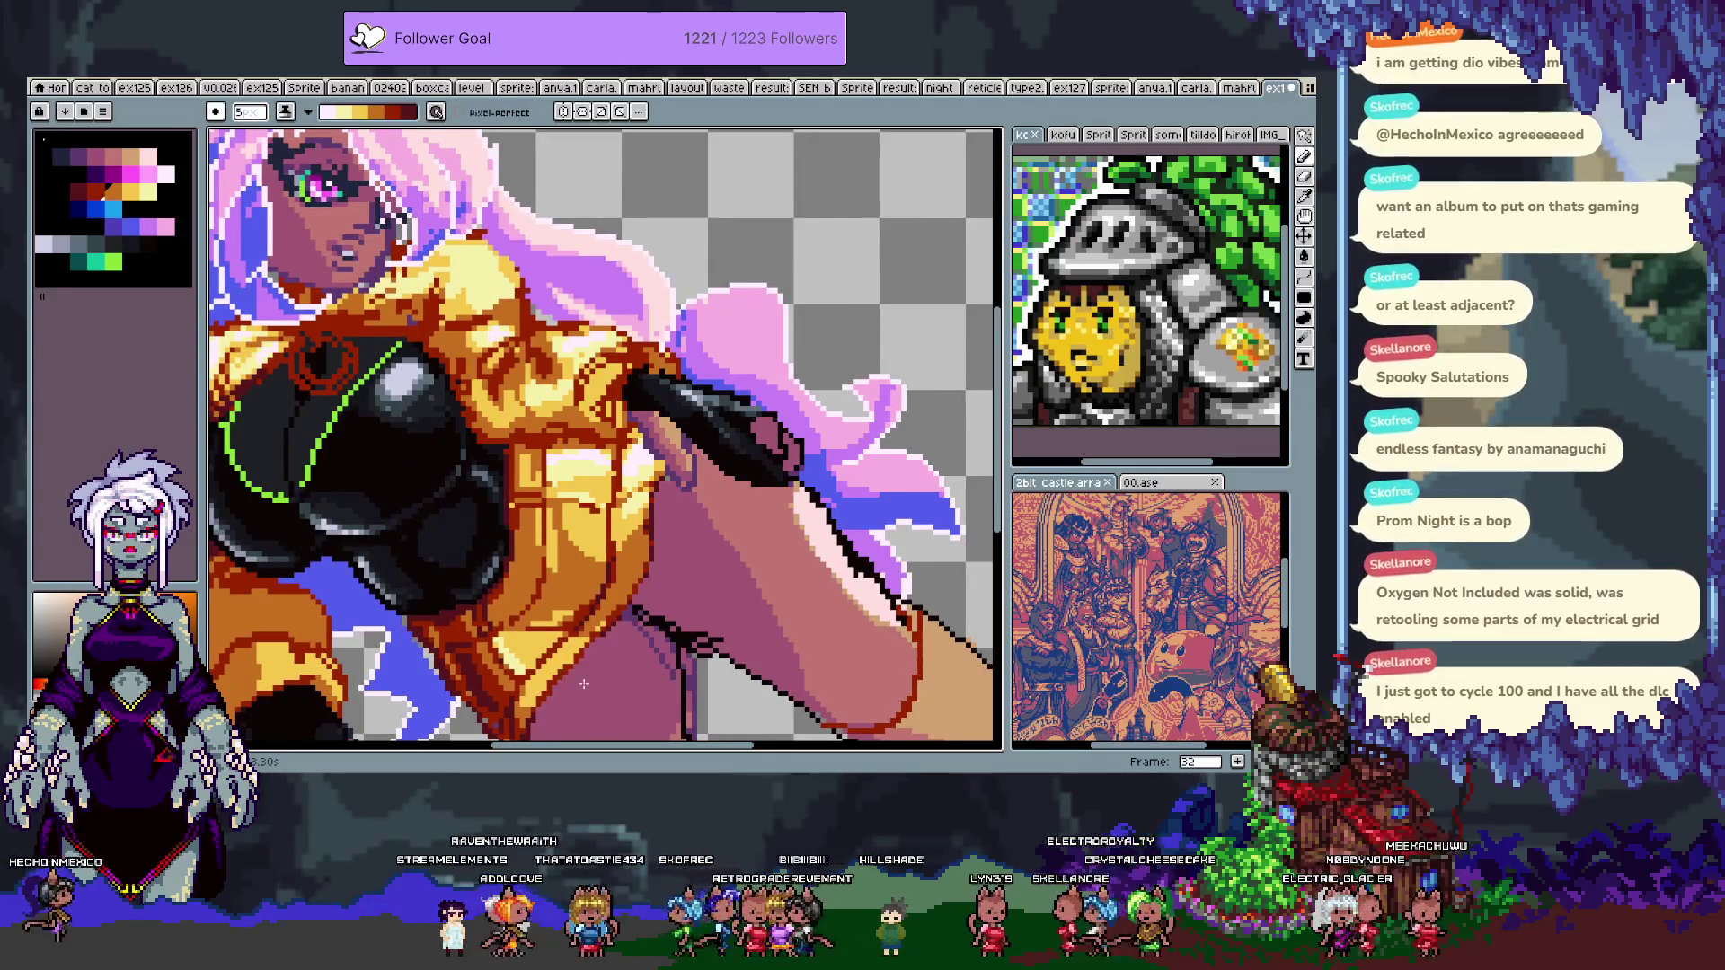
{"action": "scroll", "coordinate": [584, 685], "scroll_direction": "down", "scroll_amount": 1}
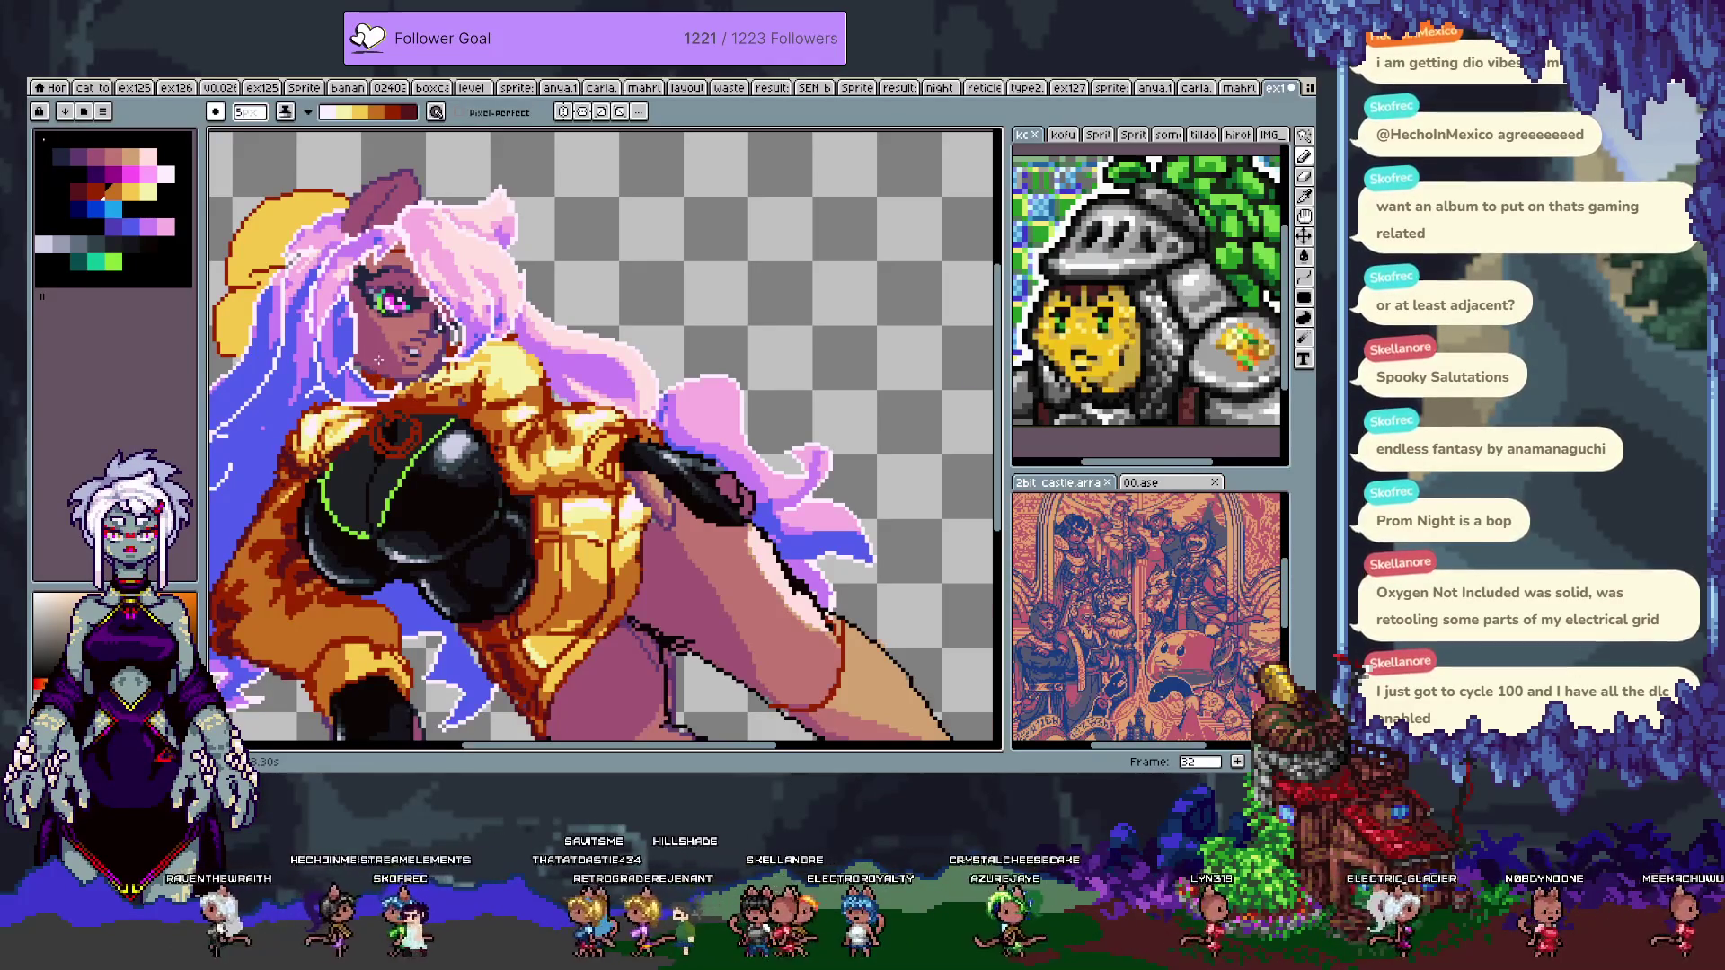
{"action": "scroll", "coordinate": [378, 360], "scroll_direction": "up", "scroll_amount": 1}
{"action": "left_click", "coordinate": [292, 108]}
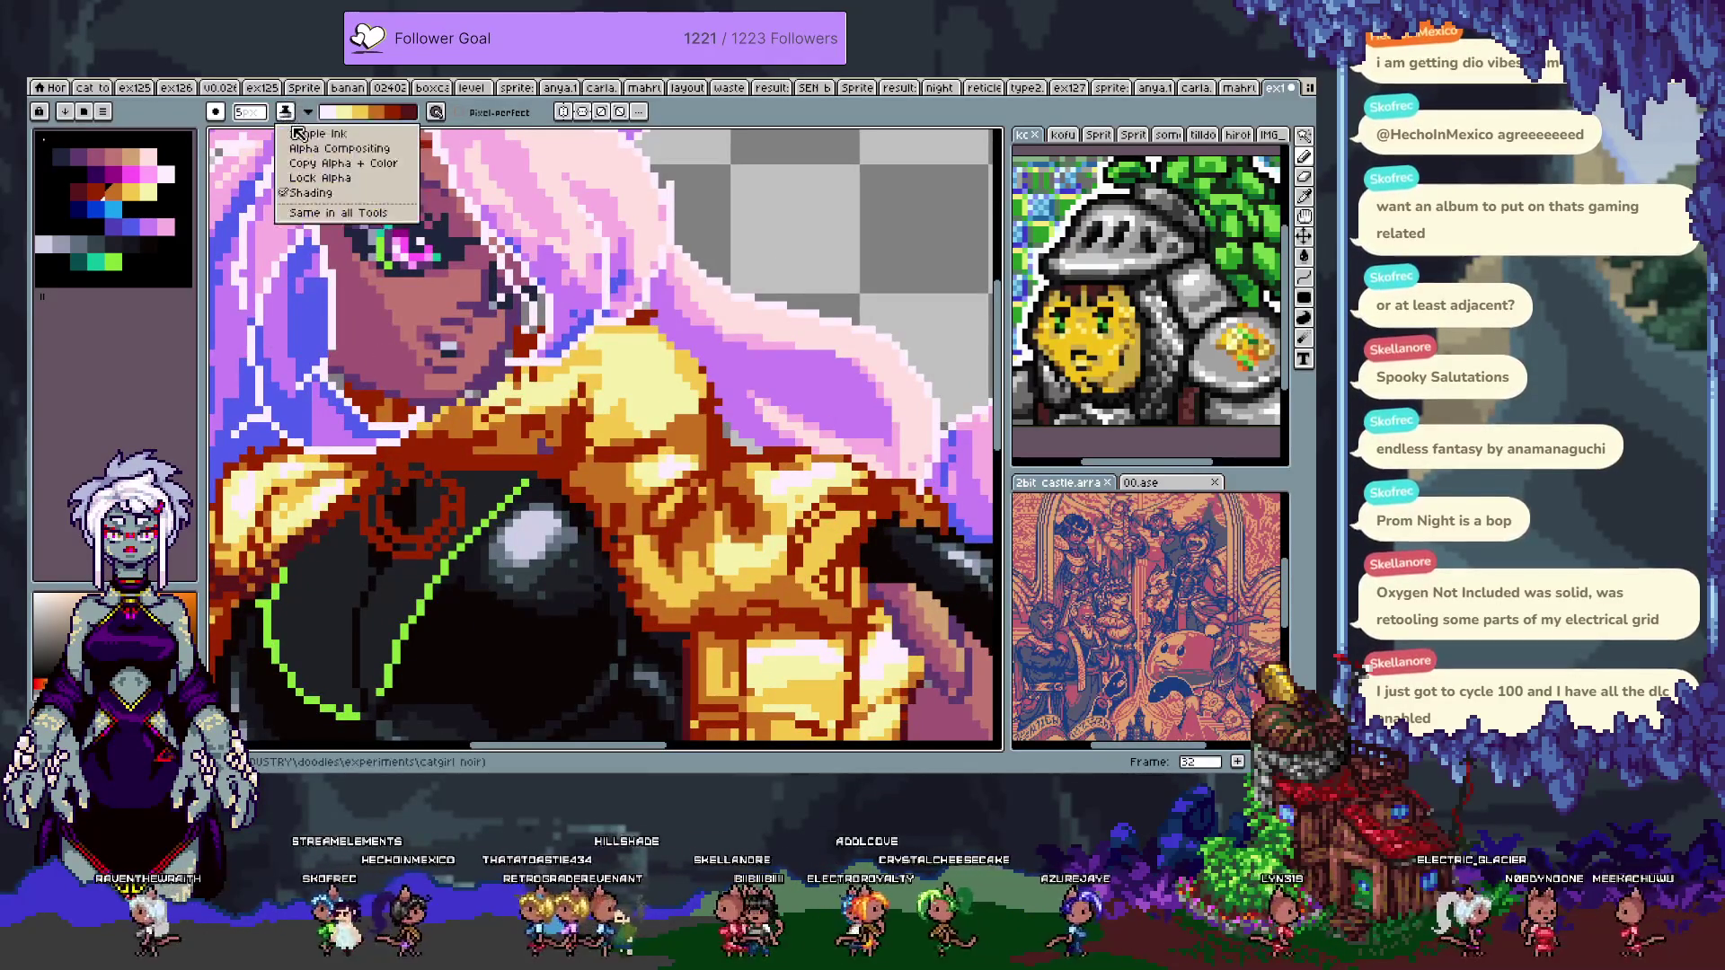
- Switch to Simple Ink and choose a grey palette swatch for touching up the face
{"action": "left_click", "coordinate": [297, 129]}
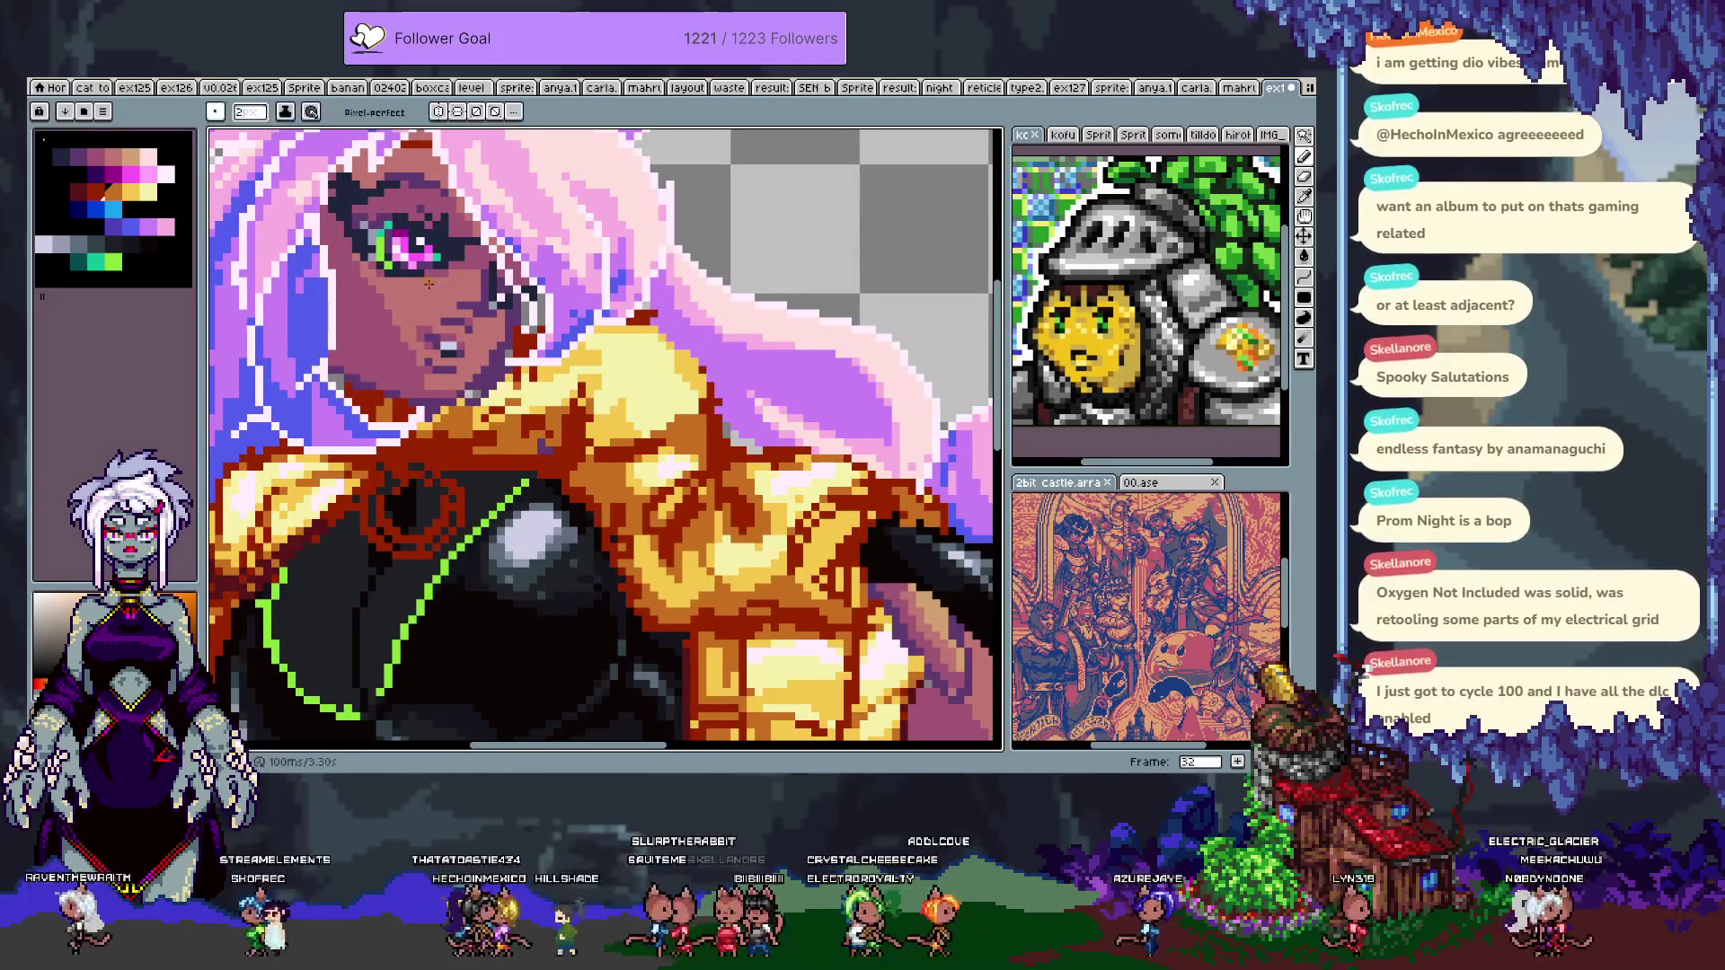
{"action": "scroll", "coordinate": [468, 298], "scroll_direction": "up", "scroll_amount": 1}
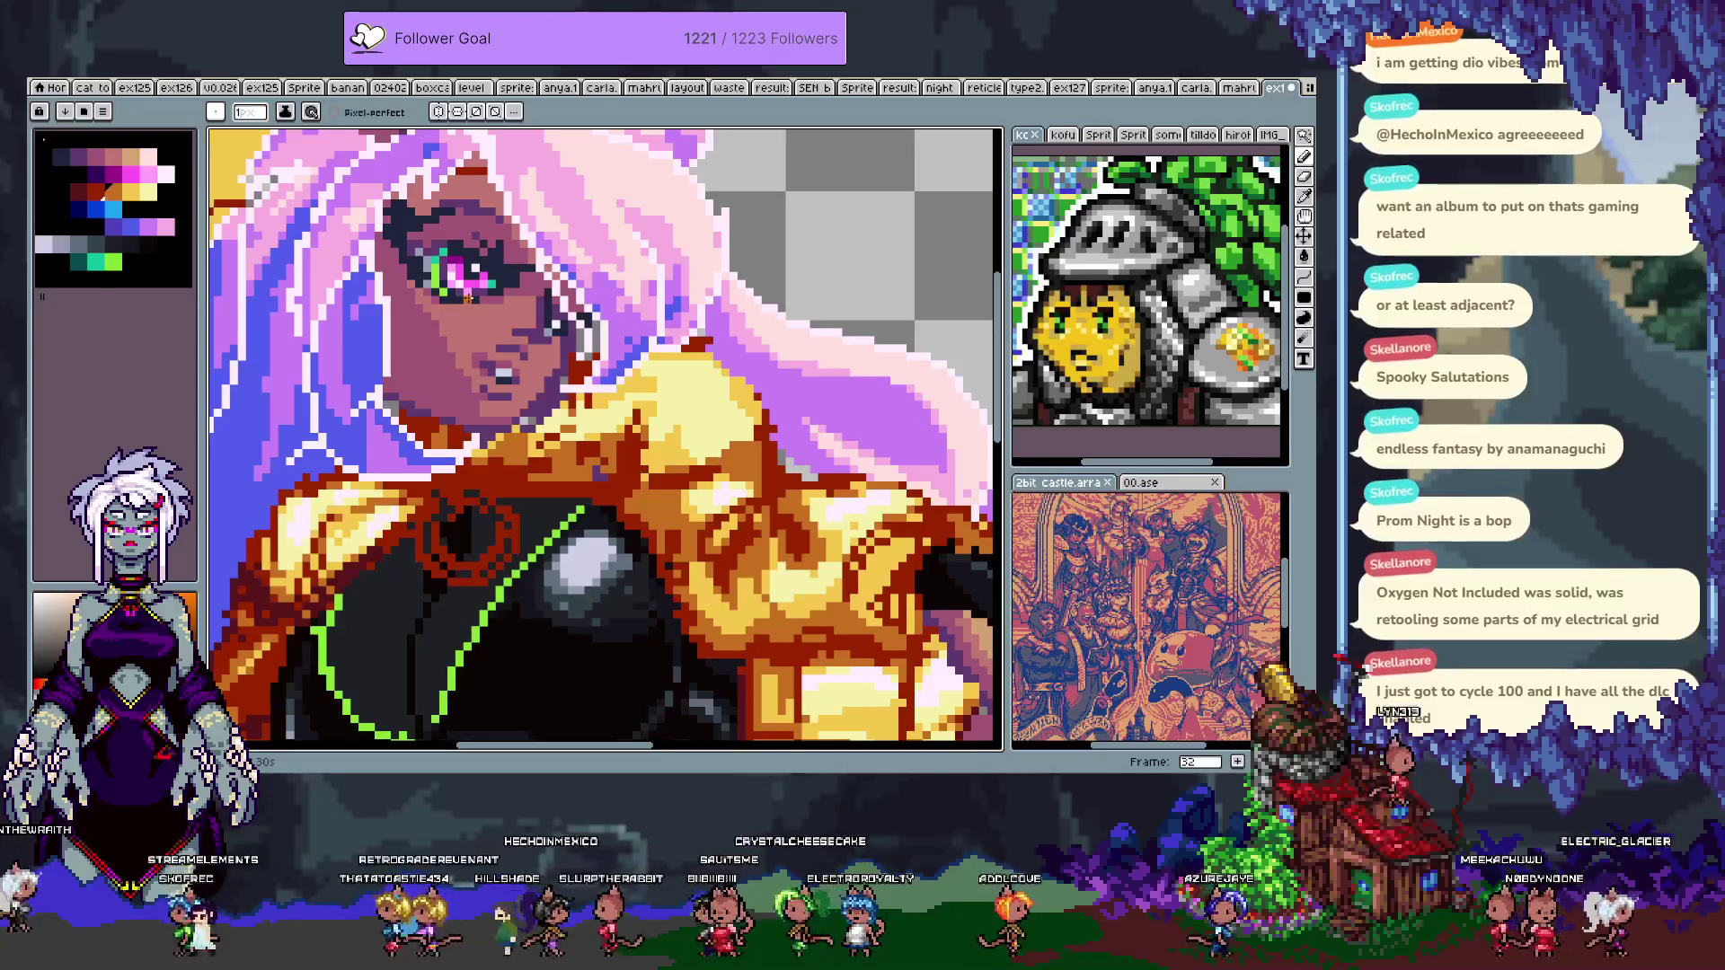
{"action": "scroll", "coordinate": [468, 298], "scroll_direction": "up", "scroll_amount": 1}
{"action": "key", "text": "i"}
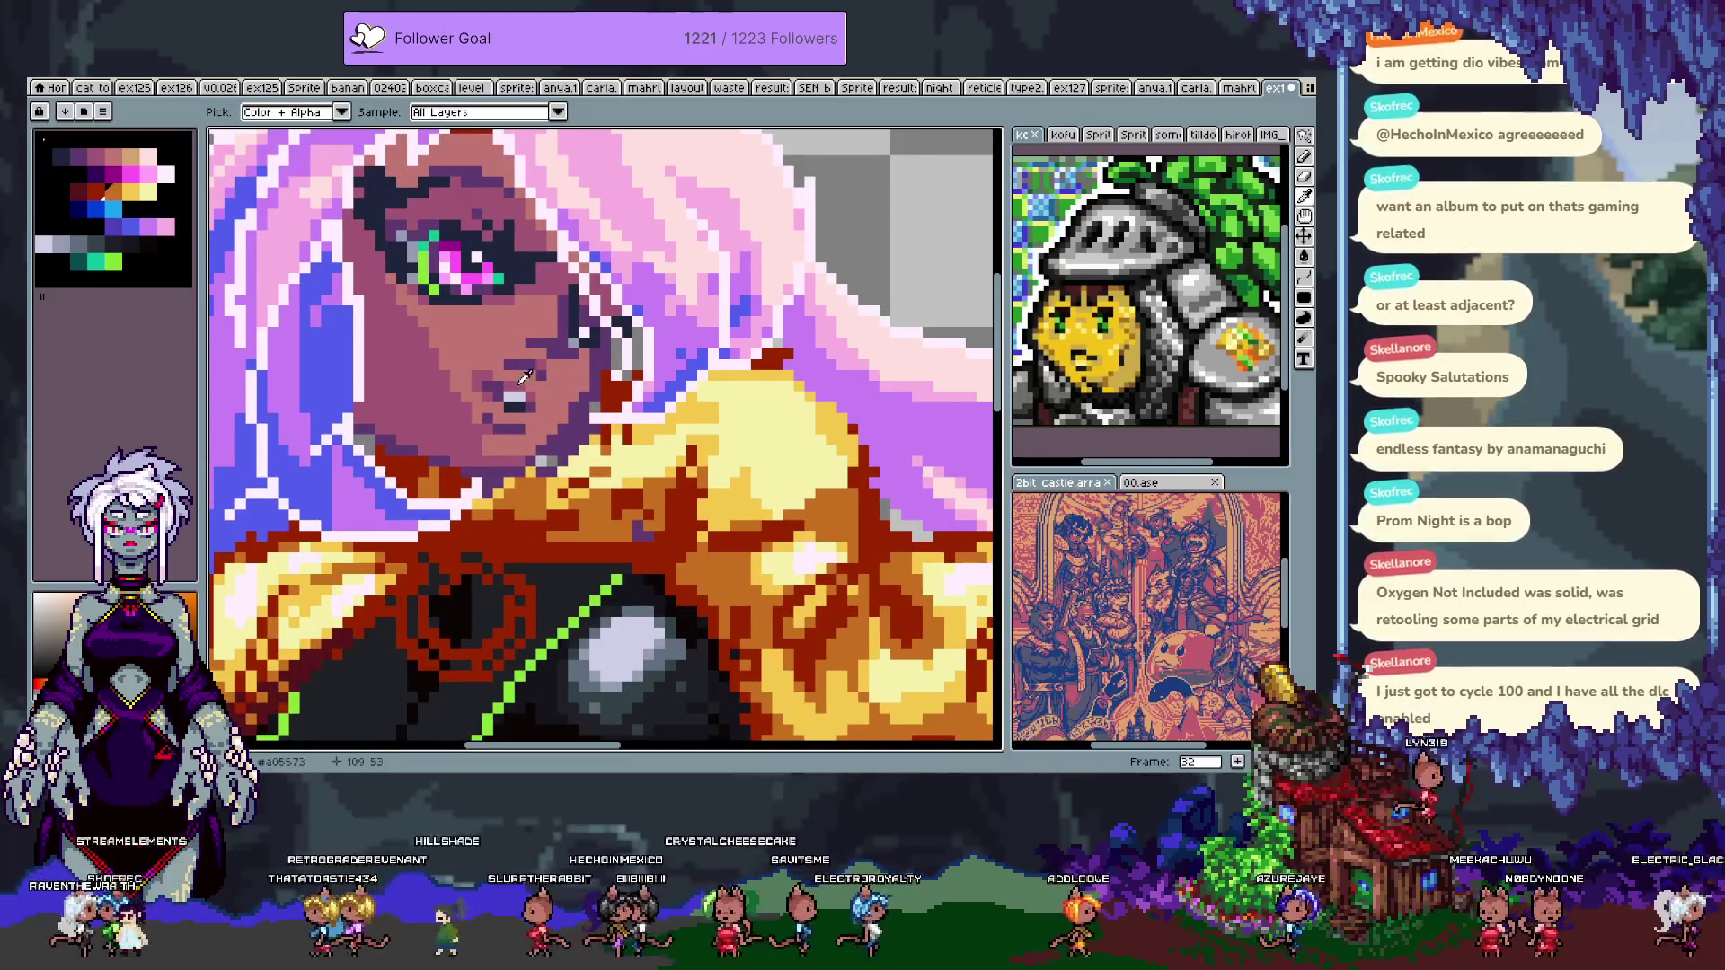
{"action": "key", "text": "b"}
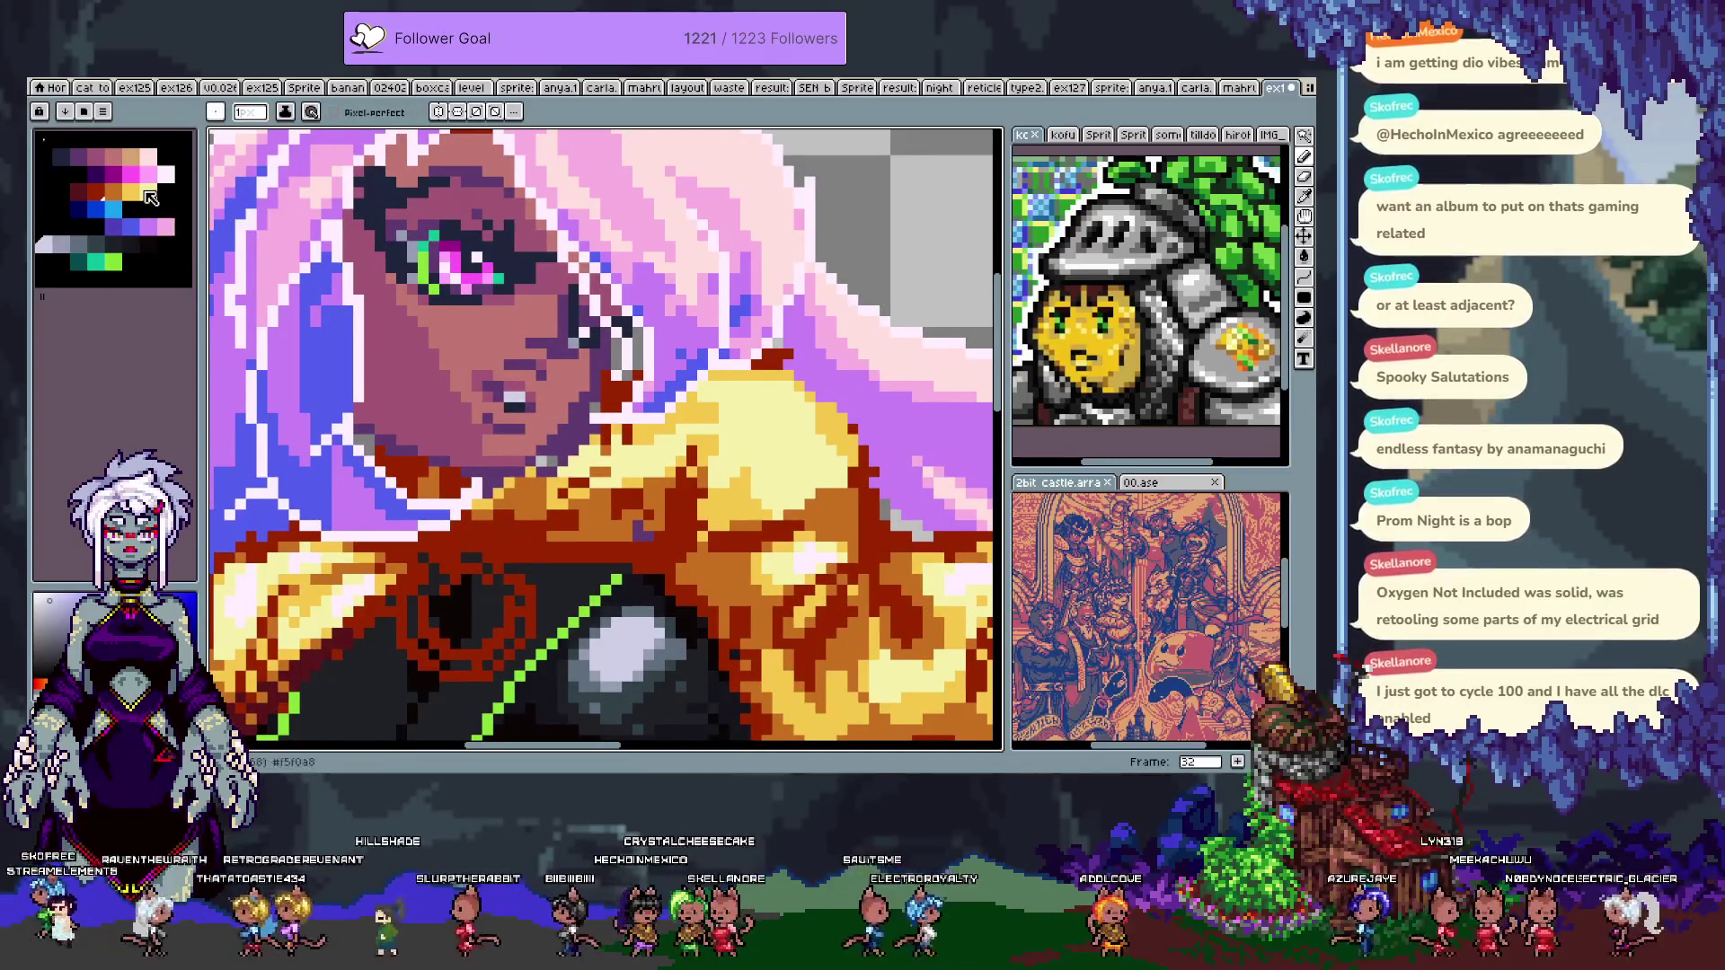
{"action": "left_click", "coordinate": [60, 243]}
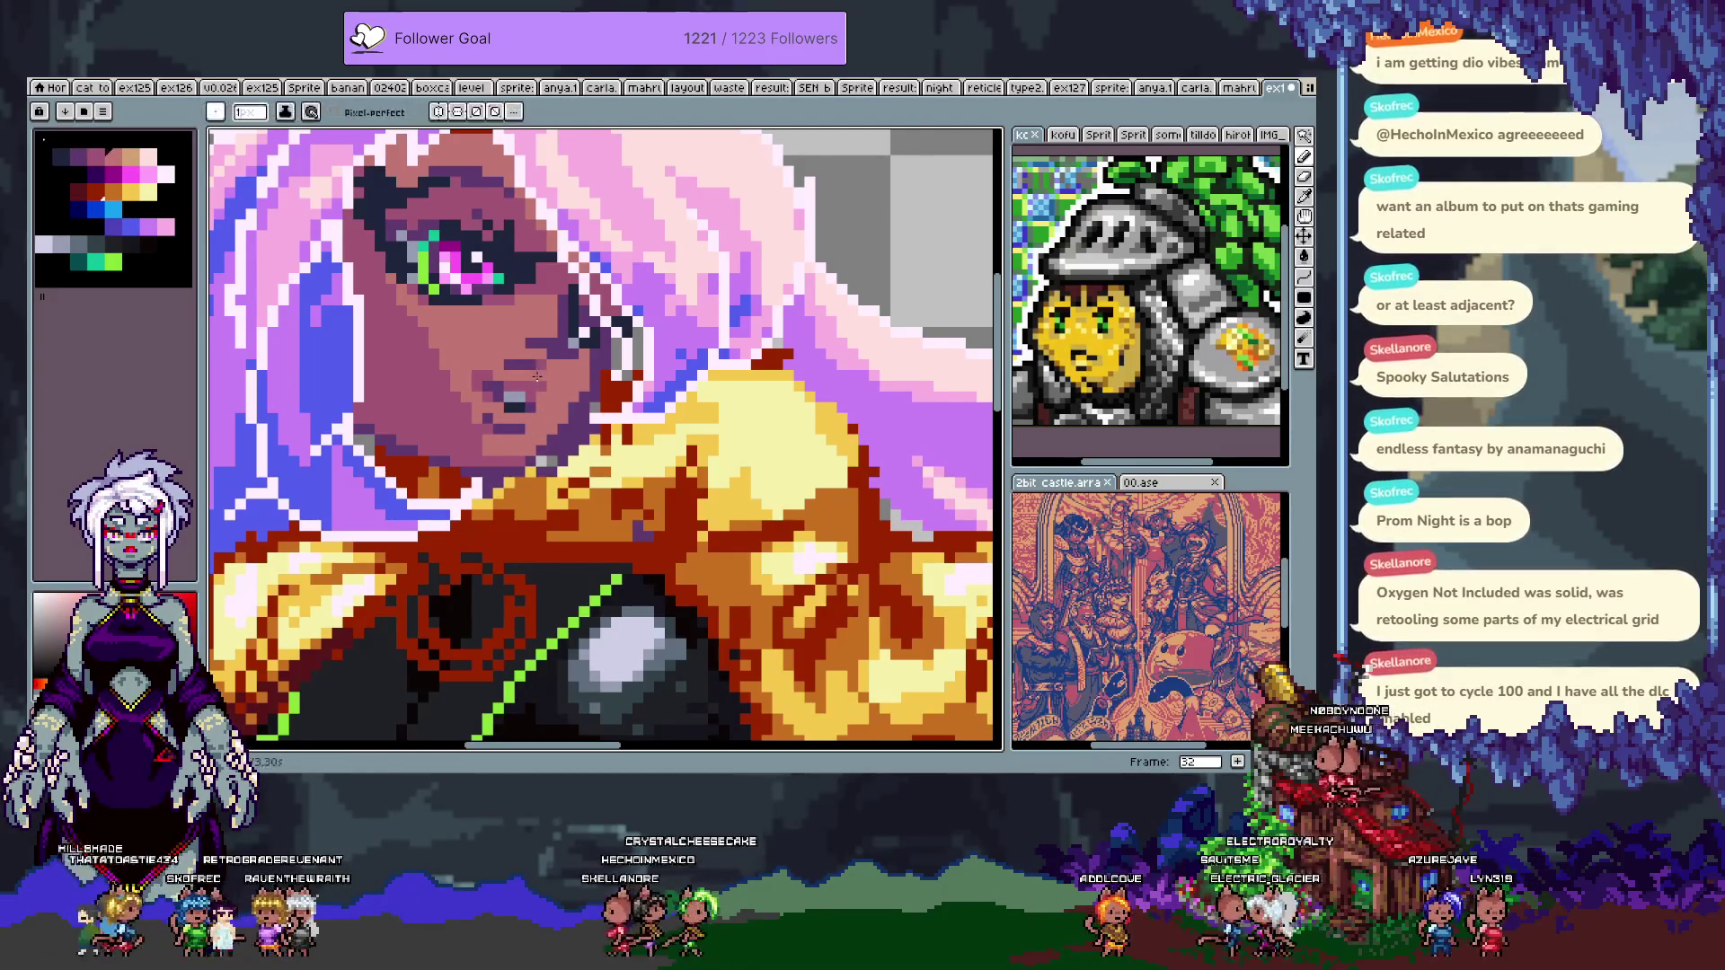
{"action": "scroll", "coordinate": [602, 440], "scroll_direction": "down", "scroll_amount": 2}
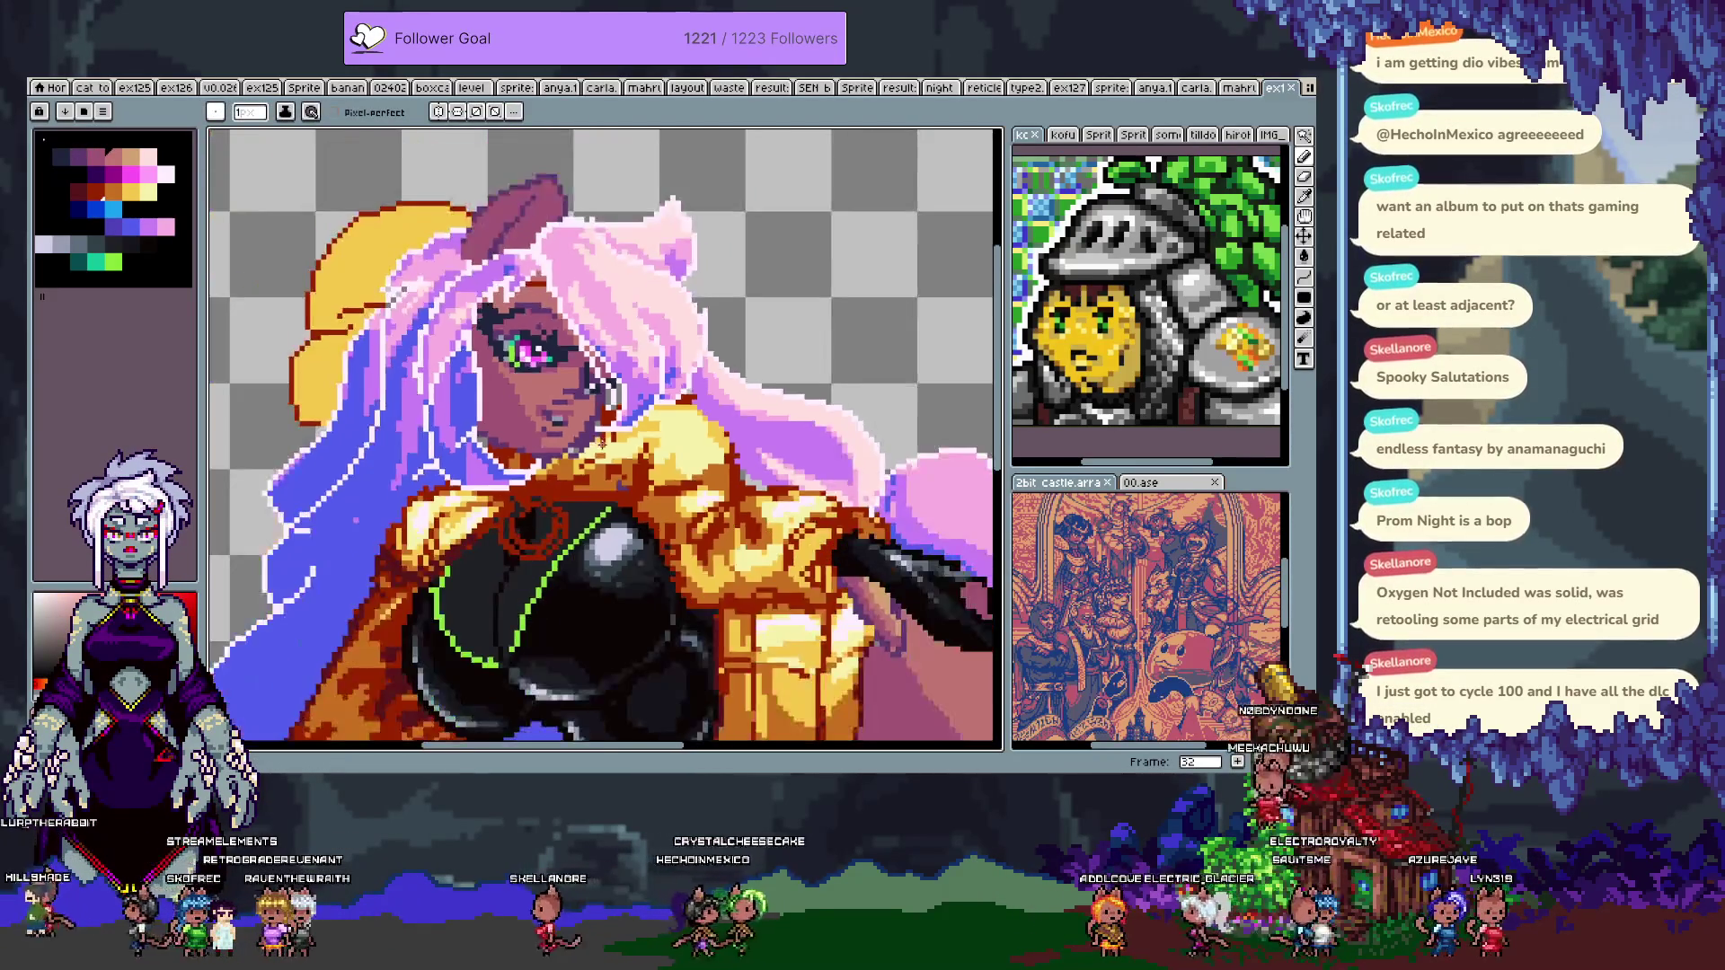
- Set the ink to Shading along the yellow-to-brown jacket colour ramp
{"action": "scroll", "coordinate": [601, 441], "scroll_direction": "down", "scroll_amount": 3}
{"action": "left_click_drag", "start_coordinate": [508, 420], "coordinate": [521, 417]}
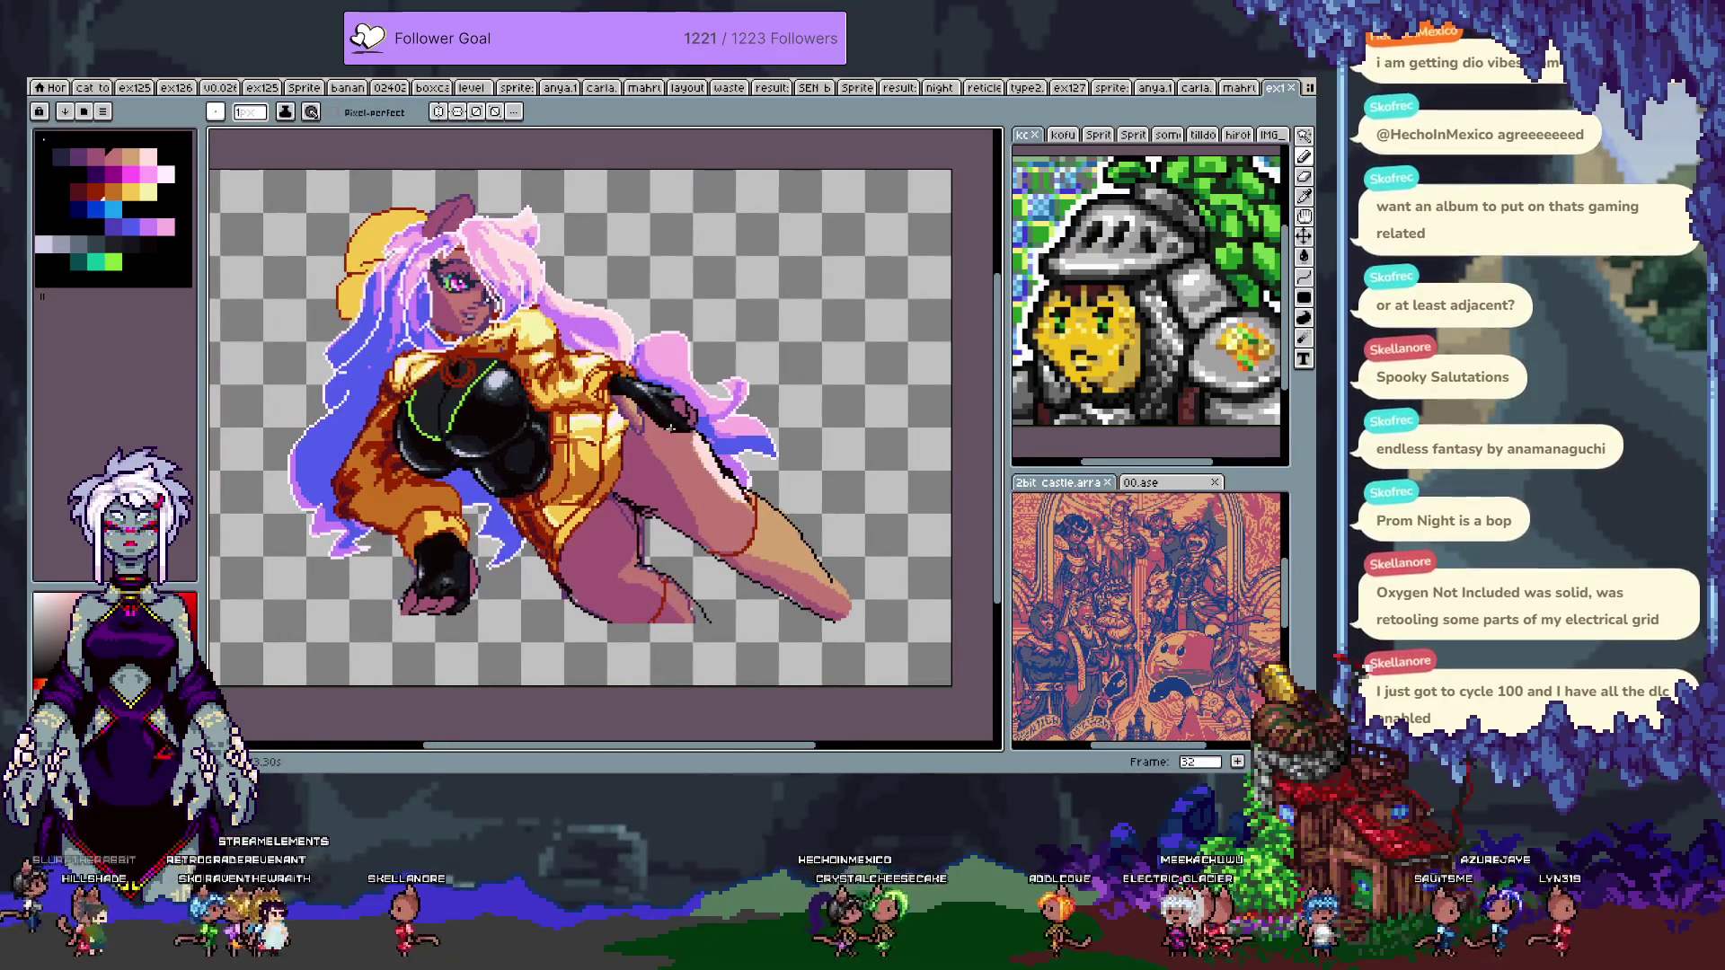
{"action": "scroll", "coordinate": [414, 369], "scroll_direction": "up", "scroll_amount": 2}
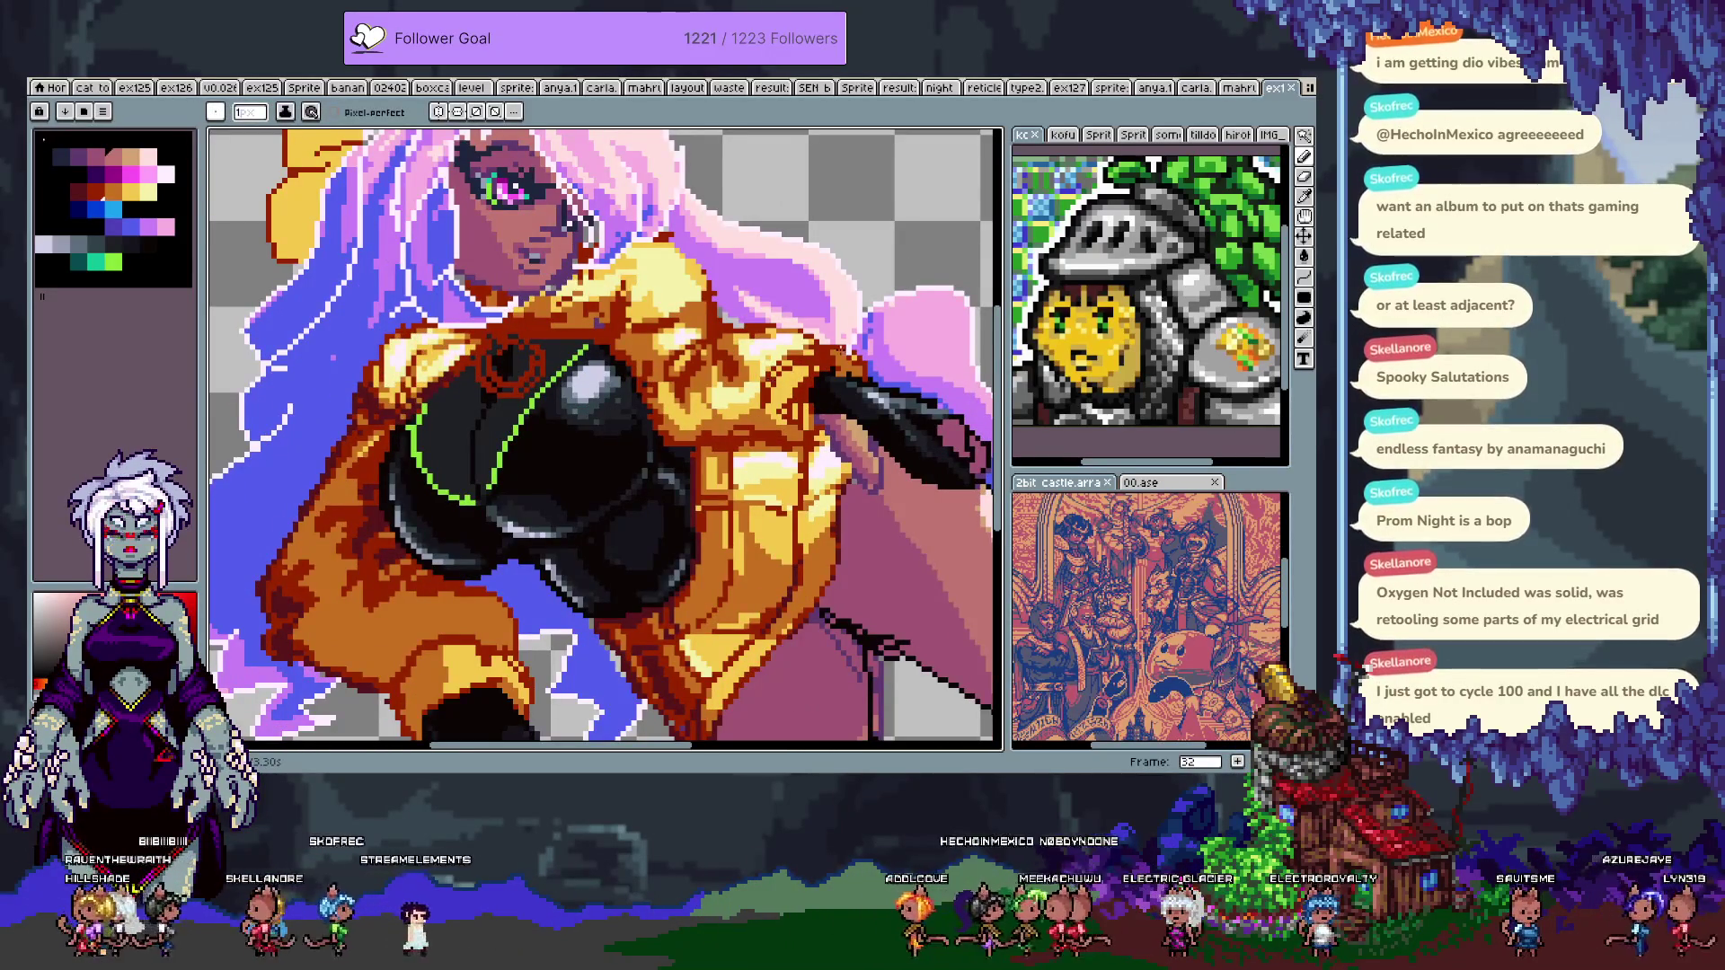
{"action": "left_click_drag", "start_coordinate": [655, 310], "coordinate": [660, 346]}
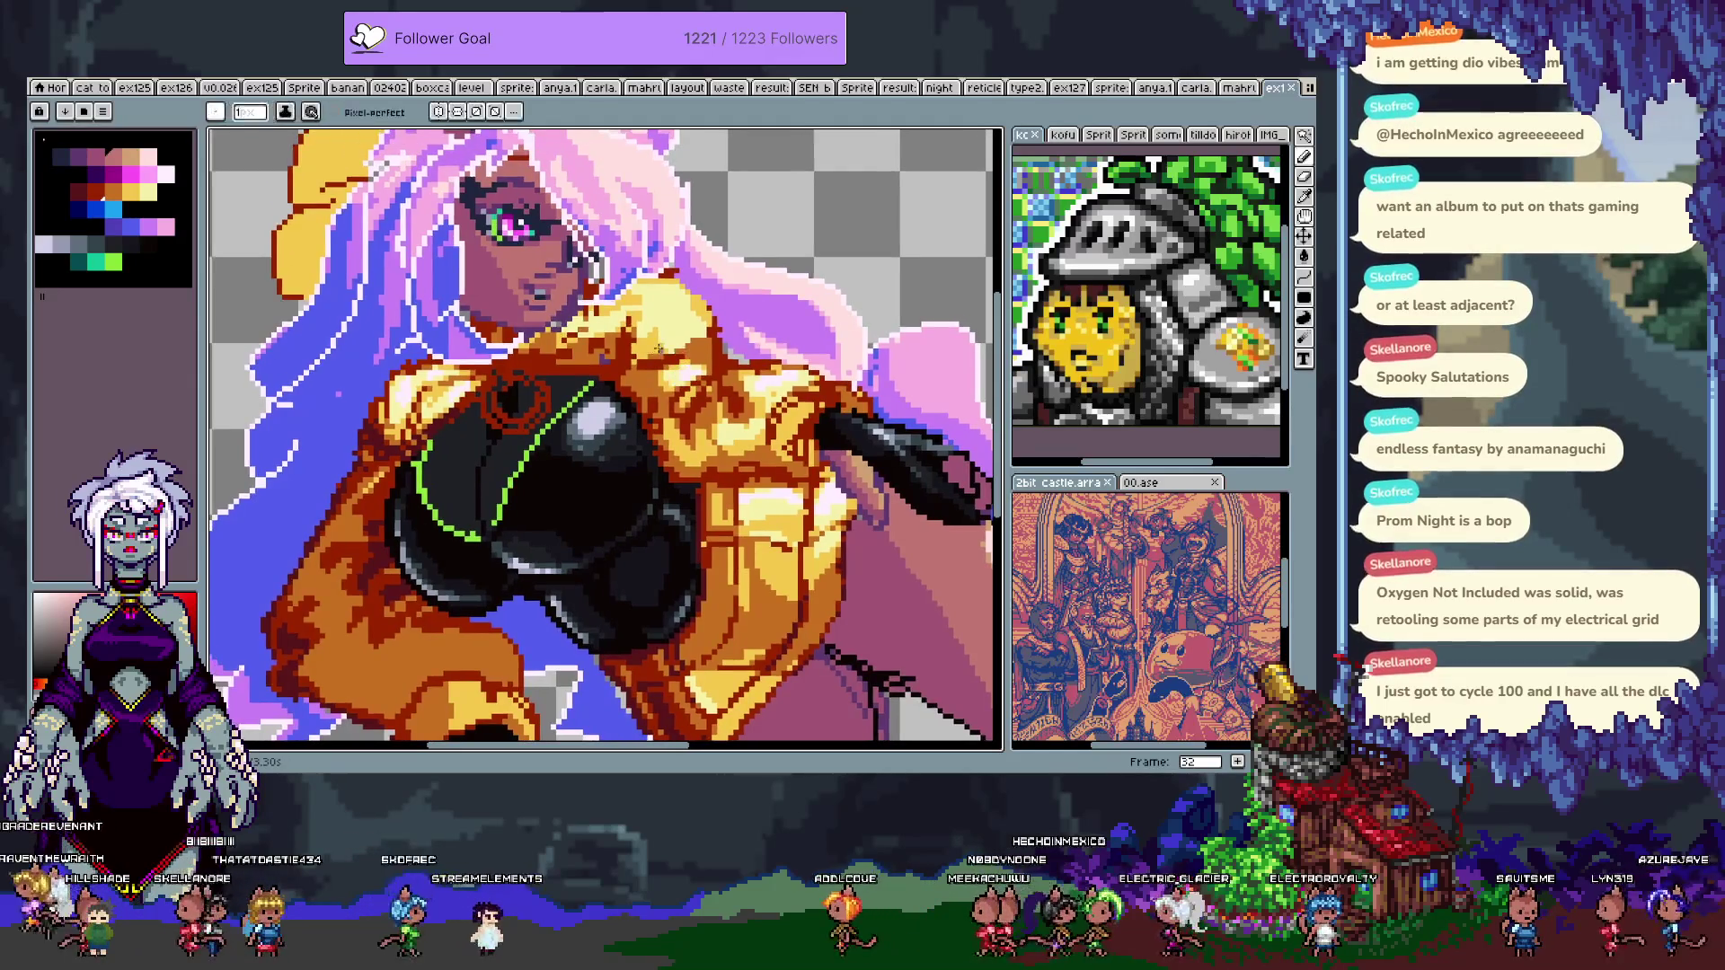
{"action": "left_click", "coordinate": [286, 115]}
{"action": "left_click", "coordinate": [304, 194]}
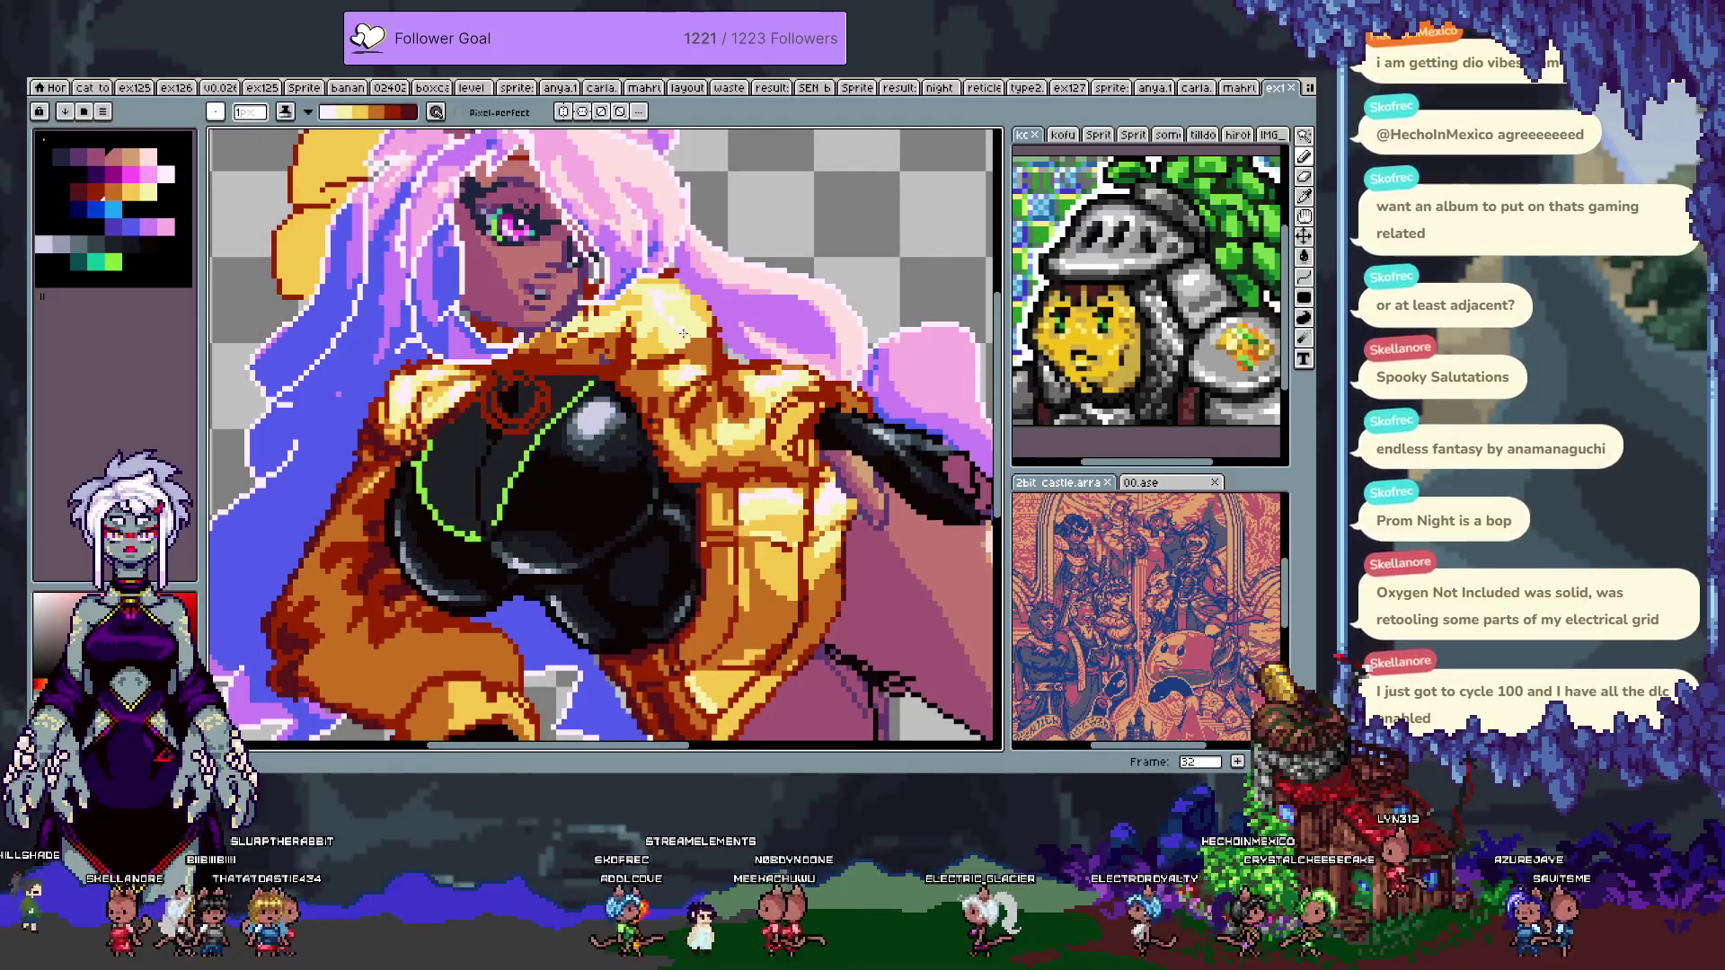
- Set the brush size to 5, undo a stroke, and eyedrop the jacket's dark brown
{"action": "left_click", "coordinate": [250, 111]}
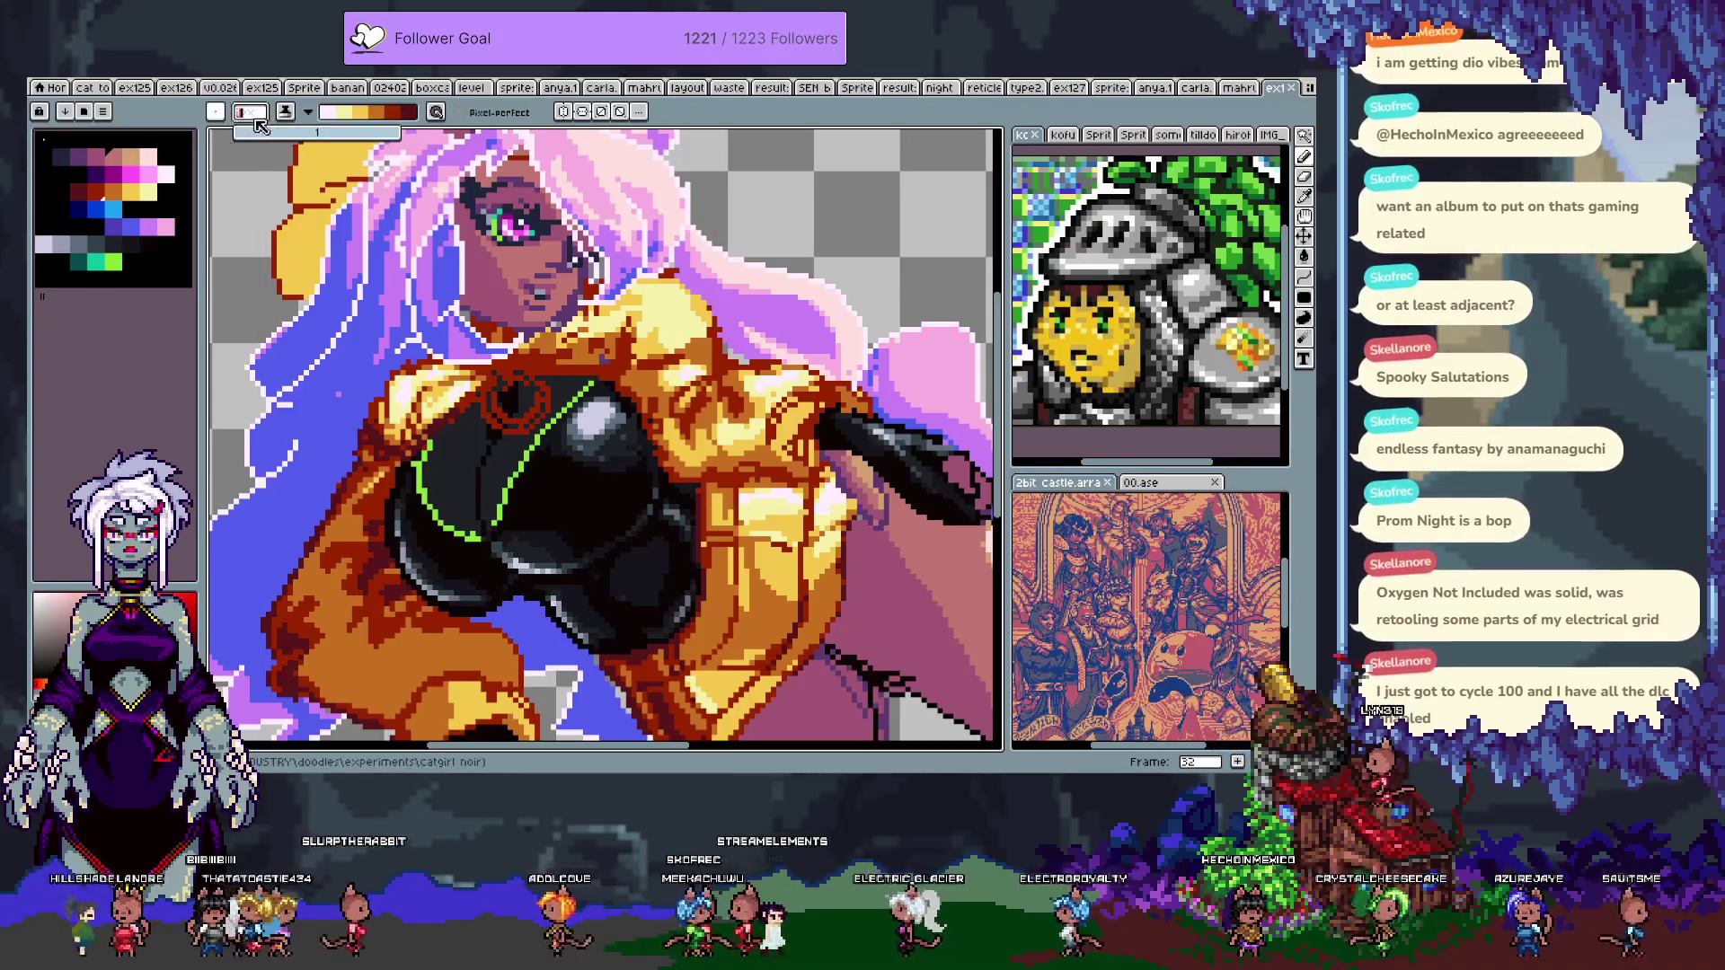
{"action": "key", "text": "Return"}
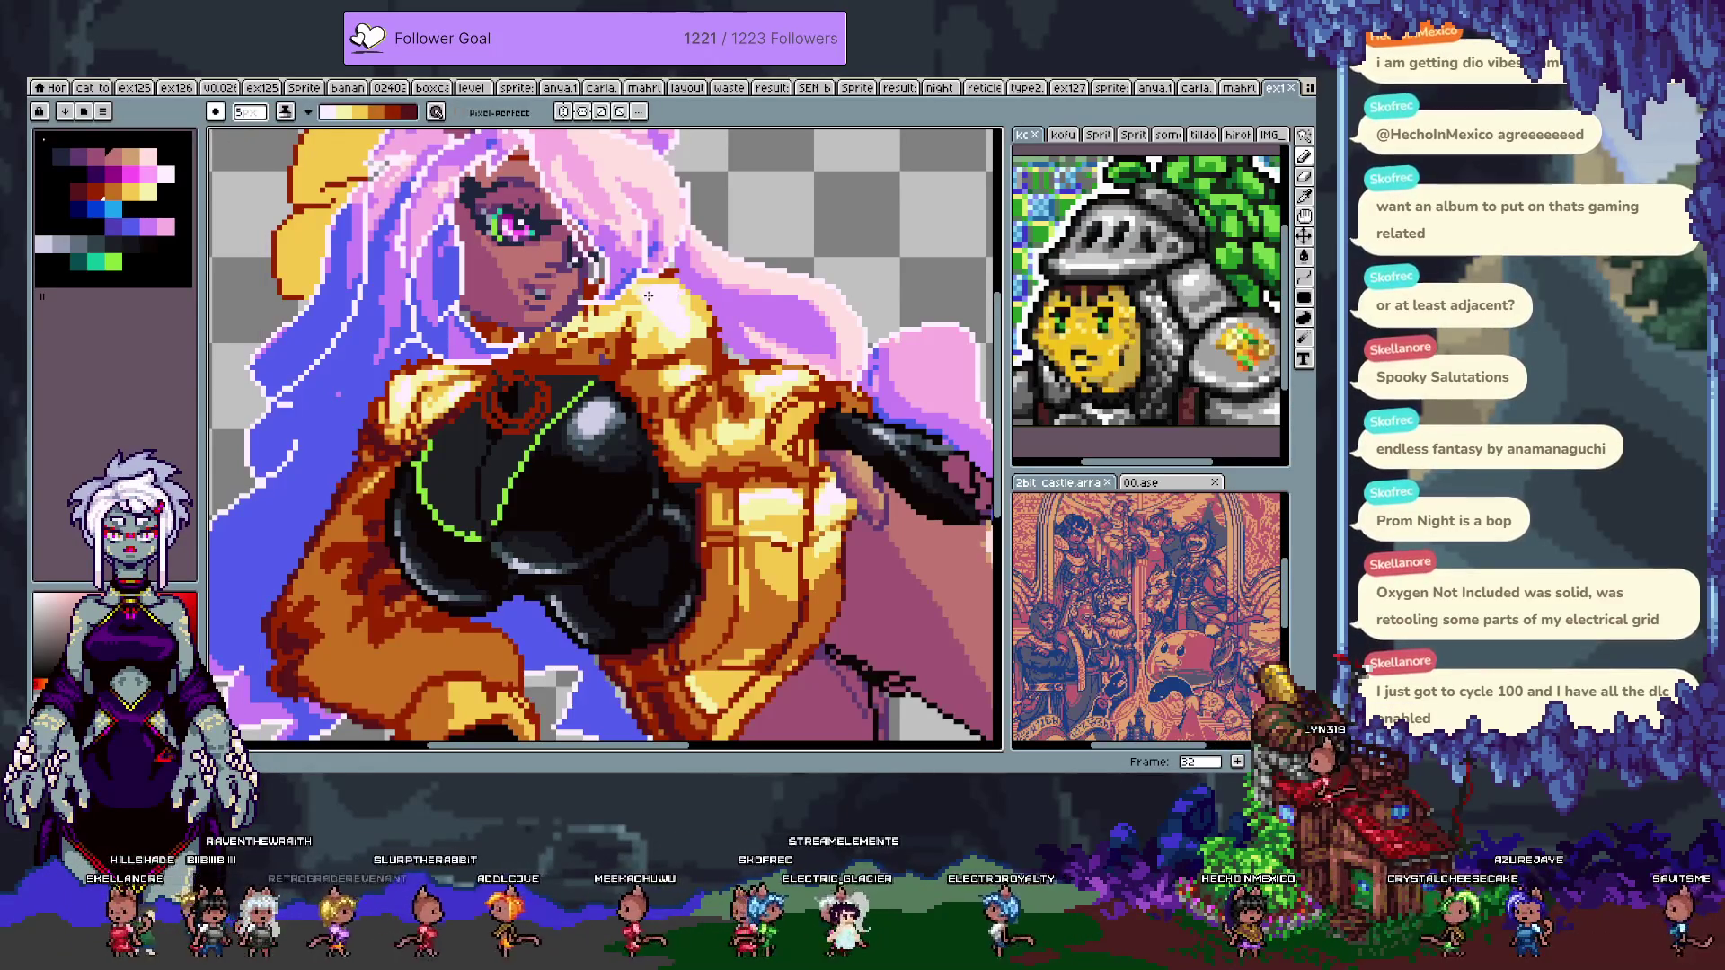
{"action": "key", "text": "ctrl+z"}
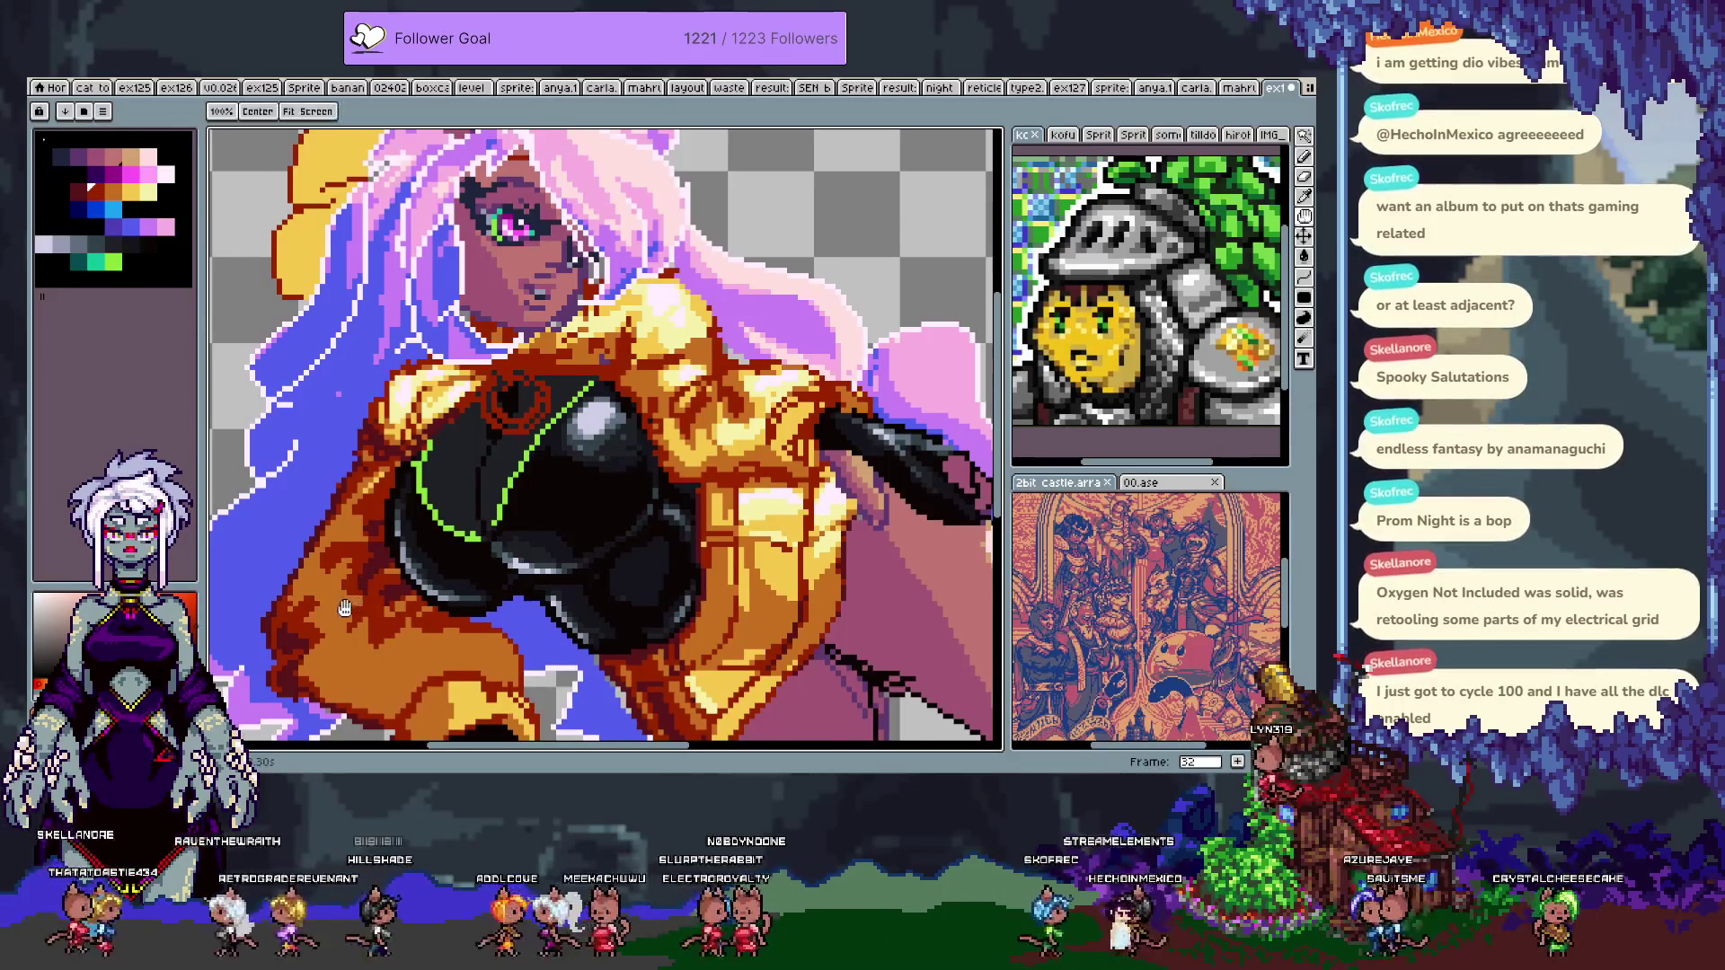
{"action": "left_click_drag", "start_coordinate": [292, 569], "coordinate": [395, 484]}
{"action": "left_click", "coordinate": [421, 480], "text": "alt"}
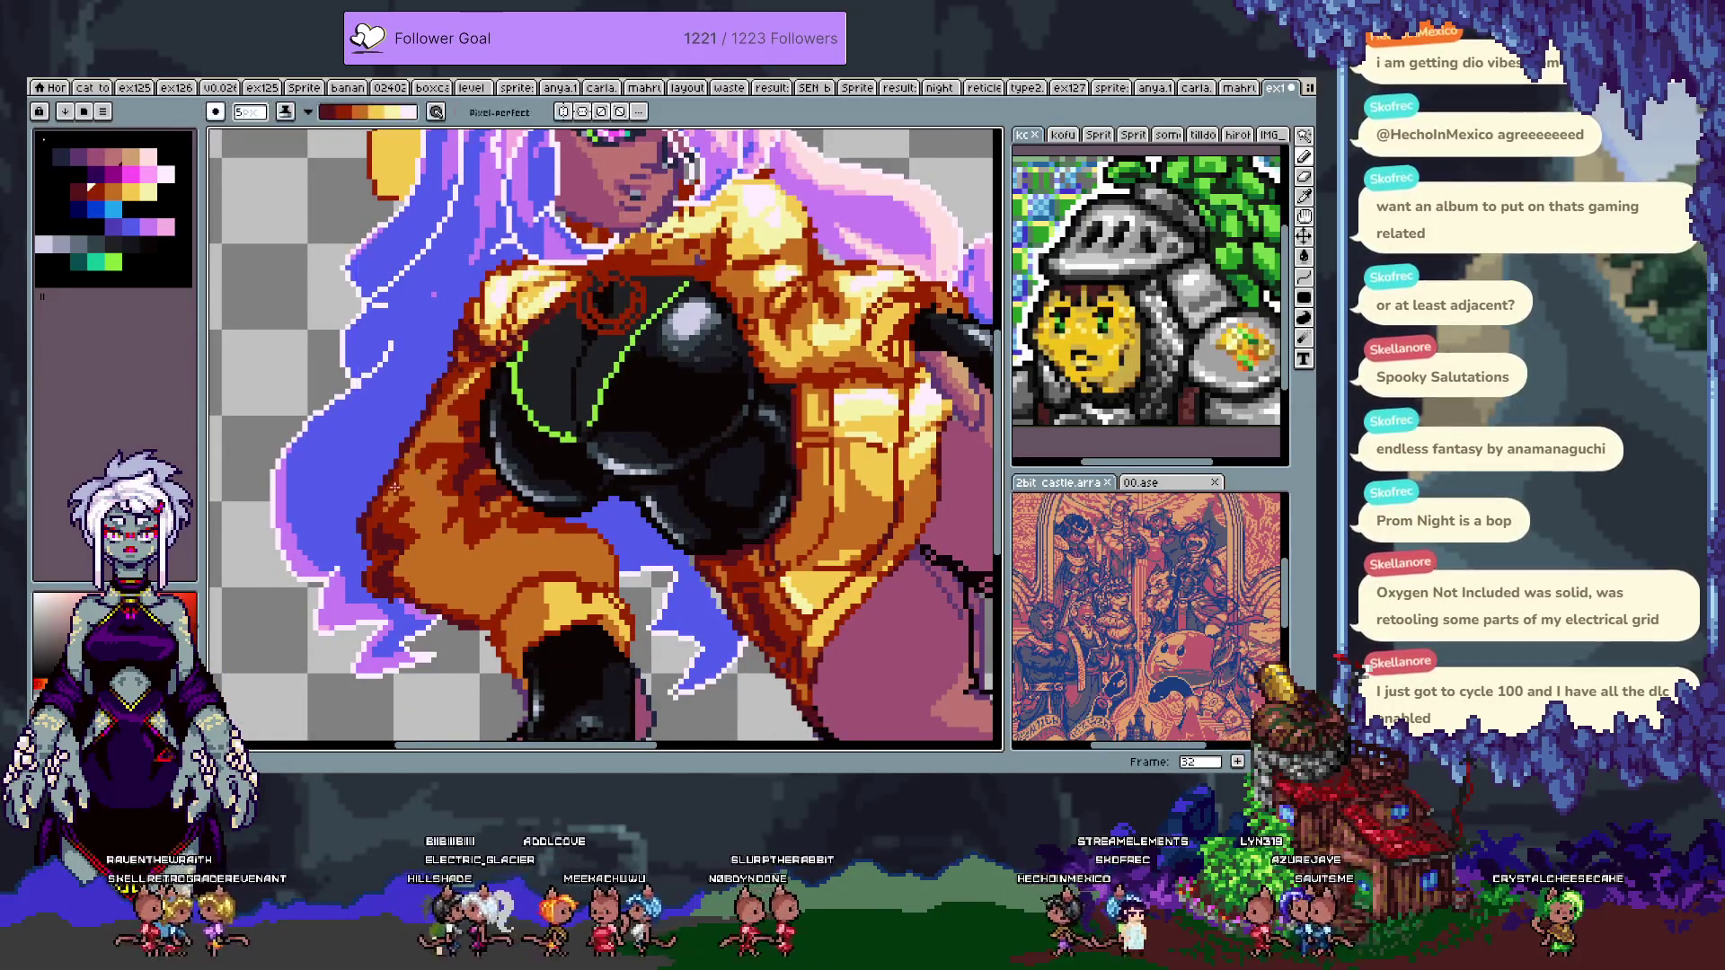
- Undo the last two stray shading strokes on the jacket sleeve
{"action": "key", "text": "ctrl+z"}
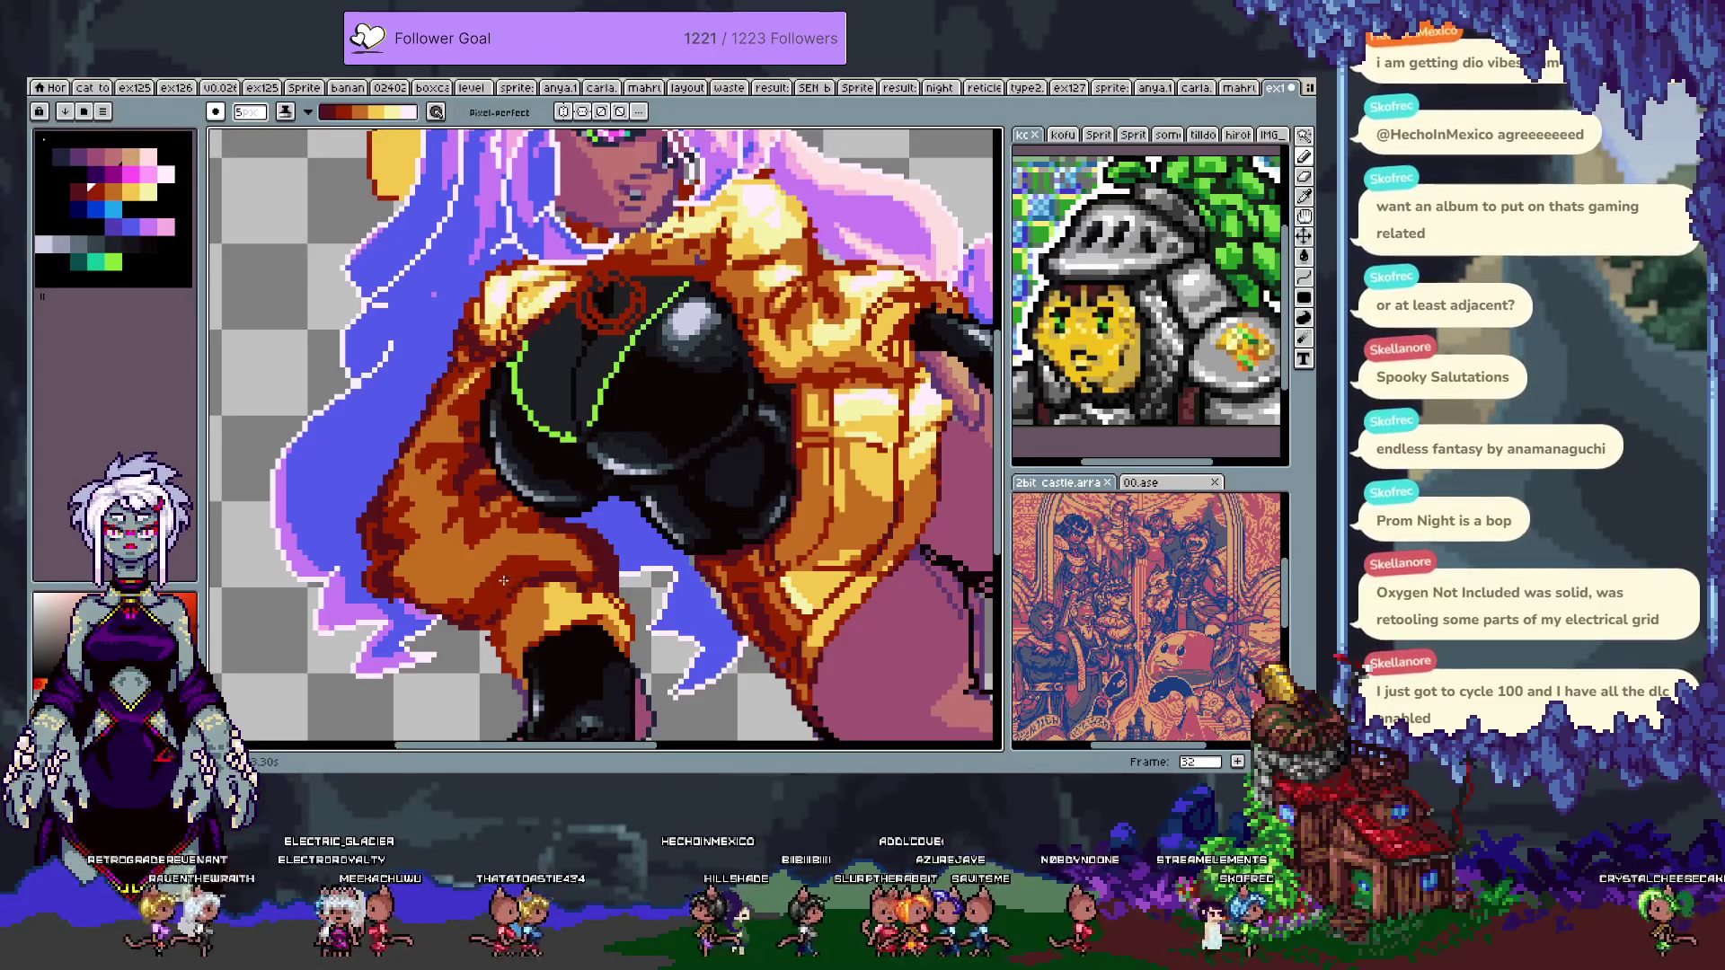
{"action": "key", "text": "ctrl+z"}
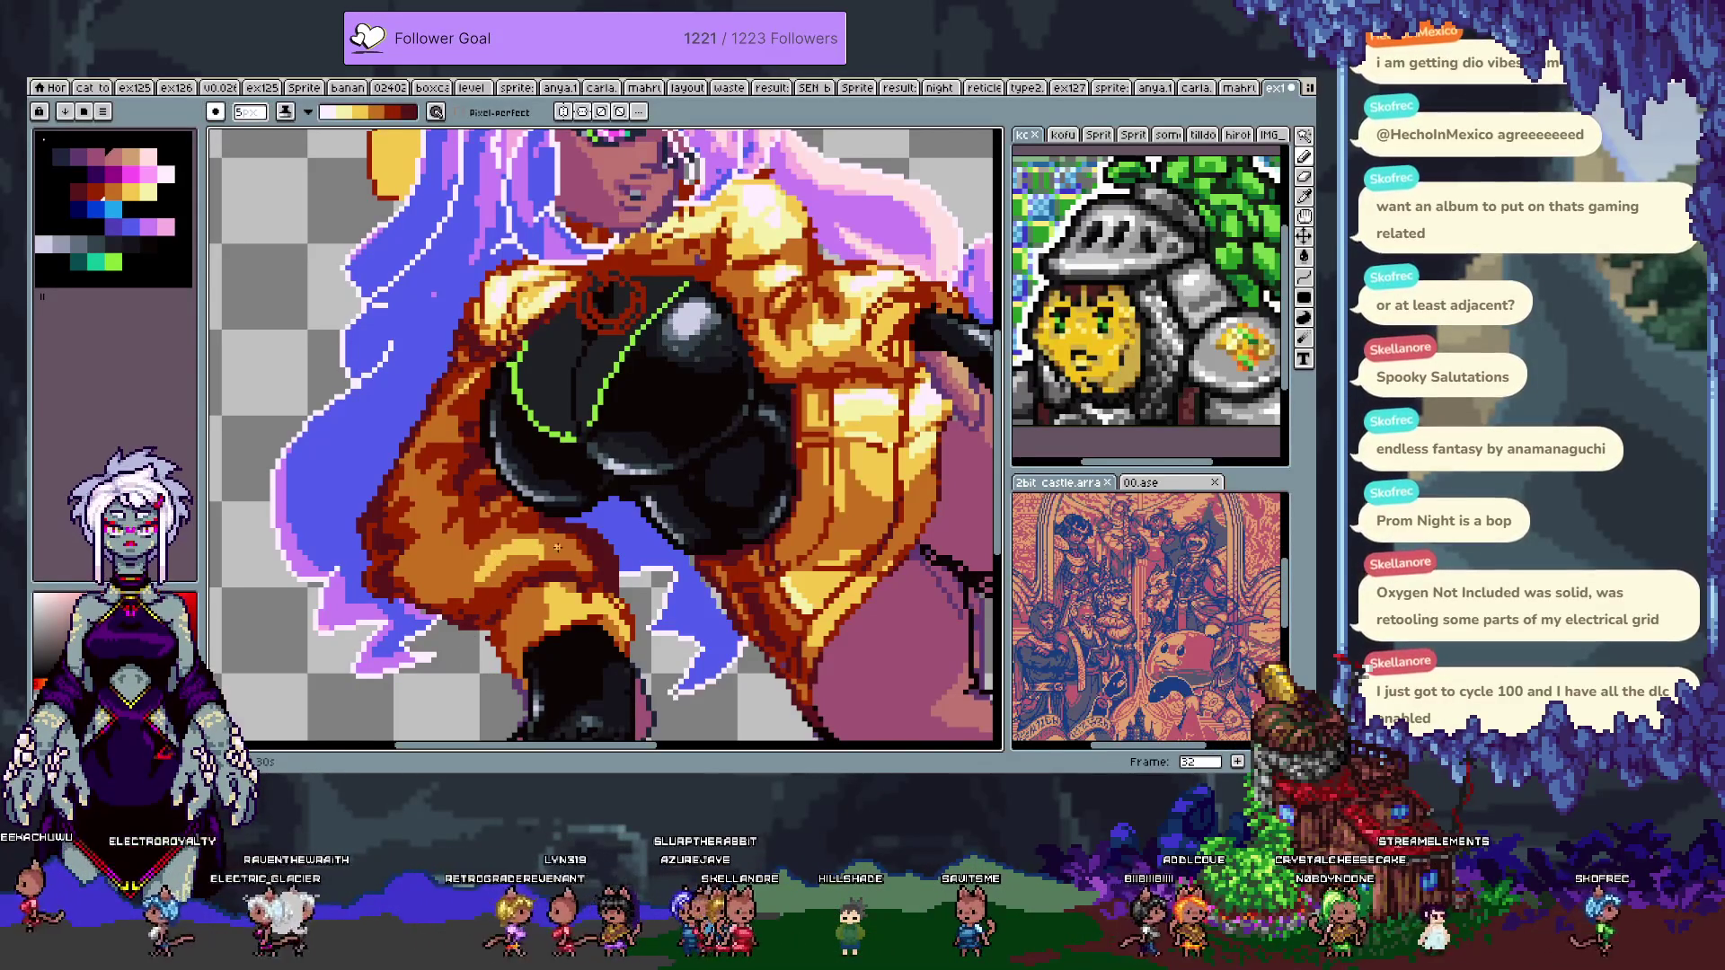
{"action": "scroll", "coordinate": [531, 666], "scroll_direction": "down", "scroll_amount": 3}
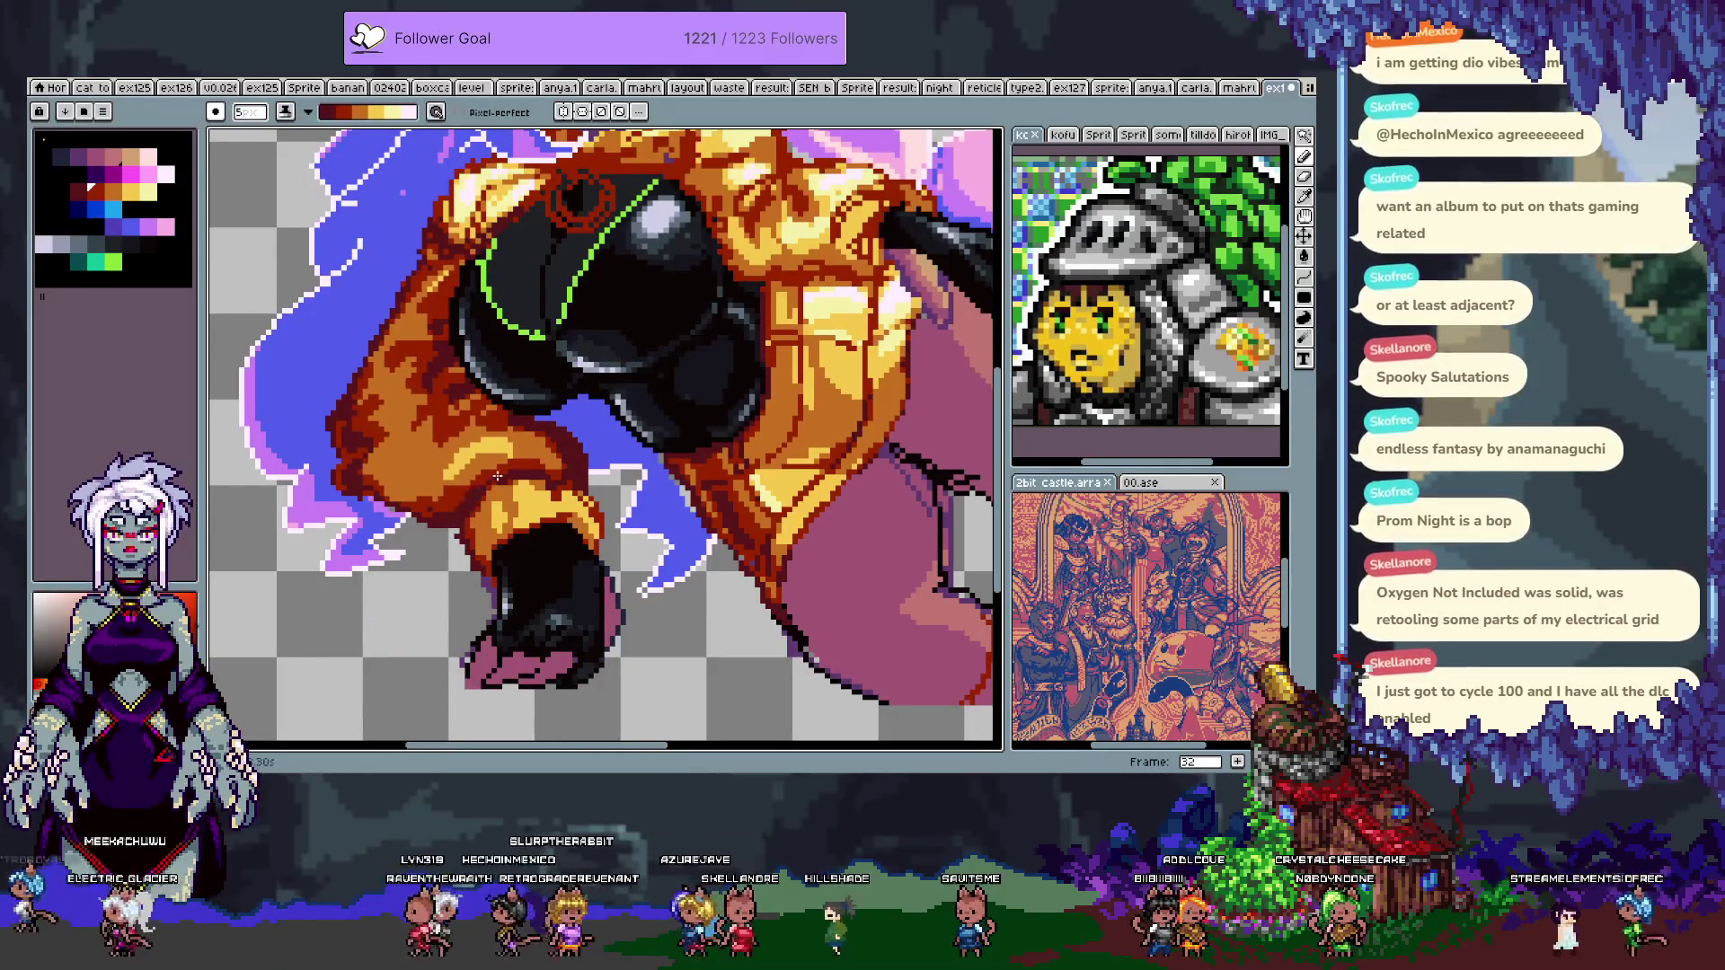
{"action": "scroll", "coordinate": [757, 551], "scroll_direction": "up", "scroll_amount": 5}
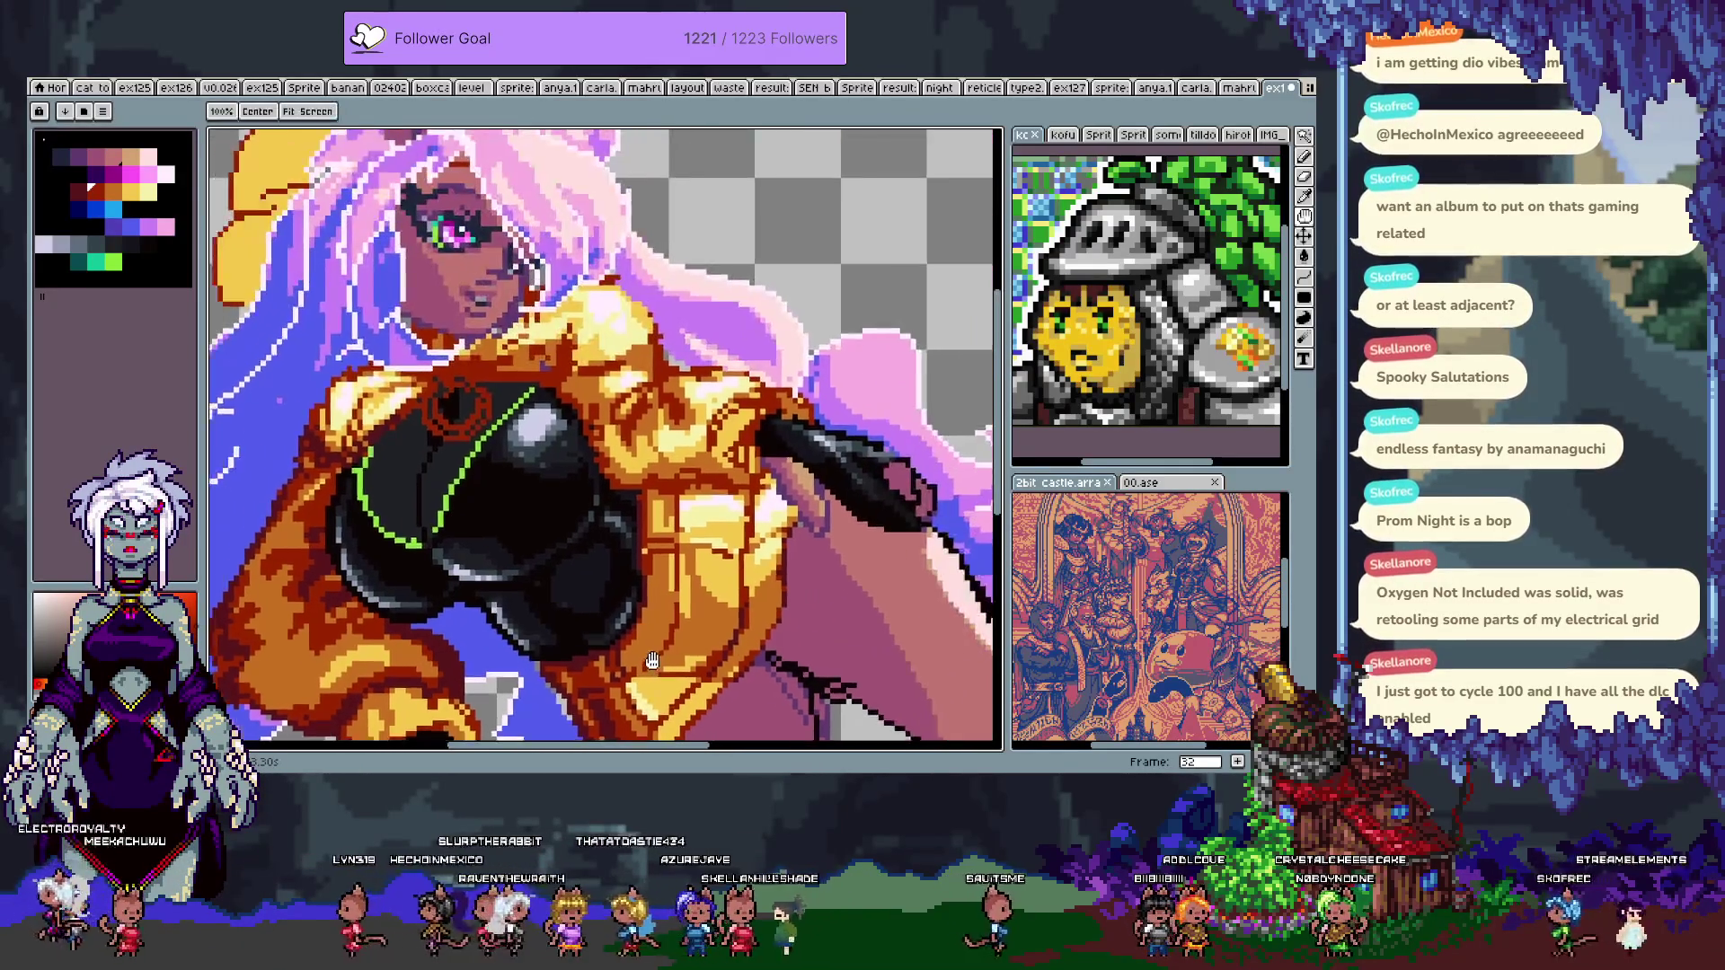
- Re-centre on the face and chest and choose a dark grey-blue palette swatch
{"action": "mouse_move", "coordinate": [769, 542]}
{"action": "left_mouse_down"}
{"action": "mouse_move", "coordinate": [706, 595]}
{"action": "mouse_move", "coordinate": [589, 245]}
{"action": "mouse_move", "coordinate": [610, 463]}
{"action": "left_mouse_up"}
{"action": "left_click_drag", "start_coordinate": [374, 308], "coordinate": [613, 487]}
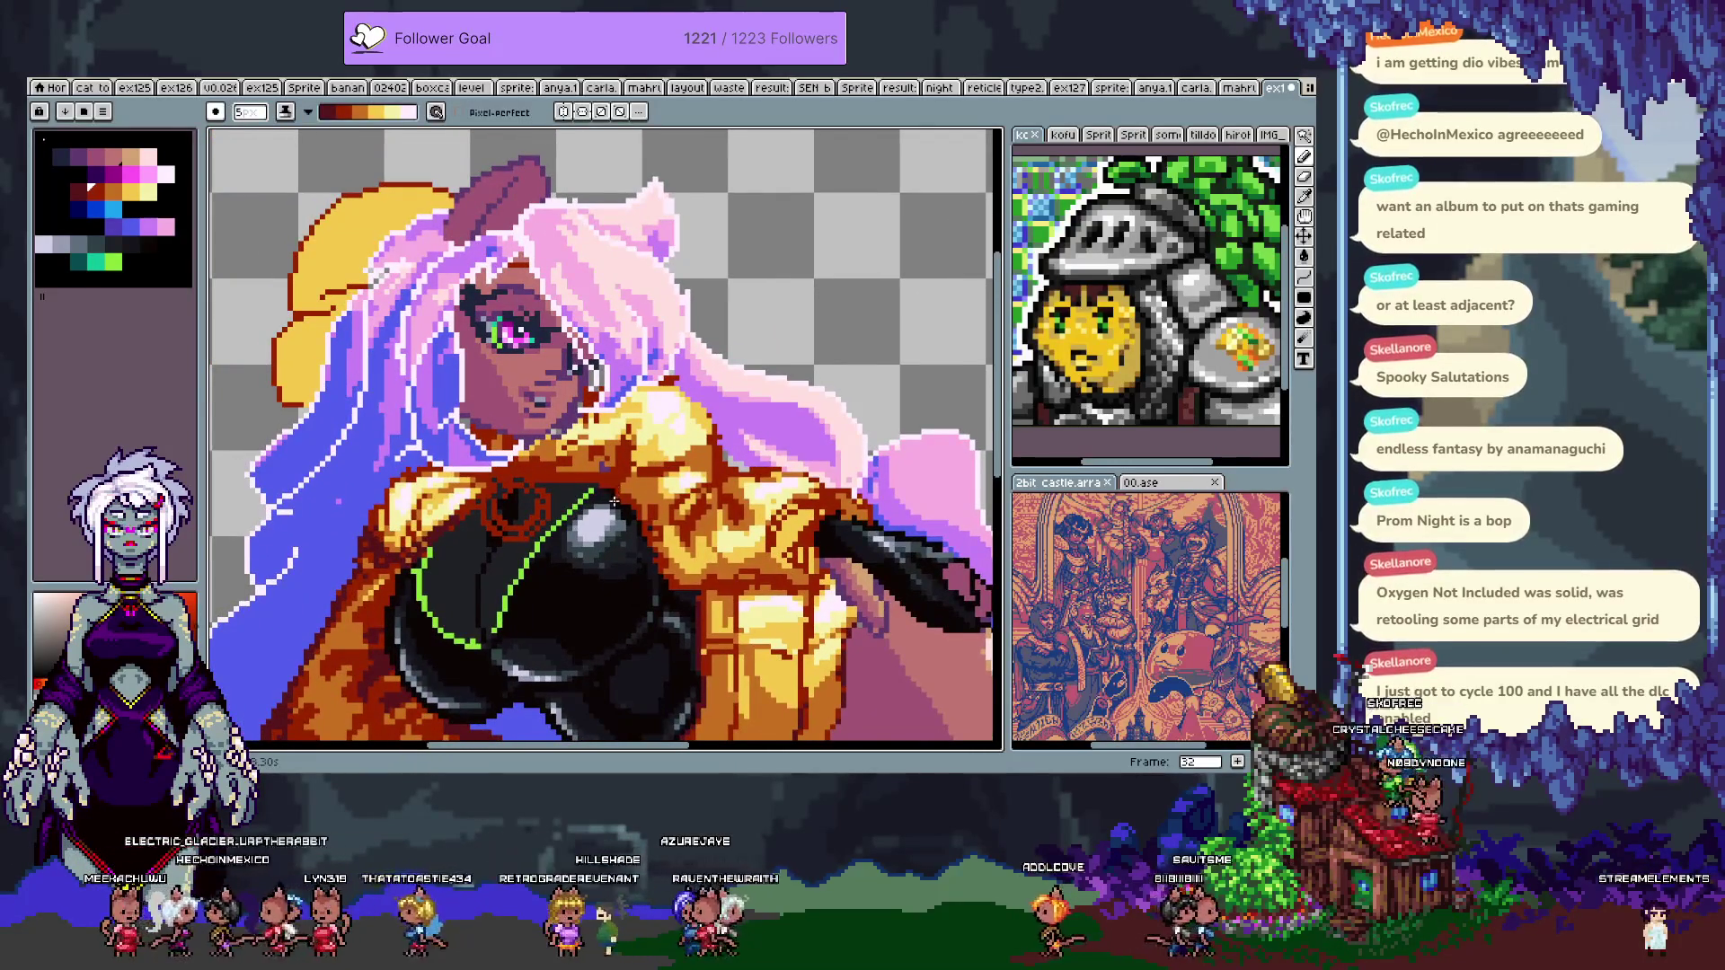
{"action": "key", "text": "v"}
{"action": "scroll", "coordinate": [556, 485], "scroll_direction": "down", "scroll_amount": 3}
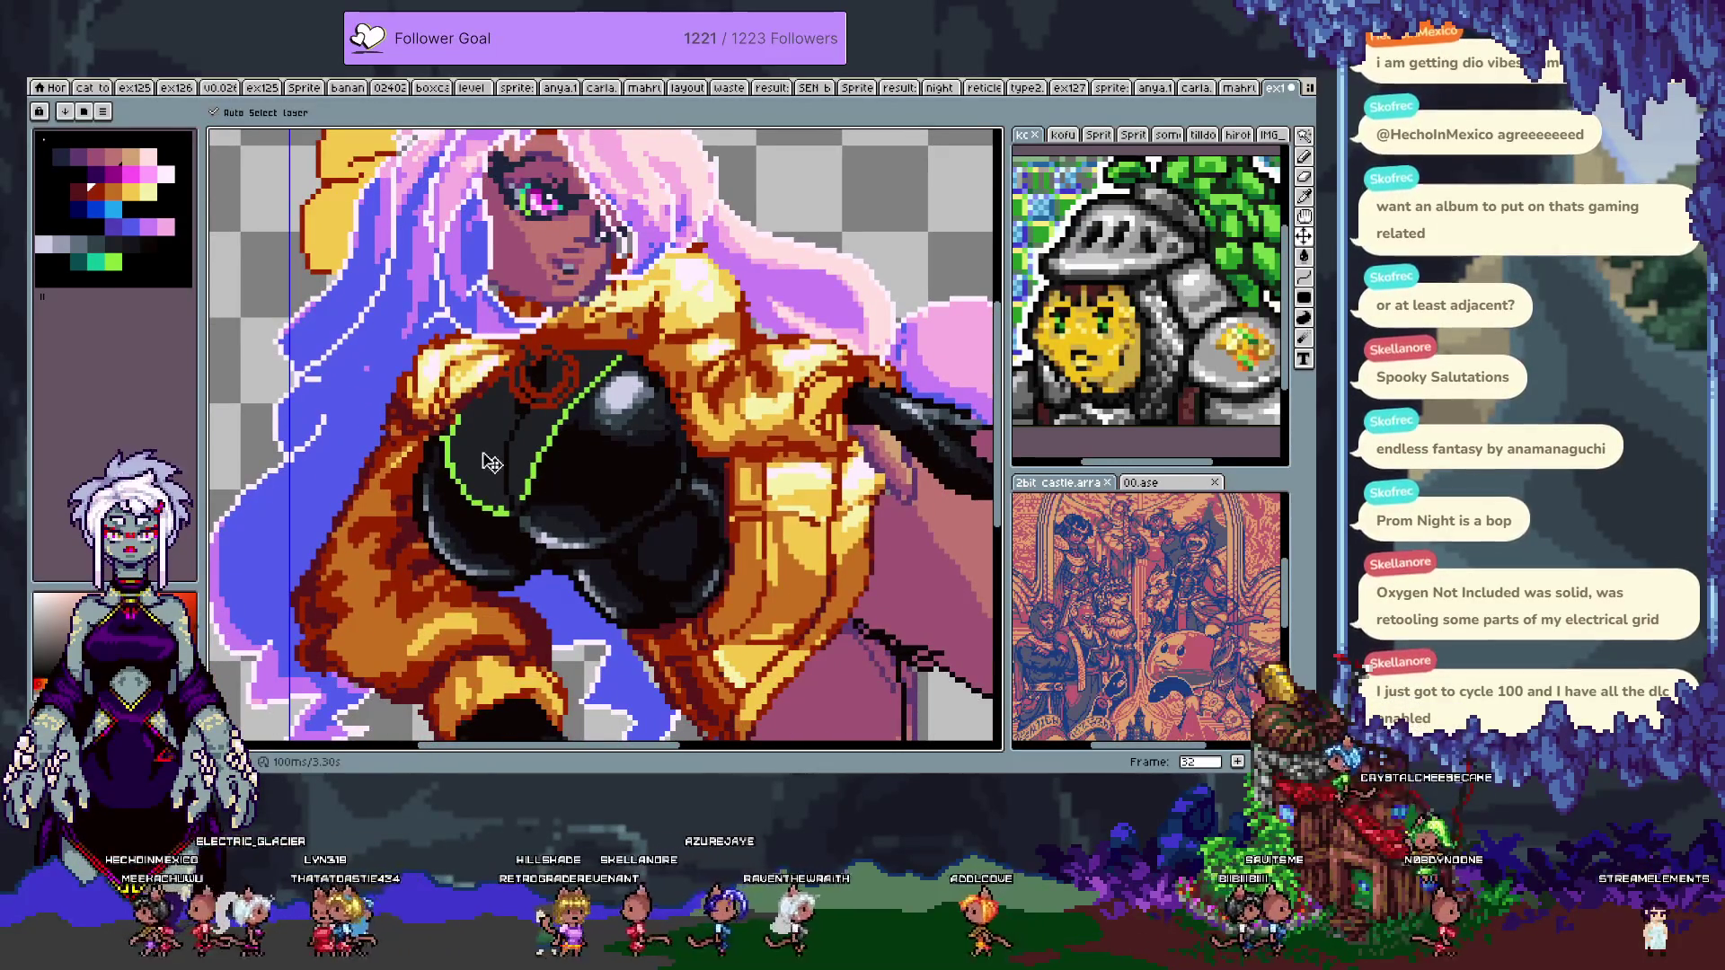
{"action": "key", "text": "b"}
{"action": "left_click", "coordinate": [91, 250]}
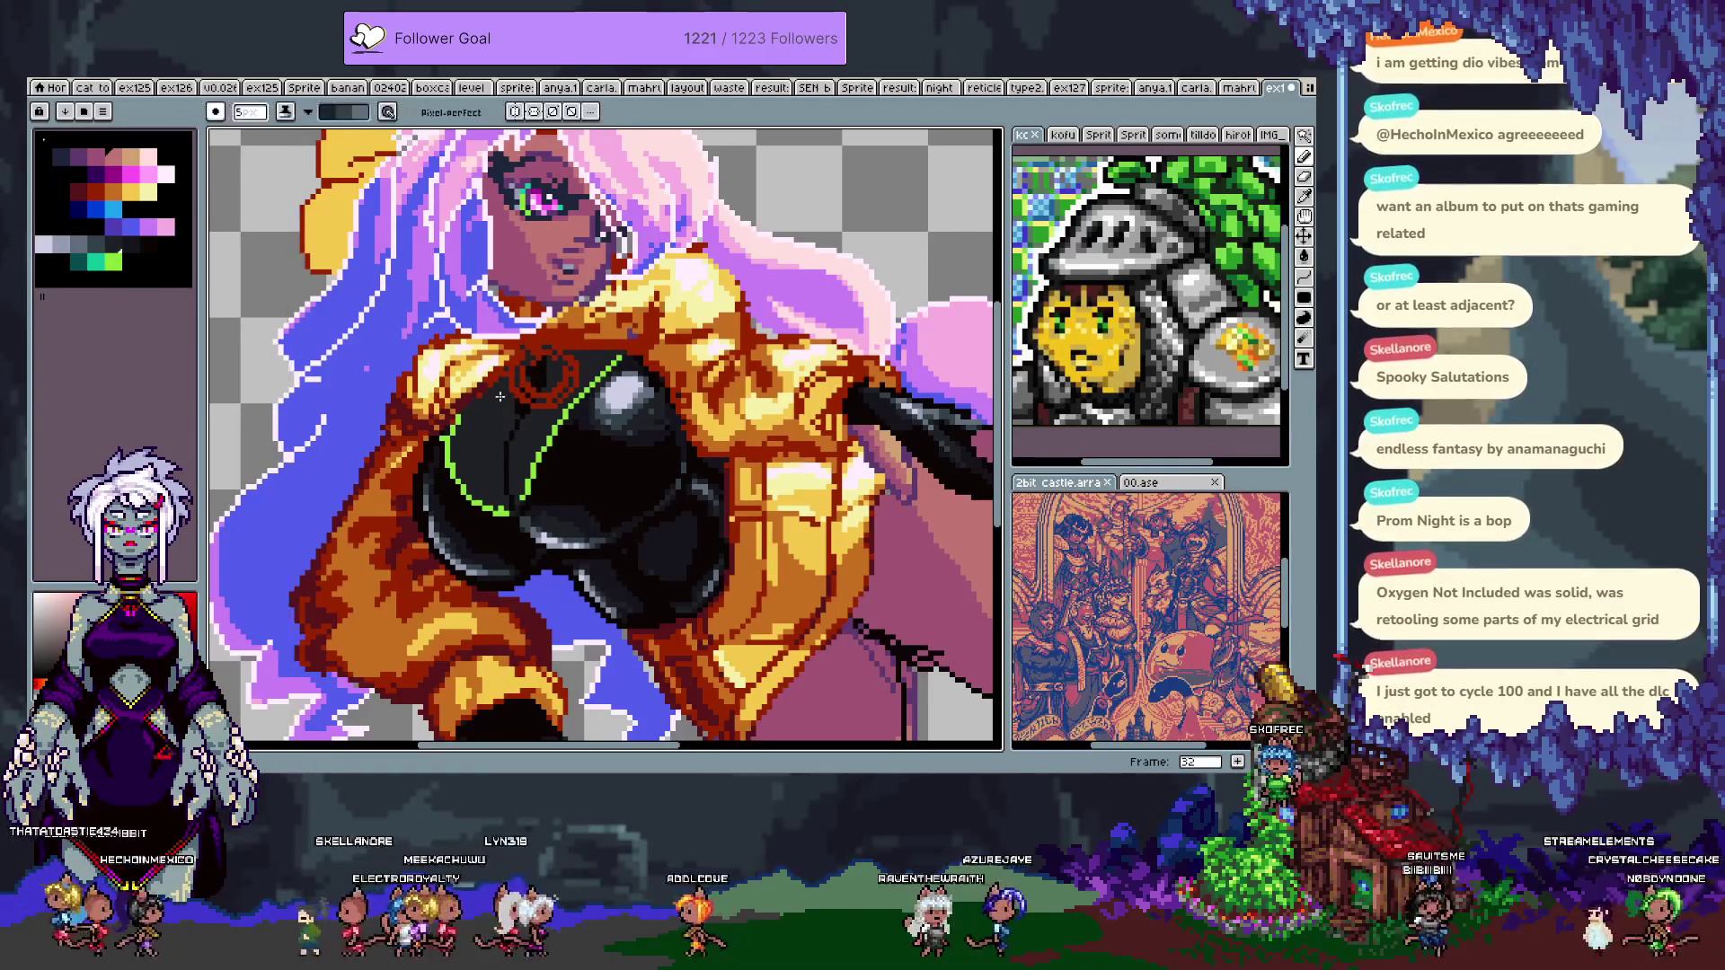
- Toggle a layer's visibility in the timeline to check which one holds the hair
{"action": "key", "text": "Tab"}
{"action": "left_click", "coordinate": [212, 658]}
{"action": "left_click", "coordinate": [213, 658]}
{"action": "key", "text": "Tab"}
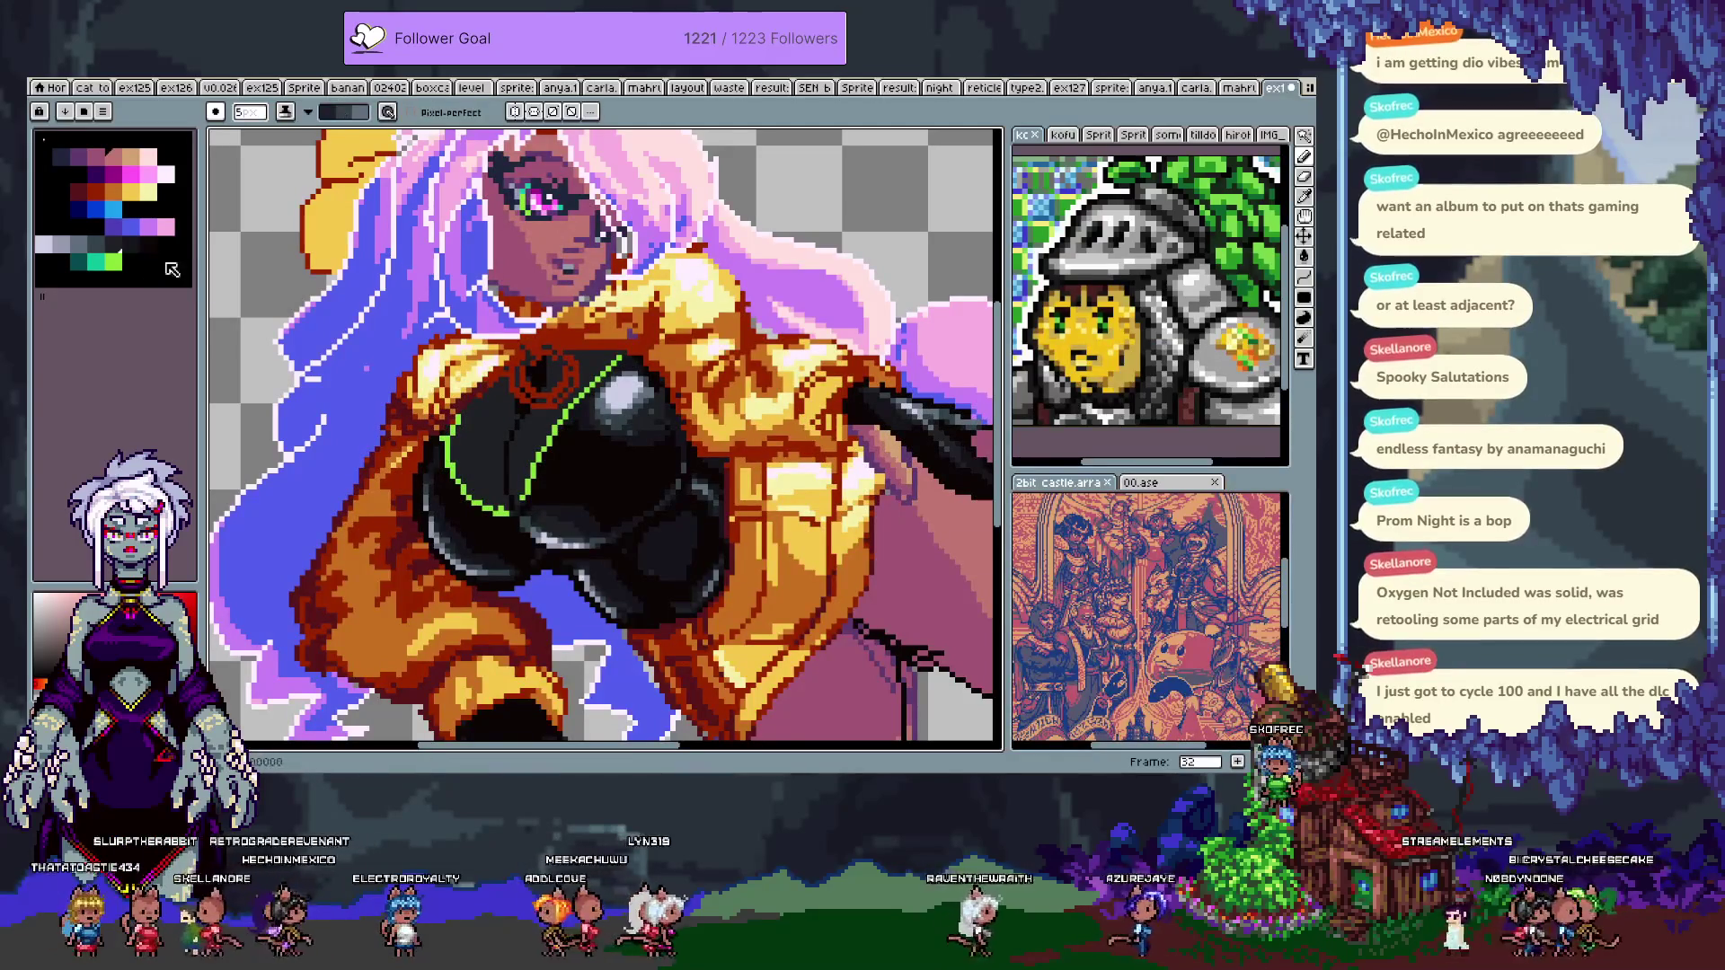
- Select the black top by colour, pick a dark tone, and undo a stroke near the green trim
{"action": "key", "text": "w"}
{"action": "left_click", "coordinate": [476, 444]}
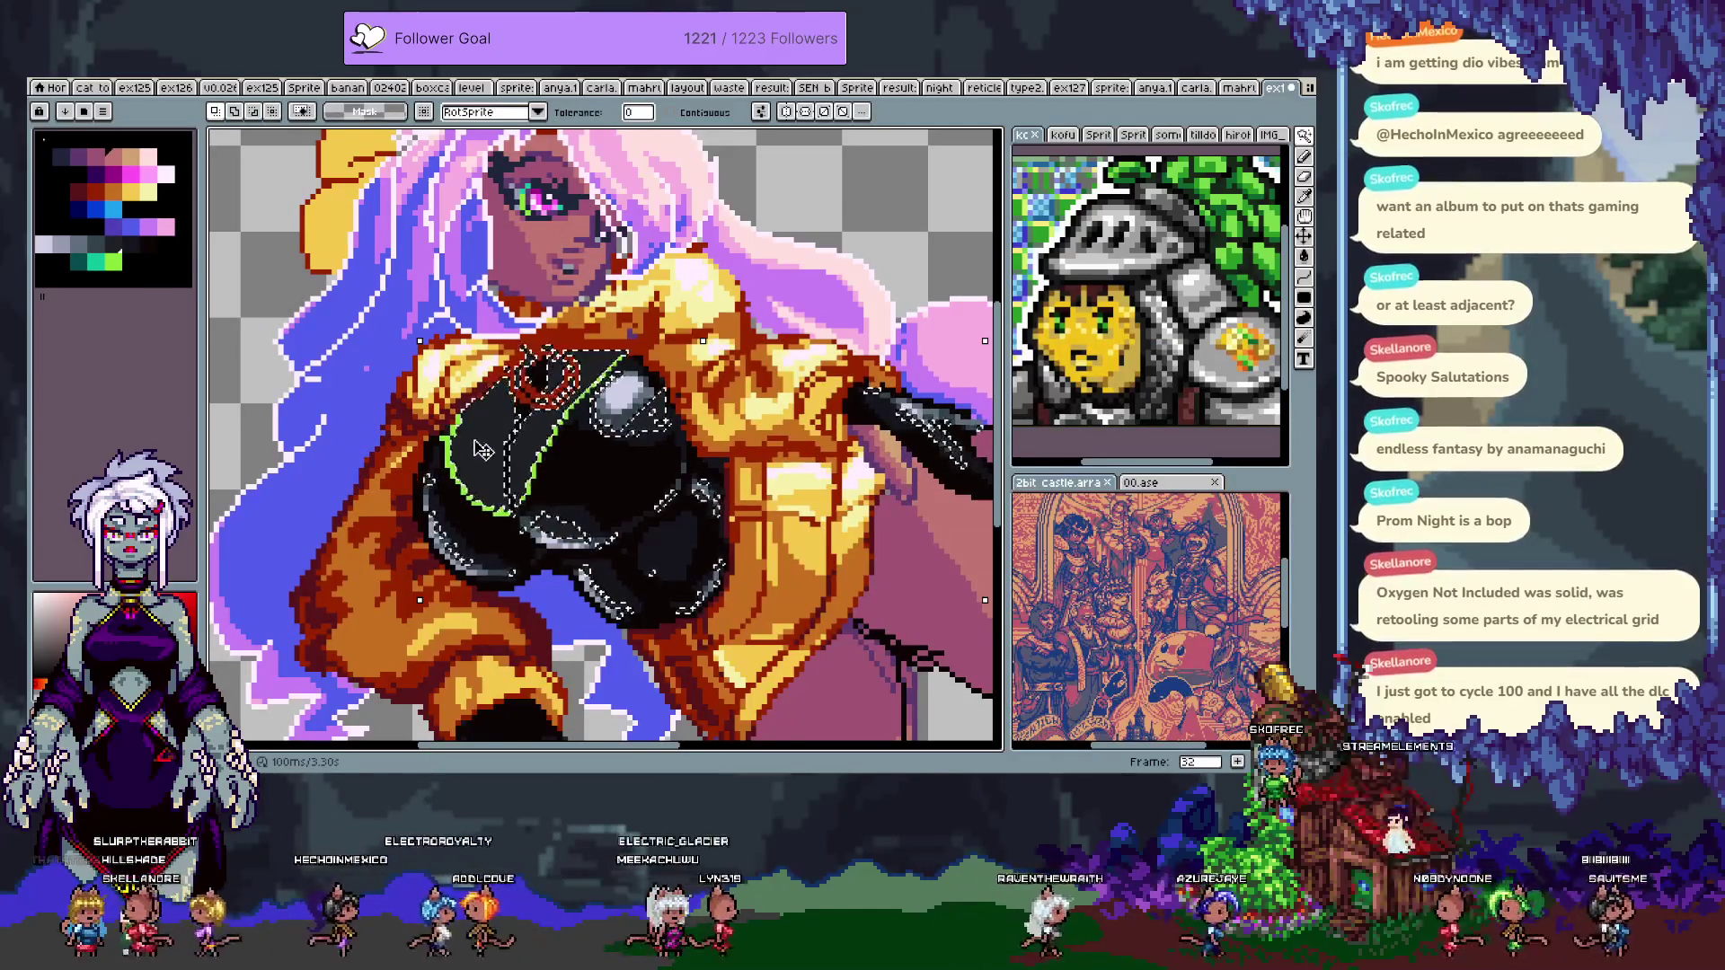
{"action": "key", "text": "b"}
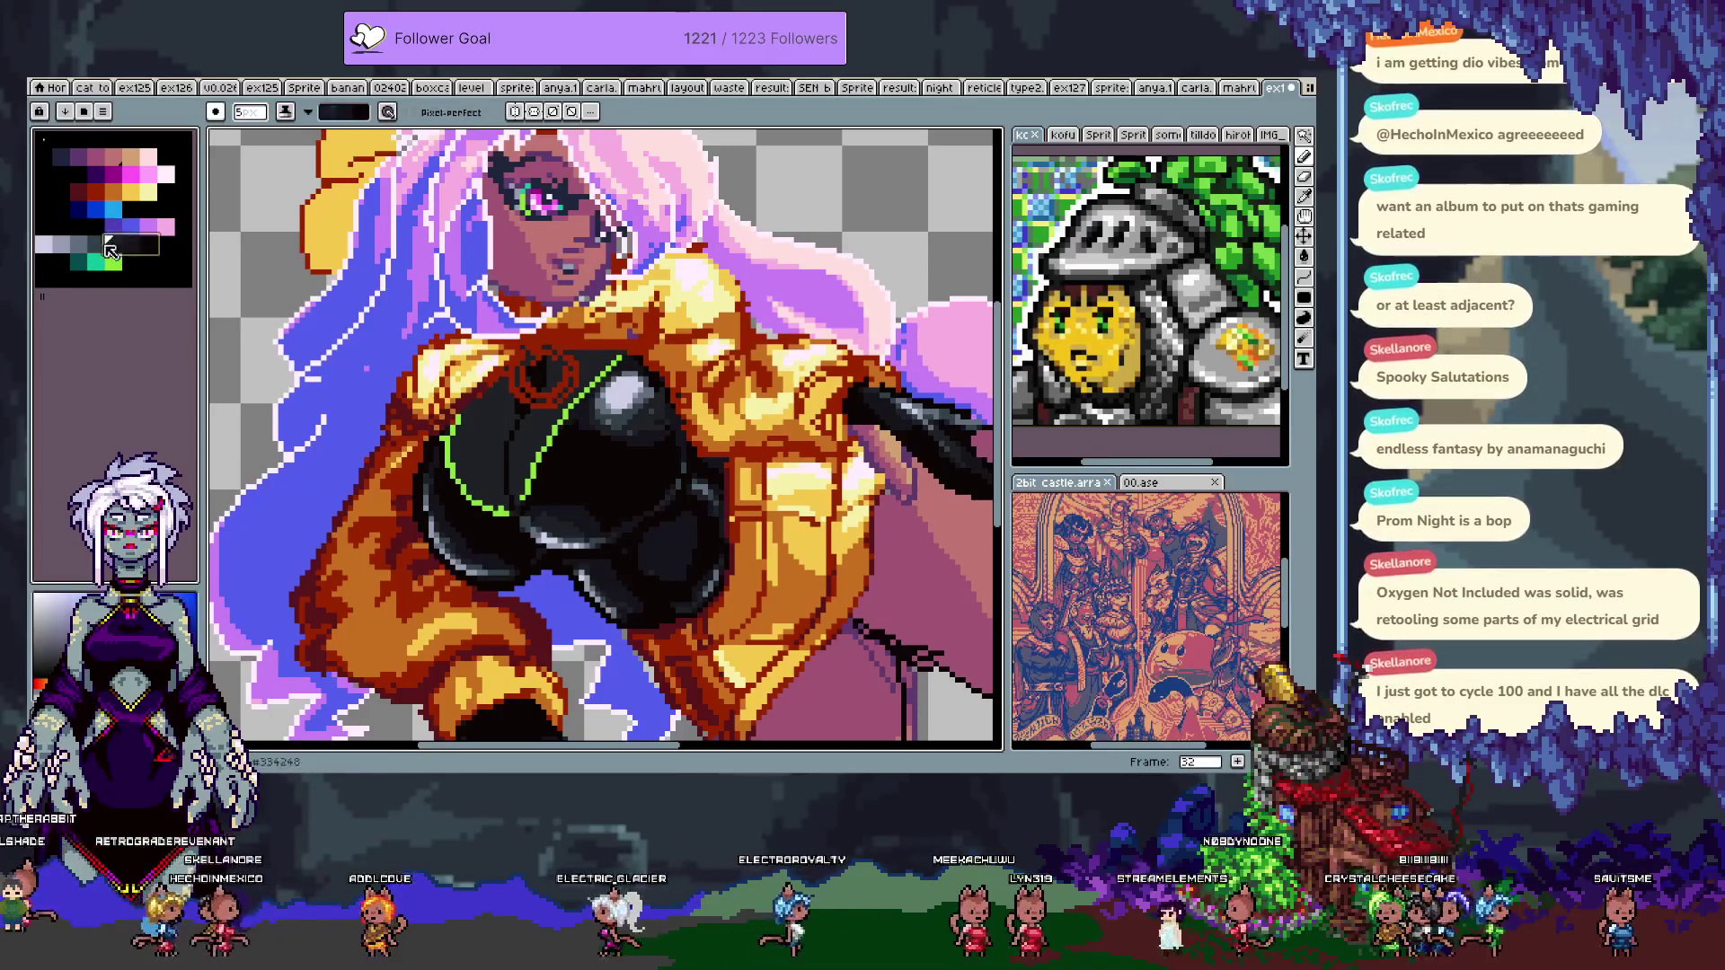
{"action": "left_click_drag", "start_coordinate": [155, 244], "coordinate": [59, 244]}
{"action": "left_click", "coordinate": [483, 436], "text": "alt"}
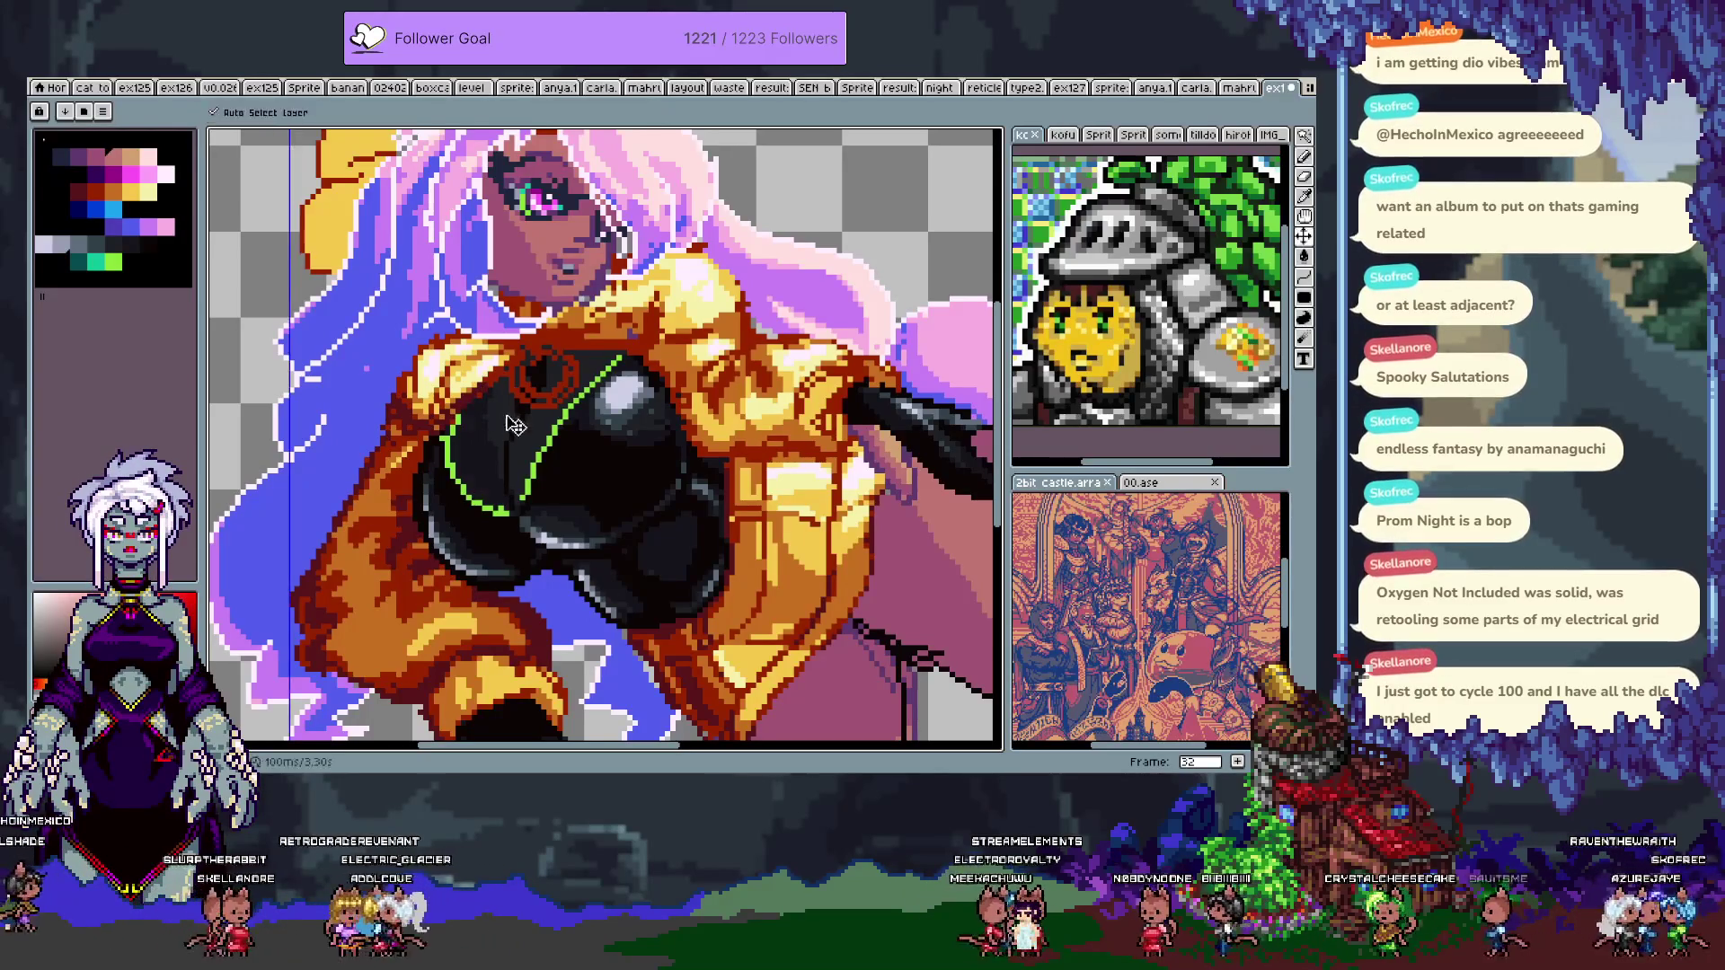
{"action": "key", "text": "ctrl+z"}
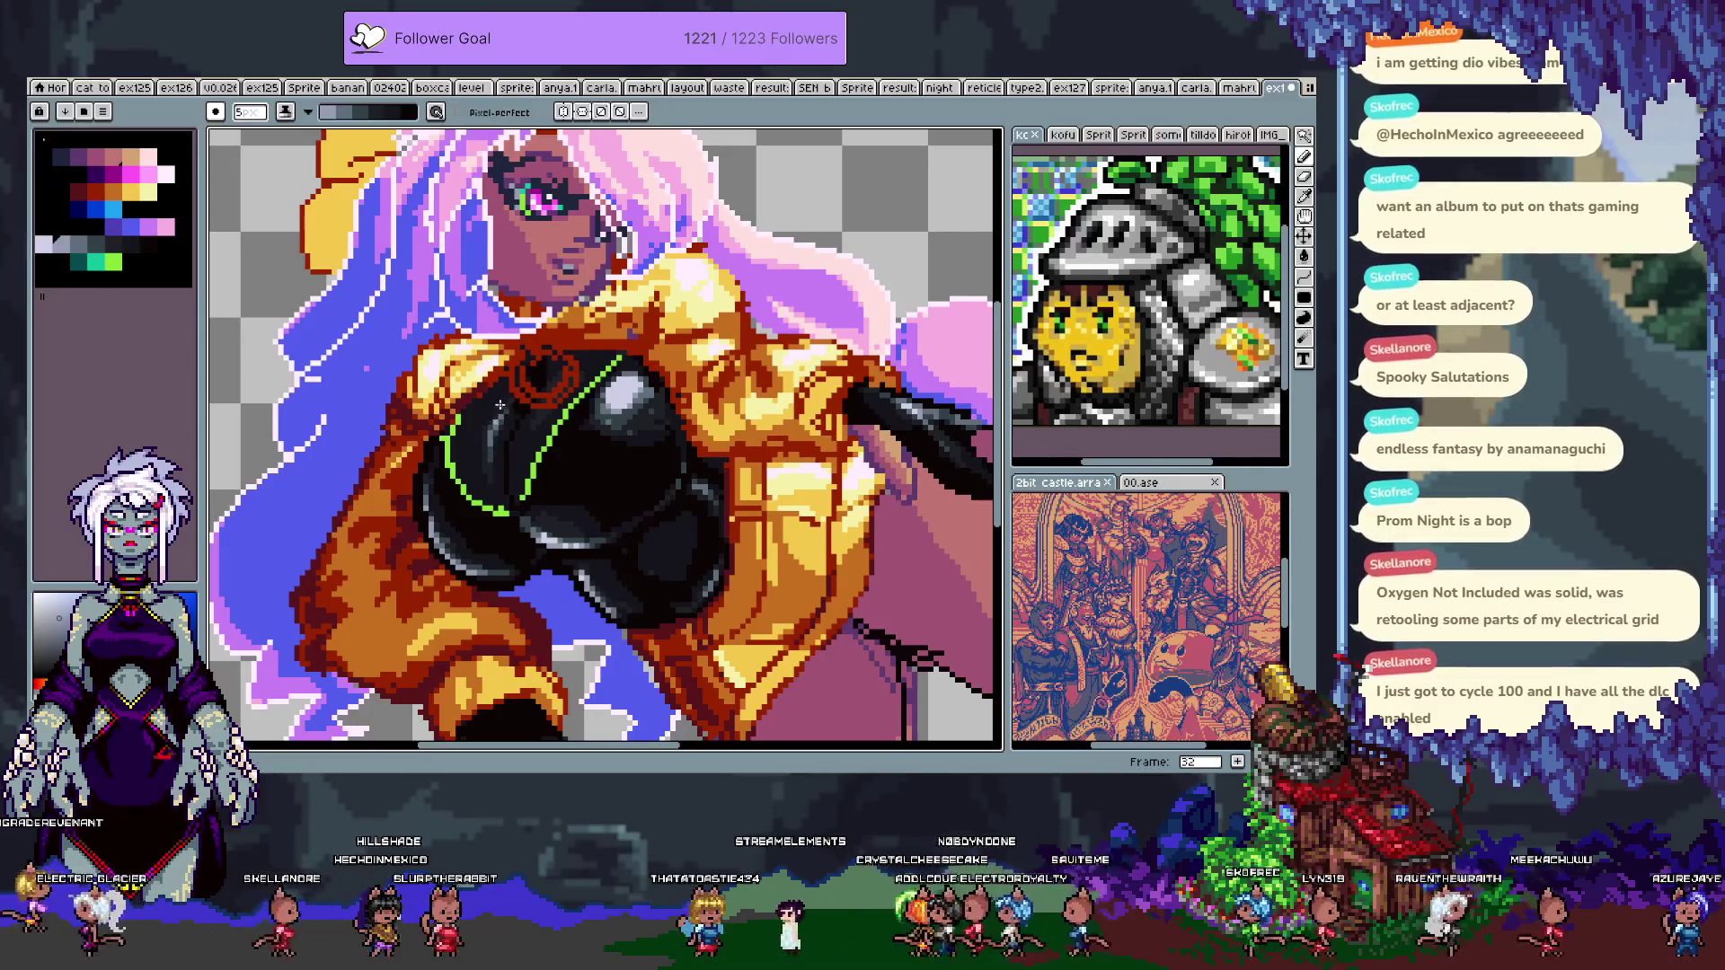
- Touch up the black top and green trim with picked red, dark and bluish colours, undoing stray strokes
{"action": "left_click", "coordinate": [491, 386], "text": "alt"}
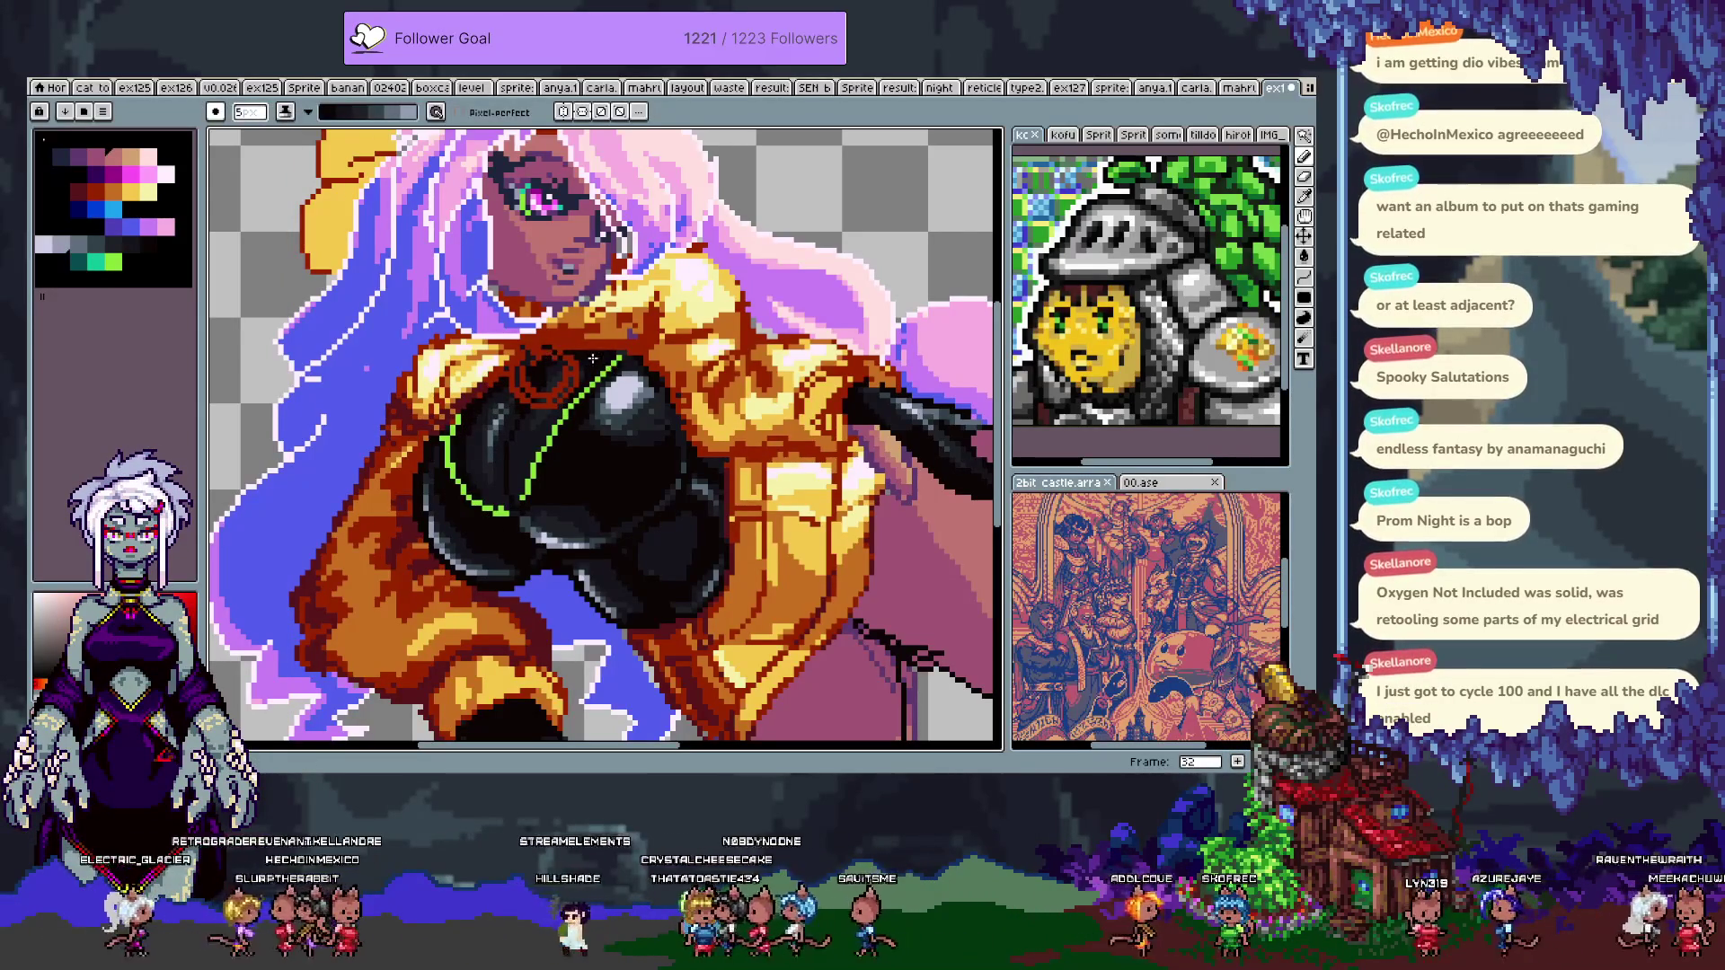
{"action": "left_click", "coordinate": [522, 495], "text": "alt"}
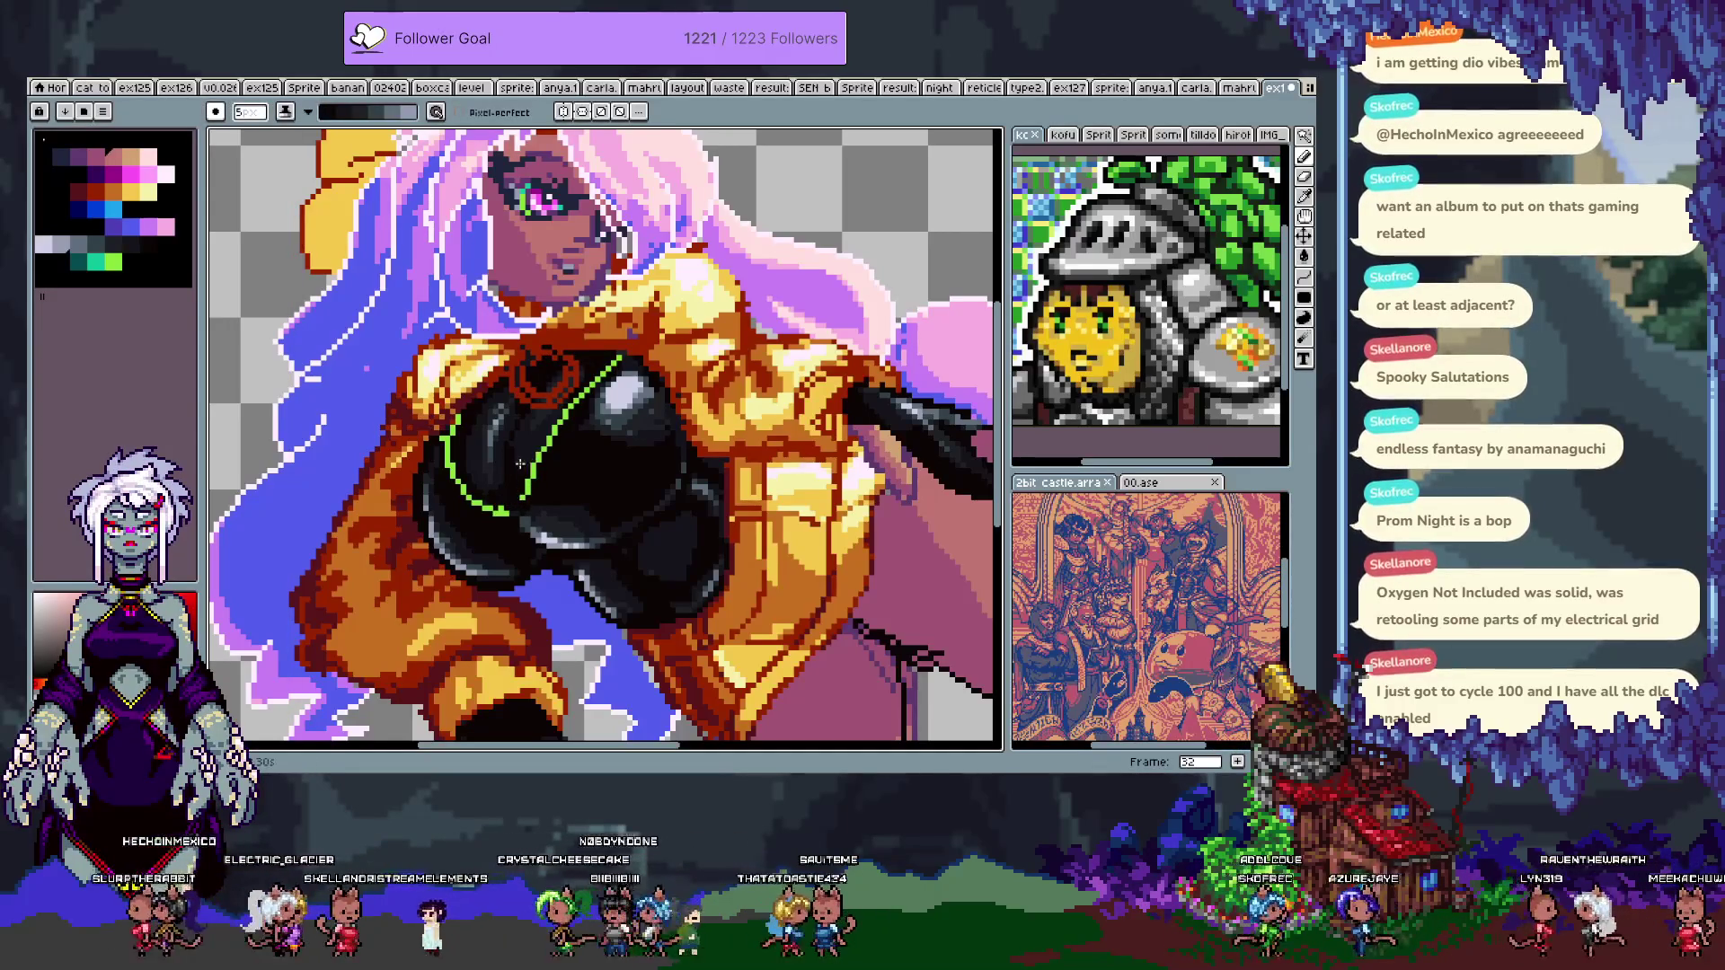
{"action": "key", "text": "ctrl+z"}
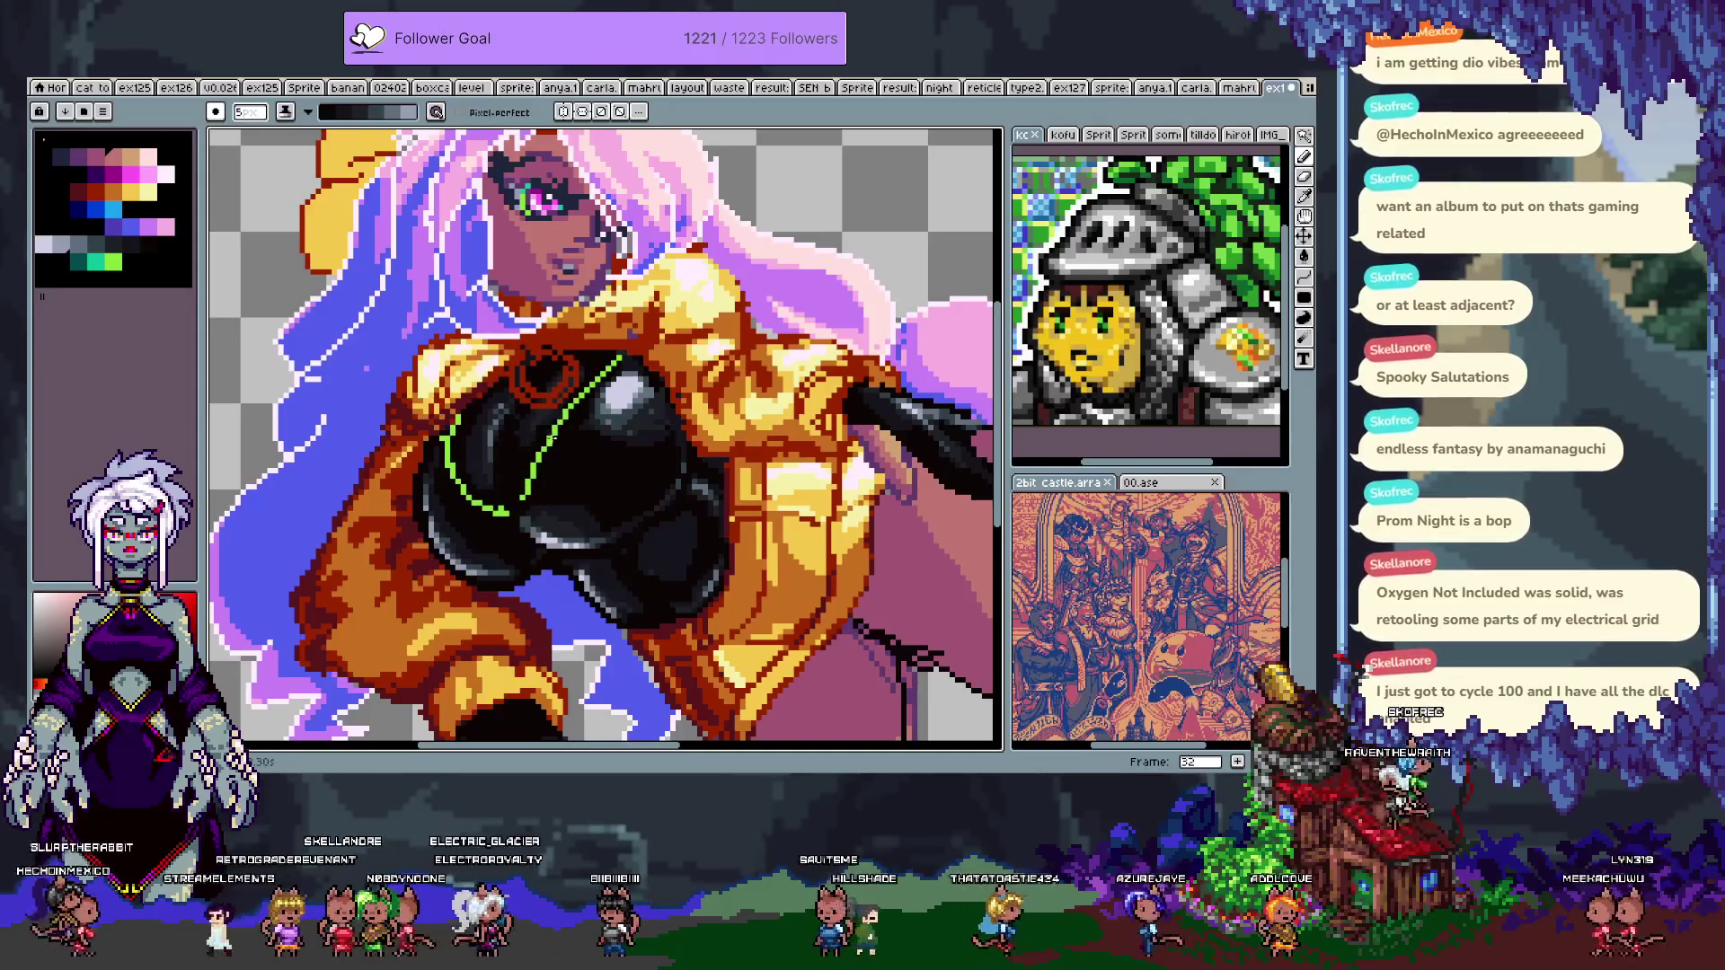
{"action": "left_click", "coordinate": [516, 437], "text": "alt"}
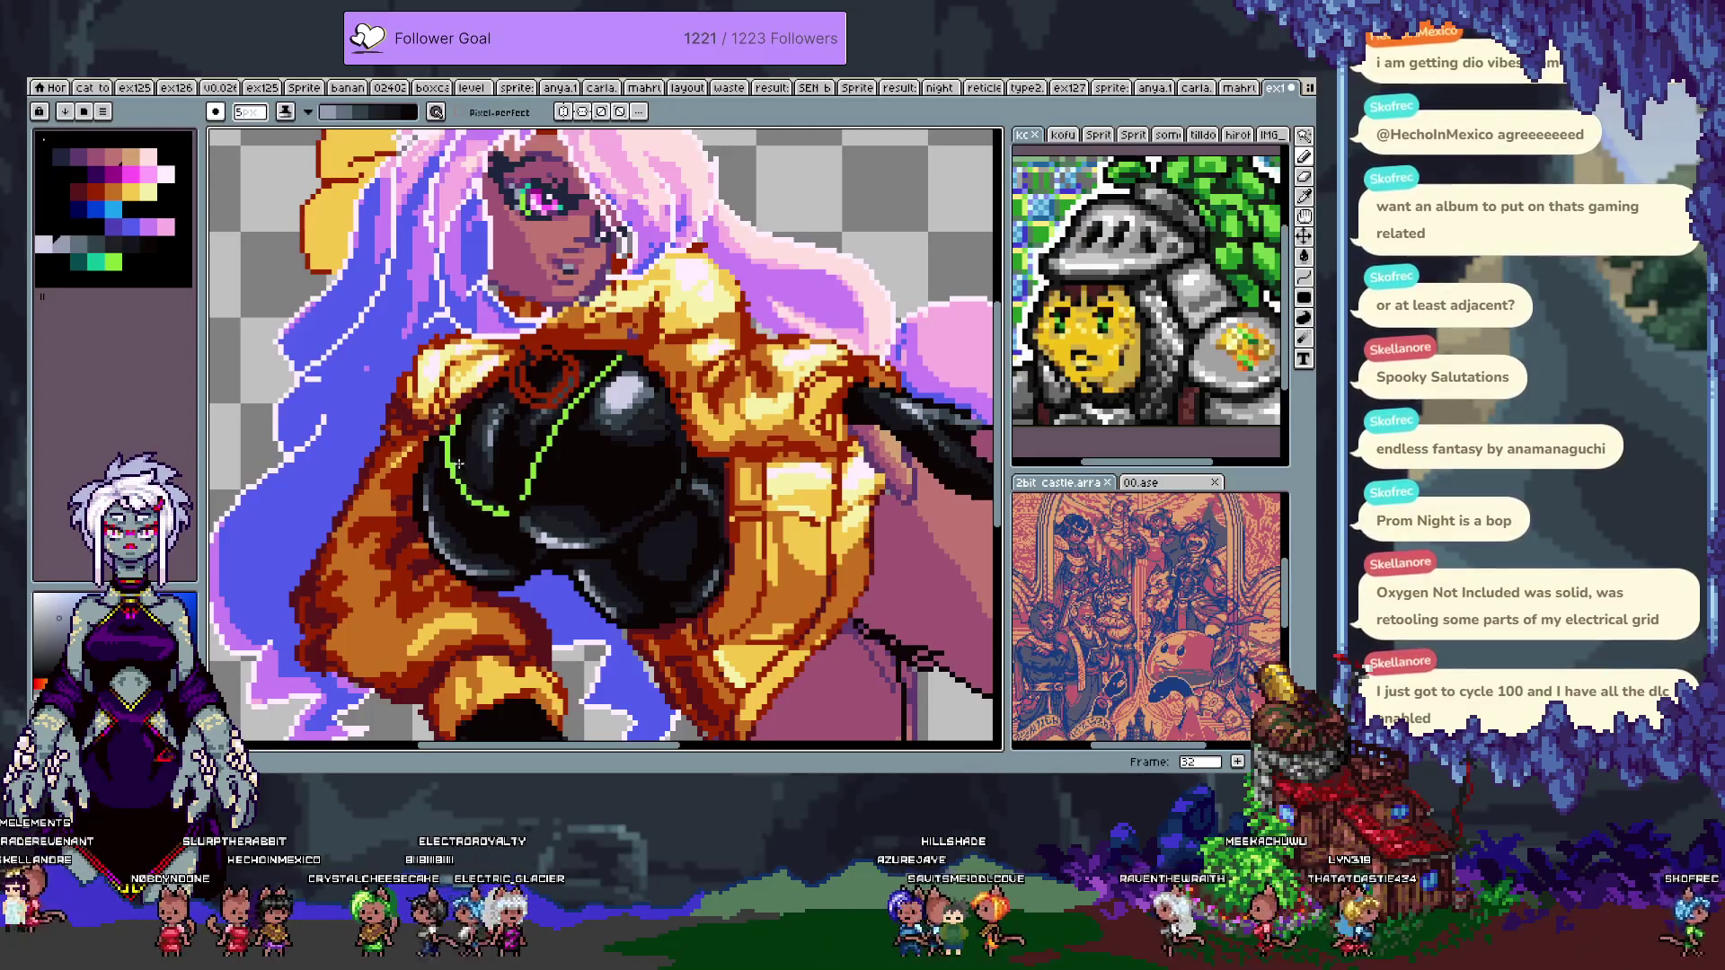
{"action": "key", "text": "ctrl+z"}
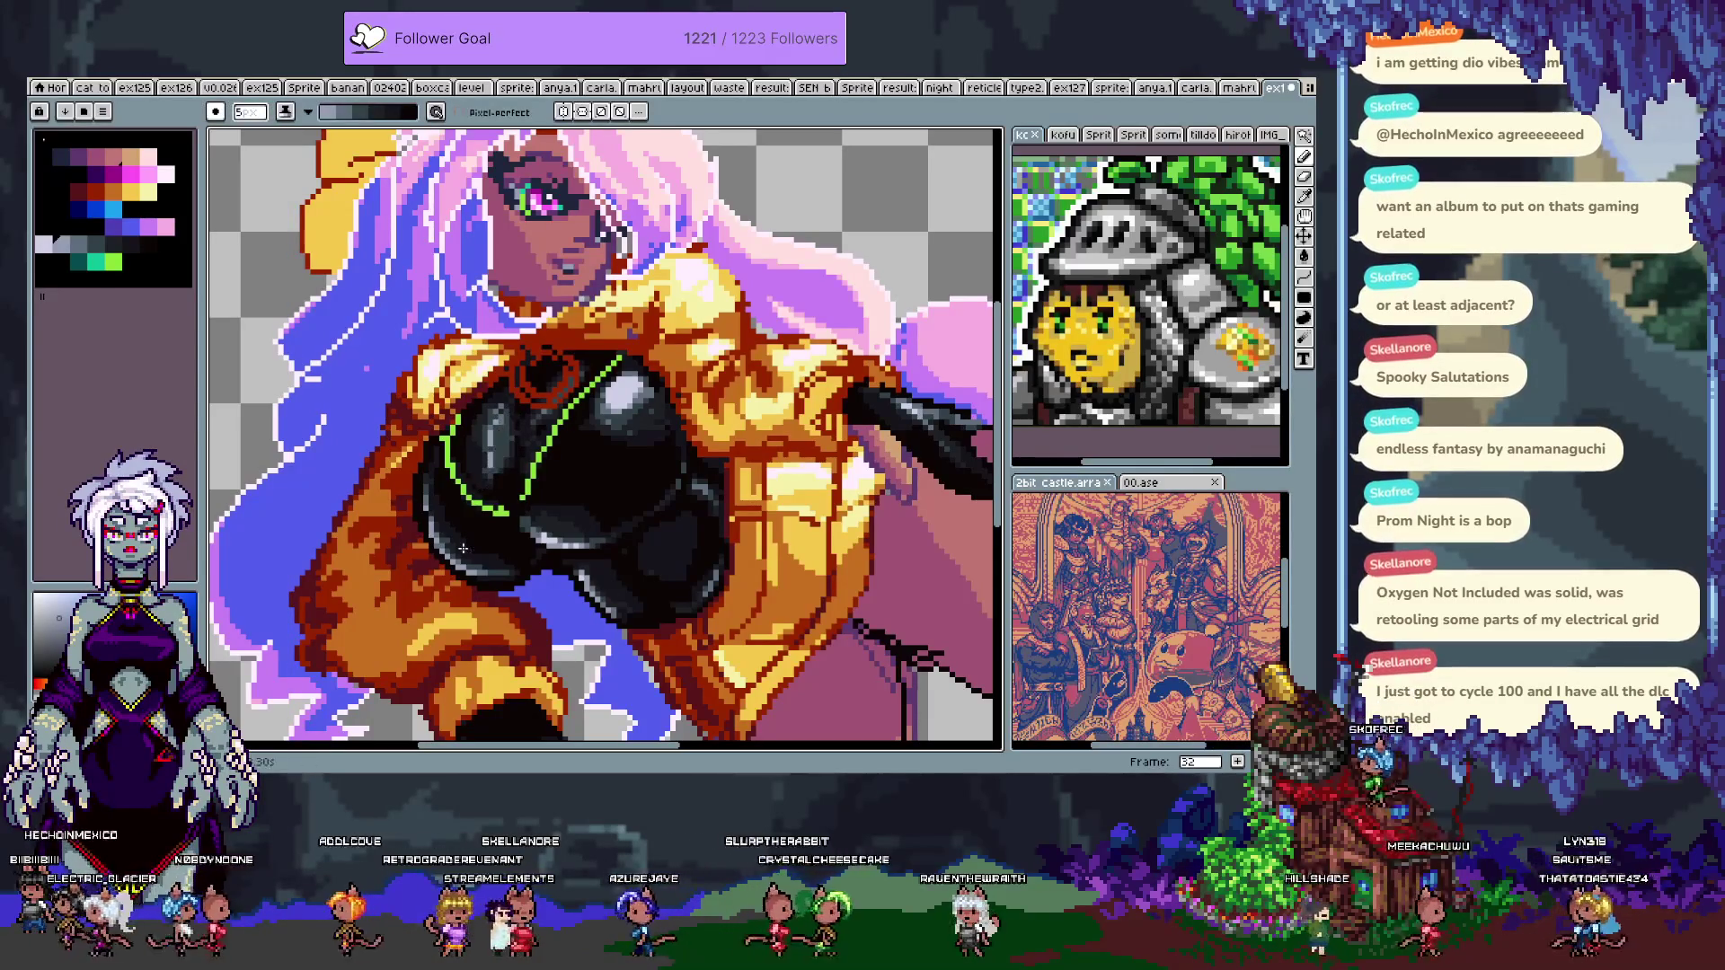
{"action": "scroll", "coordinate": [500, 553], "scroll_direction": "down", "scroll_amount": 2}
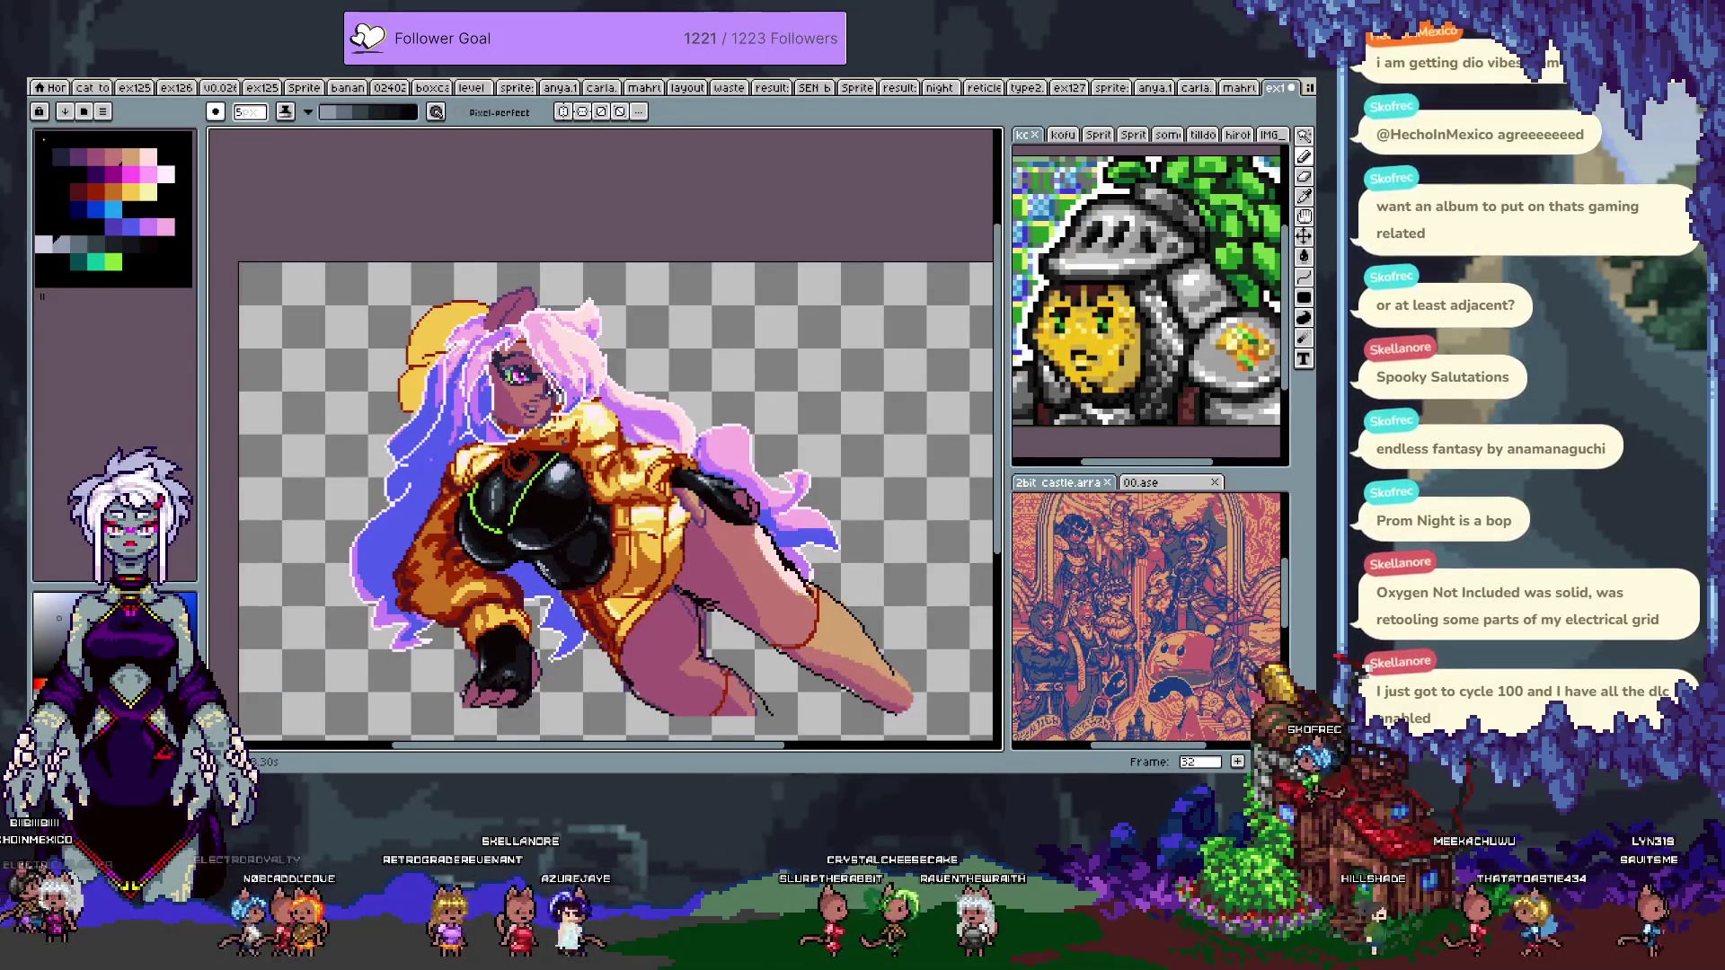
{"action": "scroll", "coordinate": [556, 546], "scroll_direction": "up", "scroll_amount": 2}
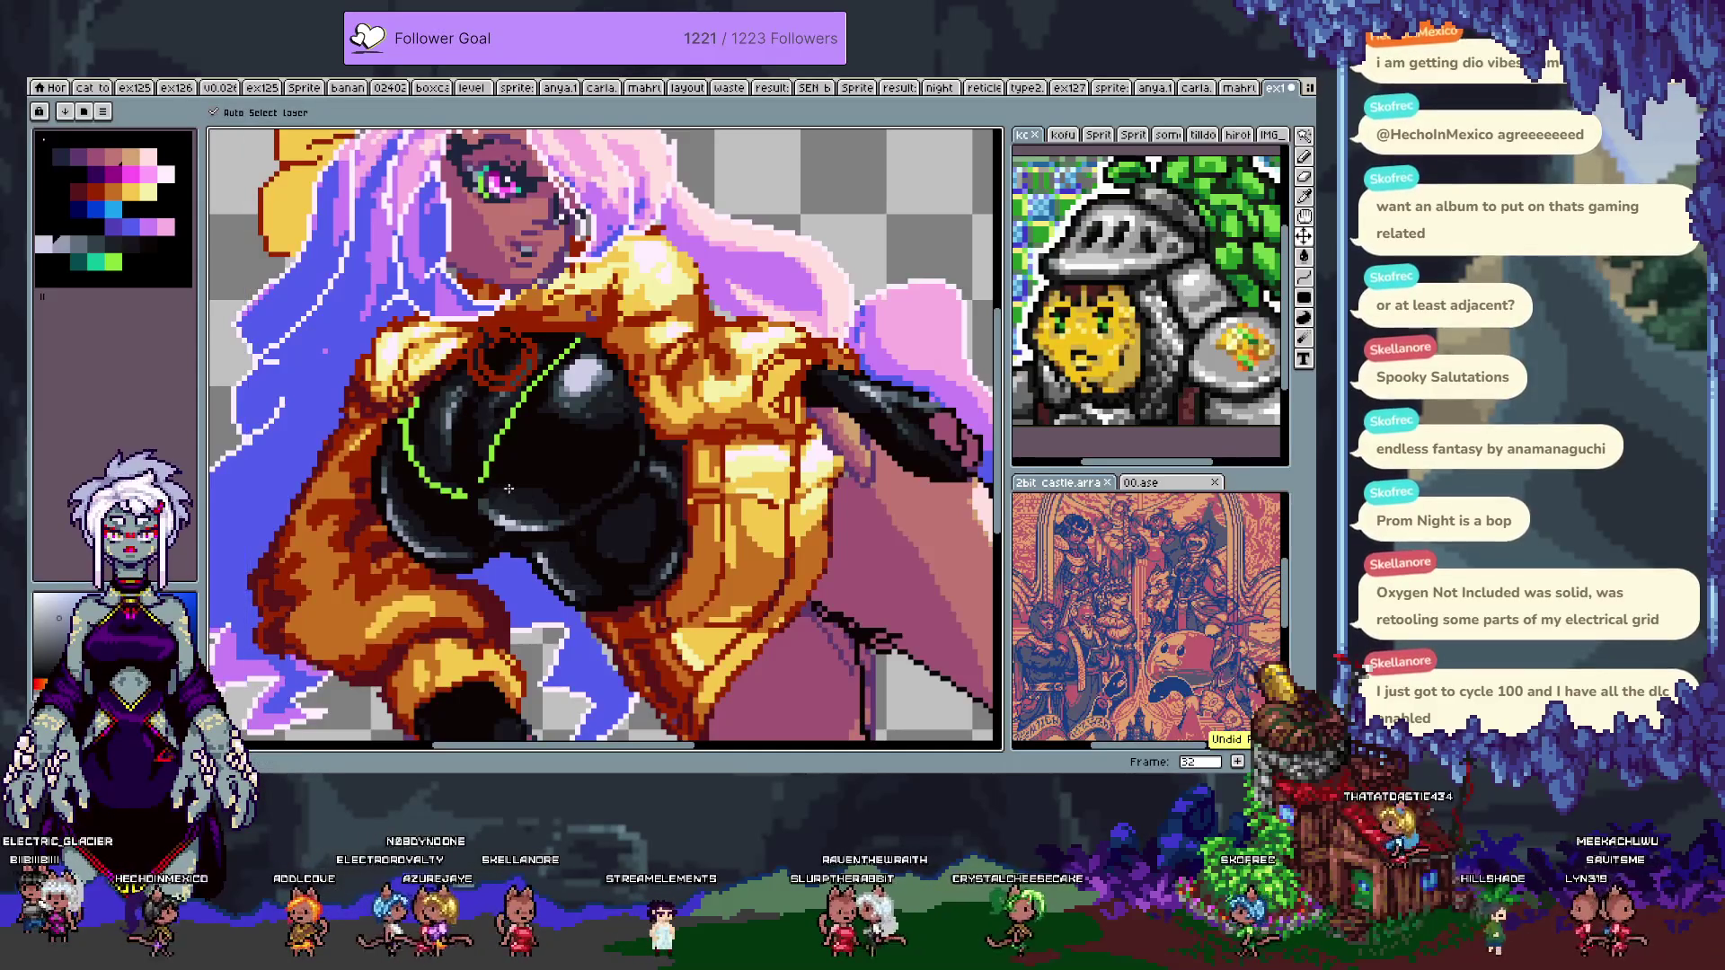
{"action": "scroll", "coordinate": [501, 498], "scroll_direction": "down", "scroll_amount": 2}
{"action": "scroll", "coordinate": [531, 510], "scroll_direction": "up", "scroll_amount": 2}
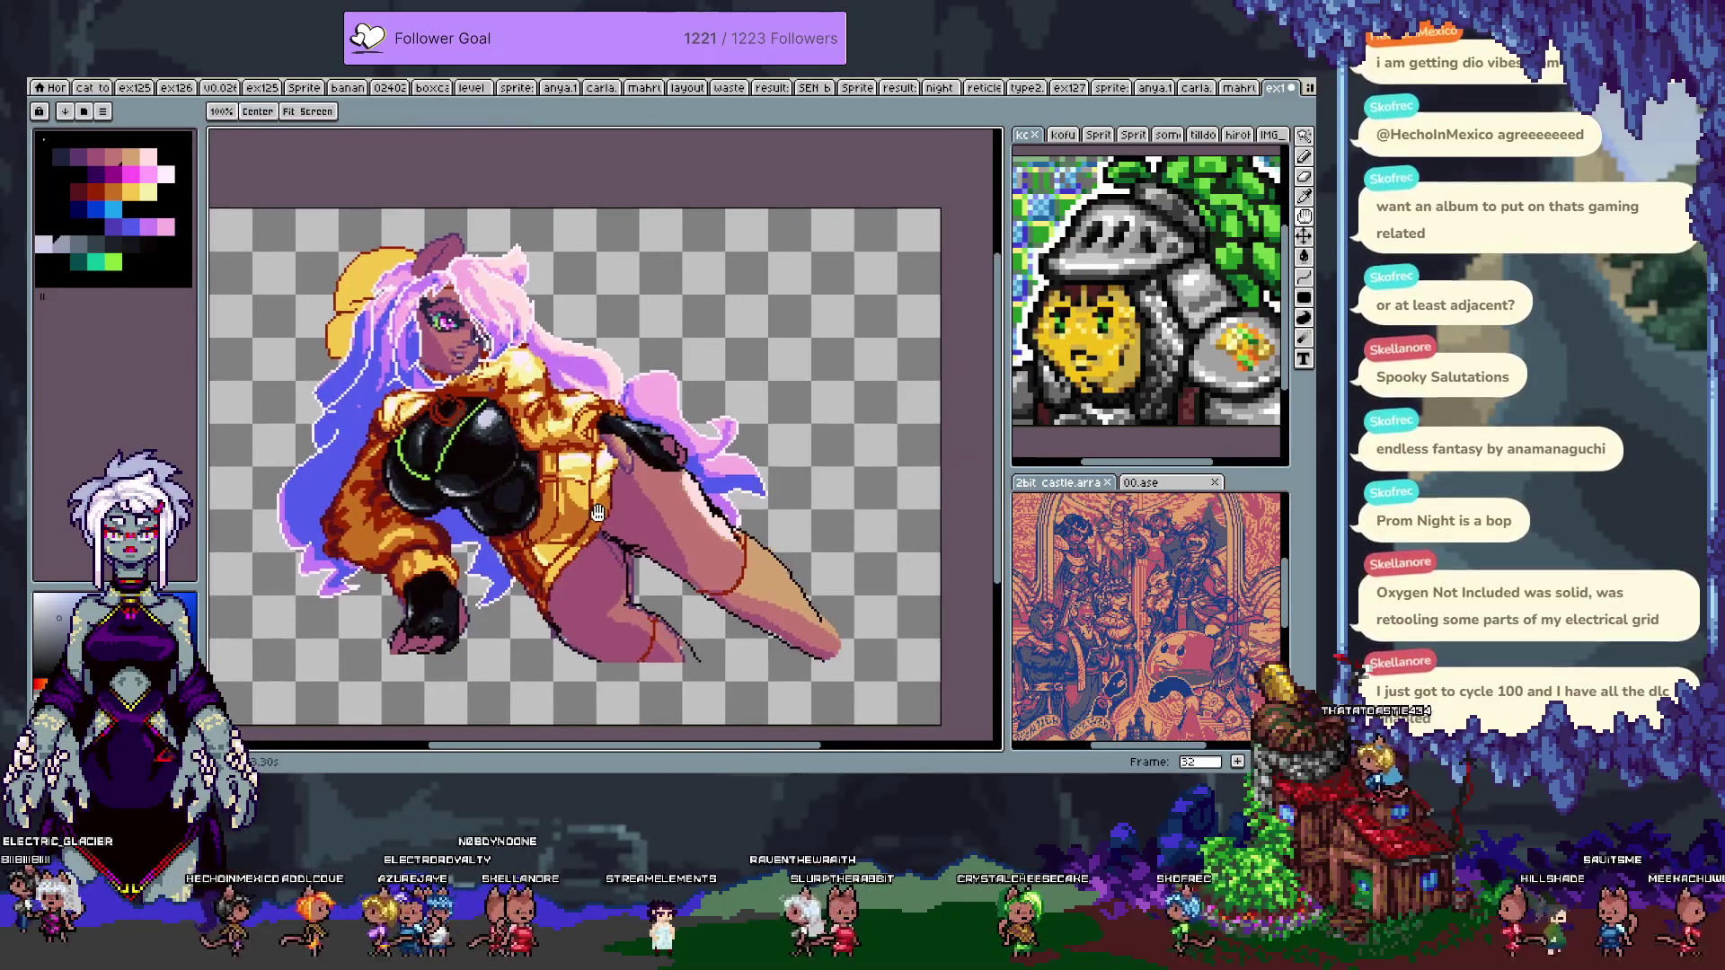
- Zoom in on the jacket and select the dark-red-to-yellow ramp with a lighter drawing shade
{"action": "left_click_drag", "start_coordinate": [515, 496], "coordinate": [554, 524]}
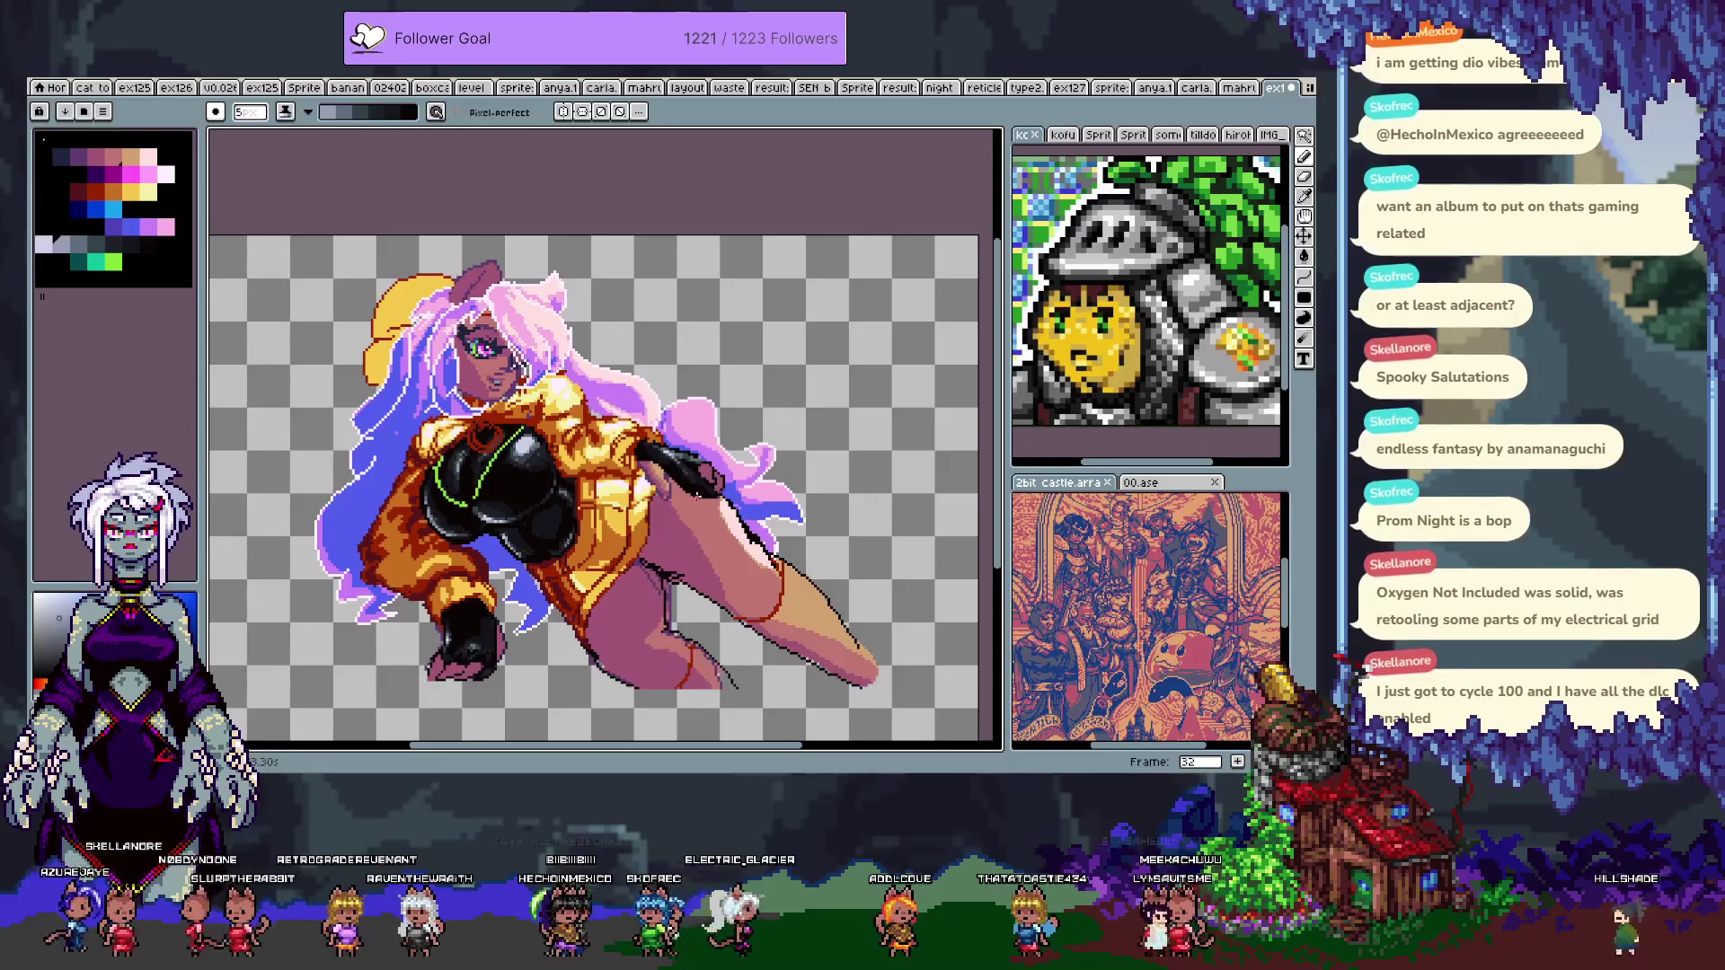
{"action": "scroll", "coordinate": [535, 472], "scroll_direction": "up", "scroll_amount": 3}
{"action": "left_click_drag", "start_coordinate": [580, 485], "coordinate": [696, 609]}
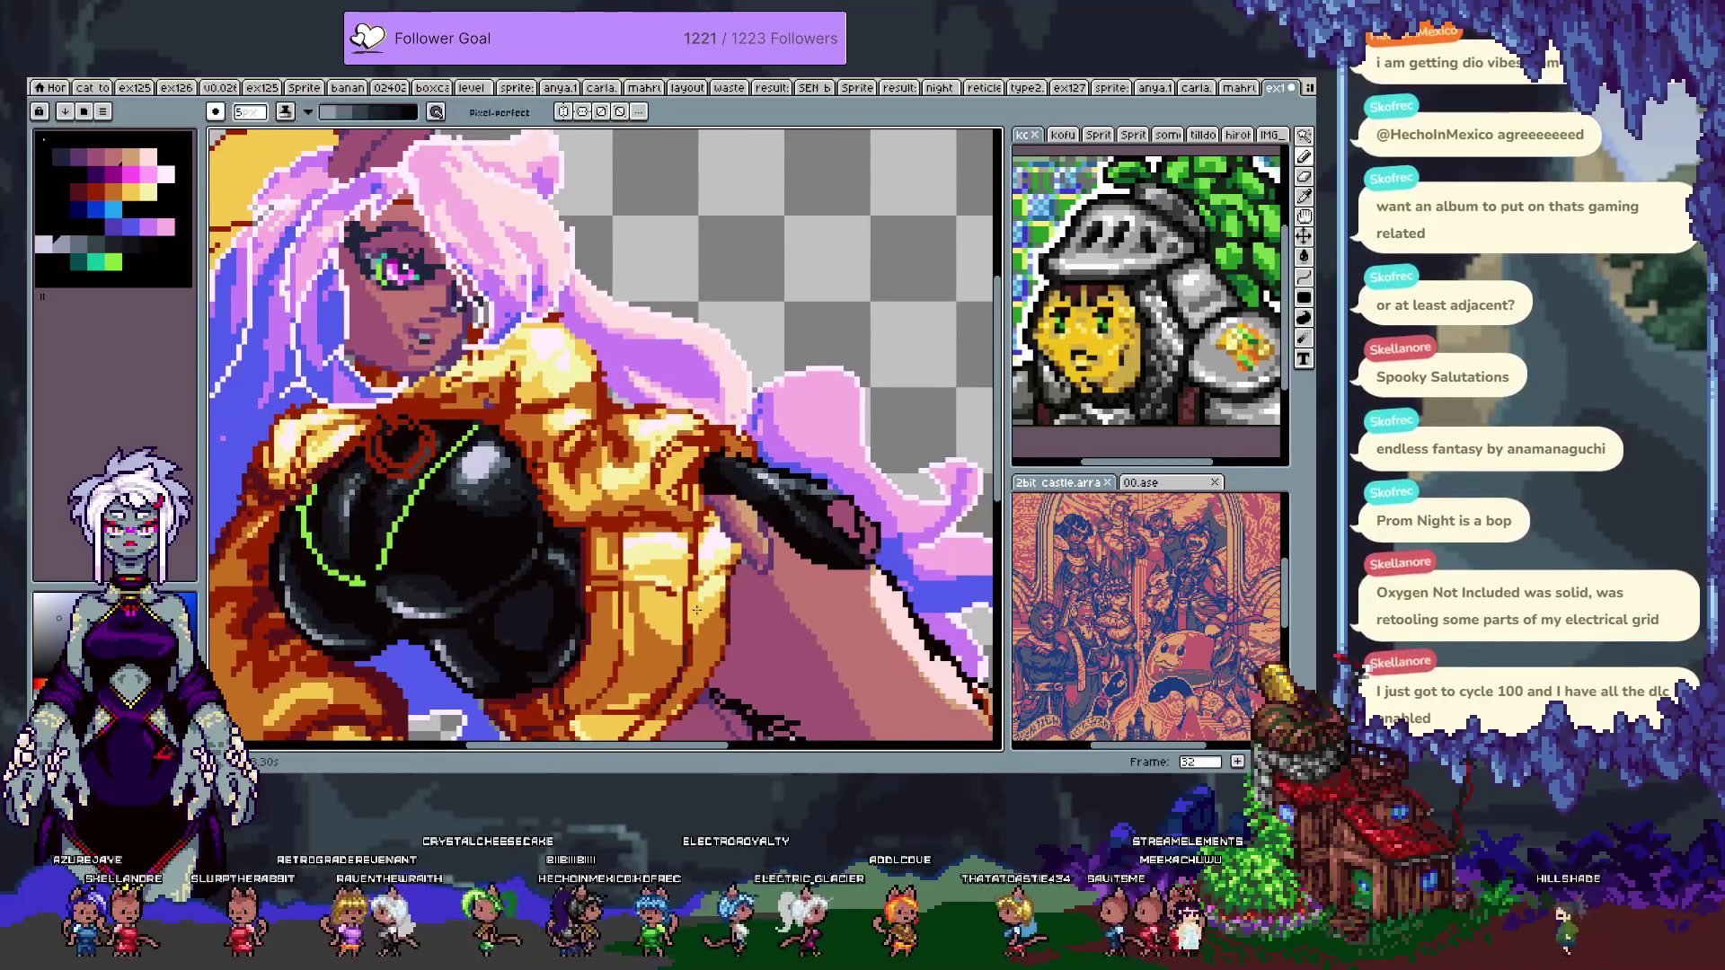
{"action": "left_click_drag", "start_coordinate": [611, 494], "coordinate": [647, 431]}
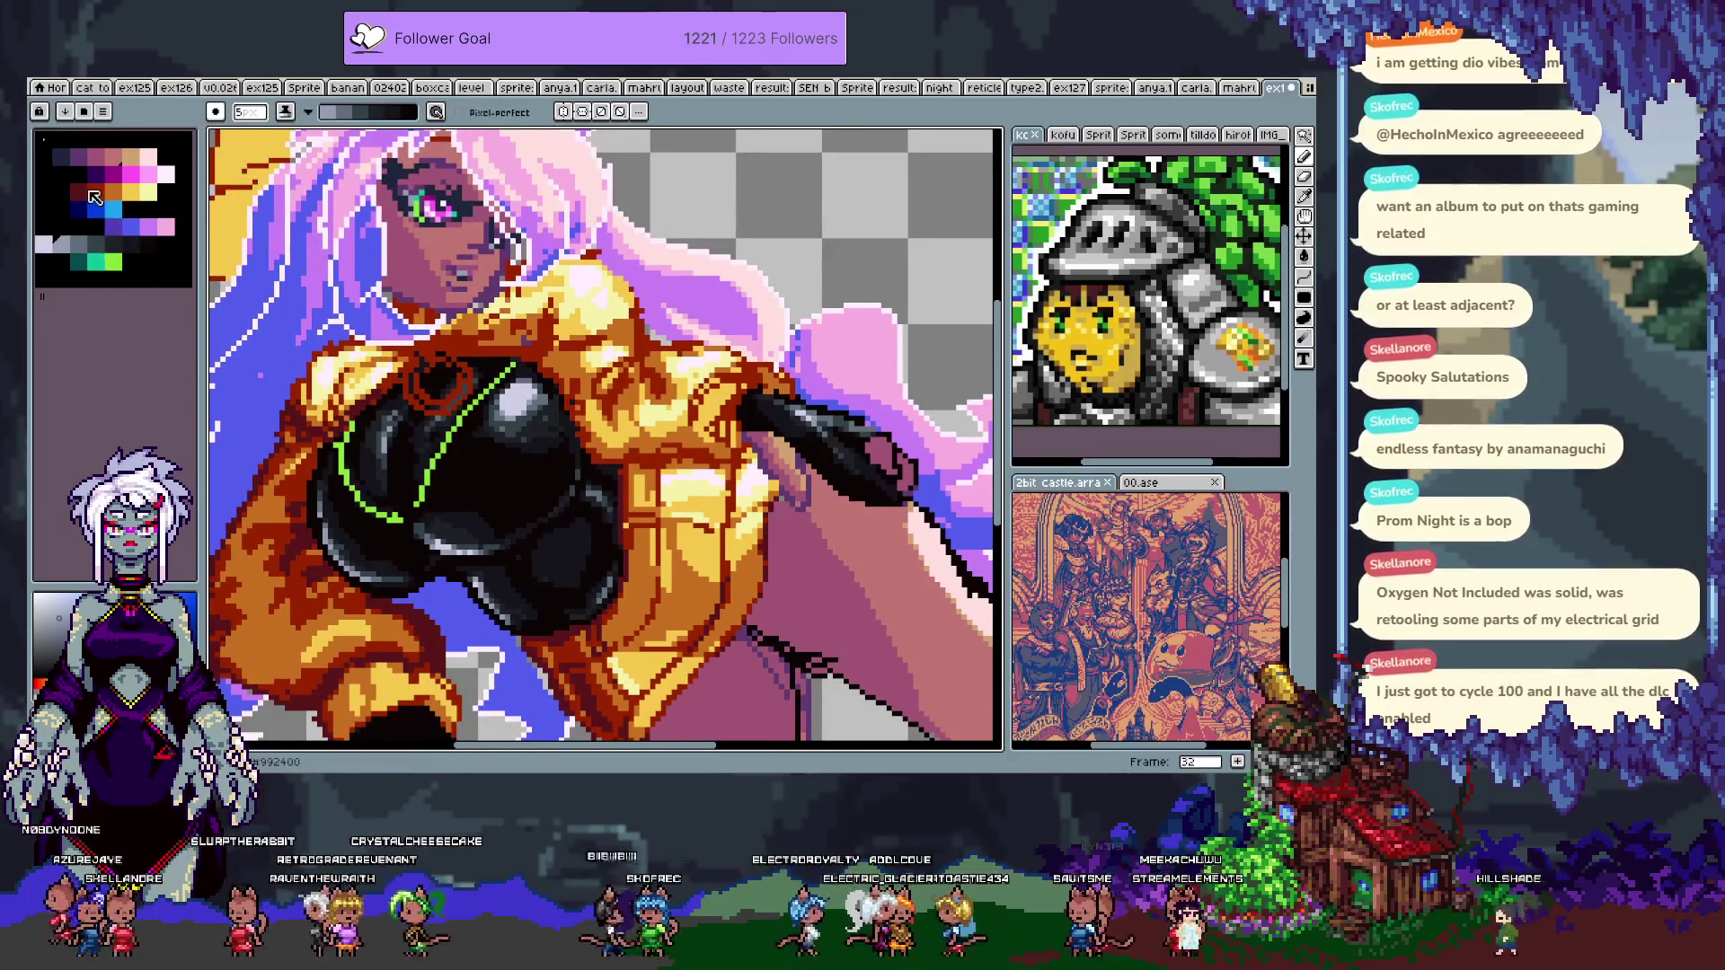
{"action": "left_click_drag", "start_coordinate": [93, 192], "coordinate": [134, 196]}
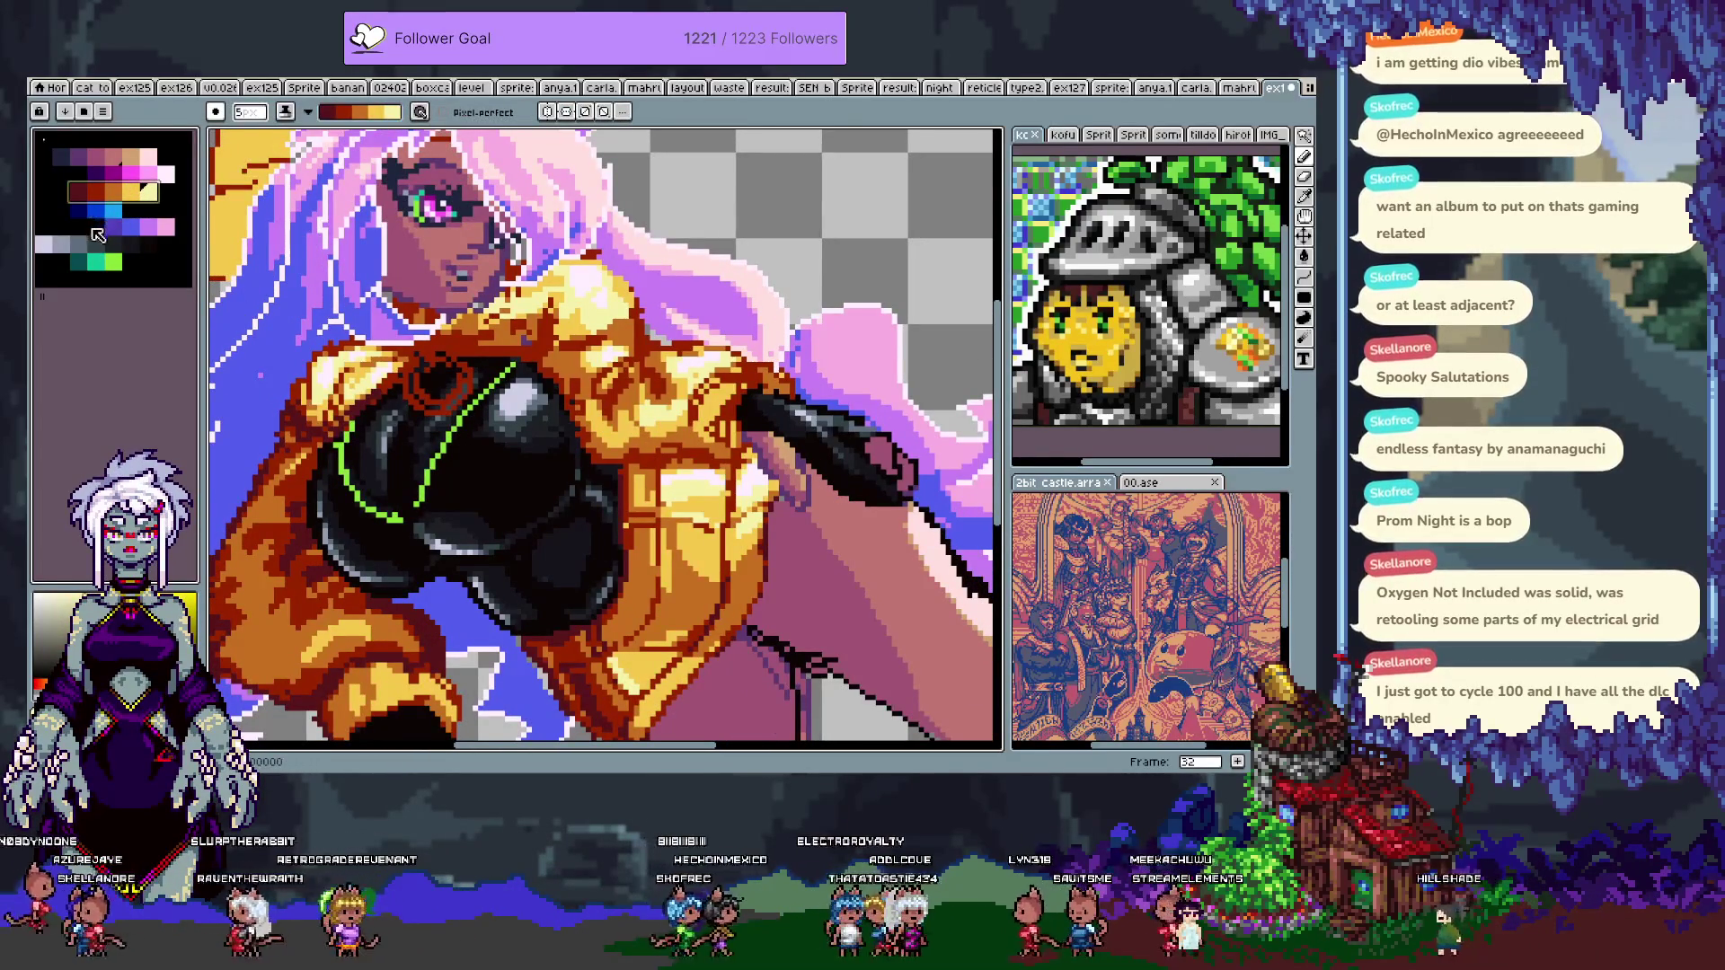
{"action": "left_click", "coordinate": [65, 161]}
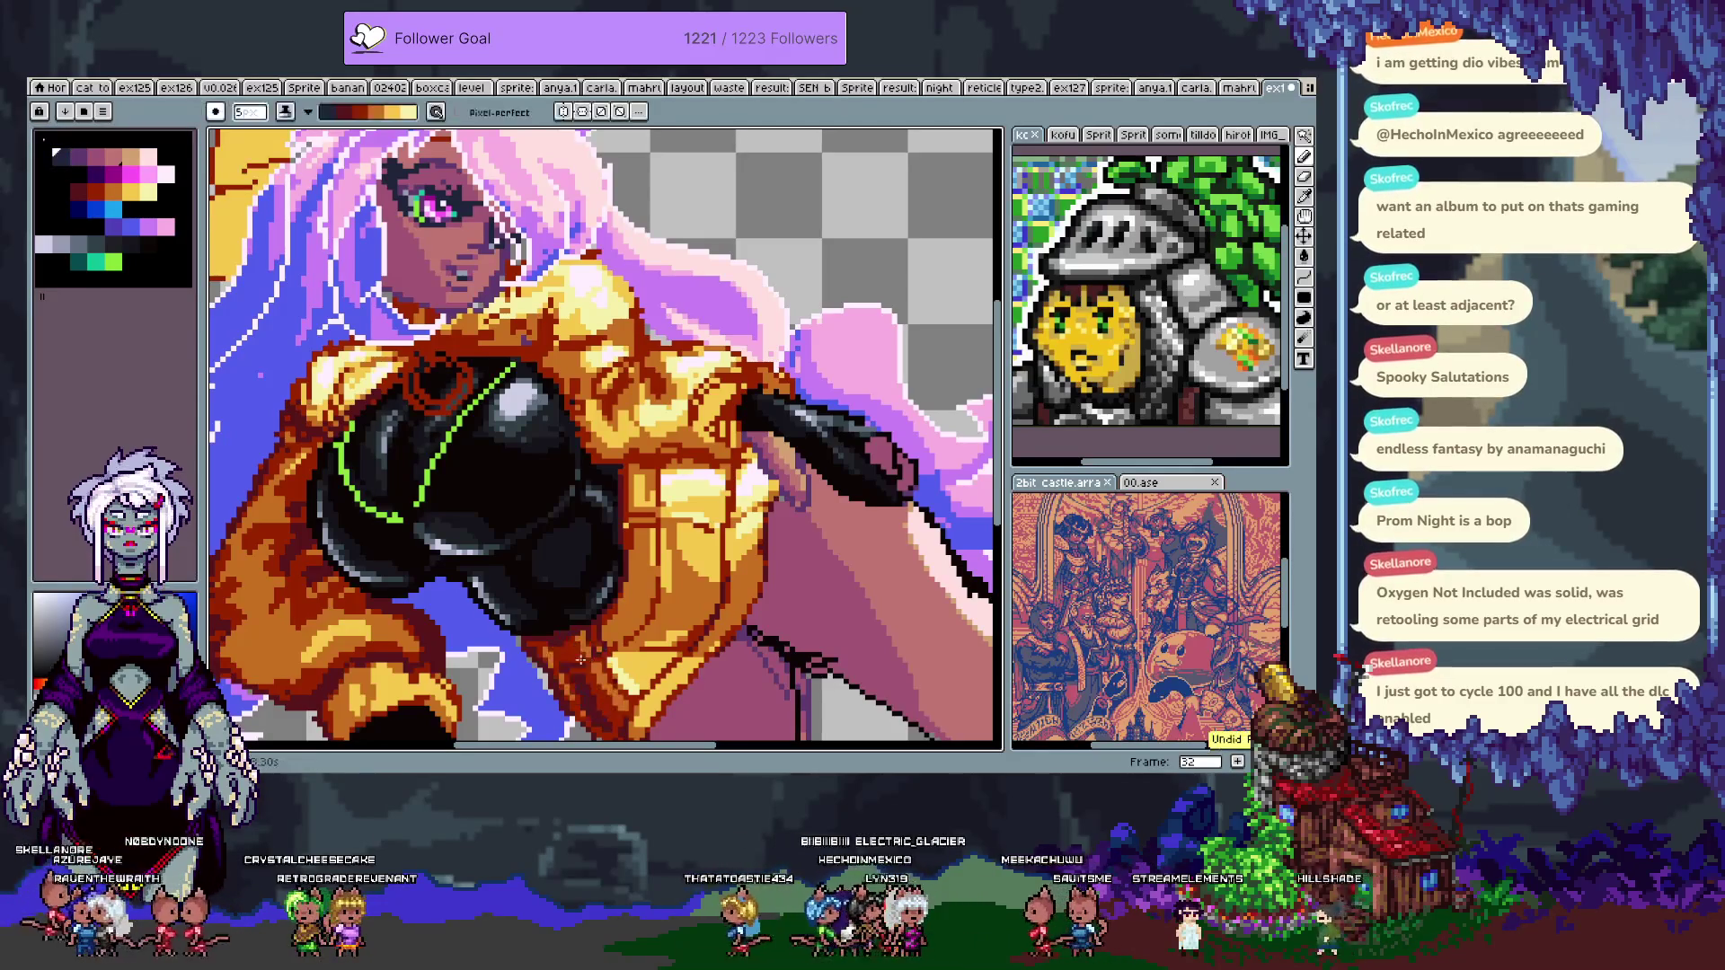
- Paint over the jacket's dark band in gold, undoing and then redoing the stroke
{"action": "left_click_drag", "start_coordinate": [563, 663], "coordinate": [526, 573]}
{"action": "key", "text": "space"}
{"action": "left_click_drag", "start_coordinate": [586, 666], "coordinate": [527, 582]}
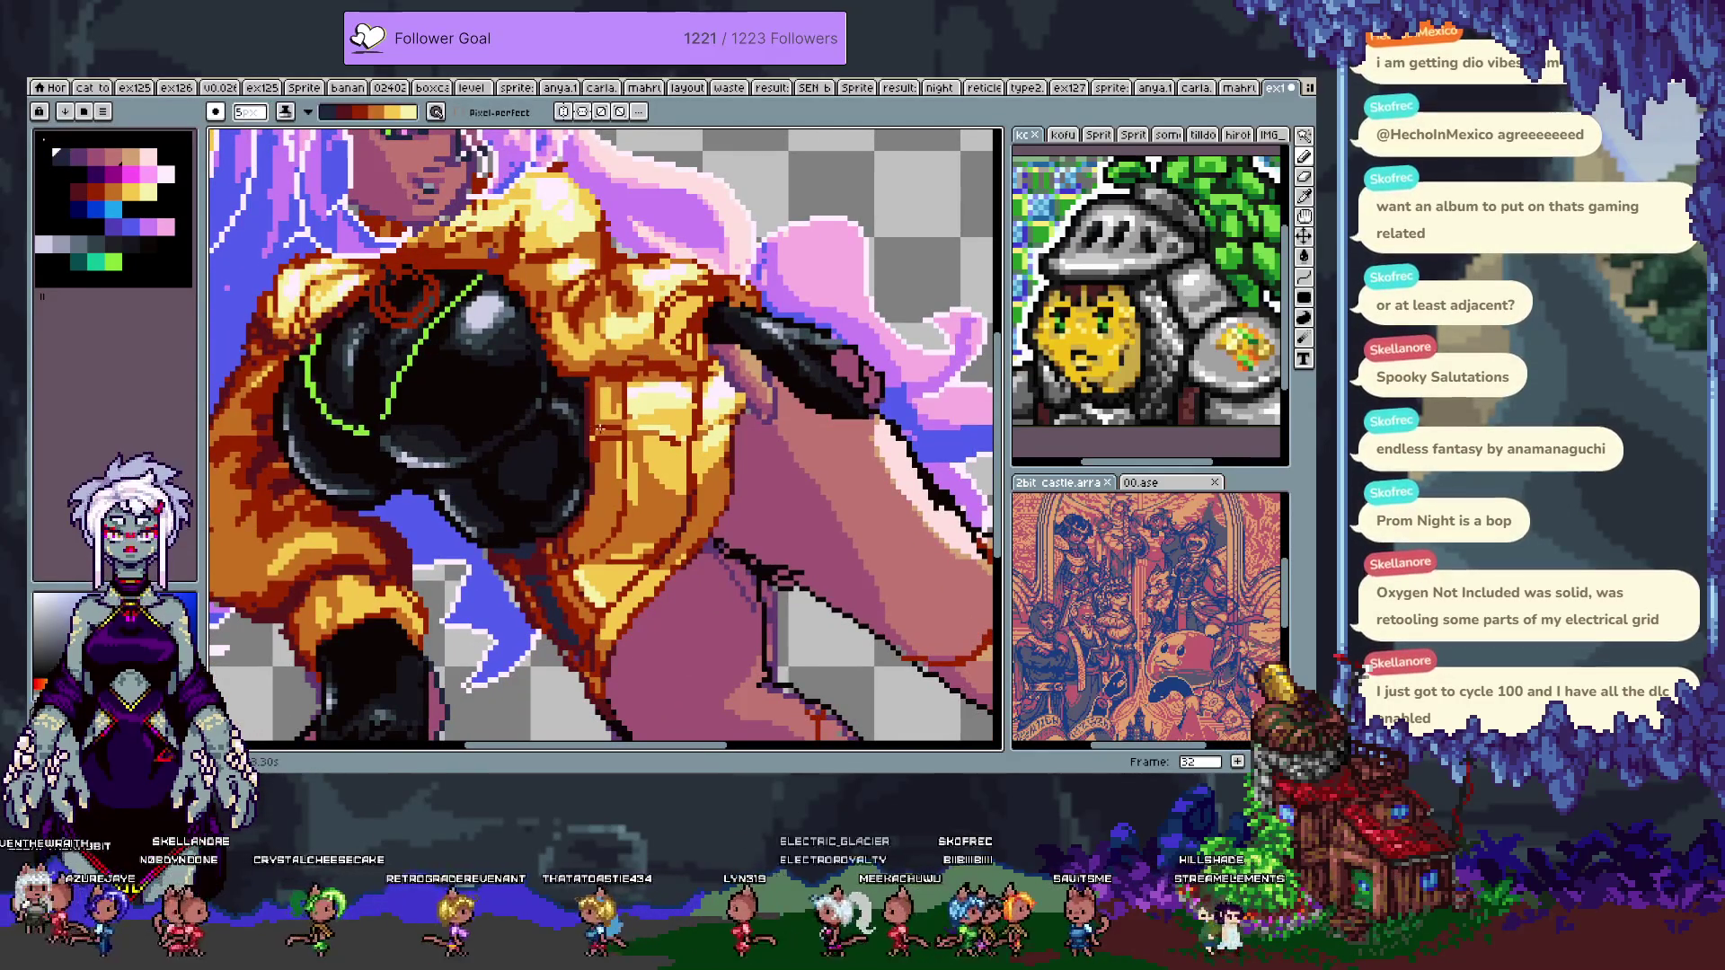
{"action": "key", "text": "ctrl+z"}
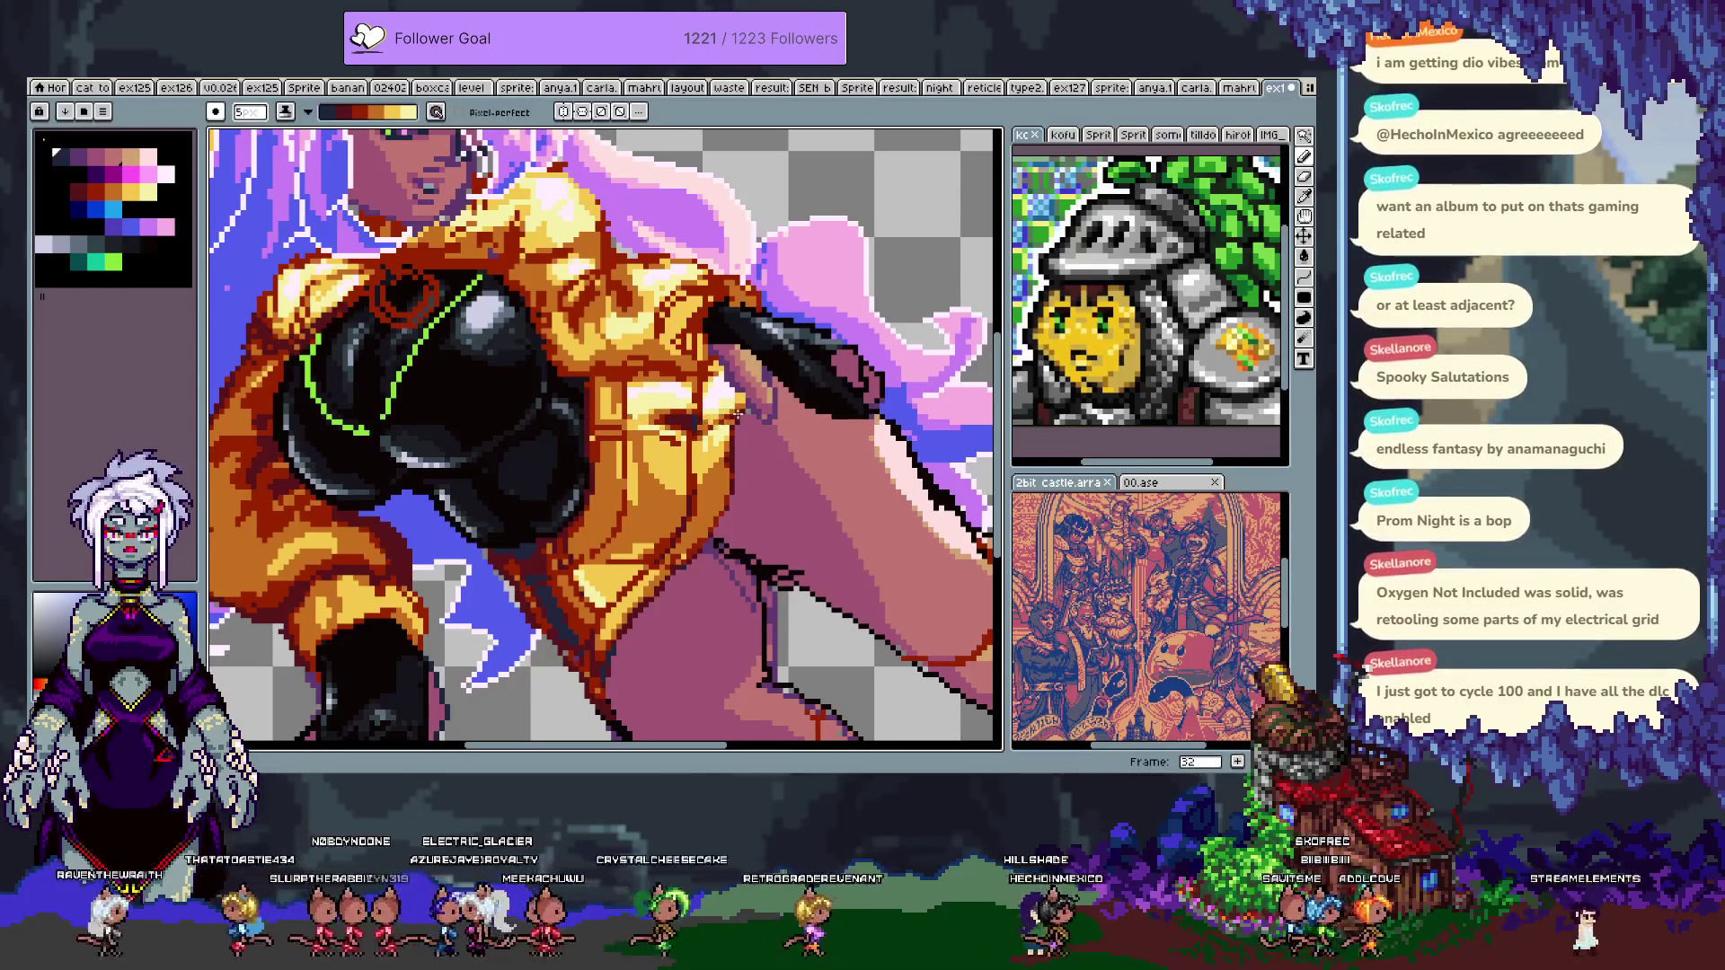
{"action": "key", "text": "v"}
{"action": "left_click_drag", "start_coordinate": [696, 422], "coordinate": [750, 490]}
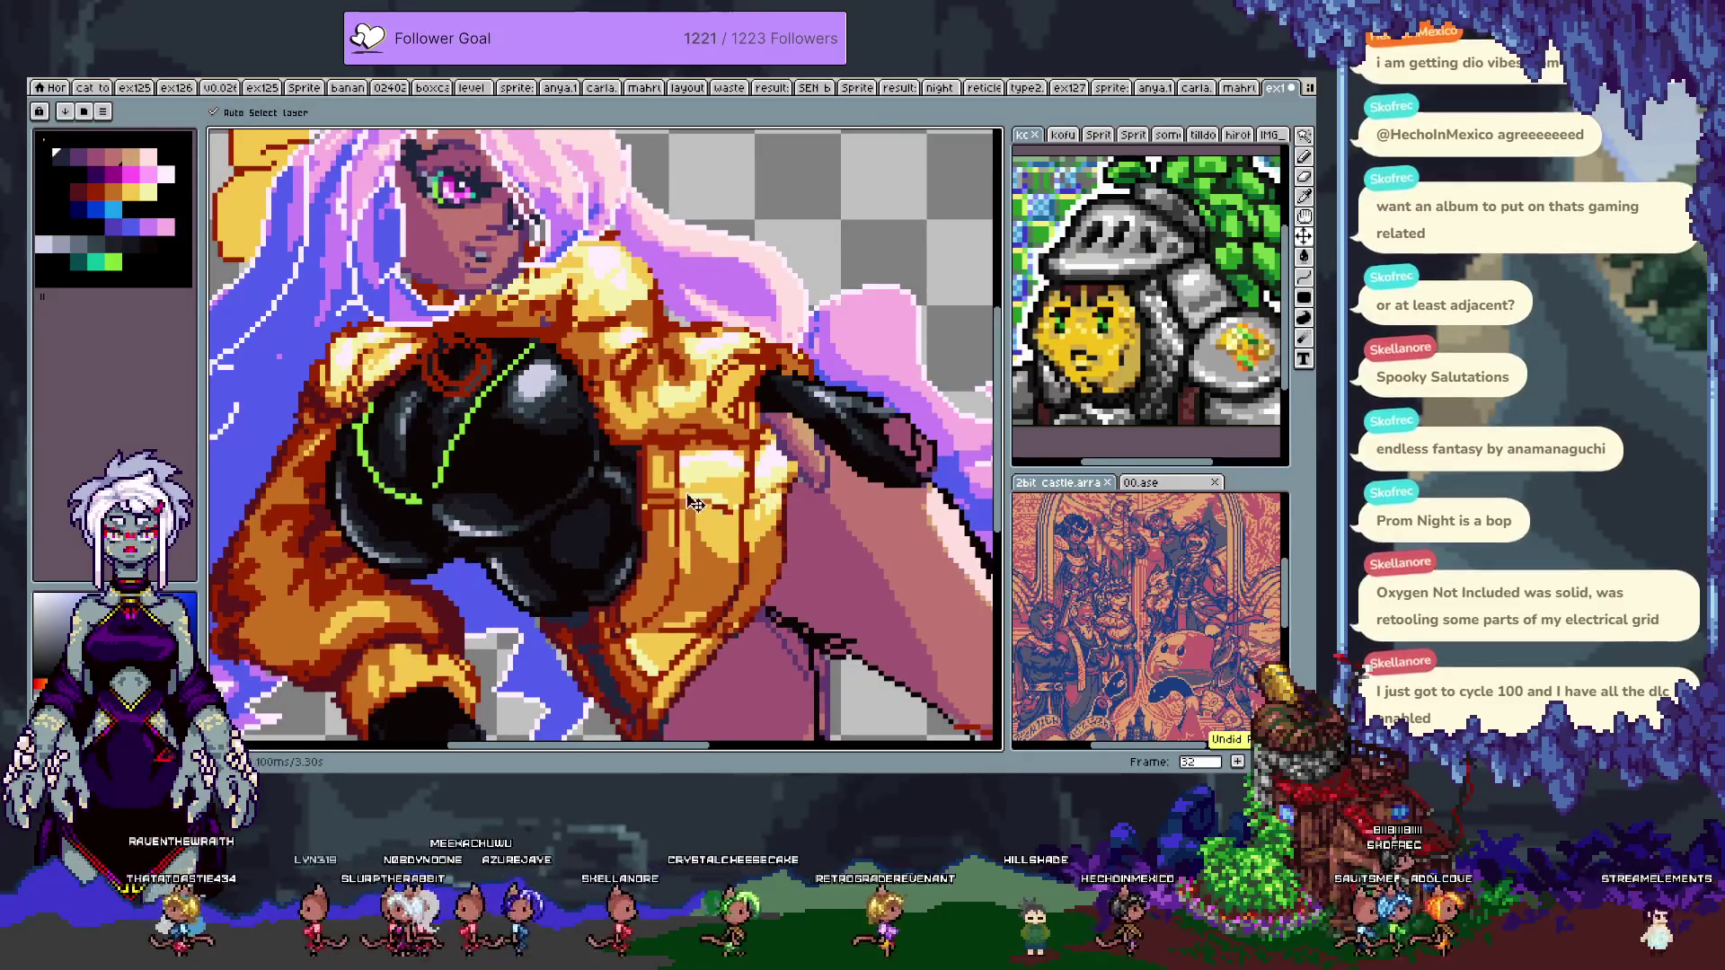
{"action": "key", "text": "ctrl+y"}
{"action": "key", "text": "b"}
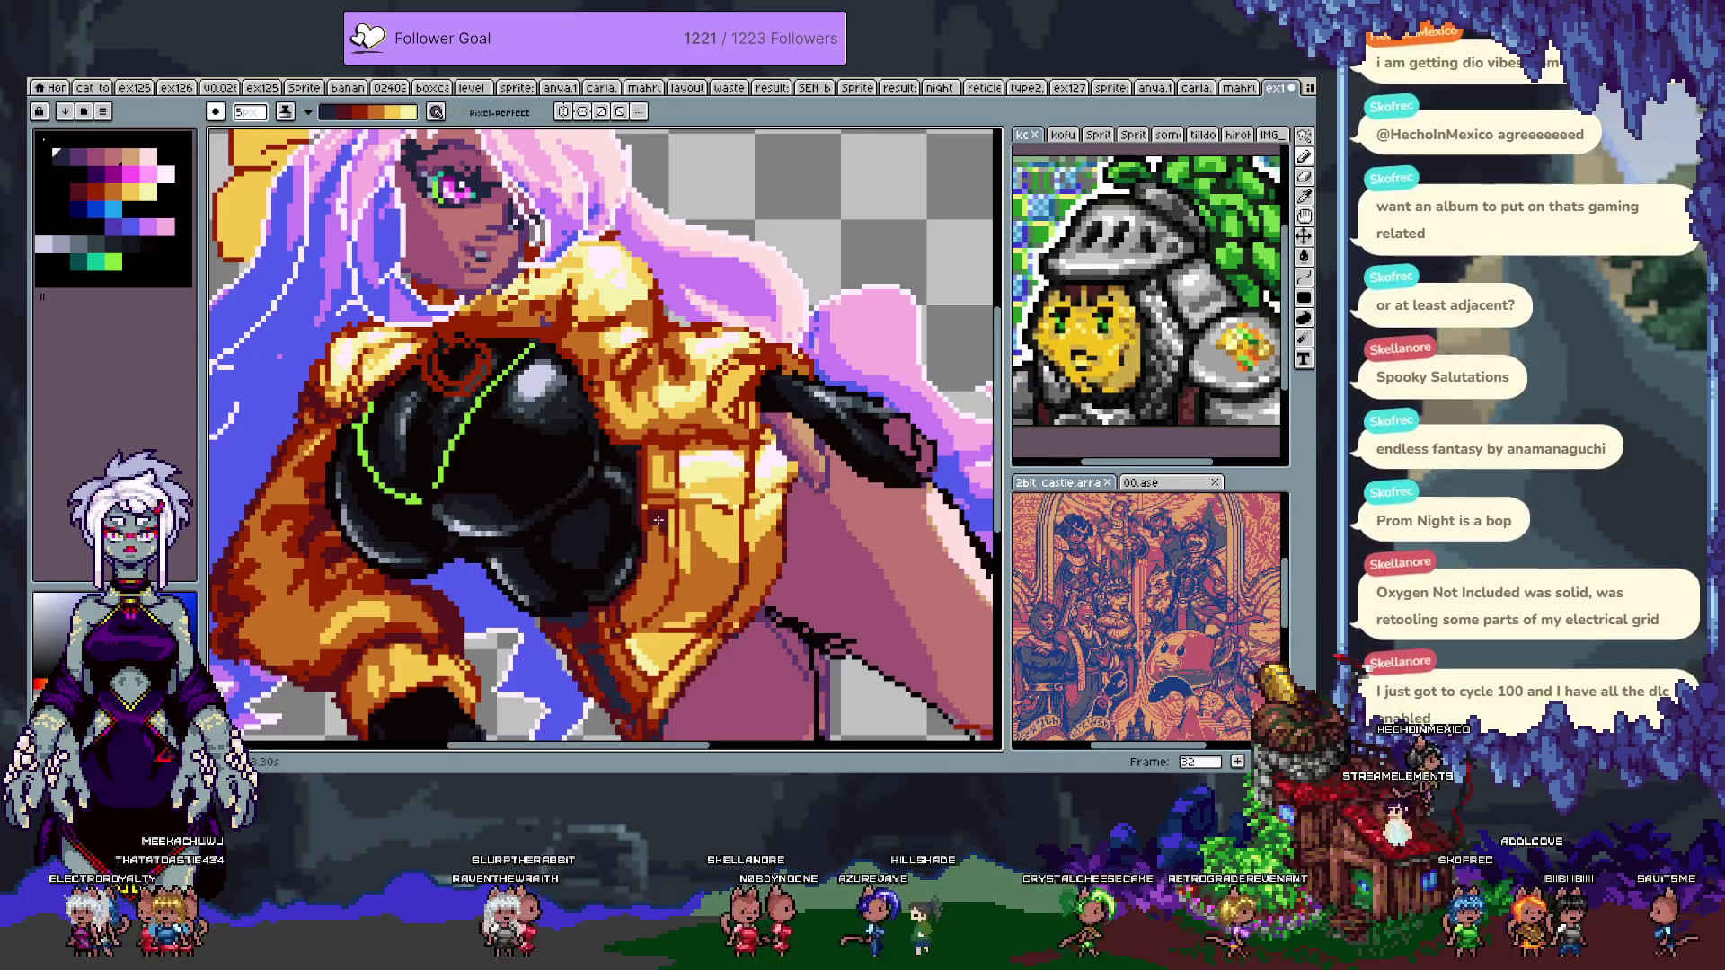
- Swap the foreground and background colours and move the view to the sleeve and glove
{"action": "left_click_drag", "start_coordinate": [676, 572], "coordinate": [695, 618]}
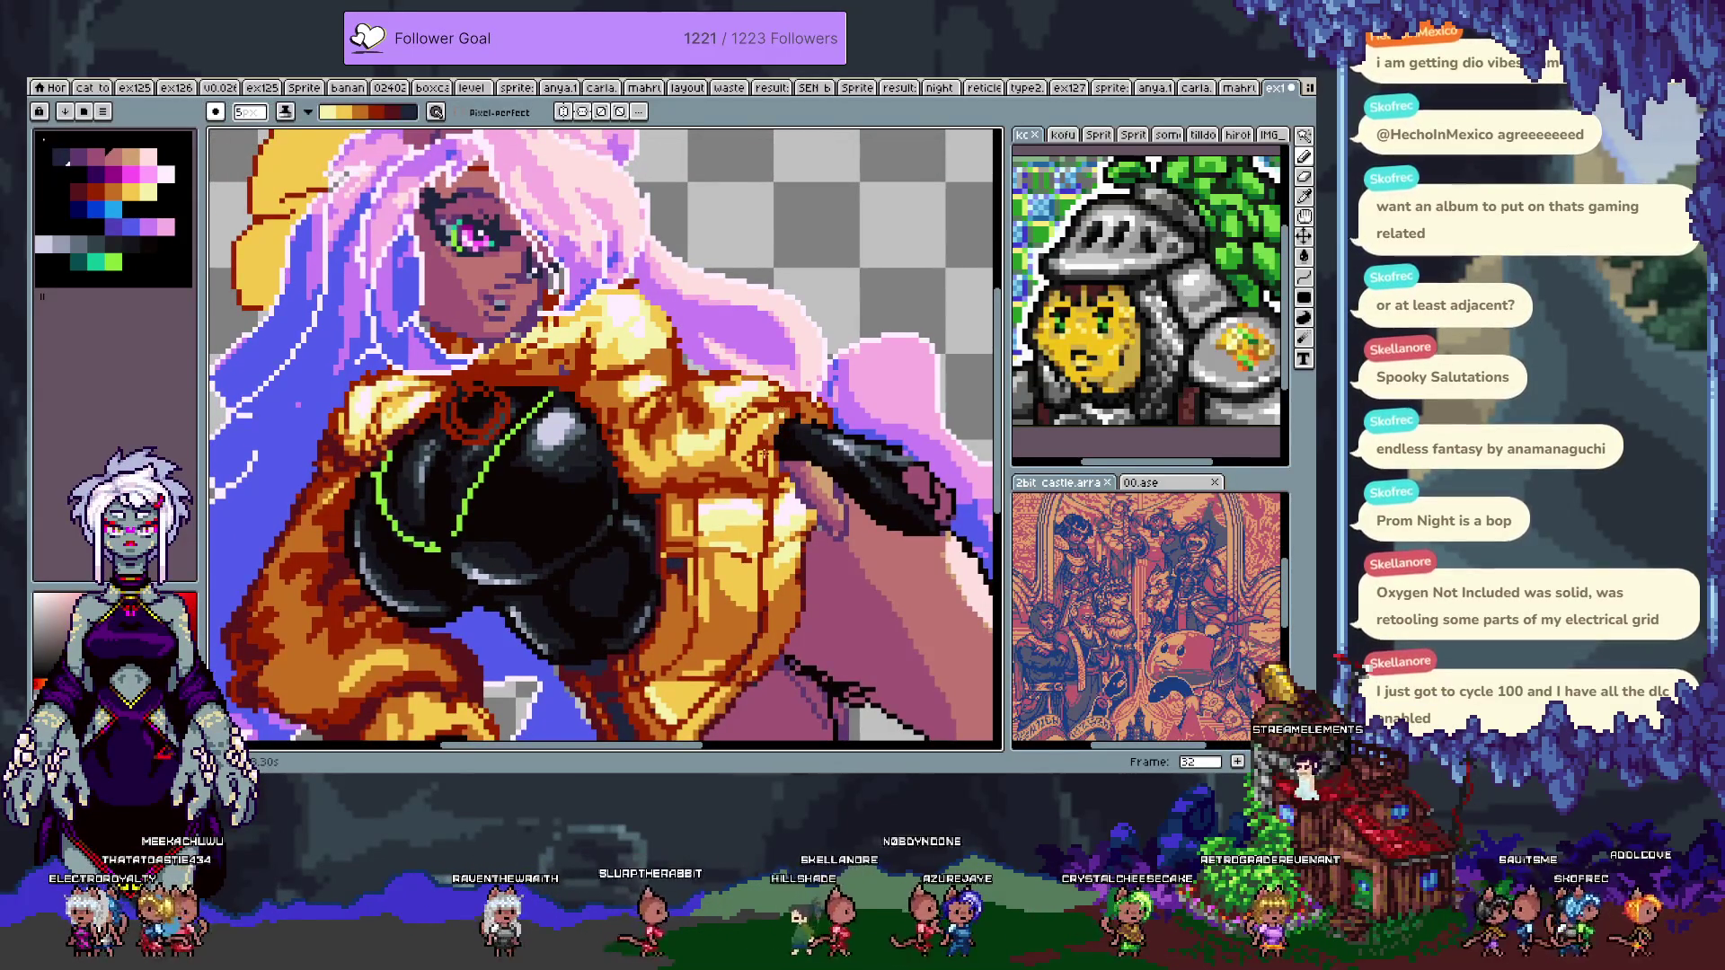
{"action": "key", "text": "x"}
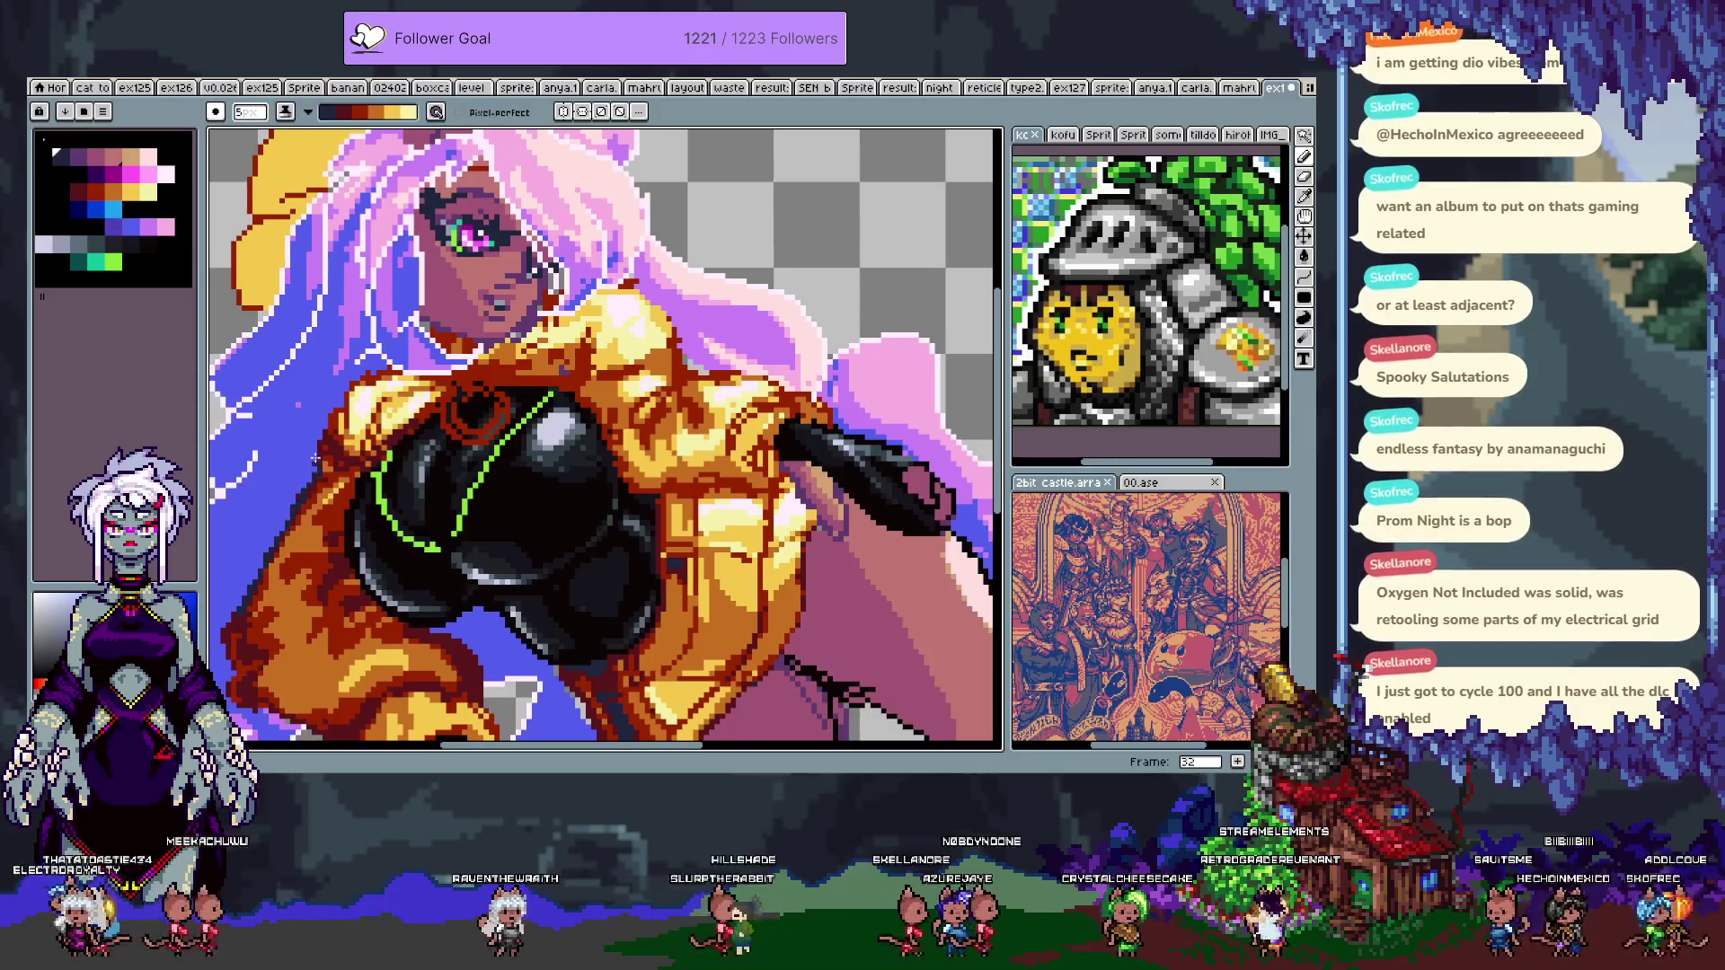
{"action": "left_click_drag", "start_coordinate": [251, 636], "coordinate": [385, 465]}
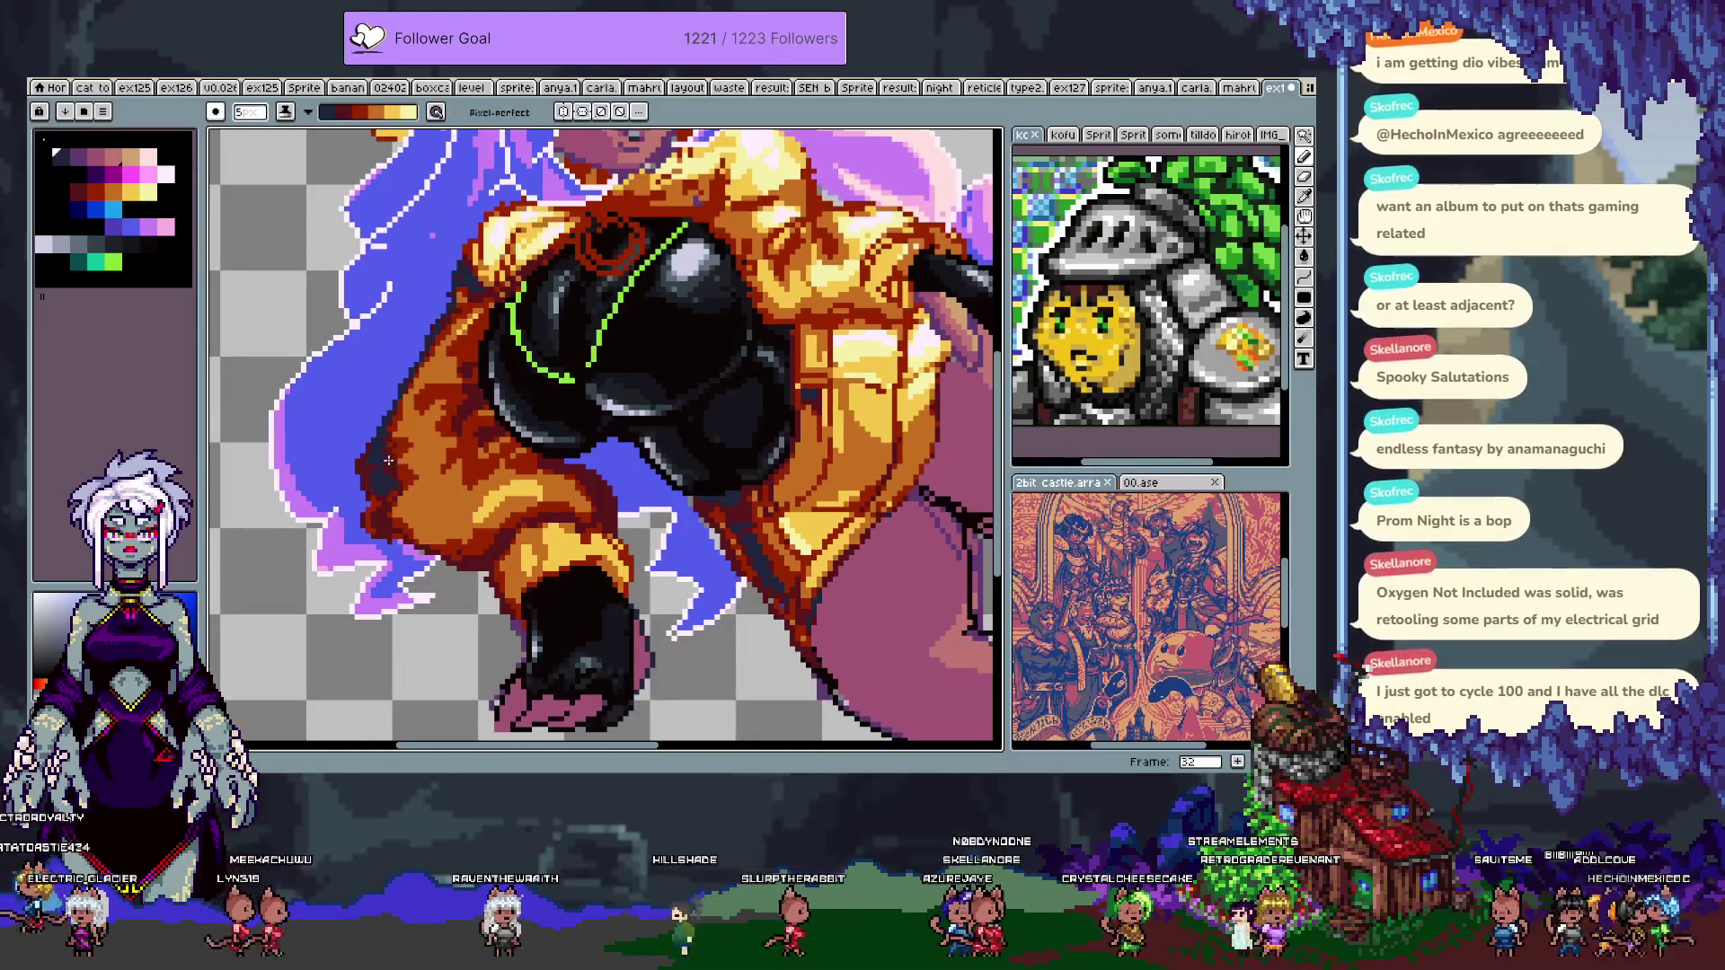
- Undo the last three trial strokes on the jacket sleeve
{"action": "key", "text": "ctrl+z"}
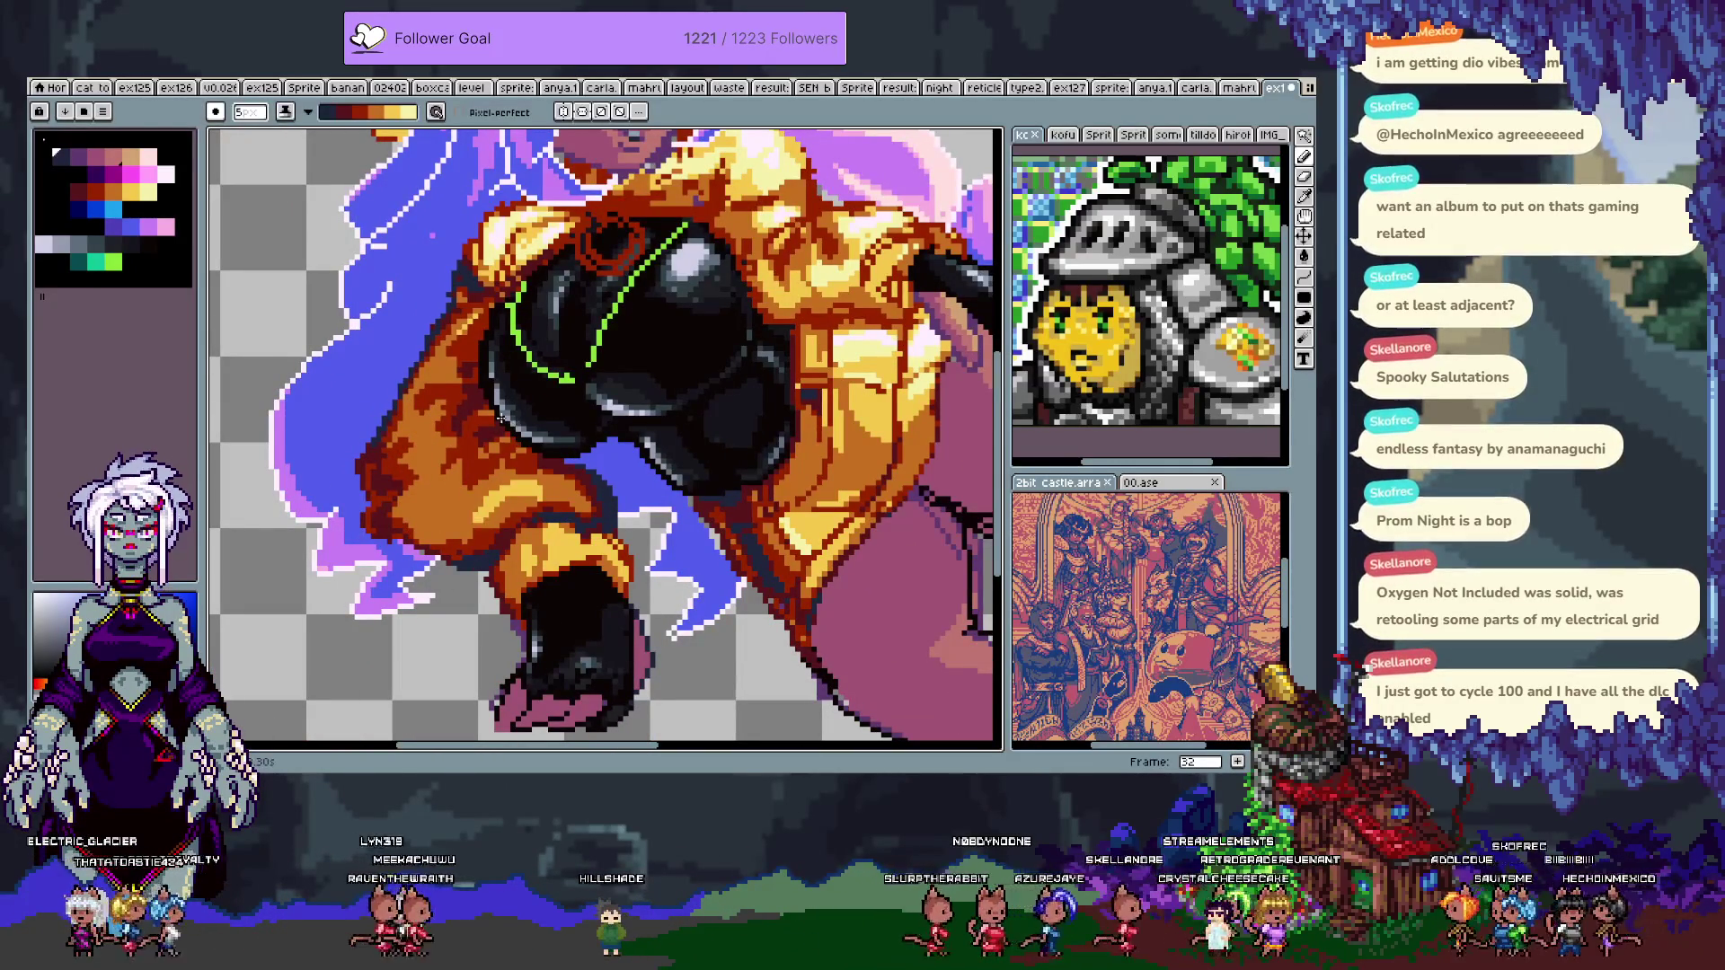
{"action": "key", "text": "ctrl+z"}
{"action": "key", "text": "ctrl+z"}
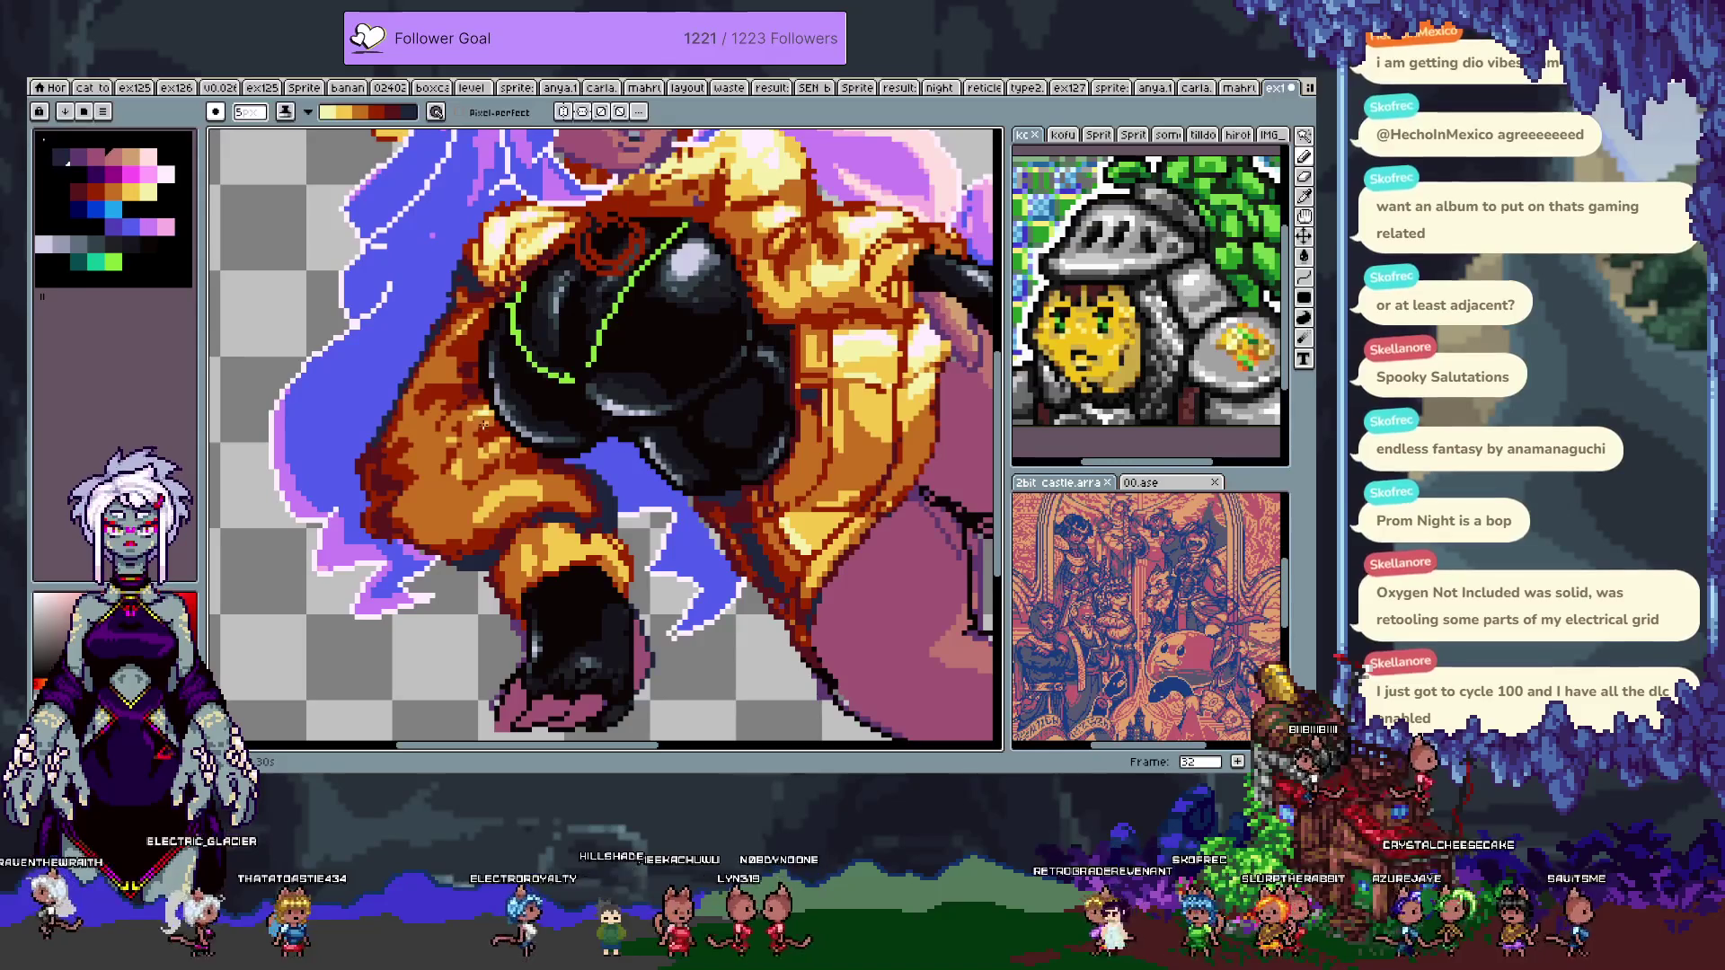
{"action": "key", "text": "ctrl+z"}
- Try a lighter orange over the jacket sleeve, then undo the sleeve recolouring
{"action": "left_click", "coordinate": [475, 423], "text": "alt"}
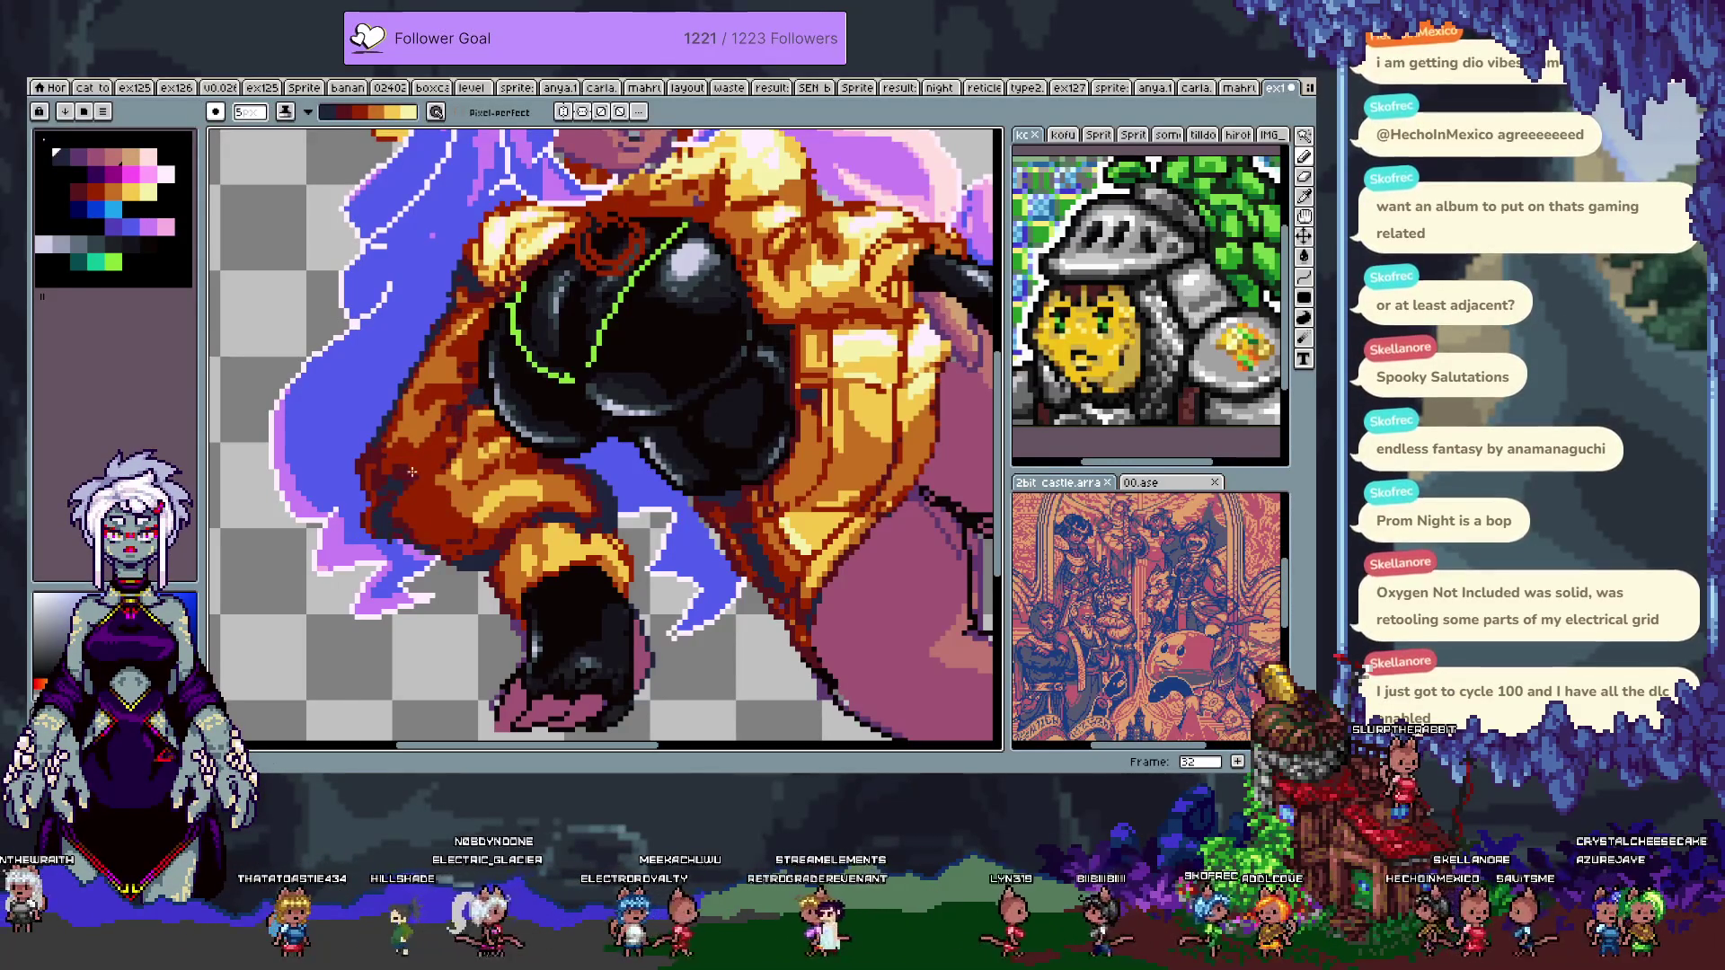
{"action": "key", "text": "ctrl"}
{"action": "mouse_move", "coordinate": [495, 512]}
{"action": "left_mouse_down"}
{"action": "mouse_move", "coordinate": [468, 436]}
{"action": "mouse_move", "coordinate": [422, 503]}
{"action": "mouse_move", "coordinate": [472, 521]}
{"action": "mouse_move", "coordinate": [411, 495]}
{"action": "left_mouse_up"}
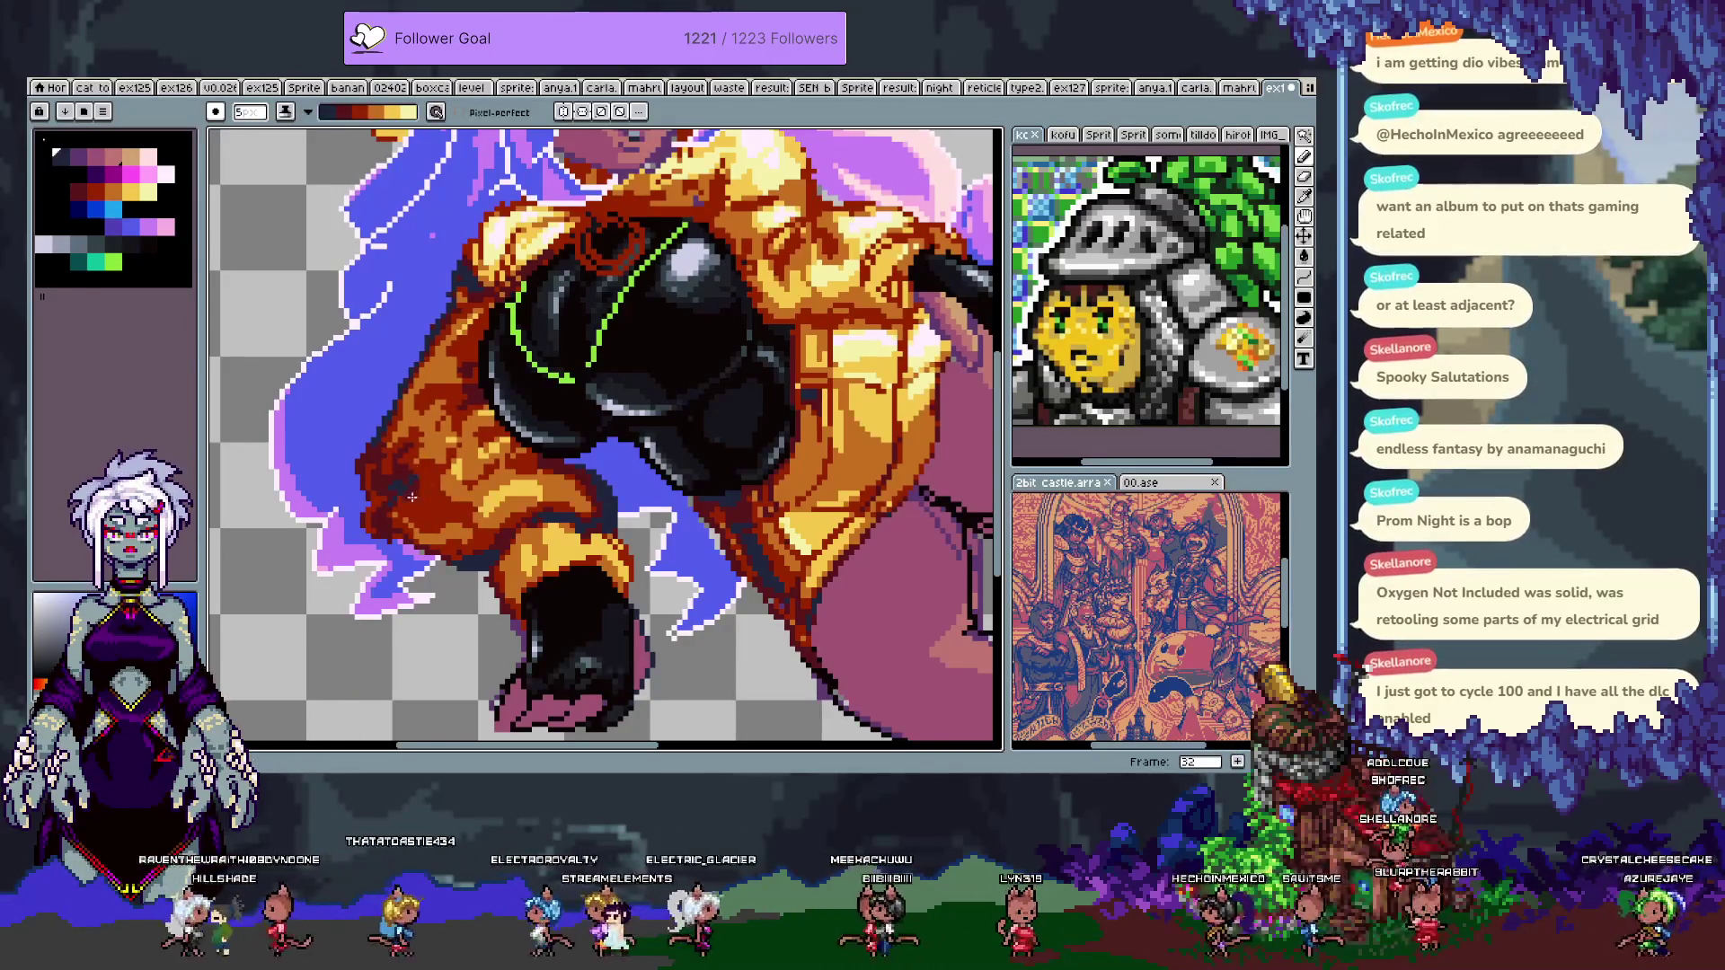
{"action": "left_click_drag", "start_coordinate": [424, 436], "coordinate": [410, 552]}
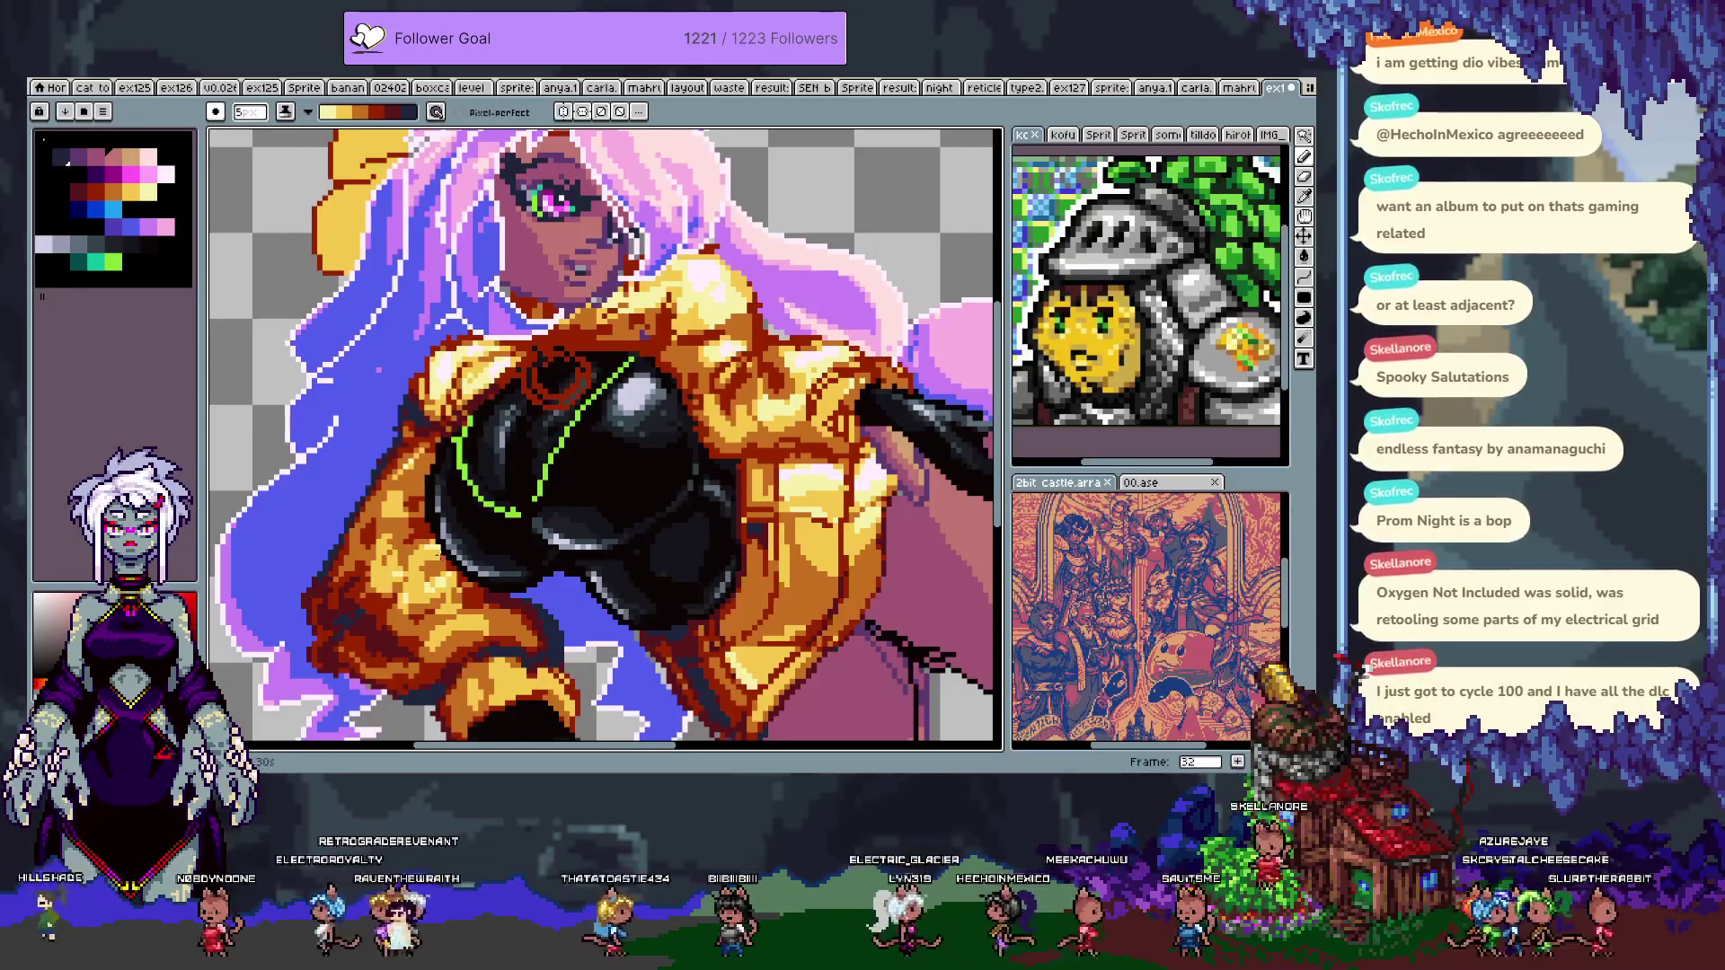
{"action": "key", "text": "ctrl+z"}
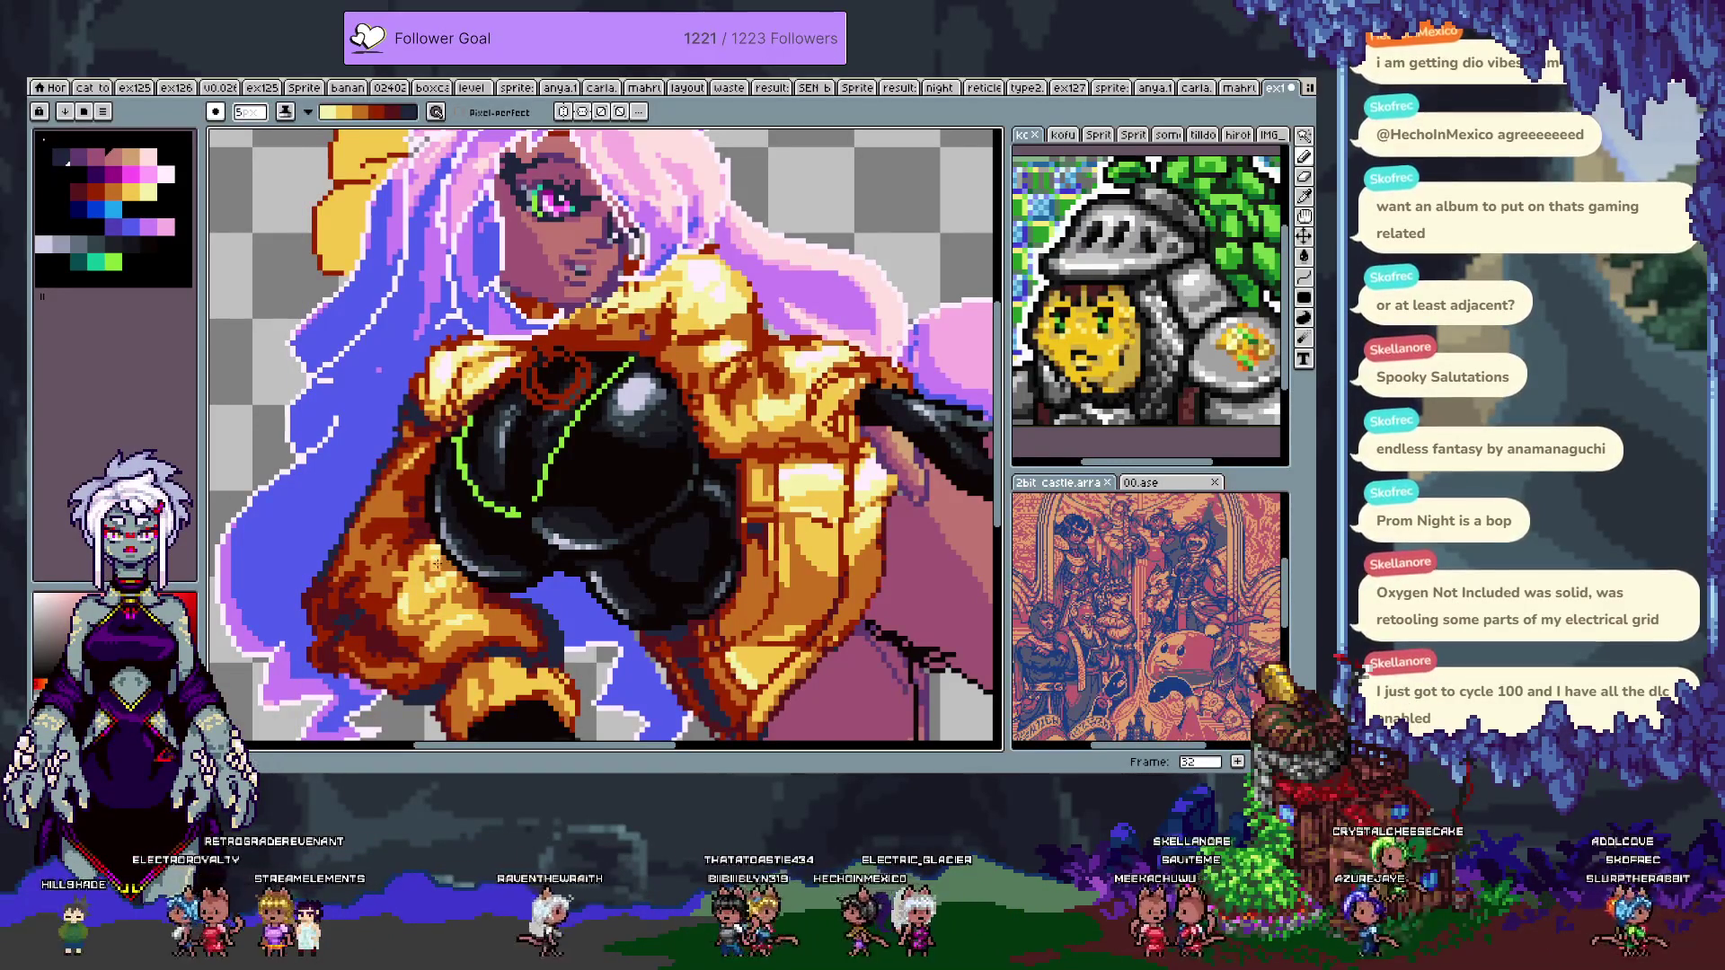
{"action": "scroll", "coordinate": [465, 607], "scroll_direction": "down", "scroll_amount": 3}
{"action": "key", "text": "ctrl+z"}
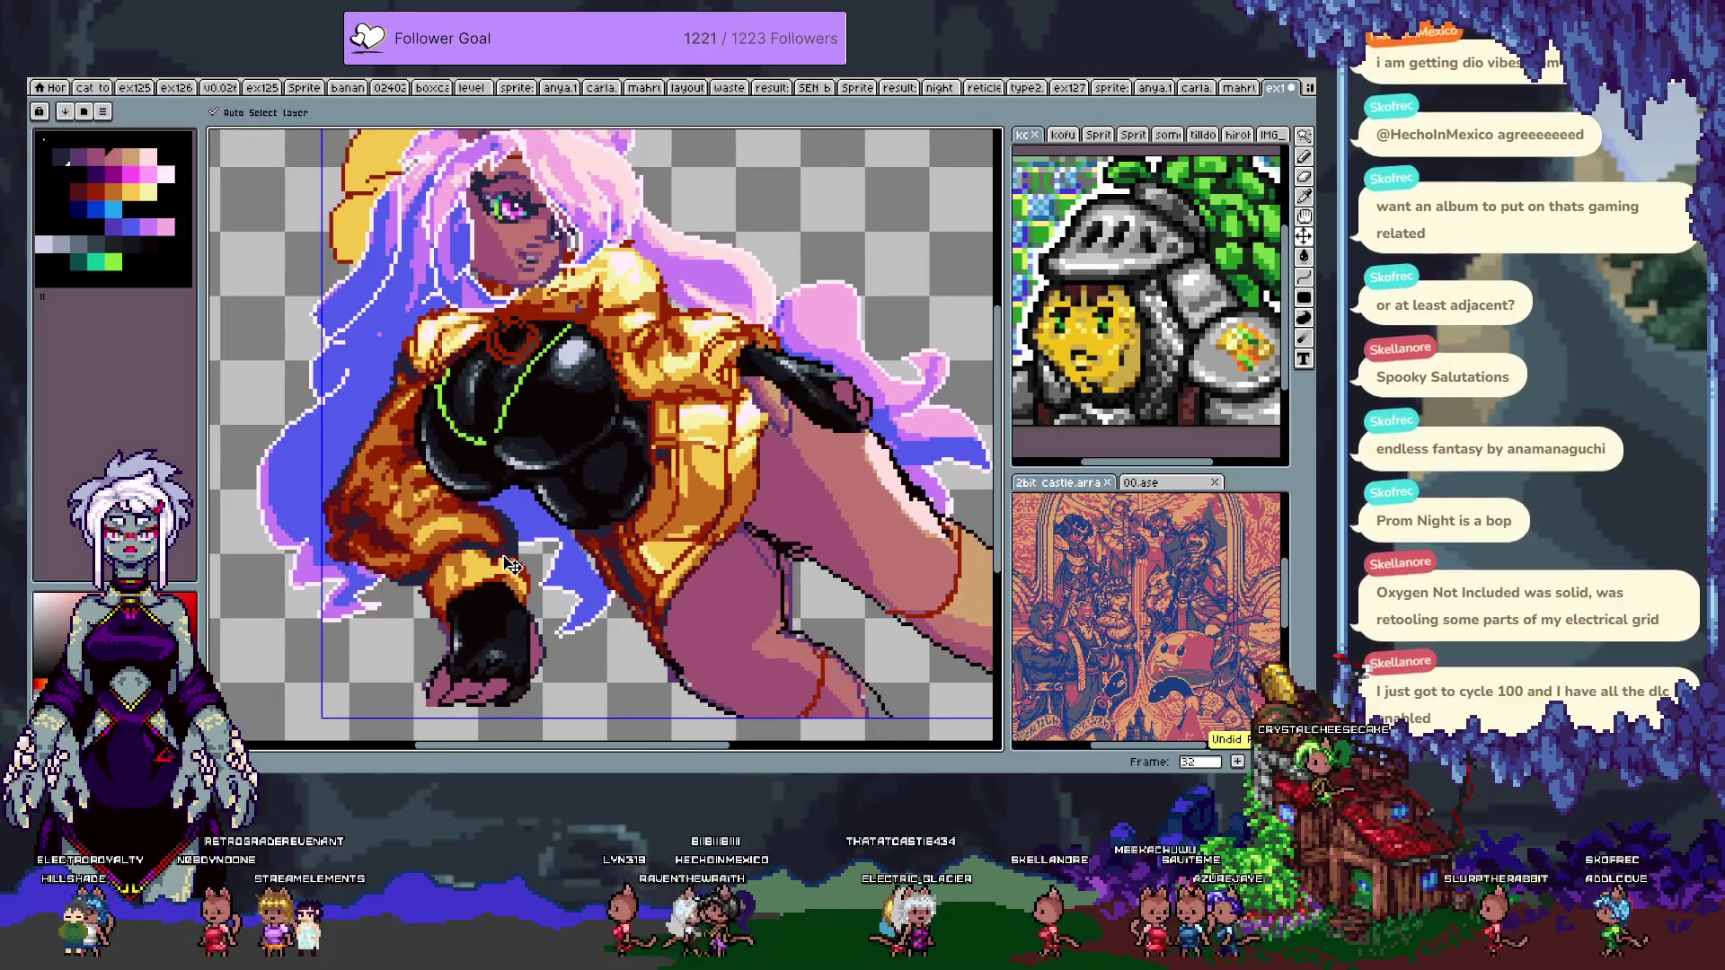
- On frame 33, lasso-select the jacket sleeve area
{"action": "key", "text": "b"}
{"action": "key", "text": "Tab"}
{"action": "key", "text": "Tab"}
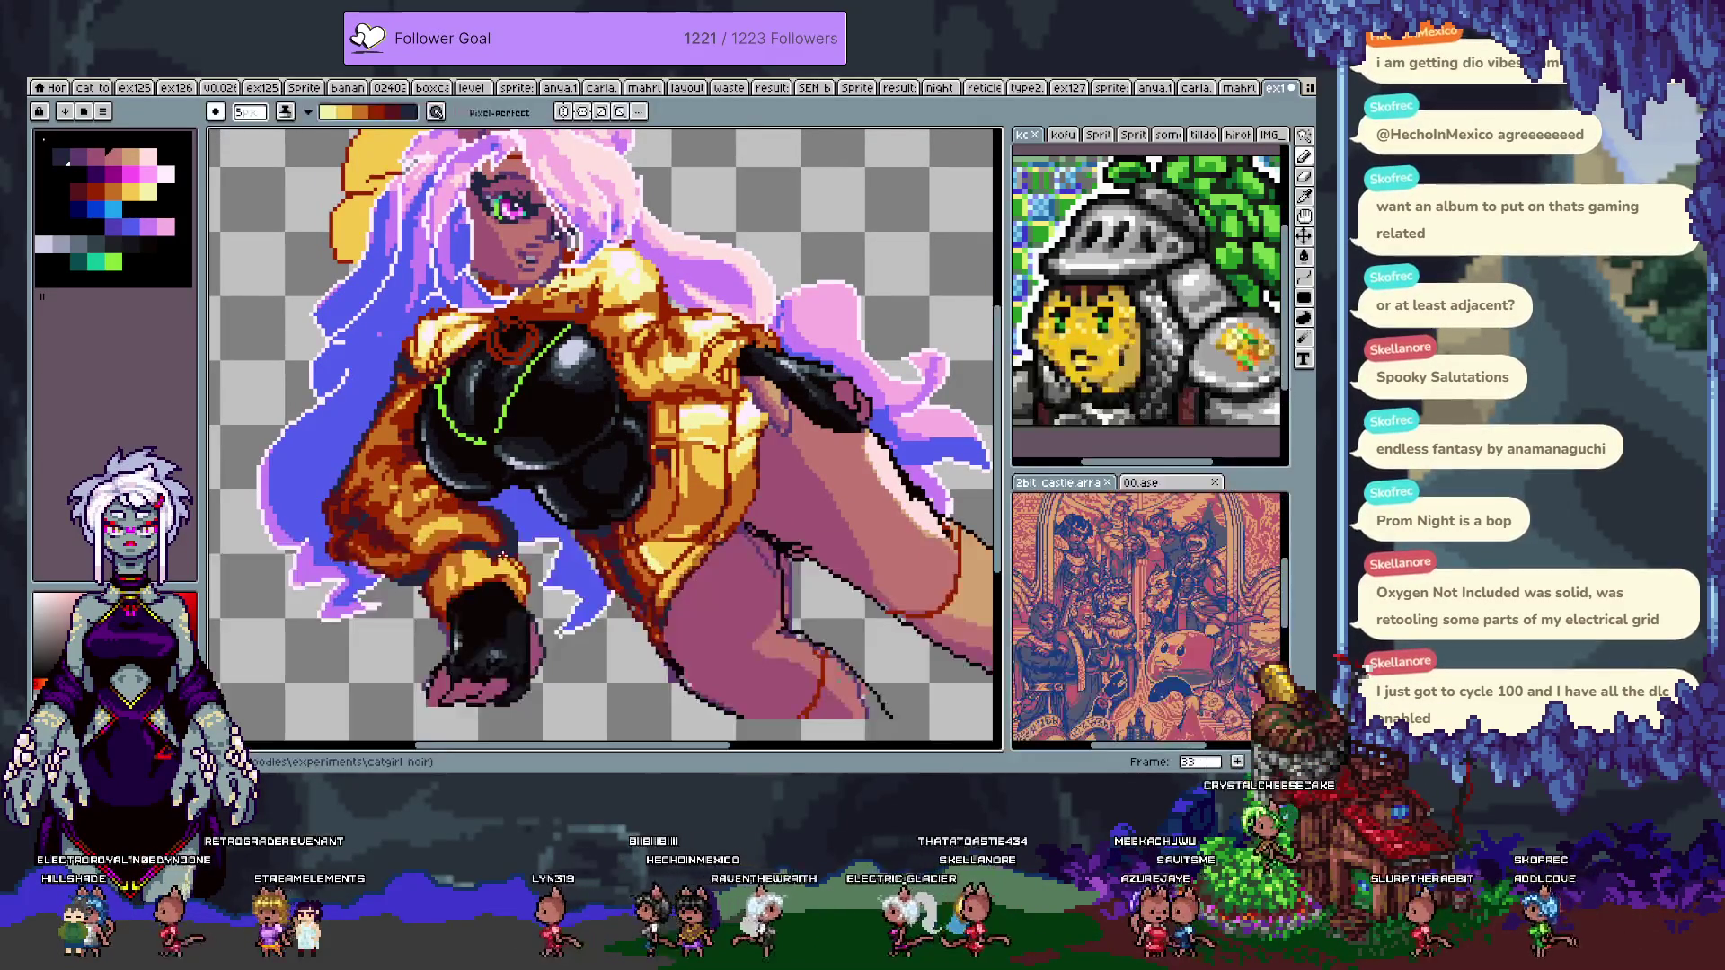
{"action": "key", "text": "m"}
{"action": "left_click_drag", "start_coordinate": [322, 496], "coordinate": [414, 422]}
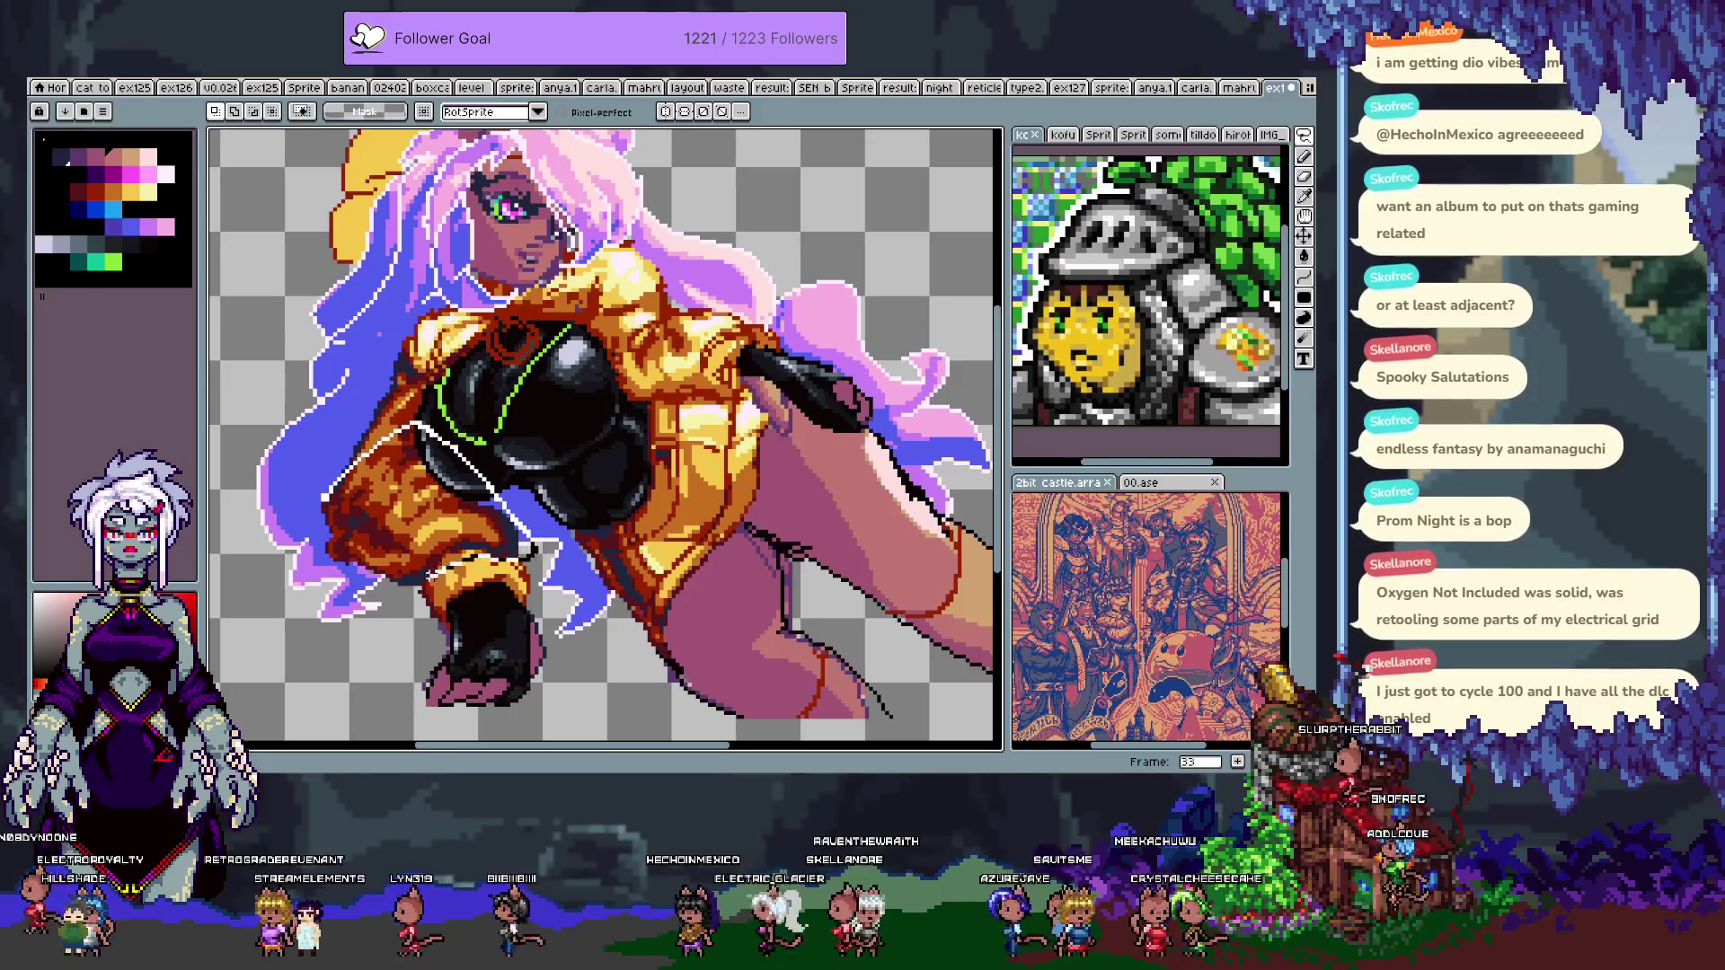
{"action": "left_click_drag", "start_coordinate": [303, 473], "coordinate": [305, 478]}
{"action": "scroll", "coordinate": [355, 551], "scroll_direction": "up", "scroll_amount": 1}
- Add the sleeve's yellow patches to the selection with the Magic Wand, keeping the yellow pixels
{"action": "key", "text": "w"}
{"action": "scroll", "coordinate": [377, 557], "scroll_direction": "up", "scroll_amount": 1}
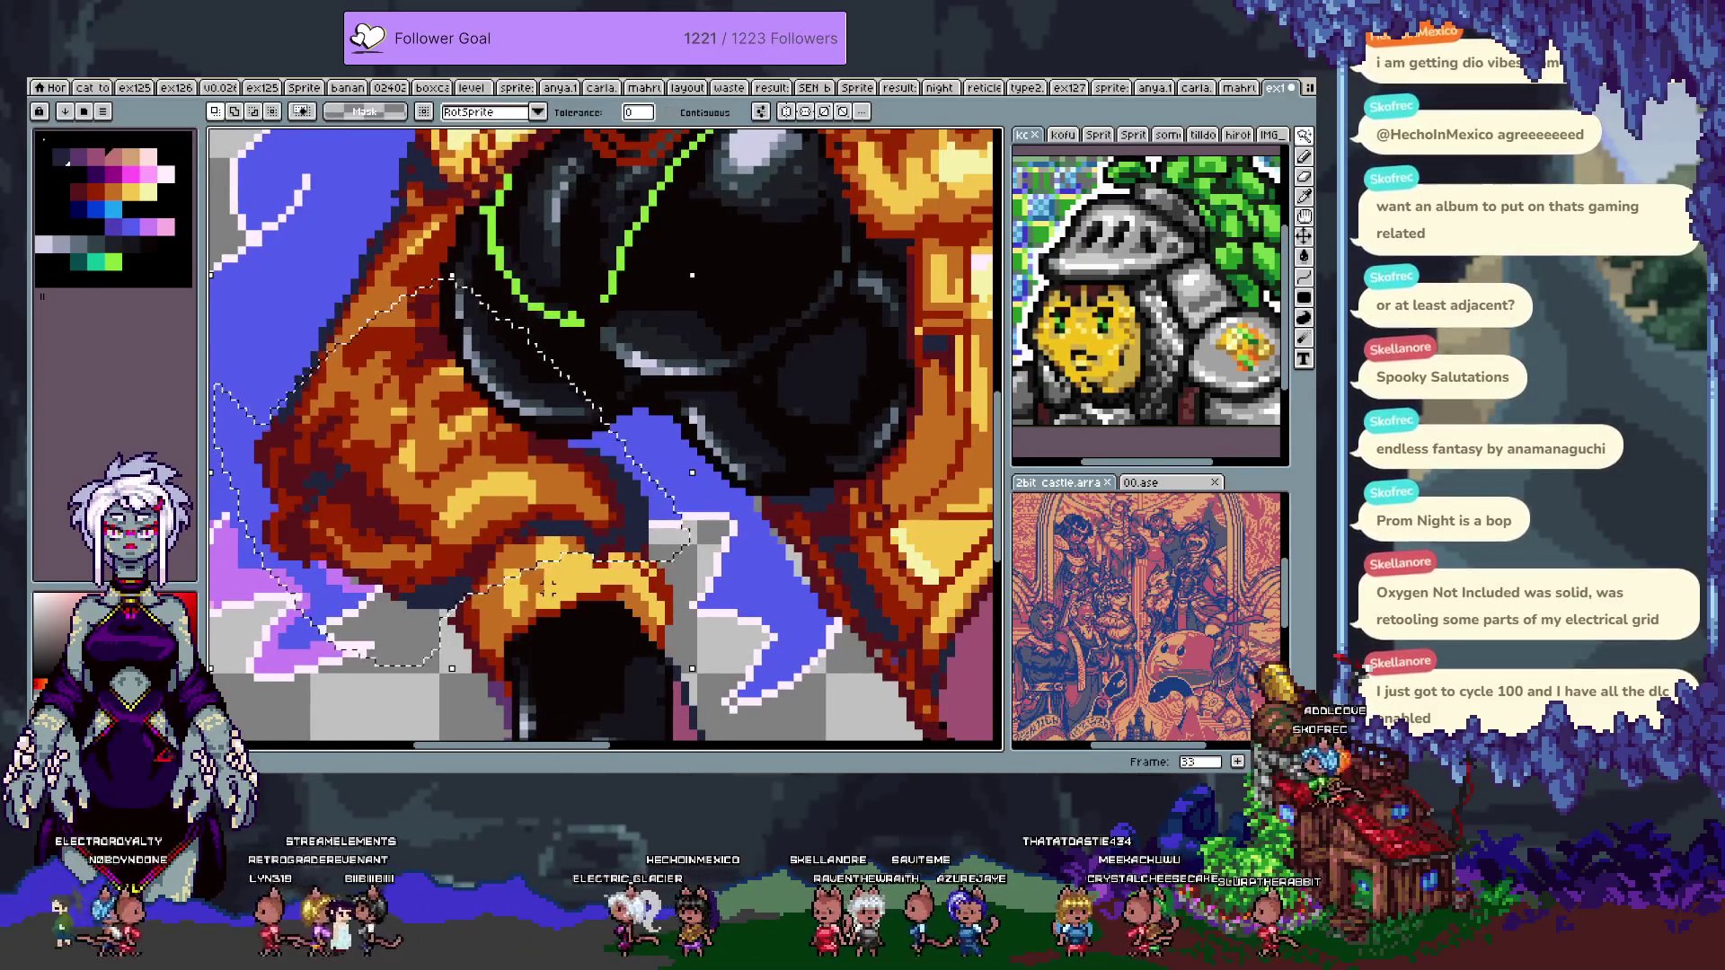
{"action": "left_click", "coordinate": [509, 566], "text": "shift"}
{"action": "left_click", "coordinate": [575, 556], "text": "shift"}
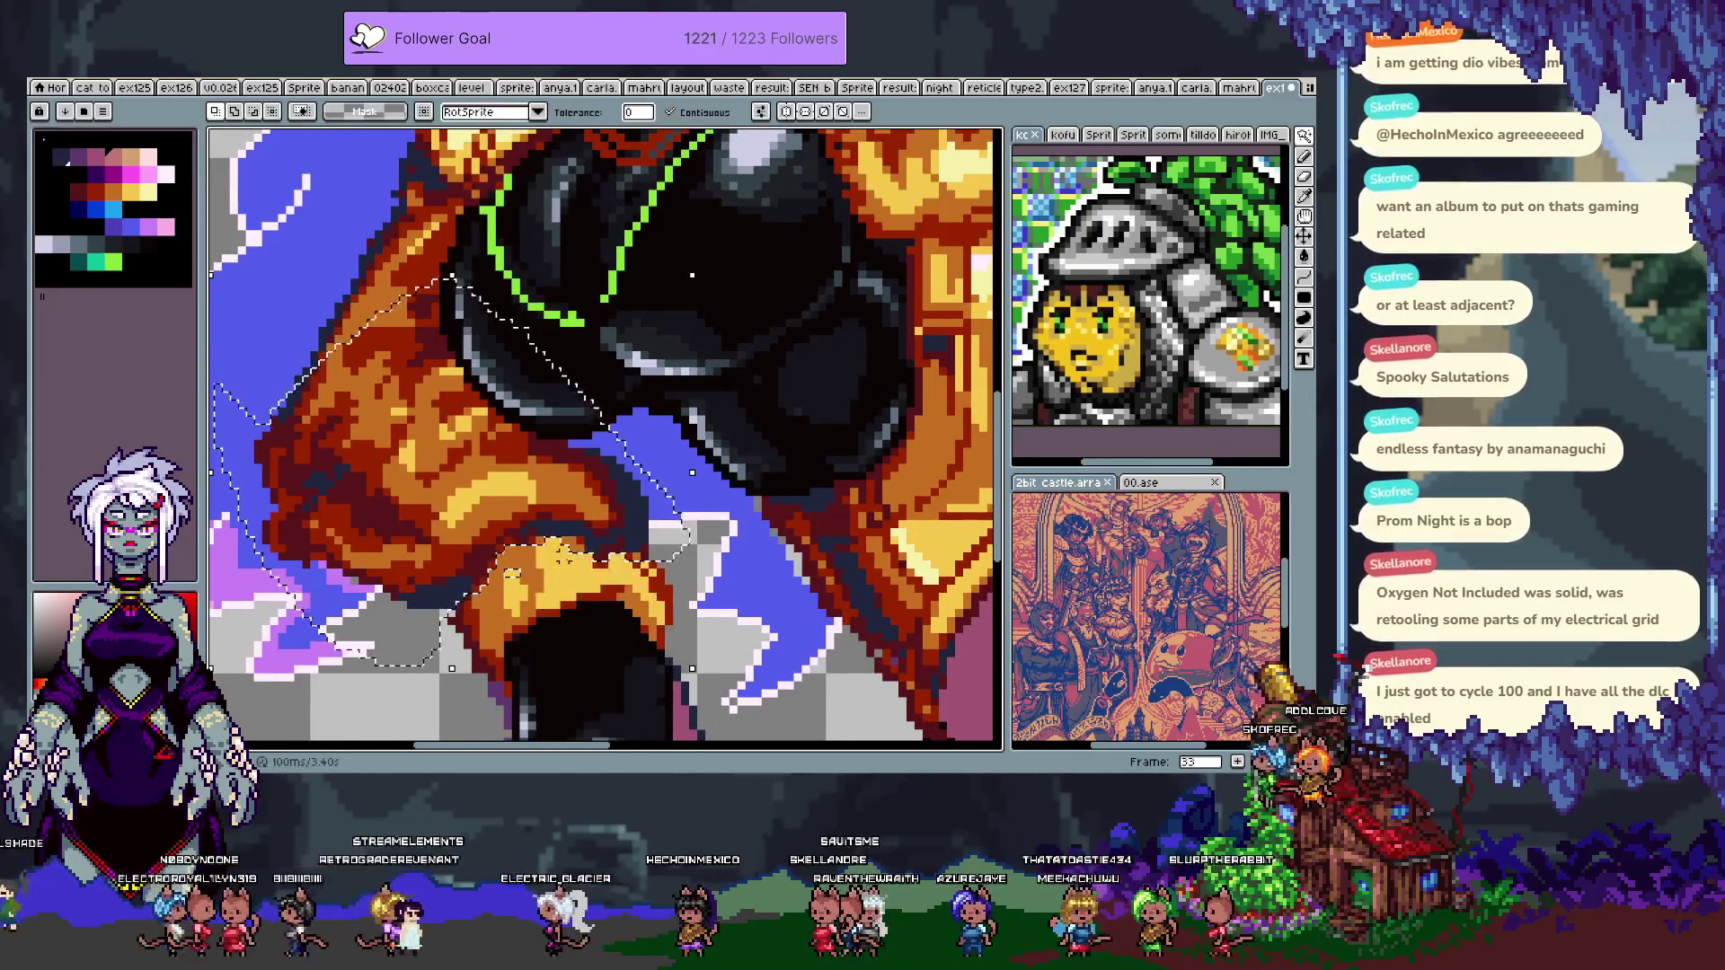
{"action": "key", "text": "Delete"}
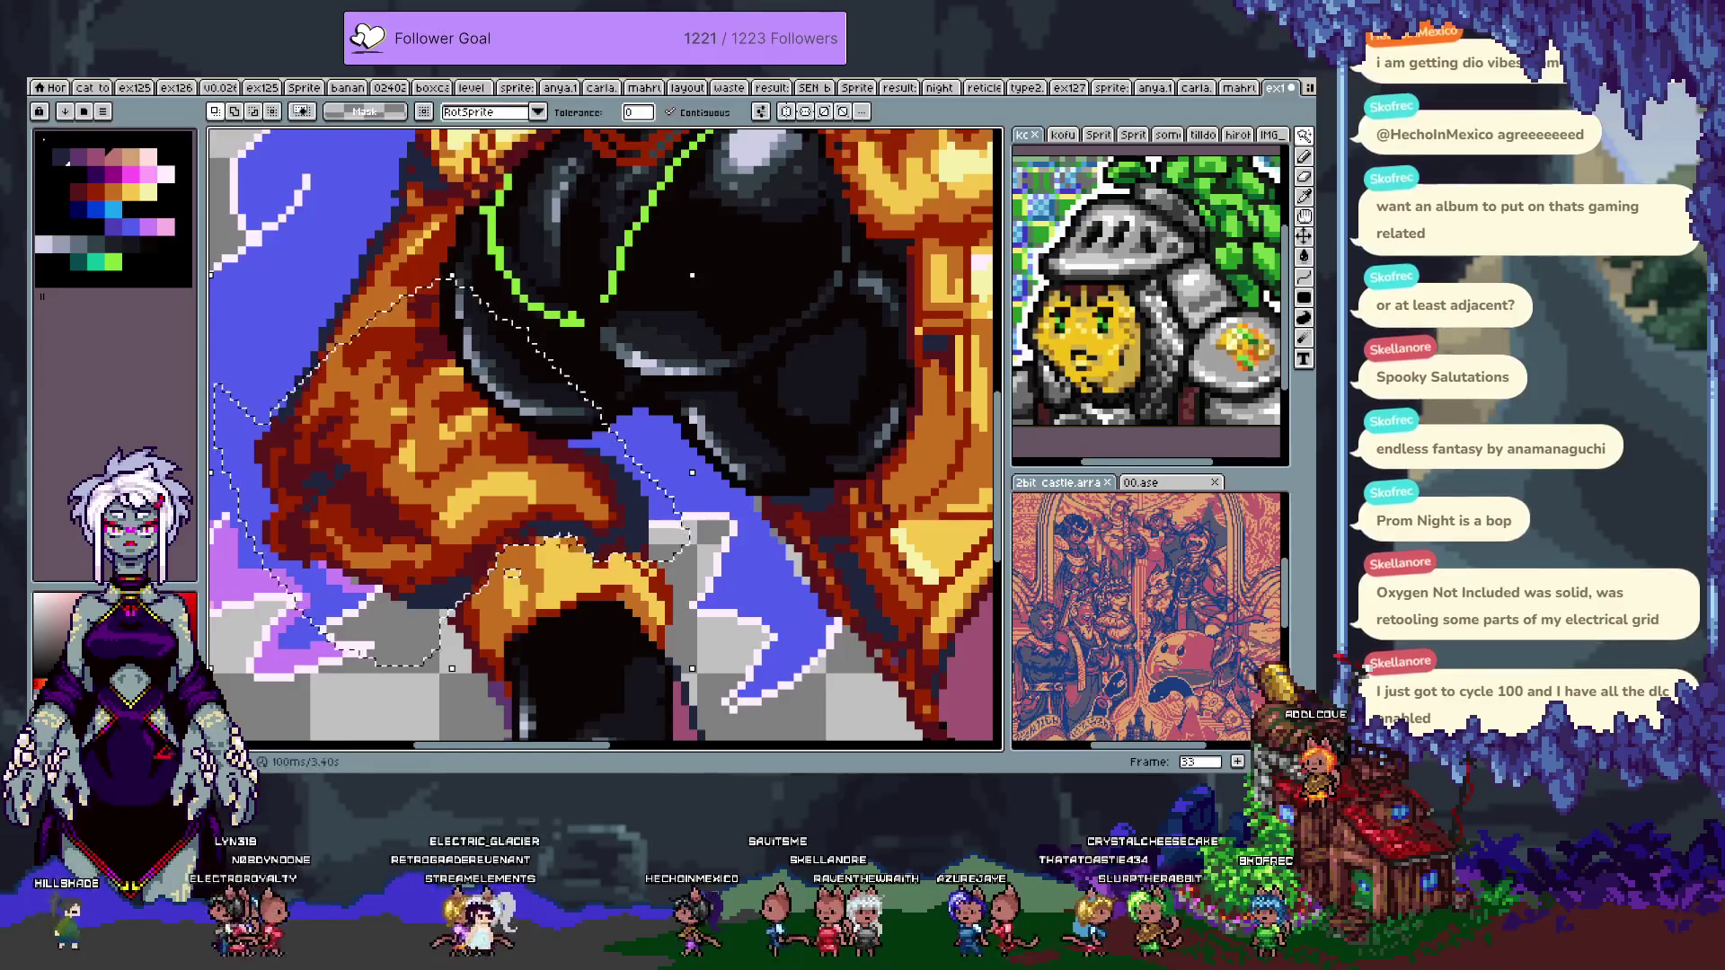
{"action": "key", "text": "ctrl+z"}
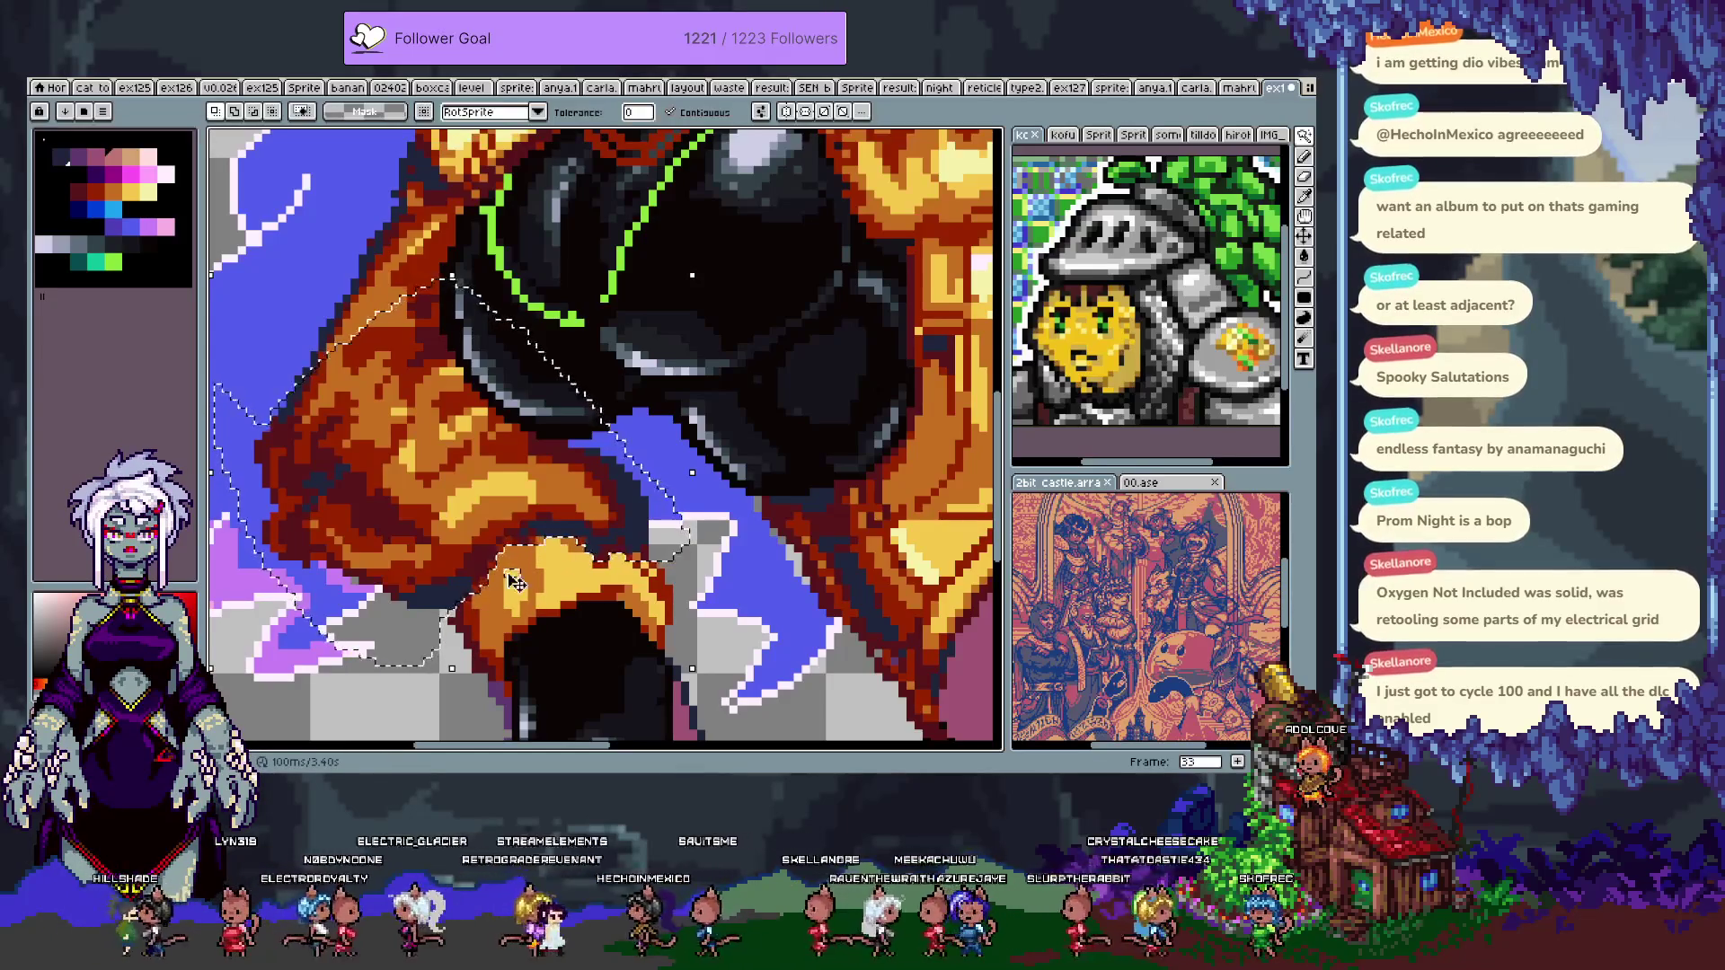
- Fill the rust shading inside the selection flat orange, then deselect
{"action": "left_click_drag", "start_coordinate": [394, 295], "coordinate": [465, 352]}
{"action": "key", "text": "alt"}
{"action": "key", "text": "ctrl"}
{"action": "left_click", "coordinate": [494, 439]}
{"action": "left_click", "coordinate": [386, 431]}
{"action": "left_click", "coordinate": [431, 556]}
{"action": "left_click", "coordinate": [431, 557]}
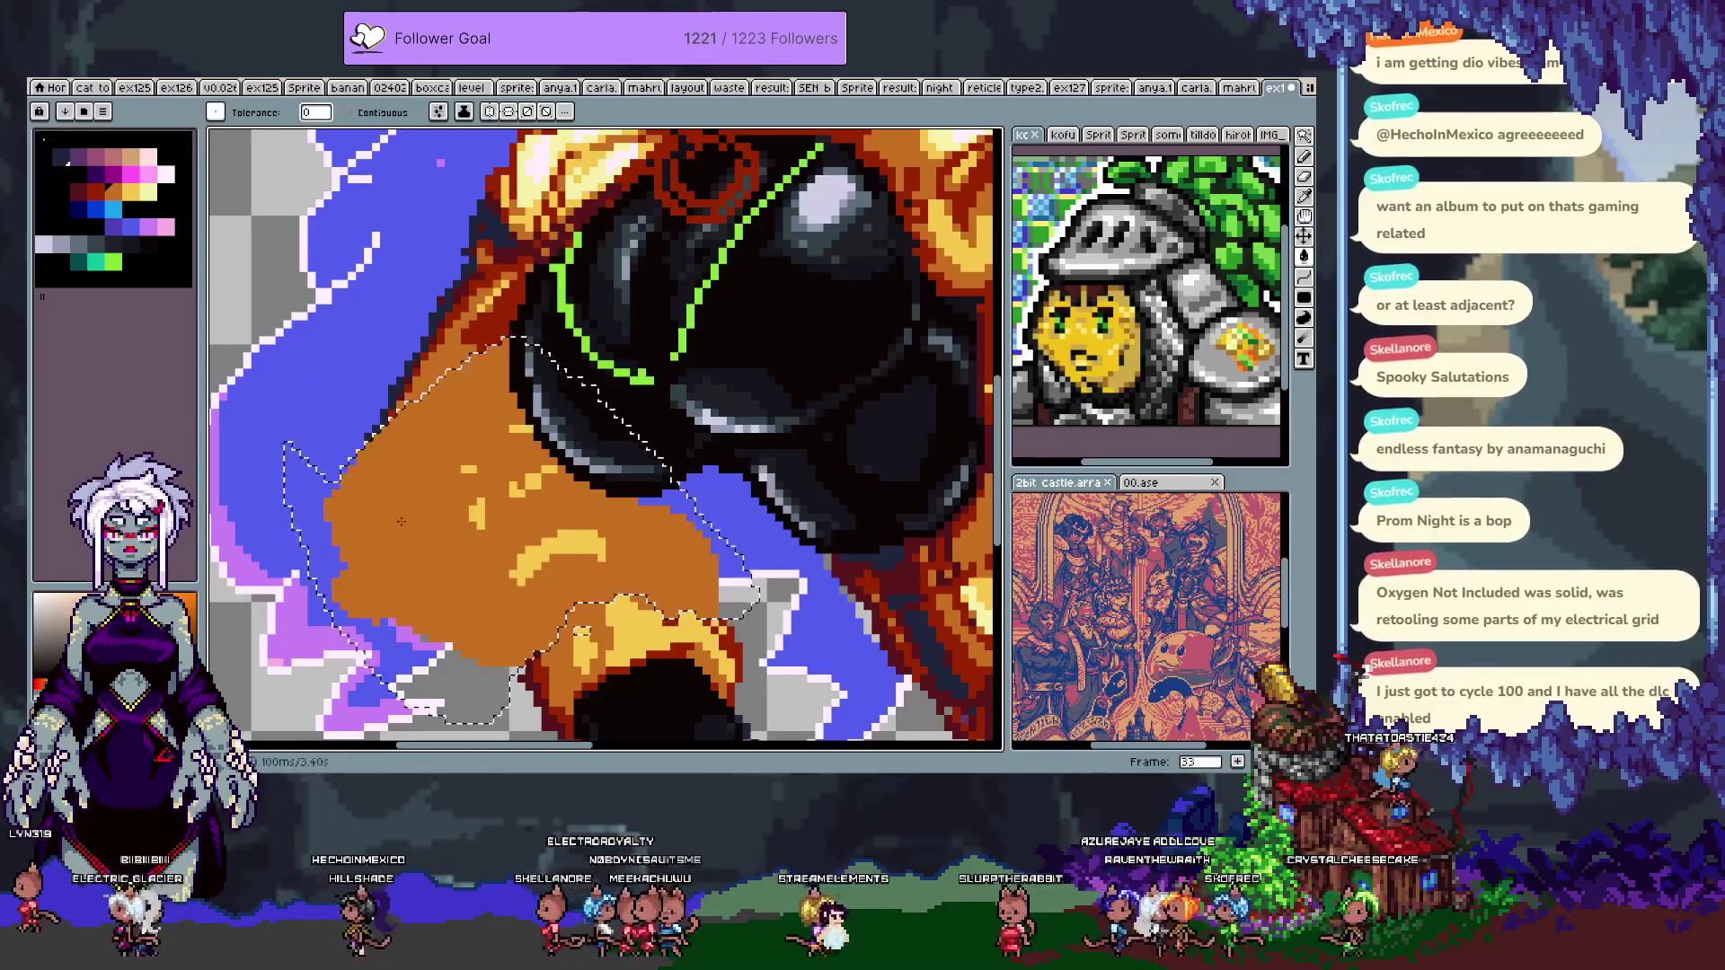
{"action": "key", "text": "ctrl+d"}
{"action": "key", "text": "b"}
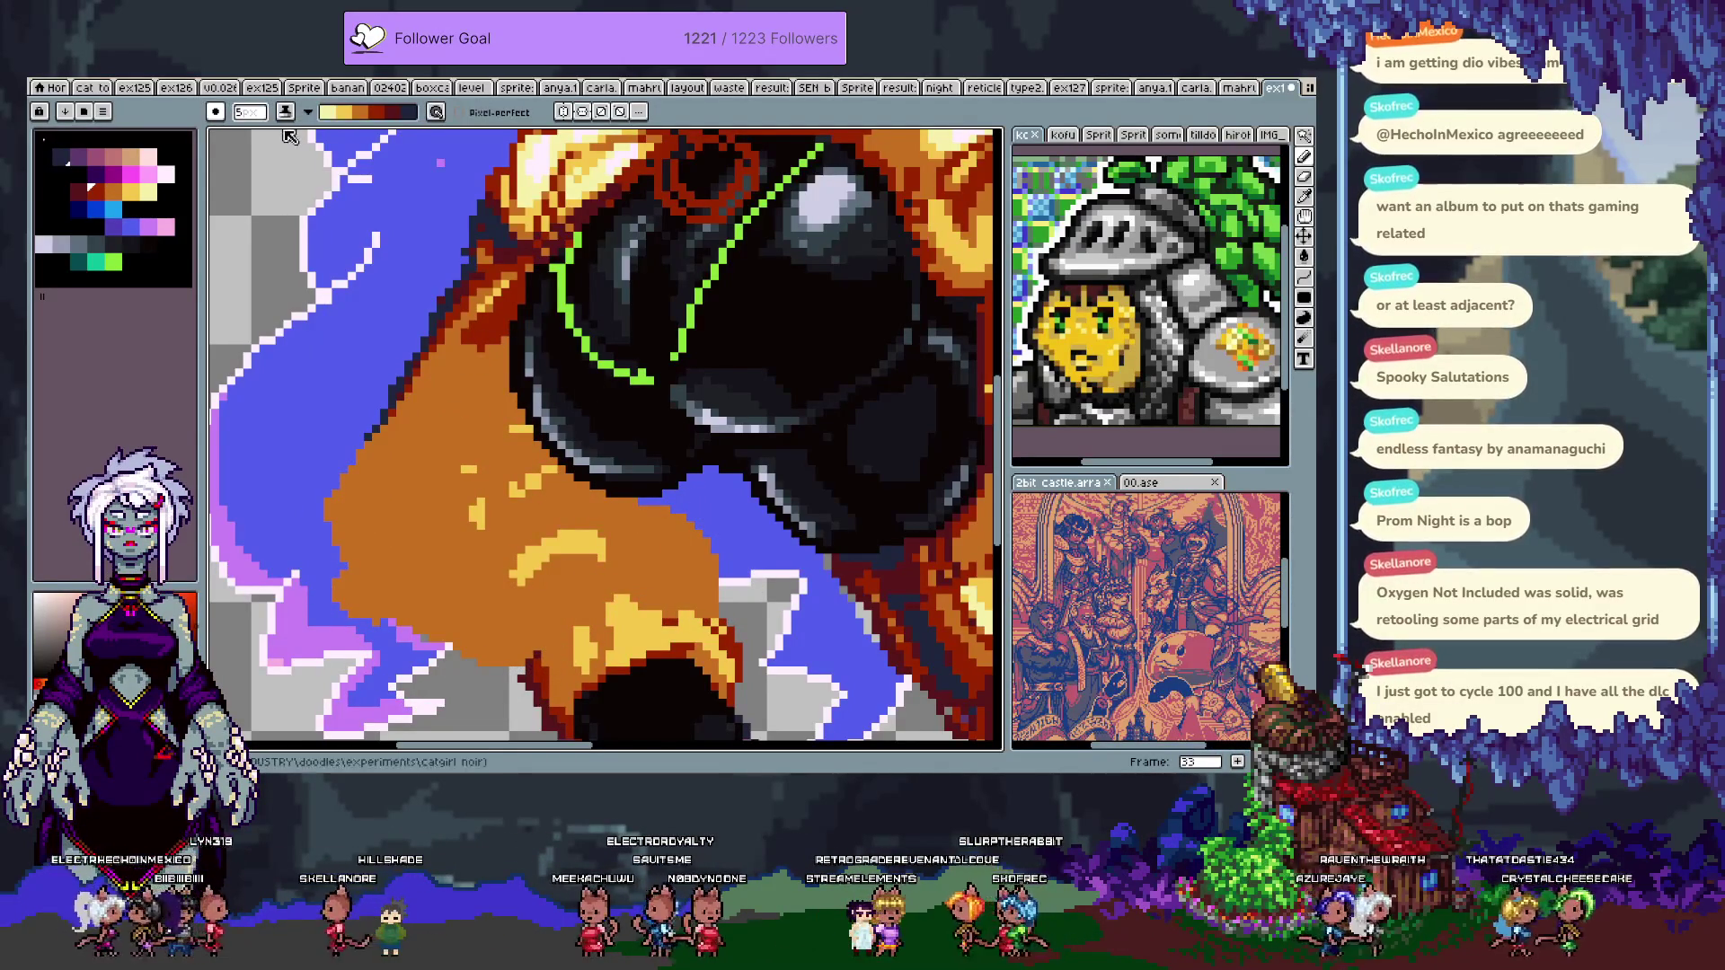
- Inspect the stroke dynamics, saved shade ramps and ink mode dropdowns
{"action": "left_click", "coordinate": [436, 112]}
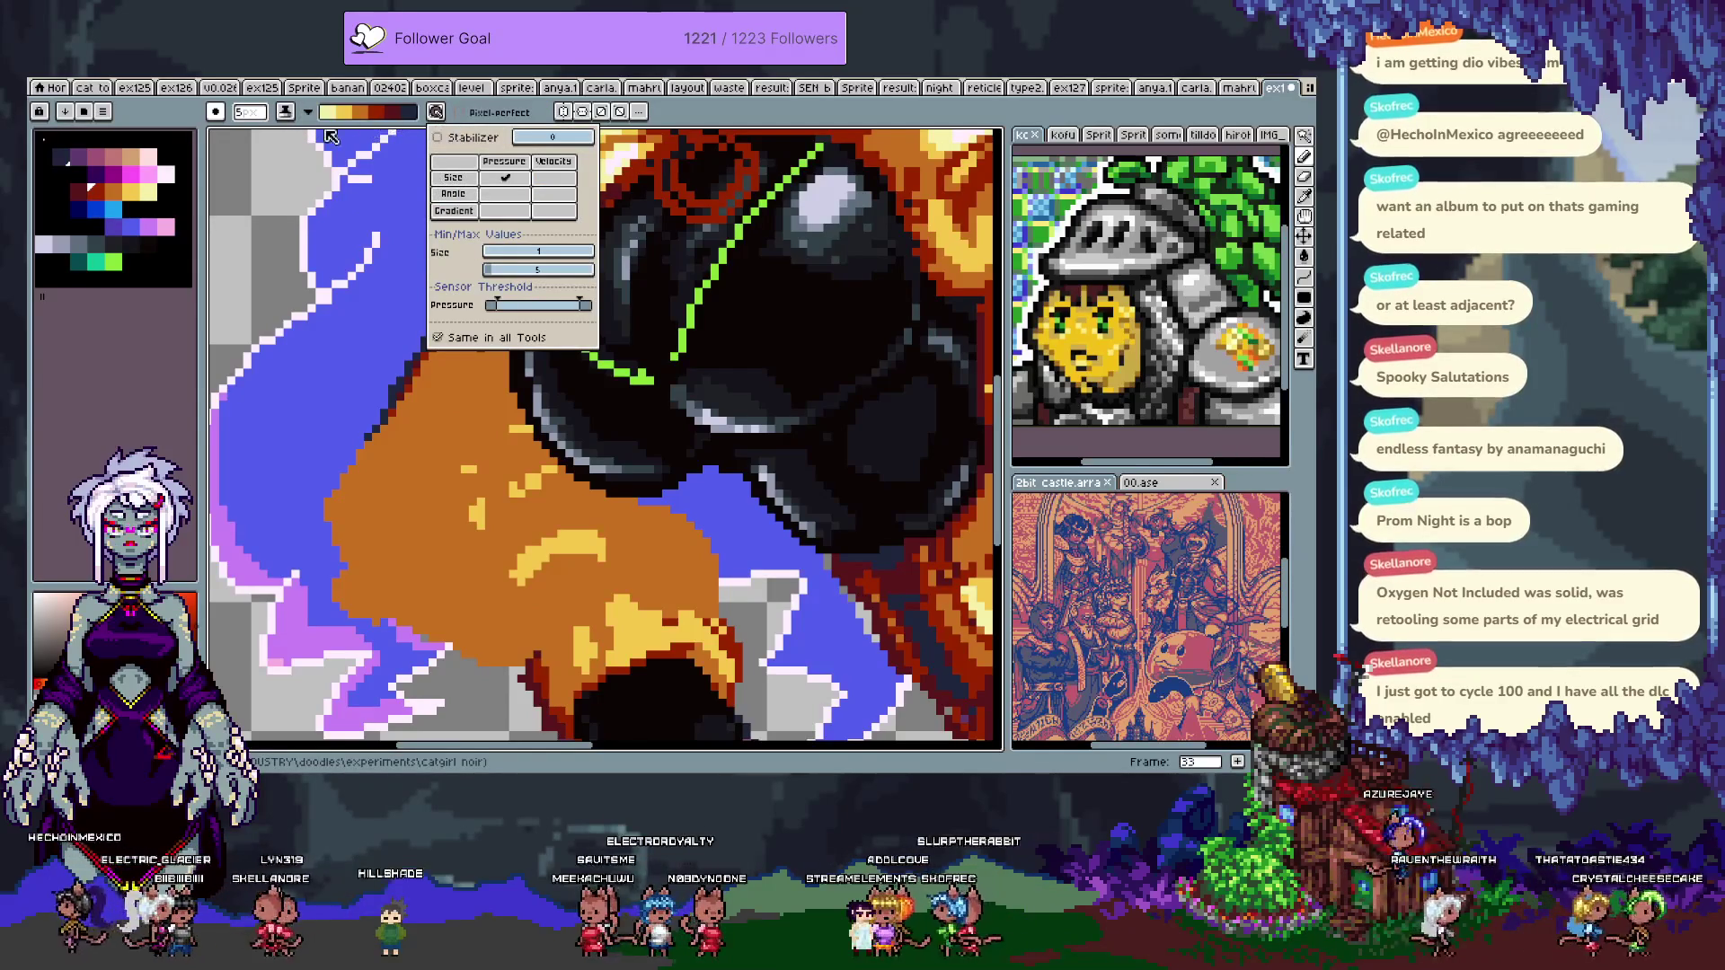
{"action": "left_click", "coordinate": [293, 110]}
{"action": "left_click", "coordinate": [306, 111]}
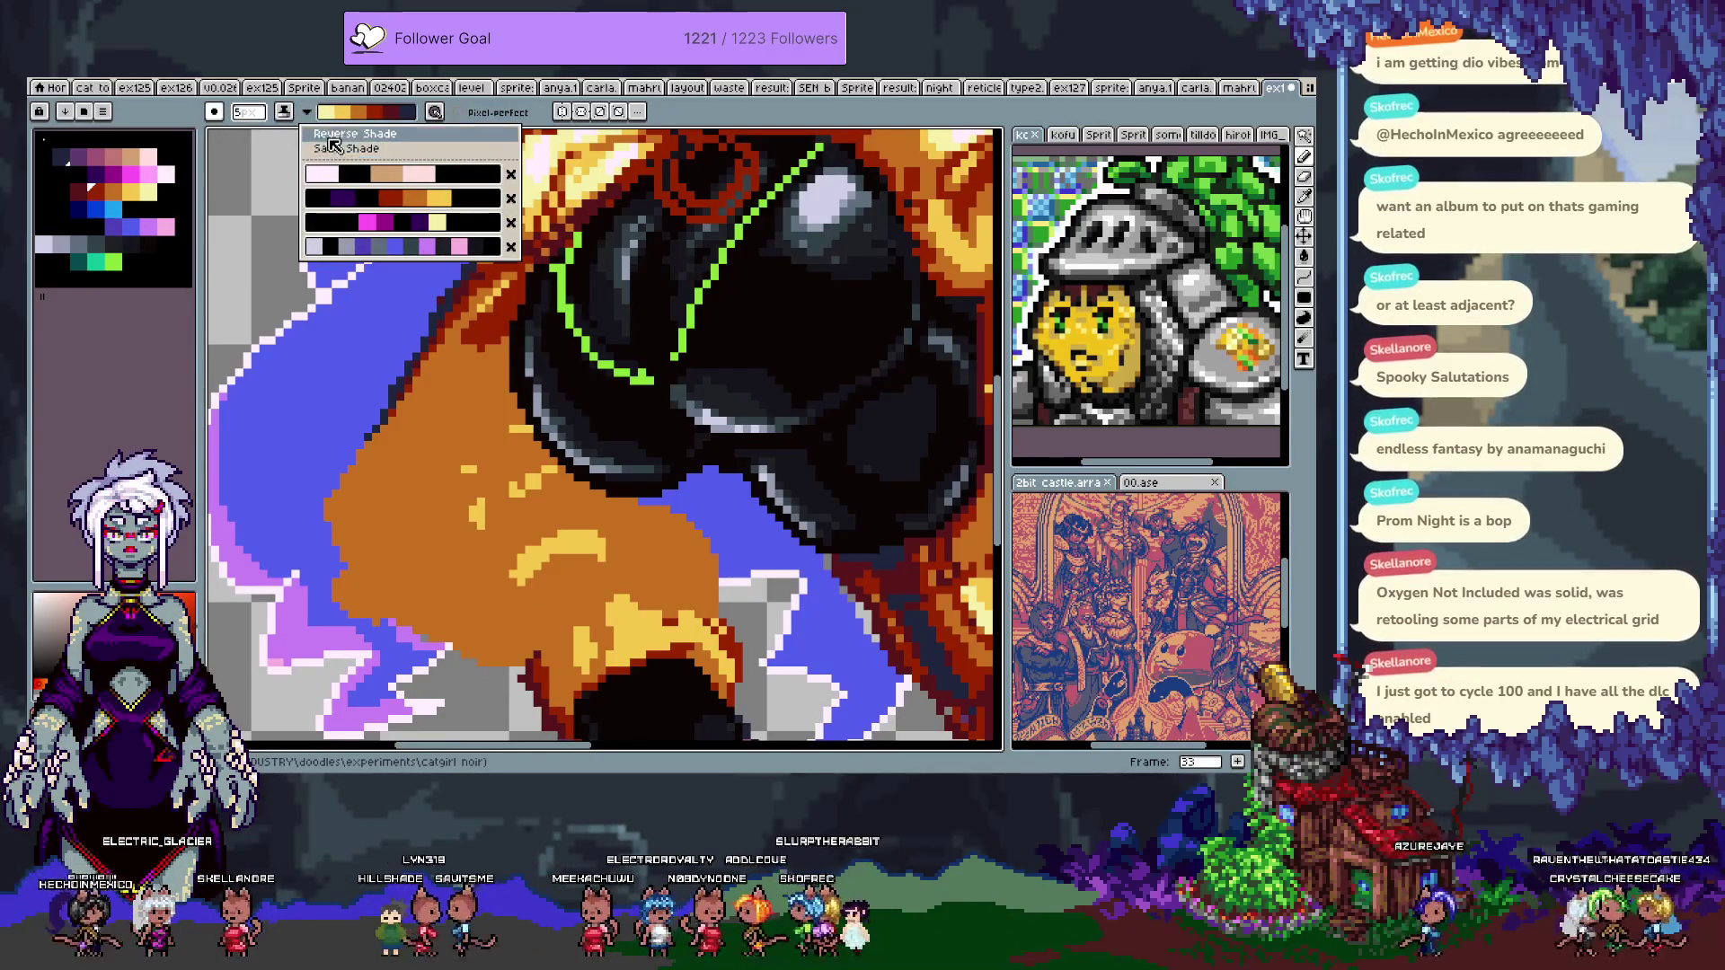
{"action": "left_click", "coordinate": [302, 110]}
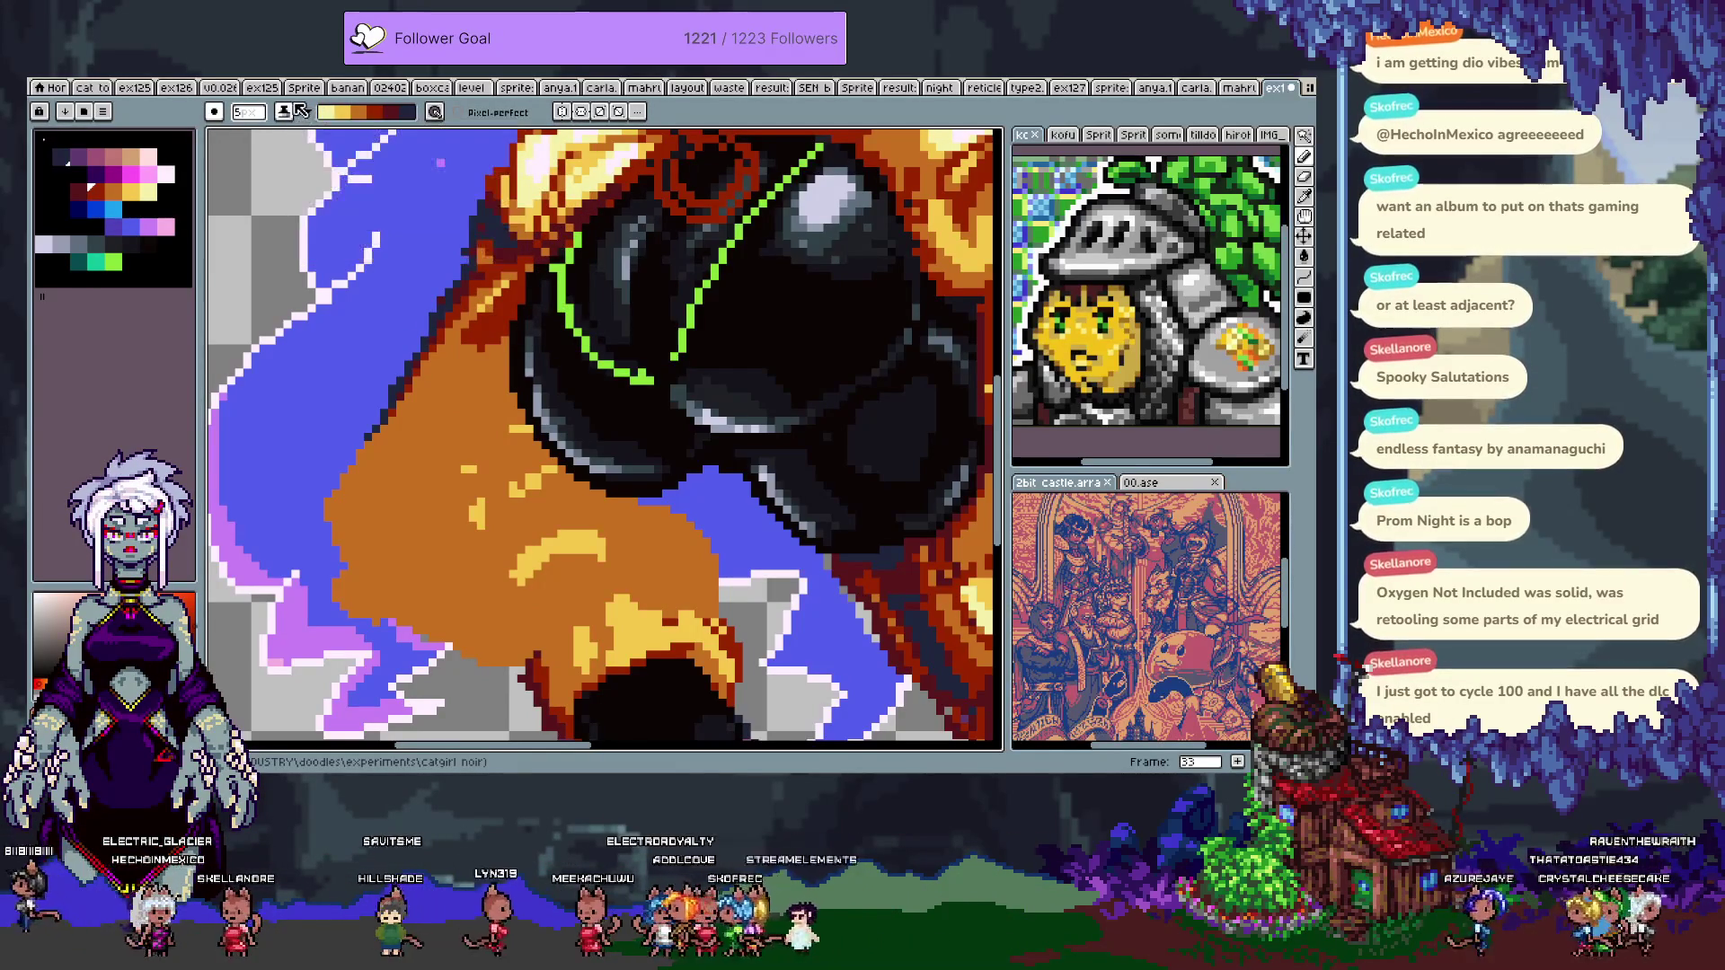
{"action": "left_click", "coordinate": [287, 114]}
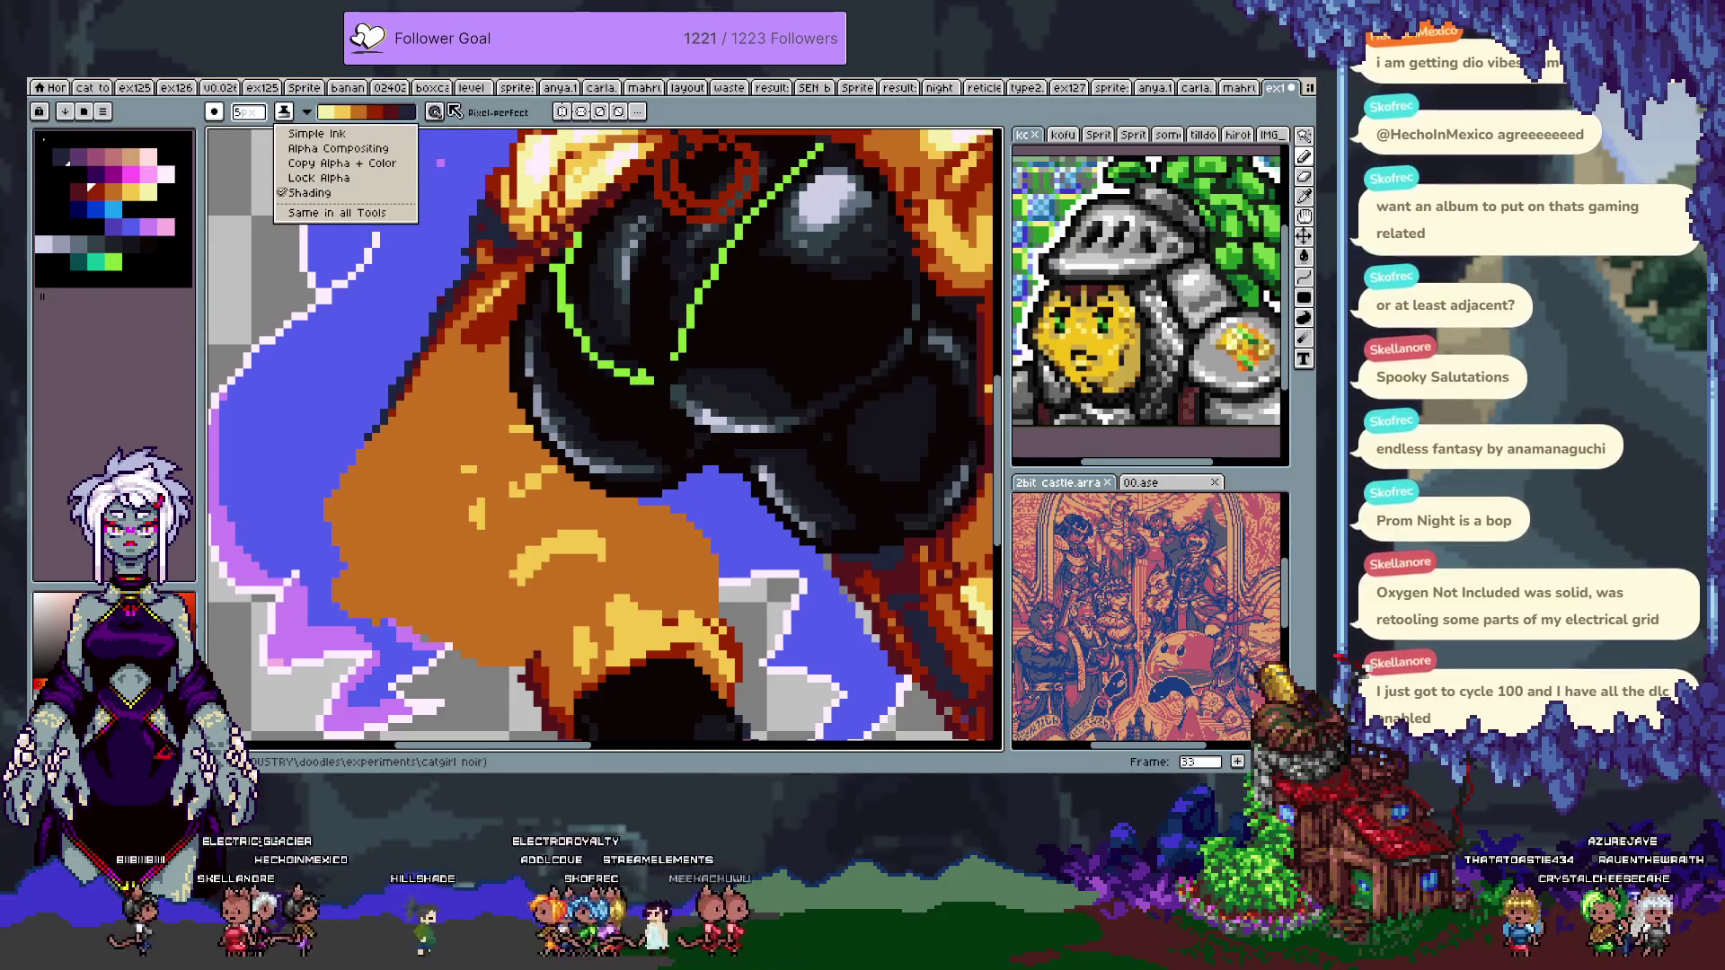
- Try a dark brown stroke on the orange area and undo it
{"action": "key", "text": "Escape"}
{"action": "key", "text": "v"}
{"action": "key", "text": "b"}
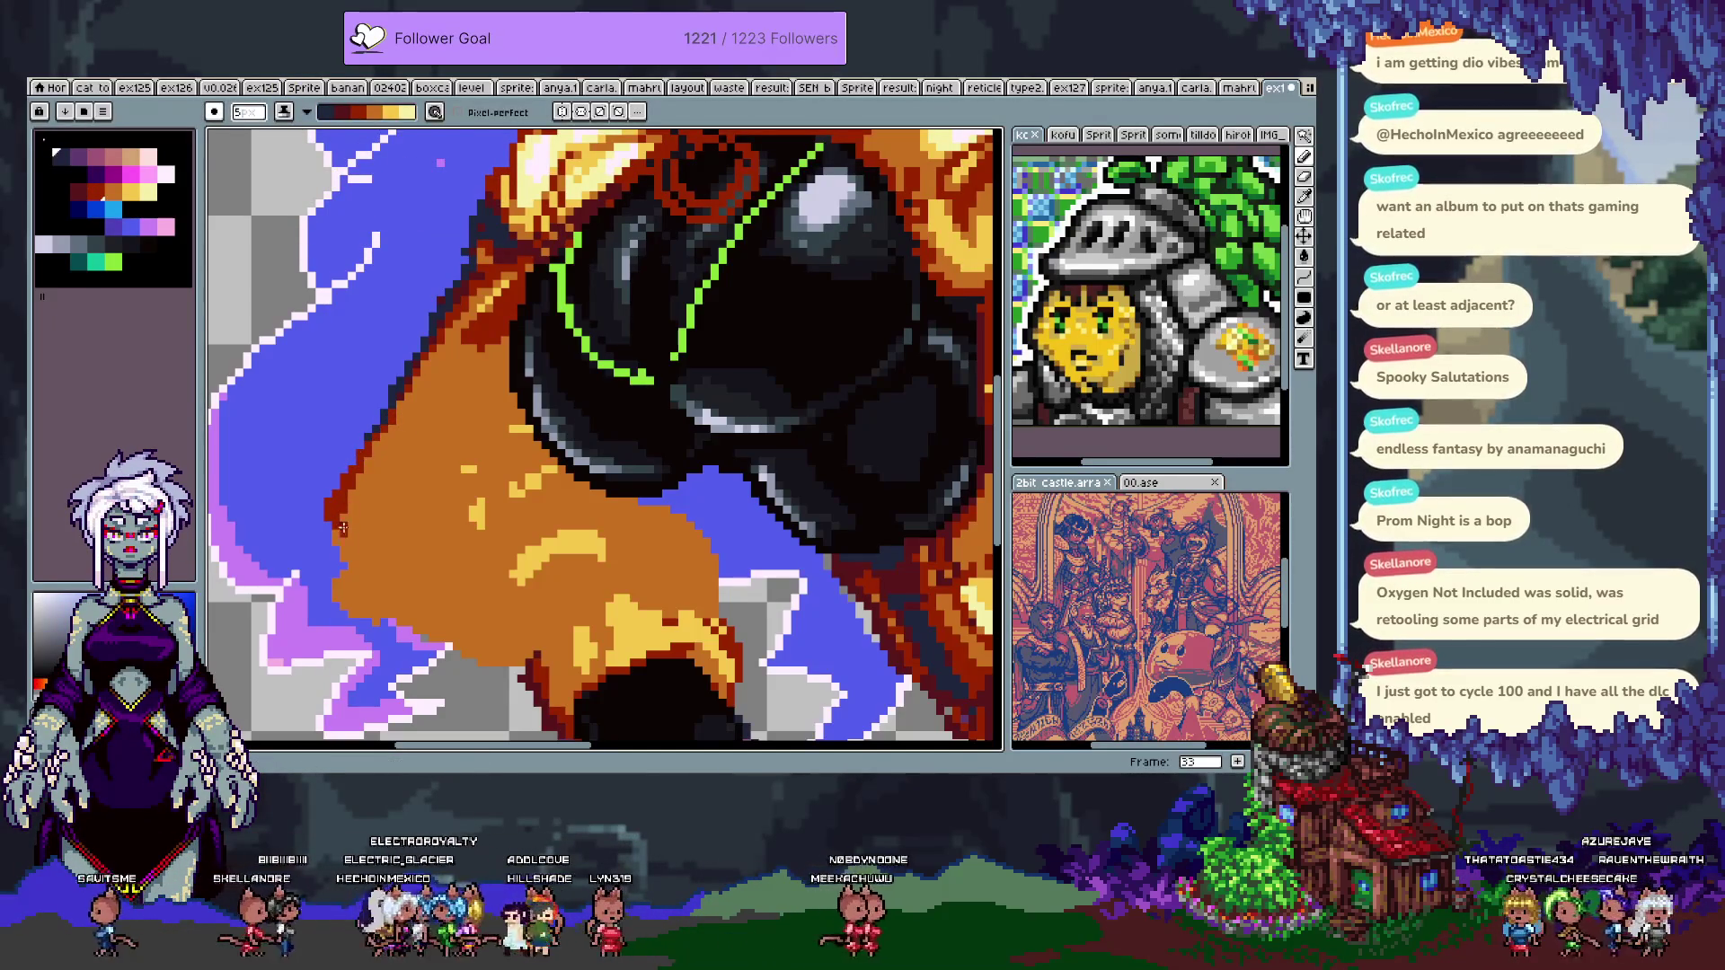
{"action": "key", "text": "v"}
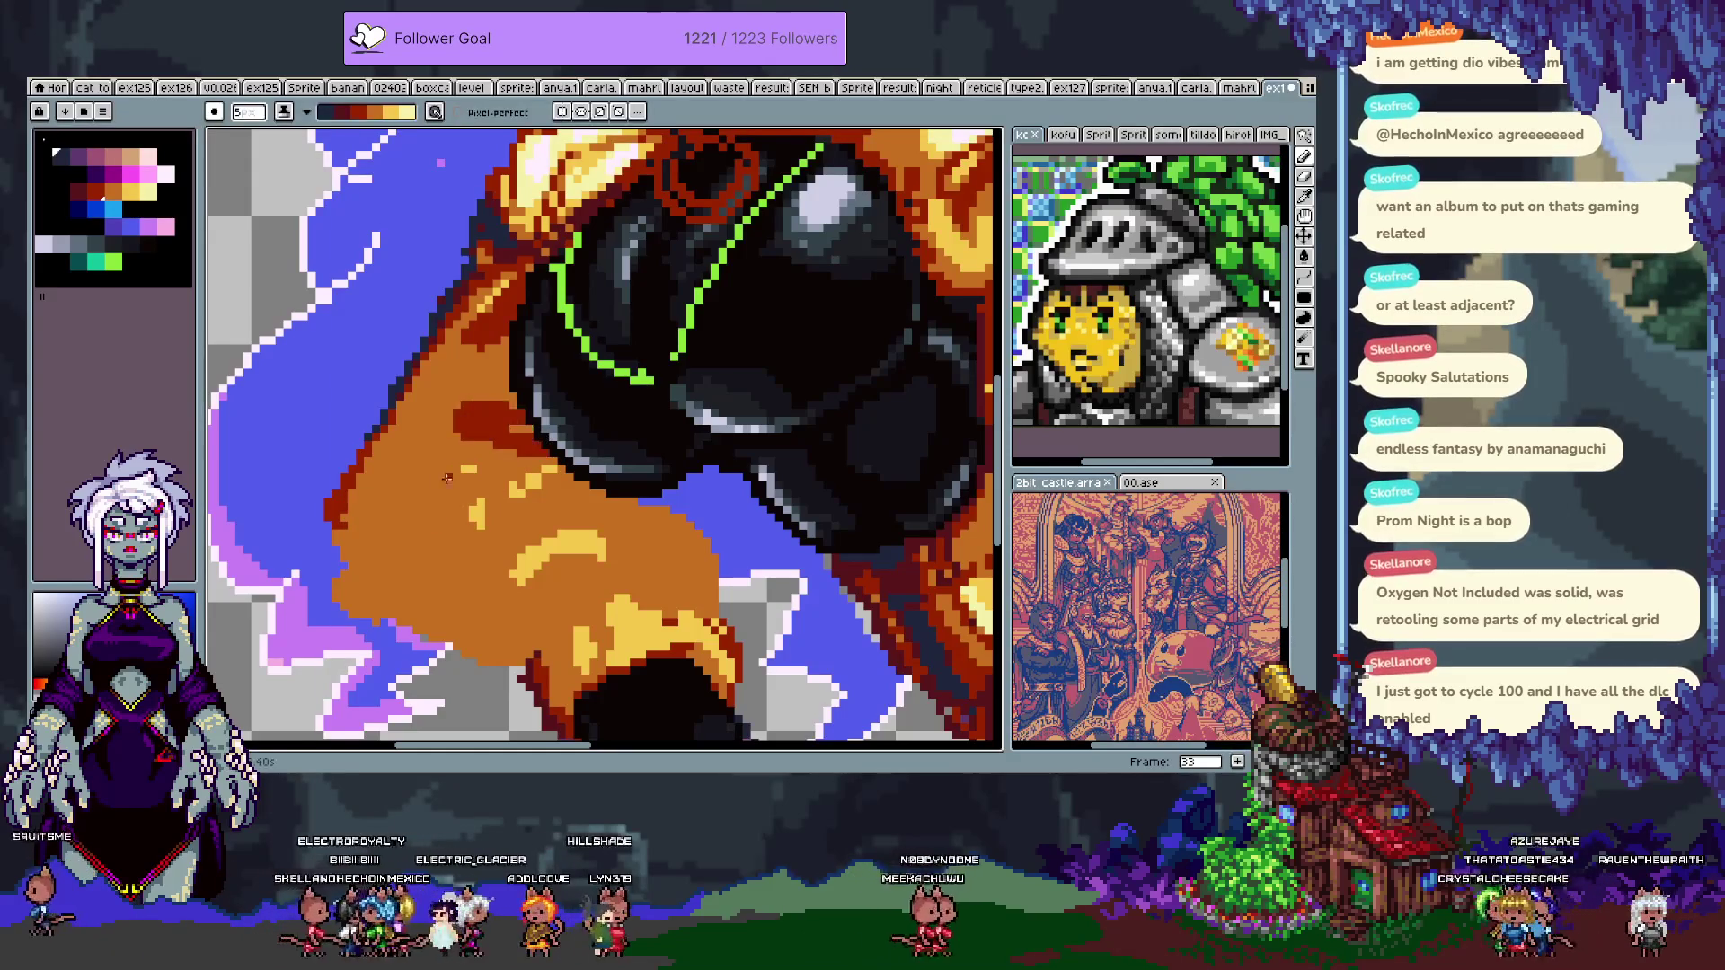
{"action": "key", "text": "b"}
{"action": "mouse_move", "coordinate": [535, 433]}
{"action": "left_mouse_down"}
{"action": "mouse_move", "coordinate": [440, 460]}
{"action": "mouse_move", "coordinate": [548, 454]}
{"action": "left_mouse_up"}
{"action": "key", "text": "ctrl+z"}
{"action": "key", "text": "ctrl+z"}
- Test an orange flood fill on the yellow highlights, then lasso the orange jacket area instead
{"action": "key", "text": "i"}
{"action": "key", "text": "g"}
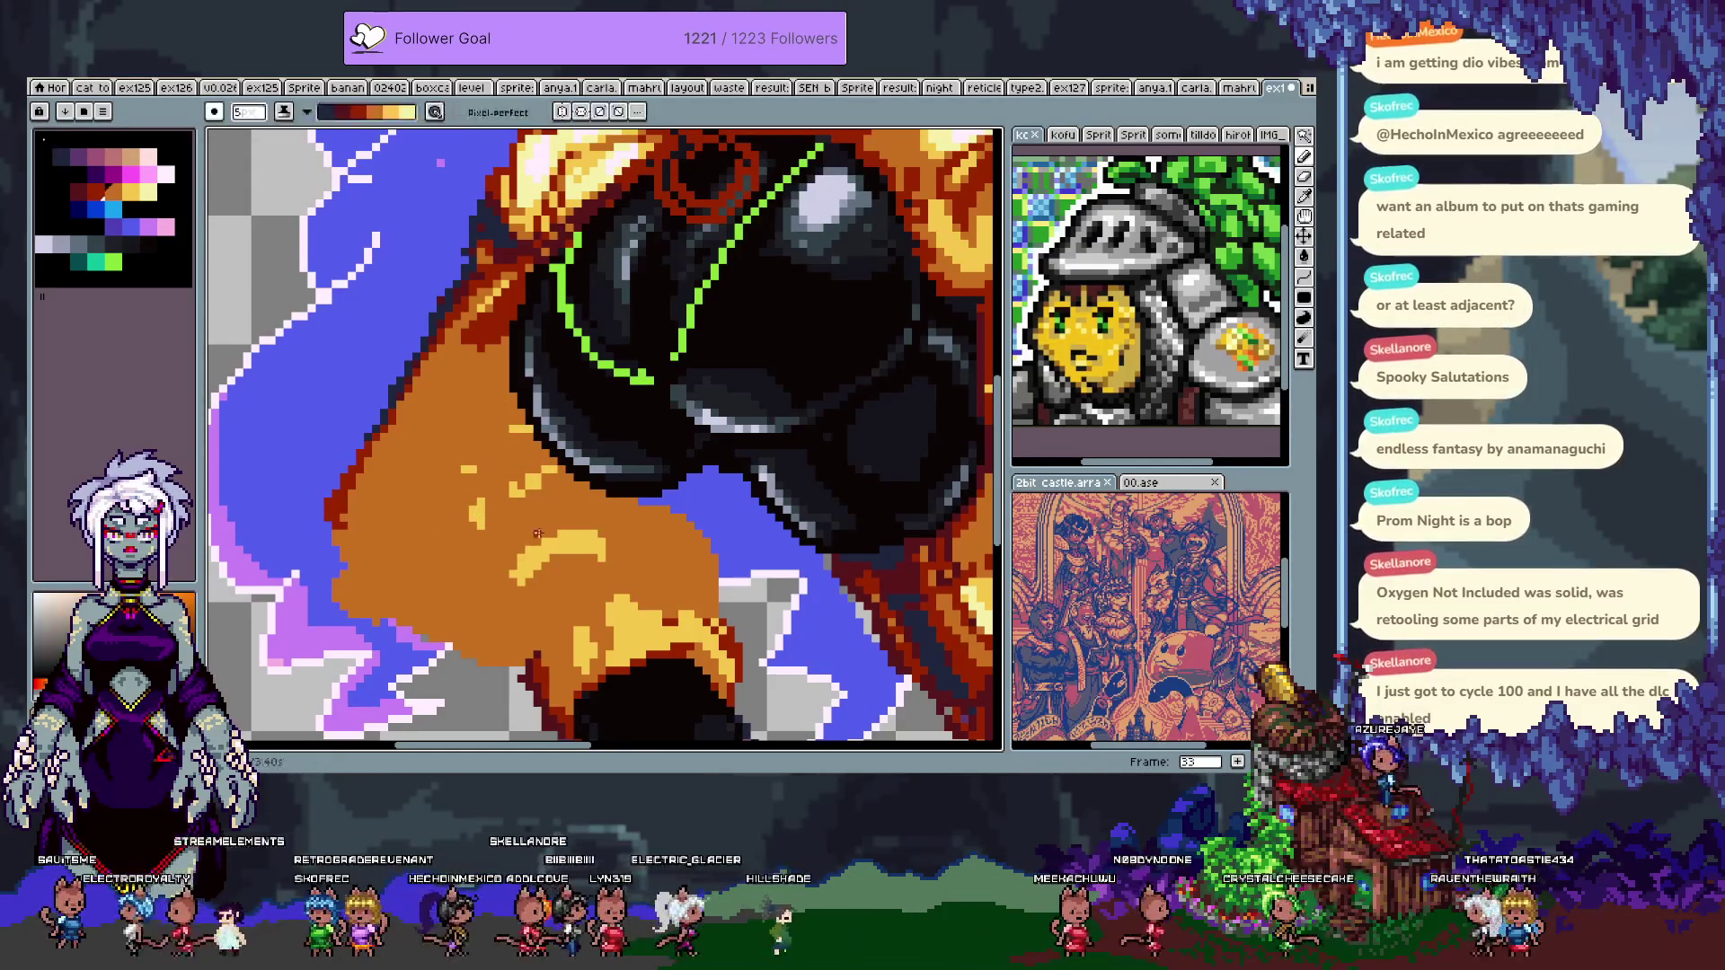
{"action": "left_click", "coordinate": [555, 545]}
{"action": "key", "text": "ctrl+z"}
{"action": "key", "text": "q"}
{"action": "mouse_move", "coordinate": [516, 409]}
{"action": "left_mouse_down"}
{"action": "mouse_move", "coordinate": [503, 611]}
{"action": "mouse_move", "coordinate": [536, 633]}
{"action": "mouse_move", "coordinate": [537, 400]}
{"action": "left_mouse_up"}
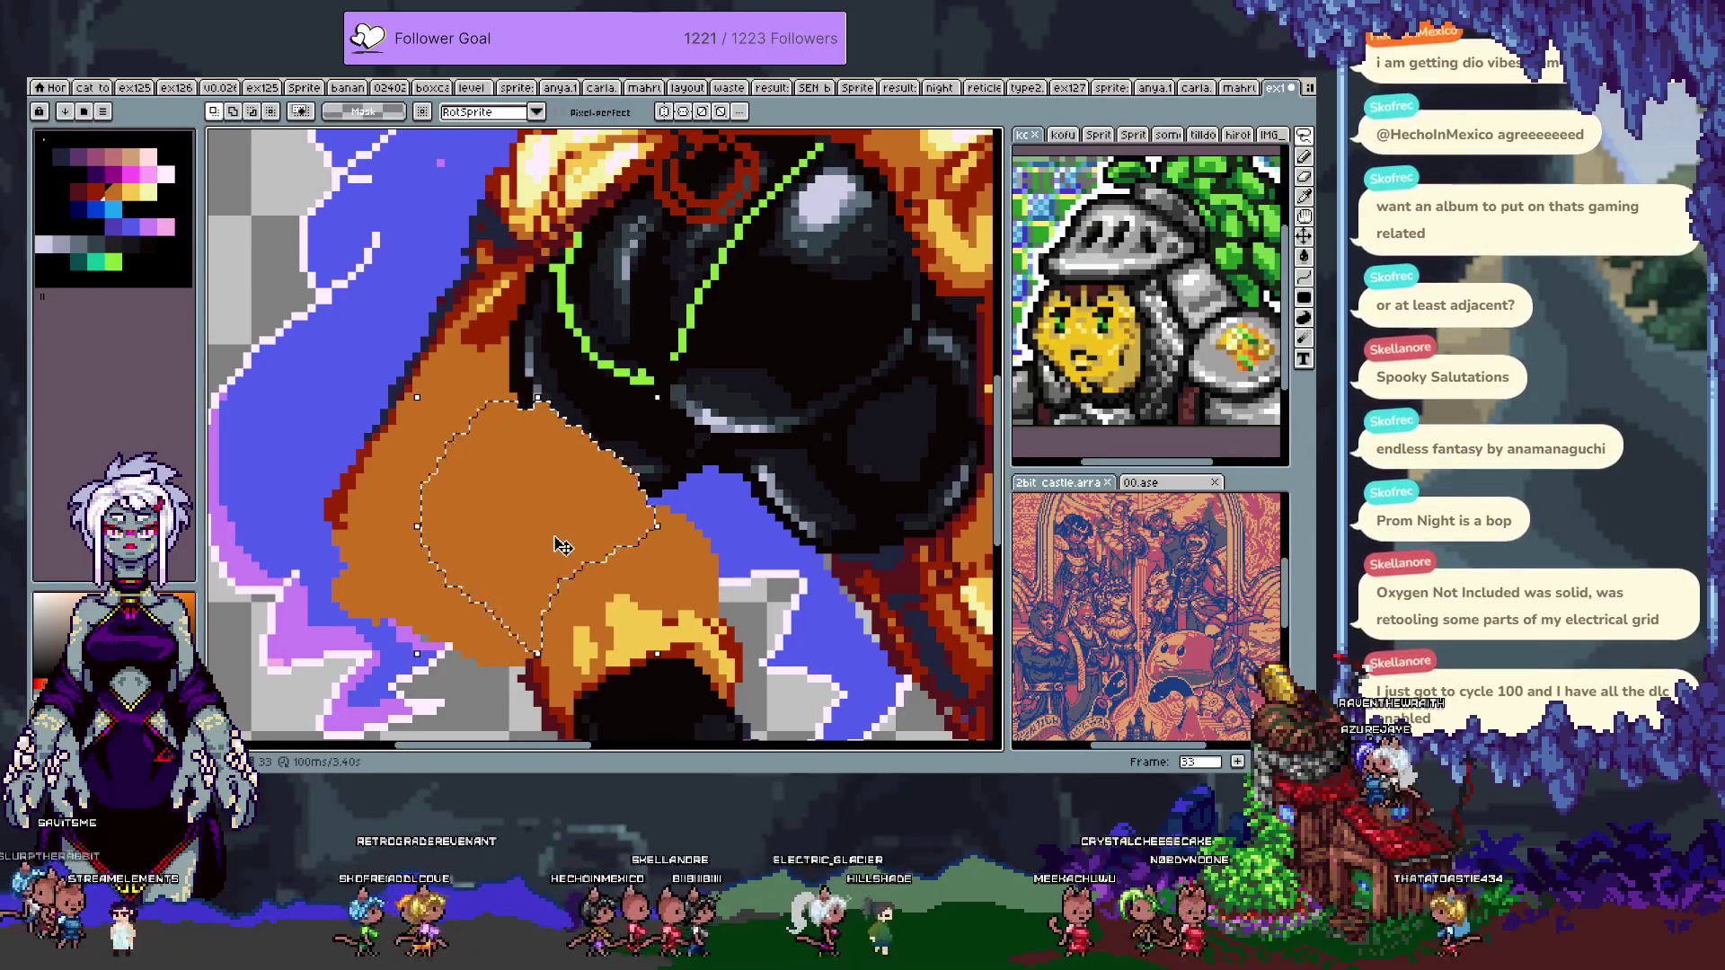
- Fill the lassoed jacket area flat orange and drop the selection
{"action": "key", "text": "f"}
{"action": "key", "text": "ctrl+z"}
{"action": "key", "text": "f"}
{"action": "key", "text": "ctrl+d"}
- Eyedrop the dark red and try shadow strokes on the orange area, undoing the misses
{"action": "key", "text": "i"}
{"action": "left_click", "coordinate": [492, 313]}
{"action": "key", "text": "b"}
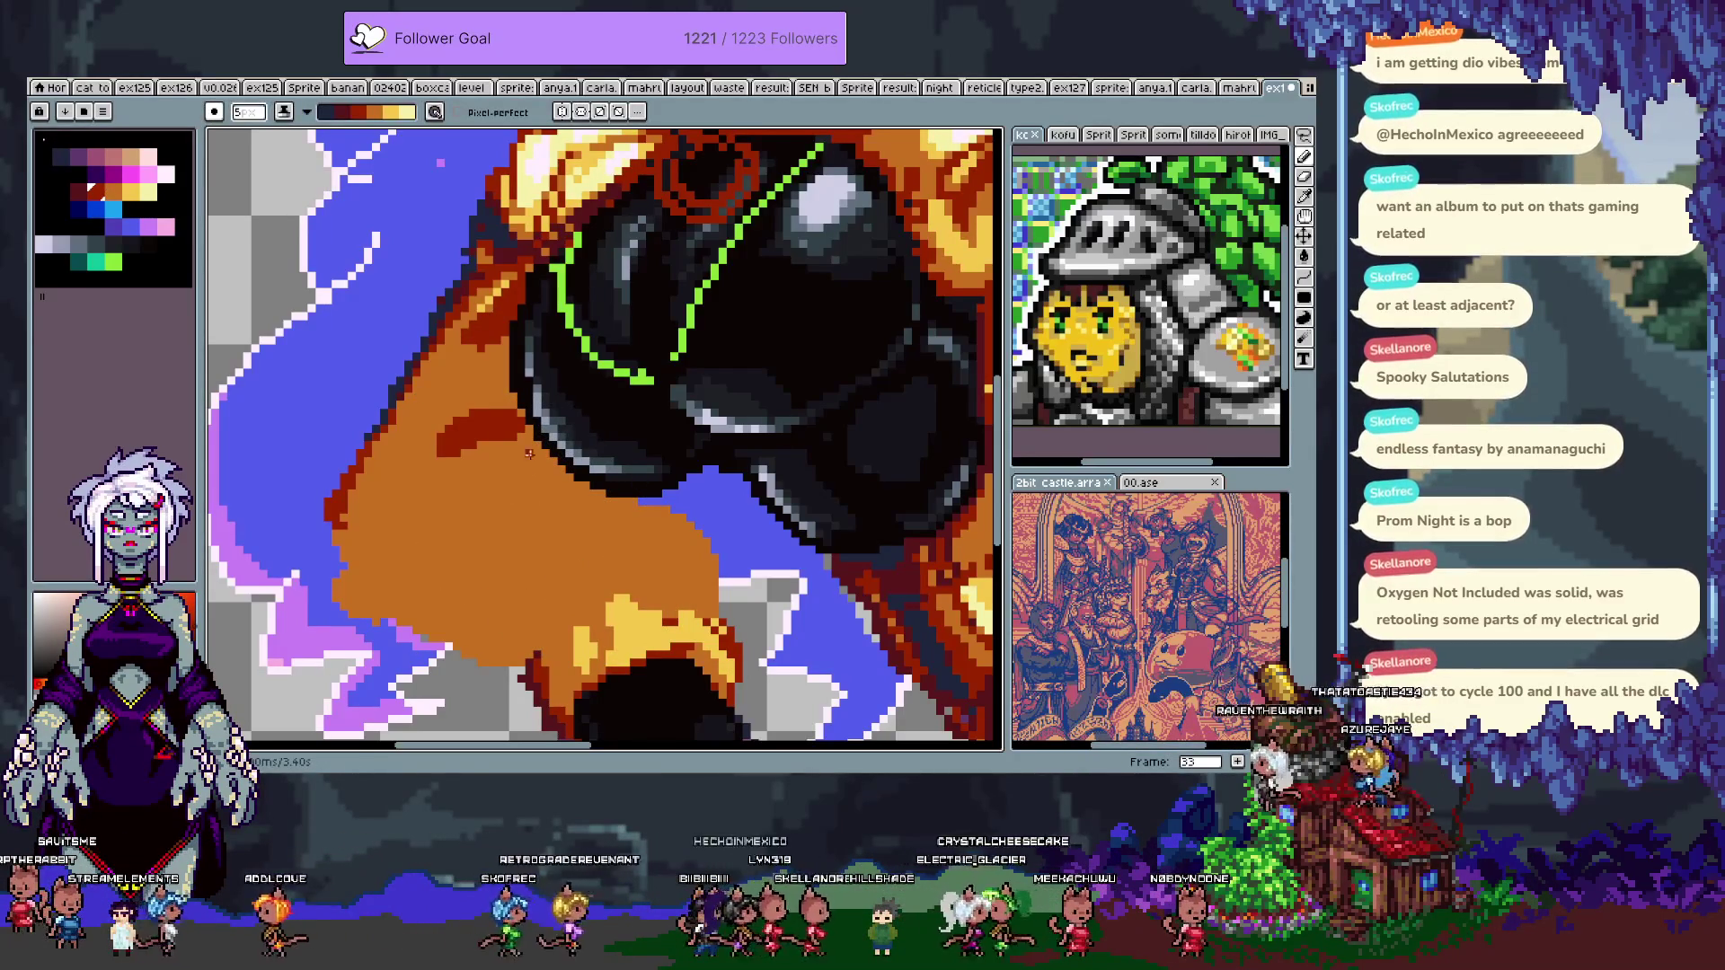
{"action": "left_click_drag", "start_coordinate": [464, 453], "coordinate": [567, 464]}
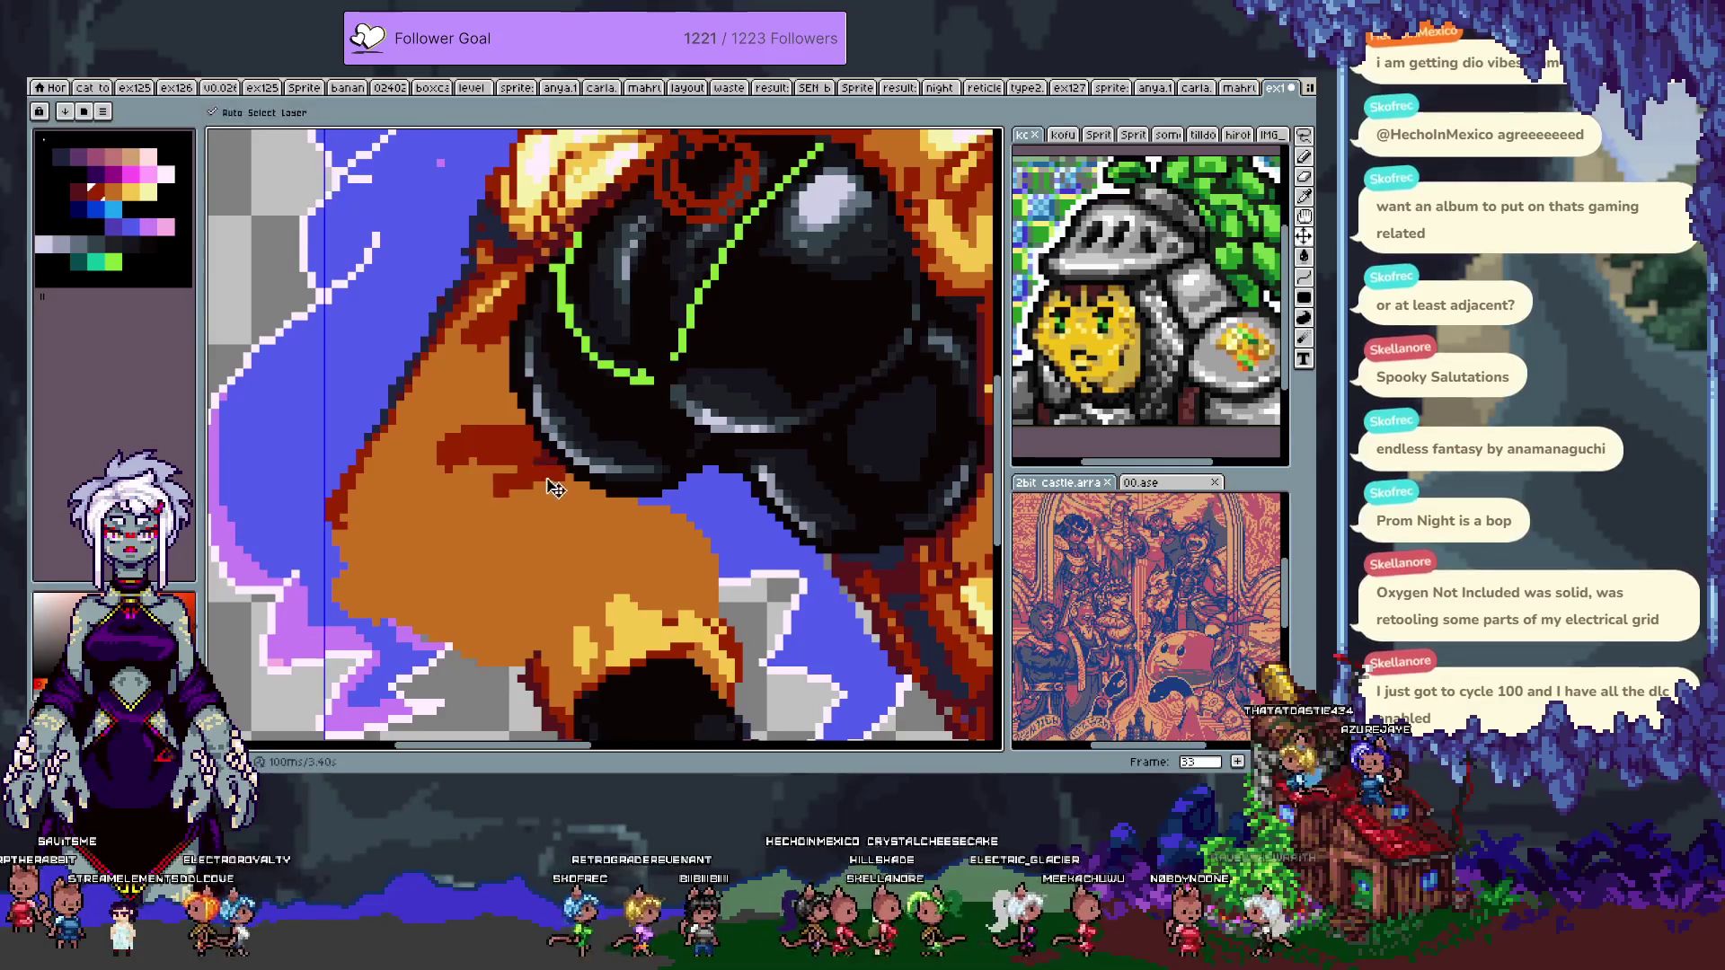
{"action": "key", "text": "ctrl+z"}
{"action": "mouse_move", "coordinate": [521, 429]}
{"action": "left_mouse_down"}
{"action": "mouse_move", "coordinate": [481, 443]}
{"action": "mouse_move", "coordinate": [503, 494]}
{"action": "mouse_move", "coordinate": [555, 474]}
{"action": "mouse_move", "coordinate": [459, 528]}
{"action": "mouse_move", "coordinate": [538, 473]}
{"action": "left_mouse_up"}
{"action": "key", "text": "ctrl+z"}
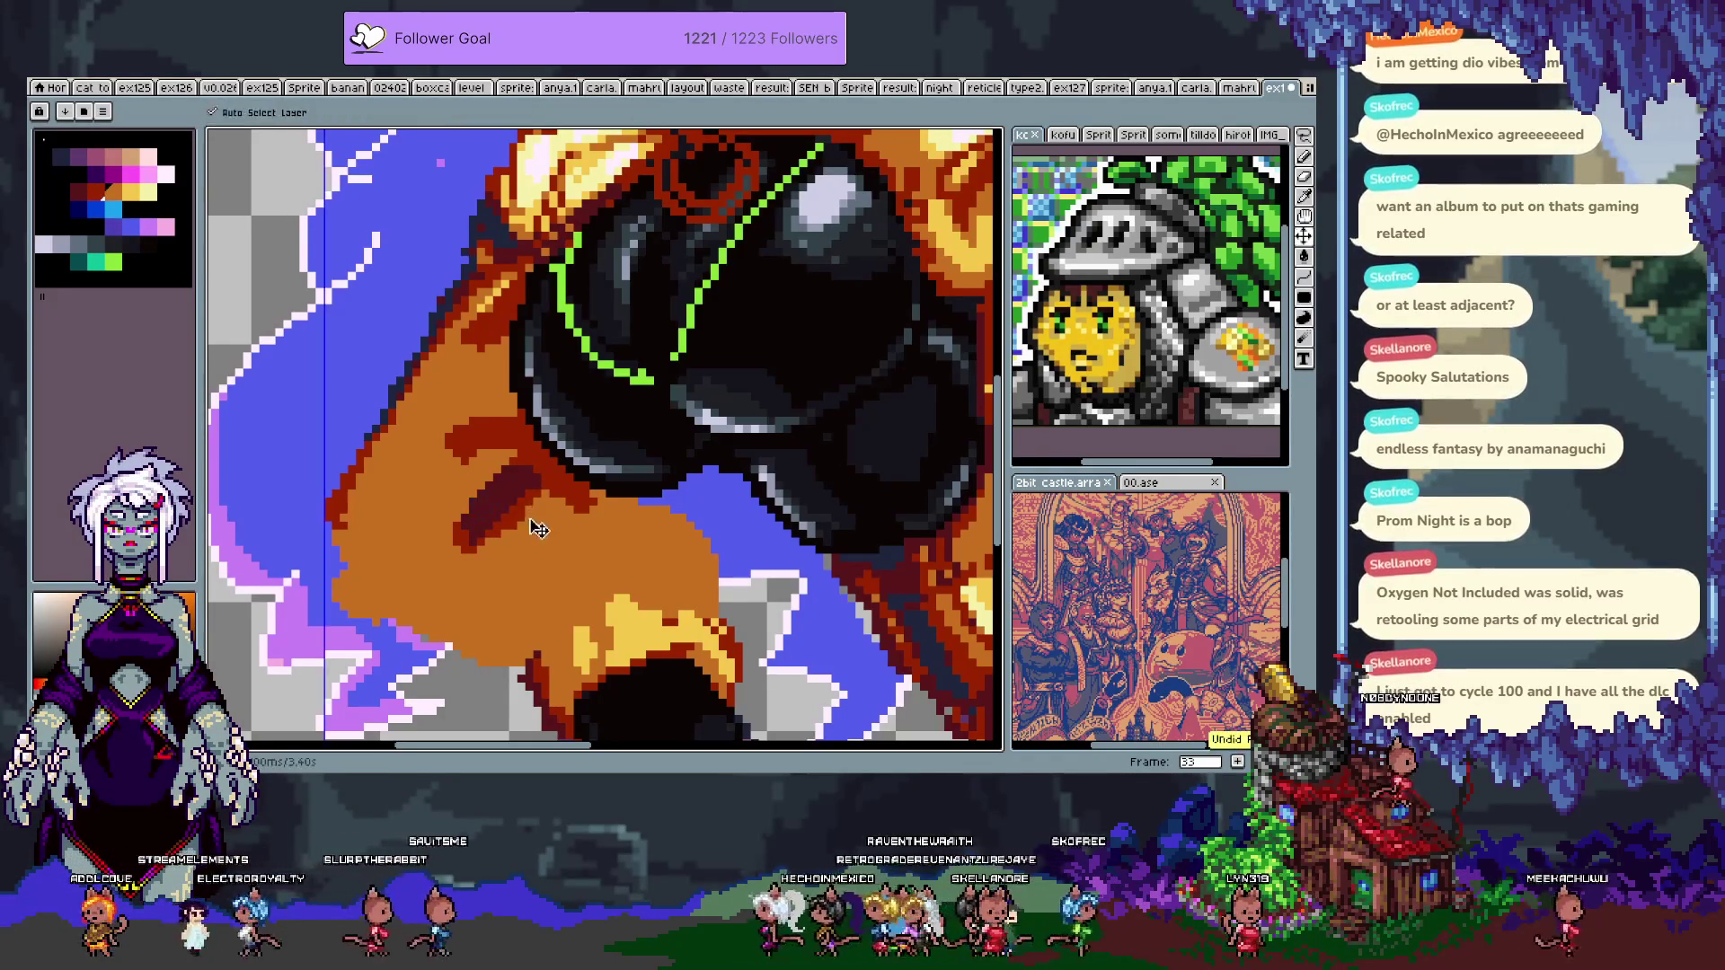
{"action": "key", "text": "ctrl+z"}
- Sample the dark red outline colour and darken the outline along the orange edge
{"action": "key", "text": "i"}
{"action": "left_click", "coordinate": [479, 520]}
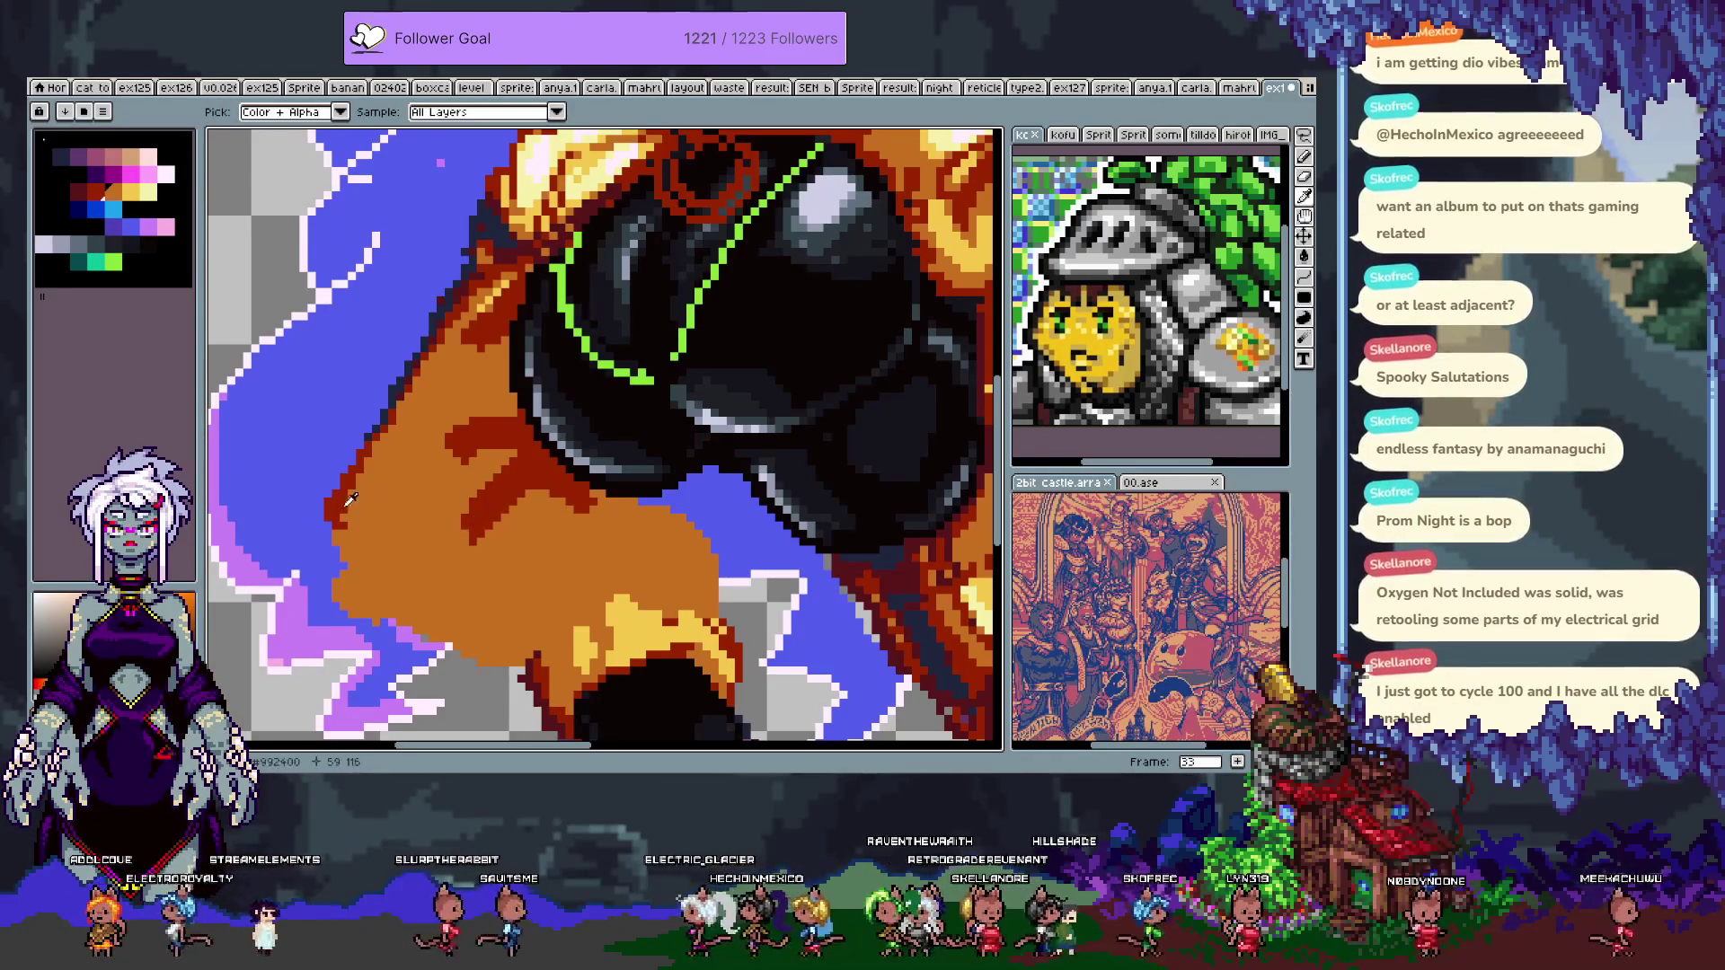
{"action": "key", "text": "b"}
{"action": "mouse_move", "coordinate": [342, 555]}
{"action": "left_mouse_down"}
{"action": "mouse_move", "coordinate": [458, 643]}
{"action": "mouse_move", "coordinate": [427, 571]}
{"action": "mouse_move", "coordinate": [459, 634]}
{"action": "mouse_move", "coordinate": [539, 665]}
{"action": "mouse_move", "coordinate": [562, 604]}
{"action": "left_mouse_up"}
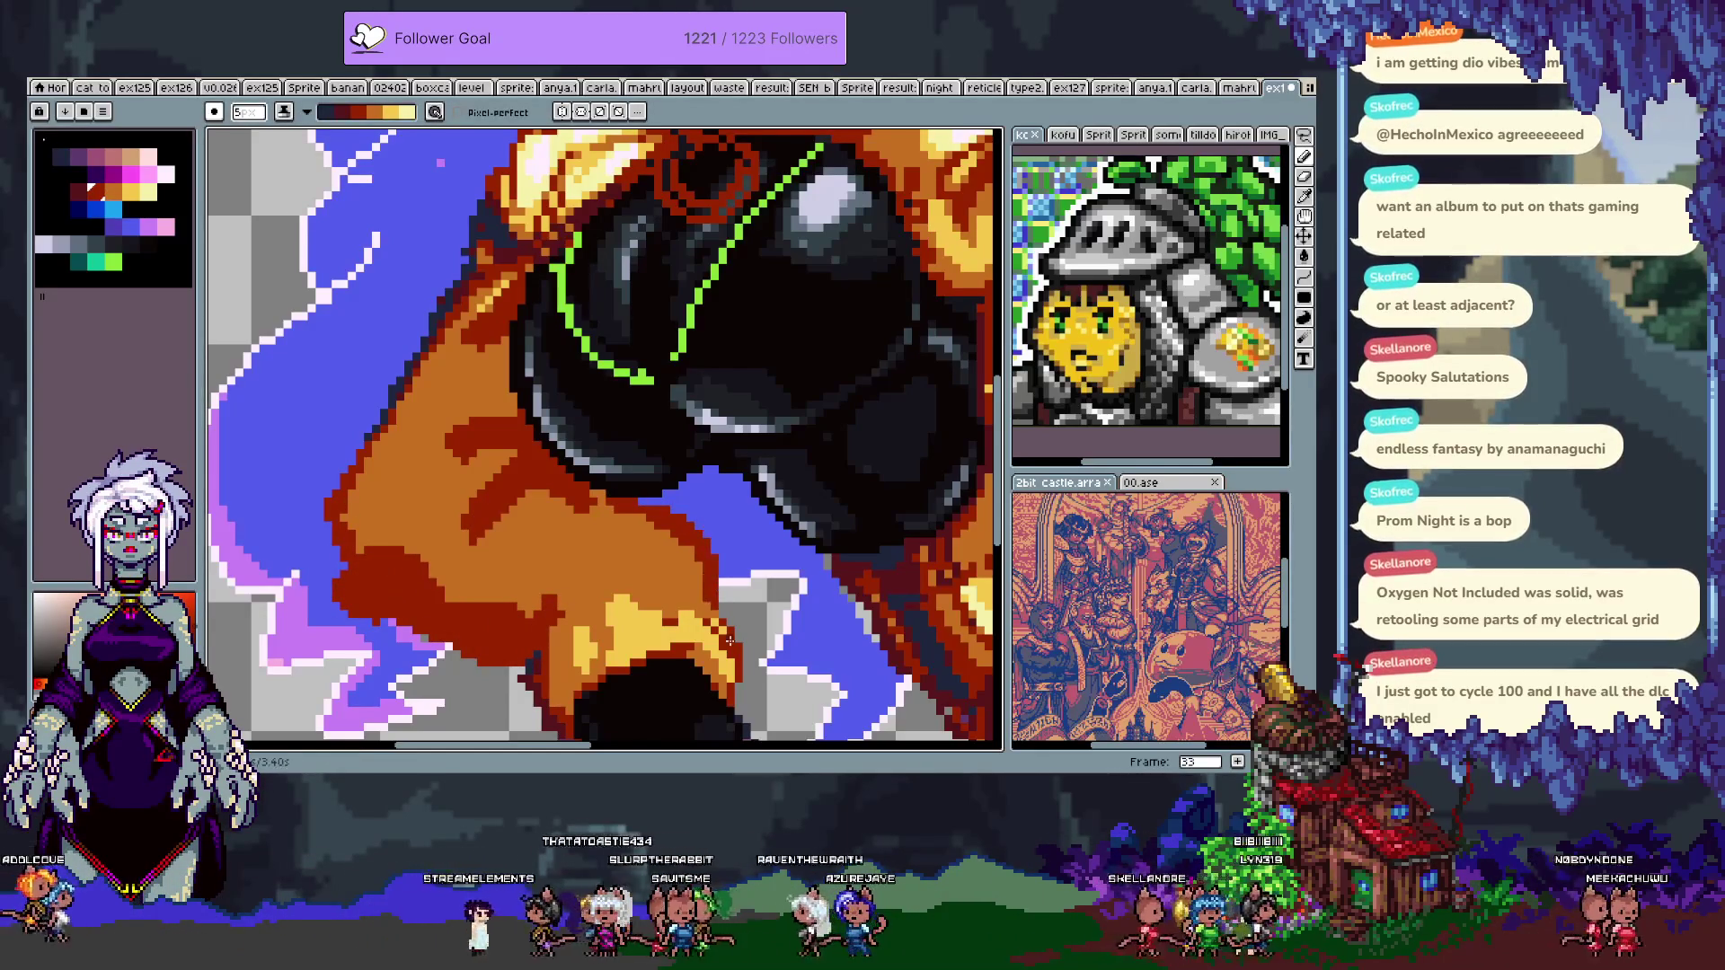
{"action": "mouse_move", "coordinate": [665, 539]}
{"action": "left_mouse_down"}
{"action": "mouse_move", "coordinate": [647, 566]}
{"action": "mouse_move", "coordinate": [688, 525]}
{"action": "mouse_move", "coordinate": [584, 499]}
{"action": "left_mouse_up"}
{"action": "key", "text": "ctrl+z"}
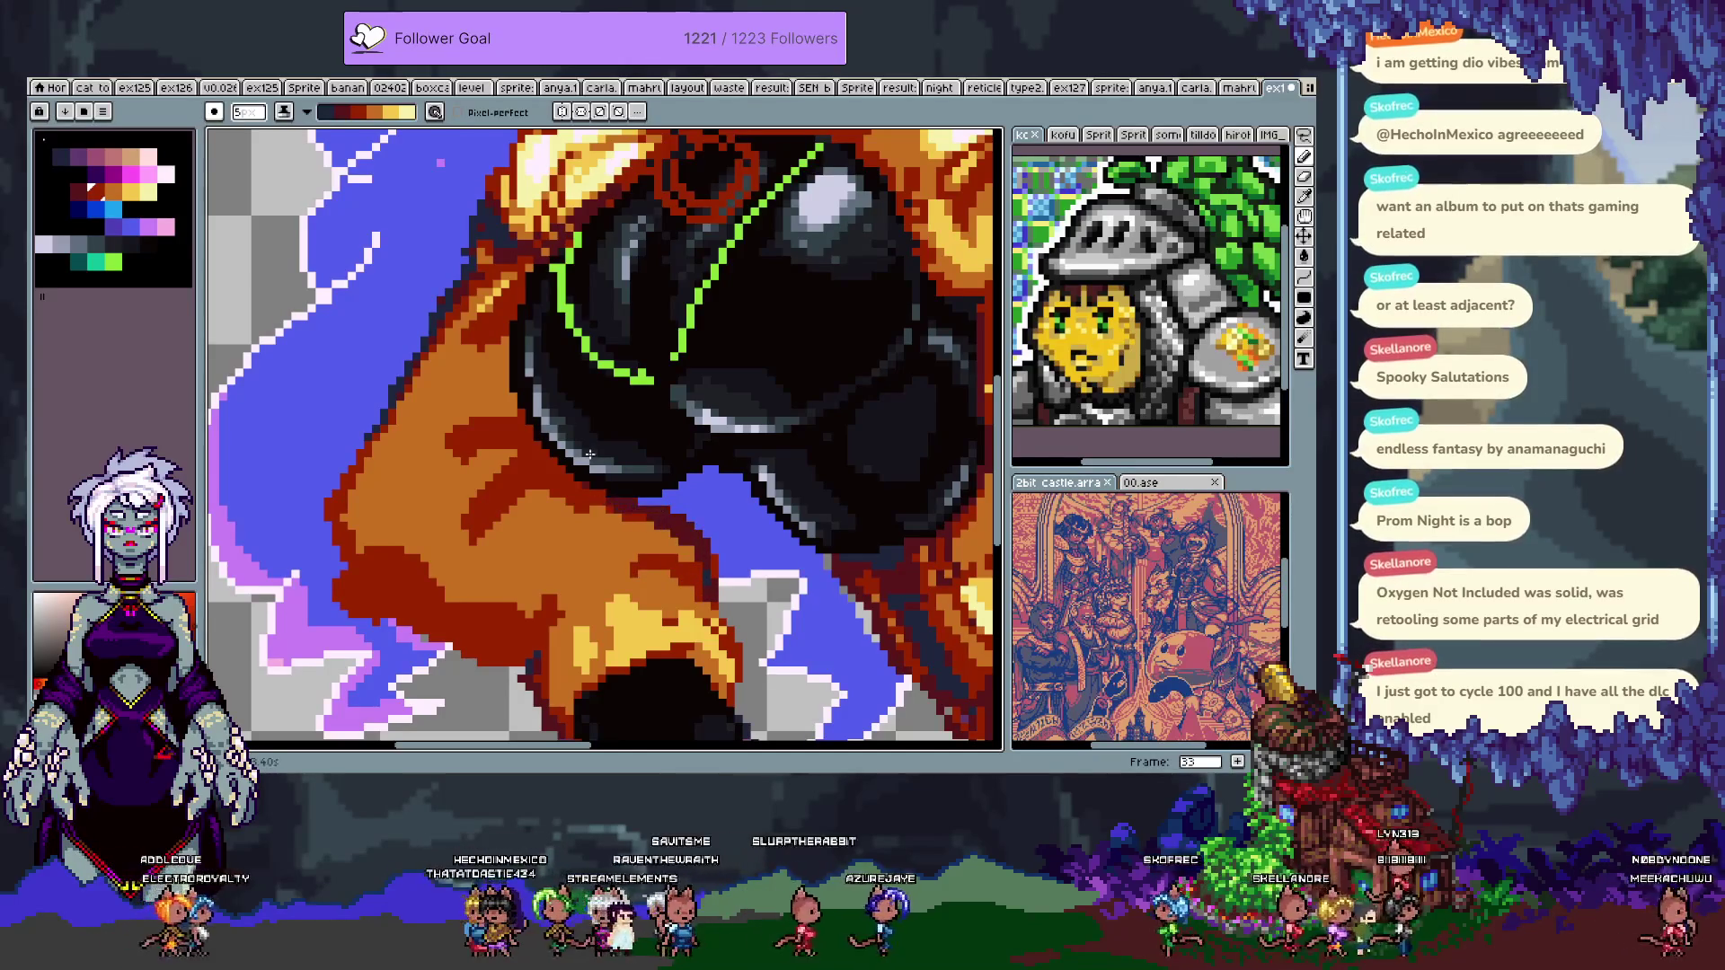
- Zoom out and pan to frame the whole character
{"action": "key", "text": "z"}
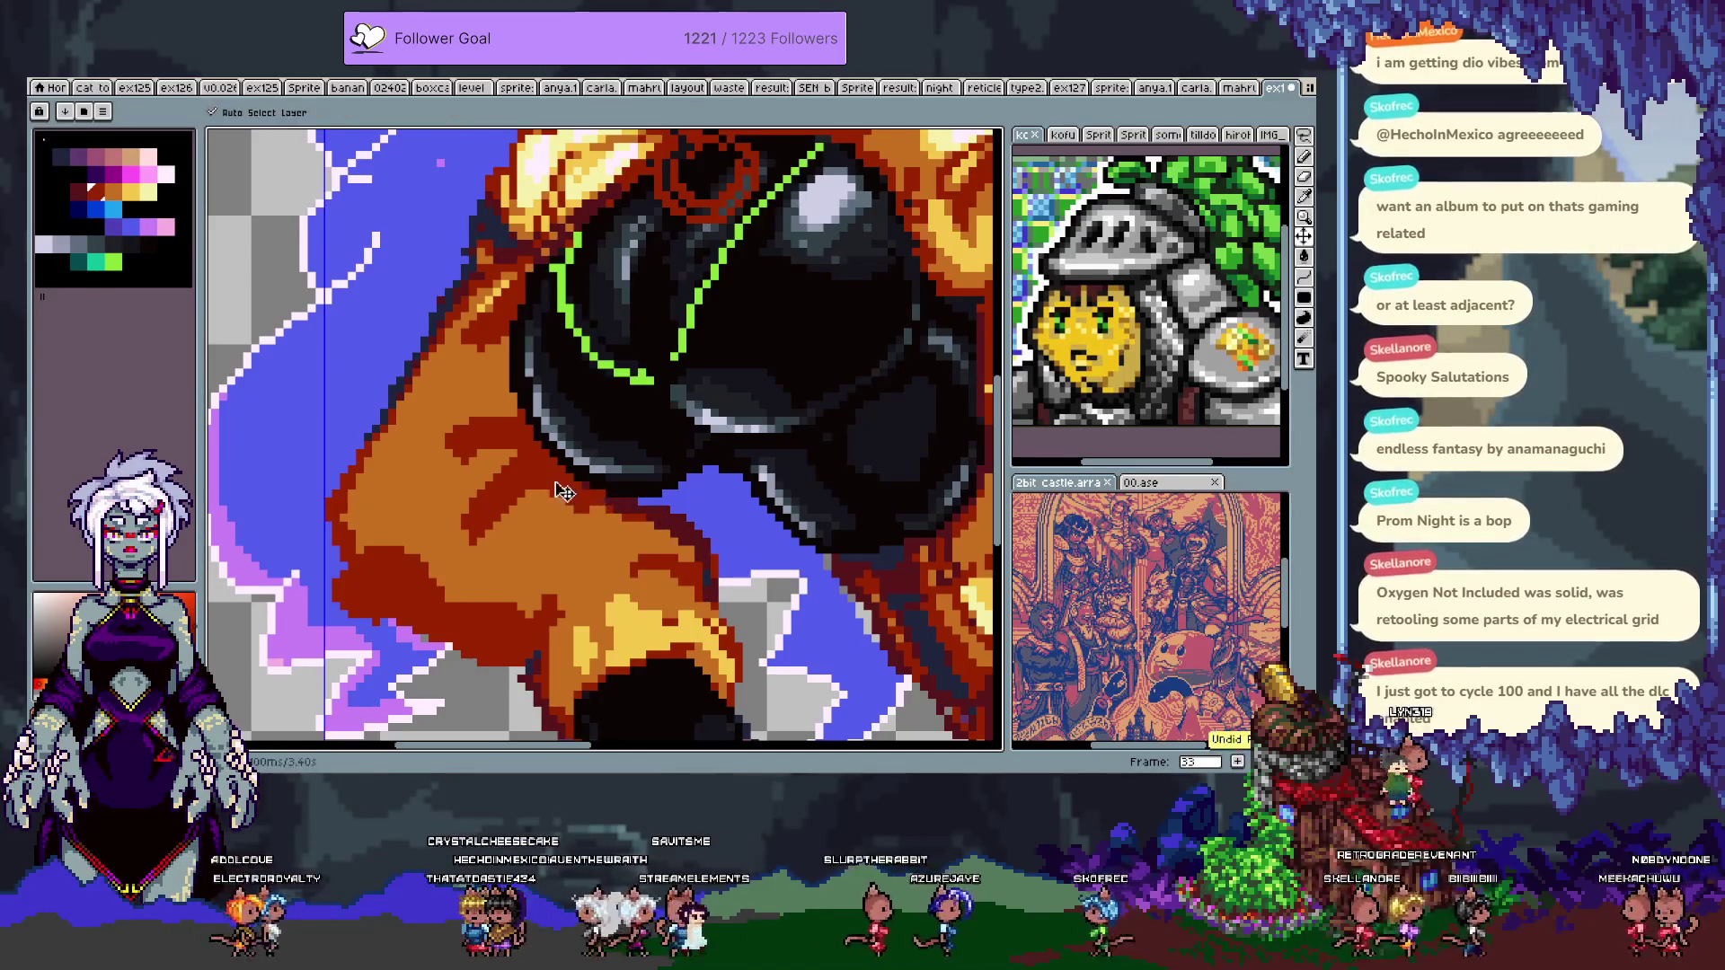
{"action": "scroll", "coordinate": [553, 521], "scroll_direction": "down", "scroll_amount": 1}
{"action": "key", "text": "b"}
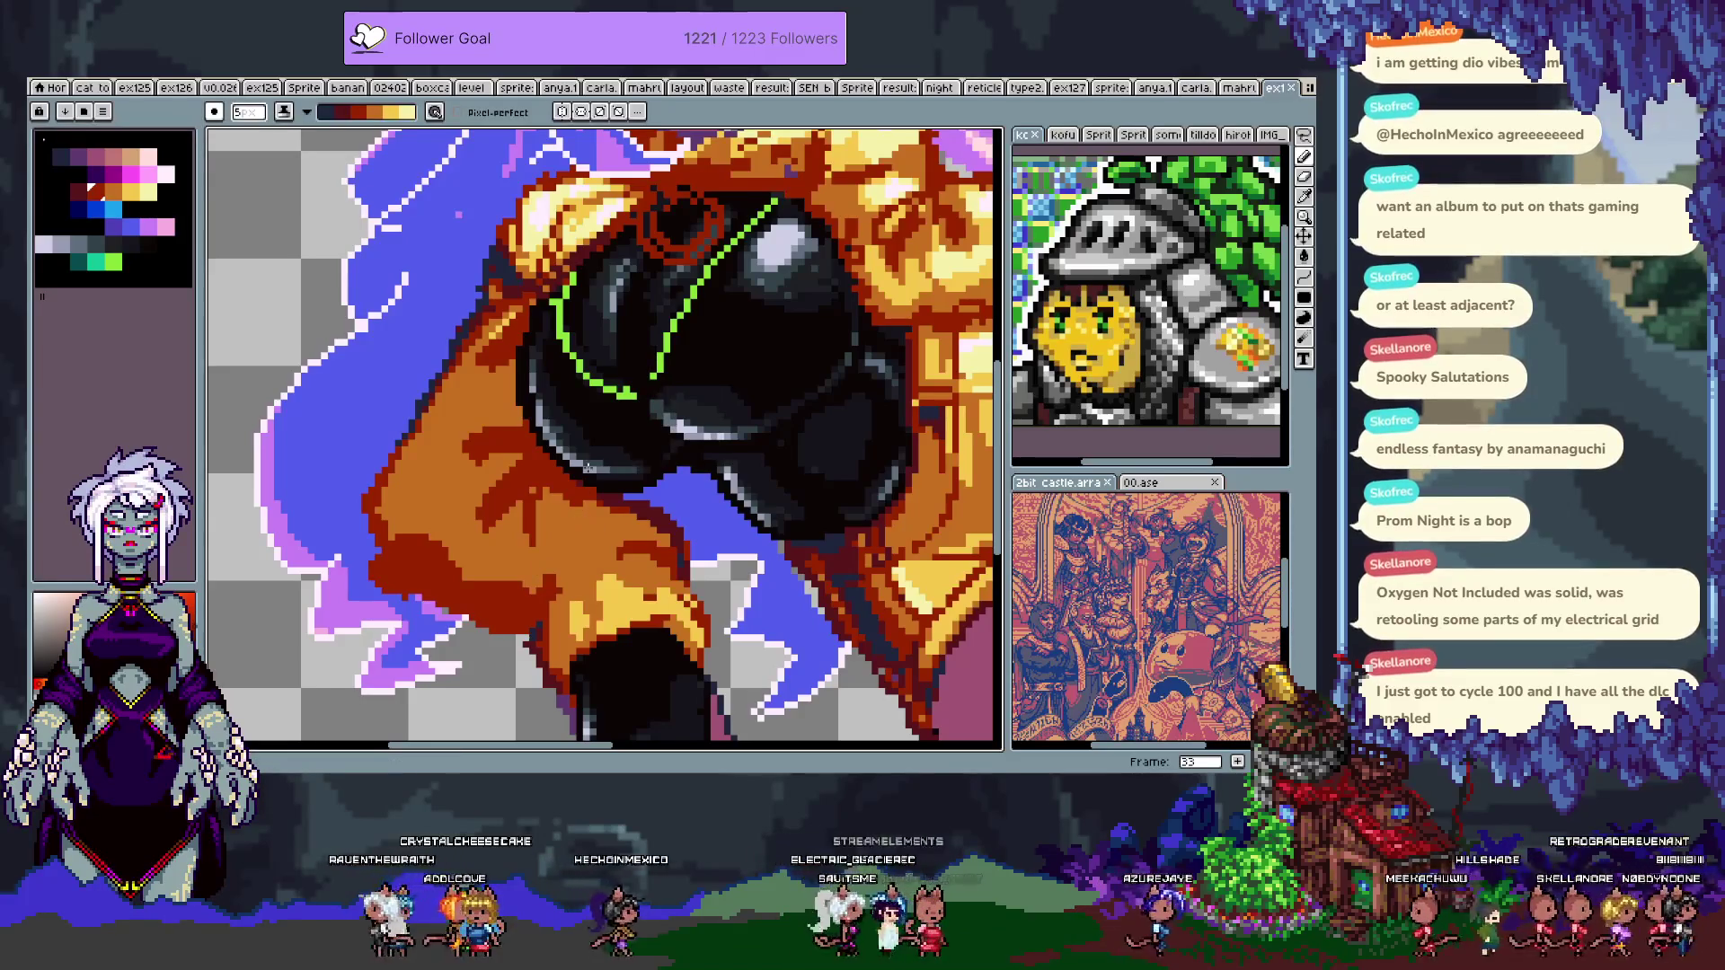
{"action": "scroll", "coordinate": [590, 469], "scroll_direction": "down", "scroll_amount": 5}
{"action": "left_click_drag", "start_coordinate": [589, 469], "coordinate": [573, 487]}
{"action": "scroll", "coordinate": [635, 435], "scroll_direction": "up", "scroll_amount": 1}
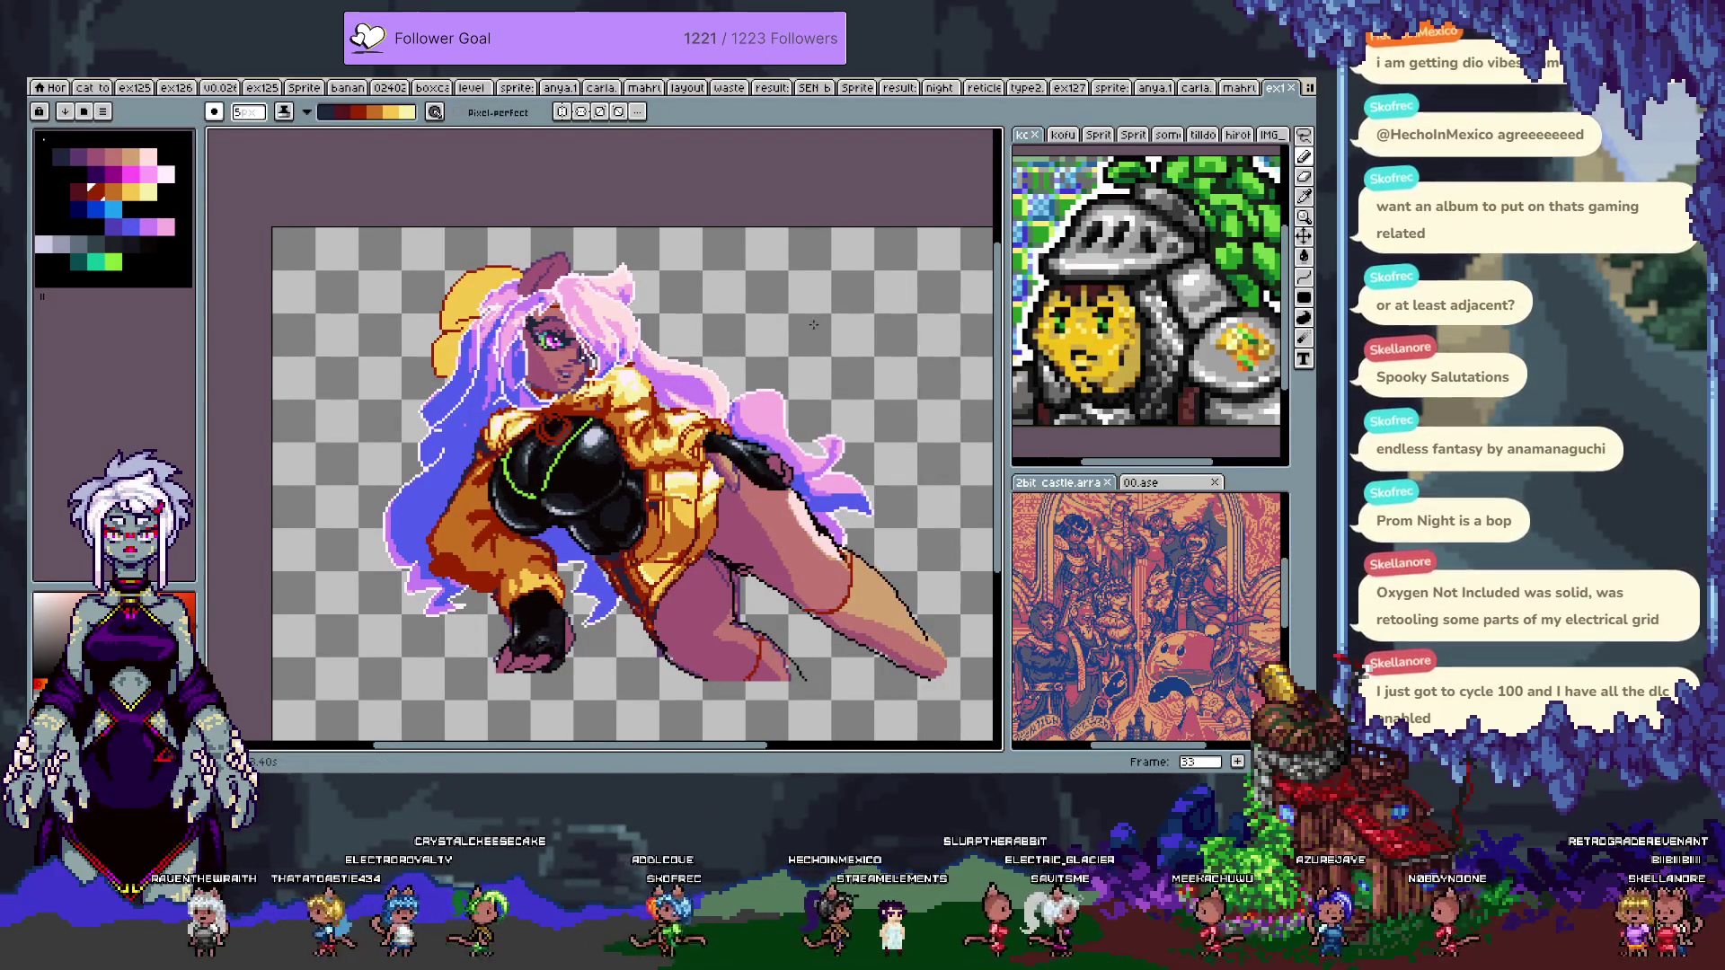
- Add a new top layer named NOTE with a purple layer colour
{"action": "key", "text": "Tab"}
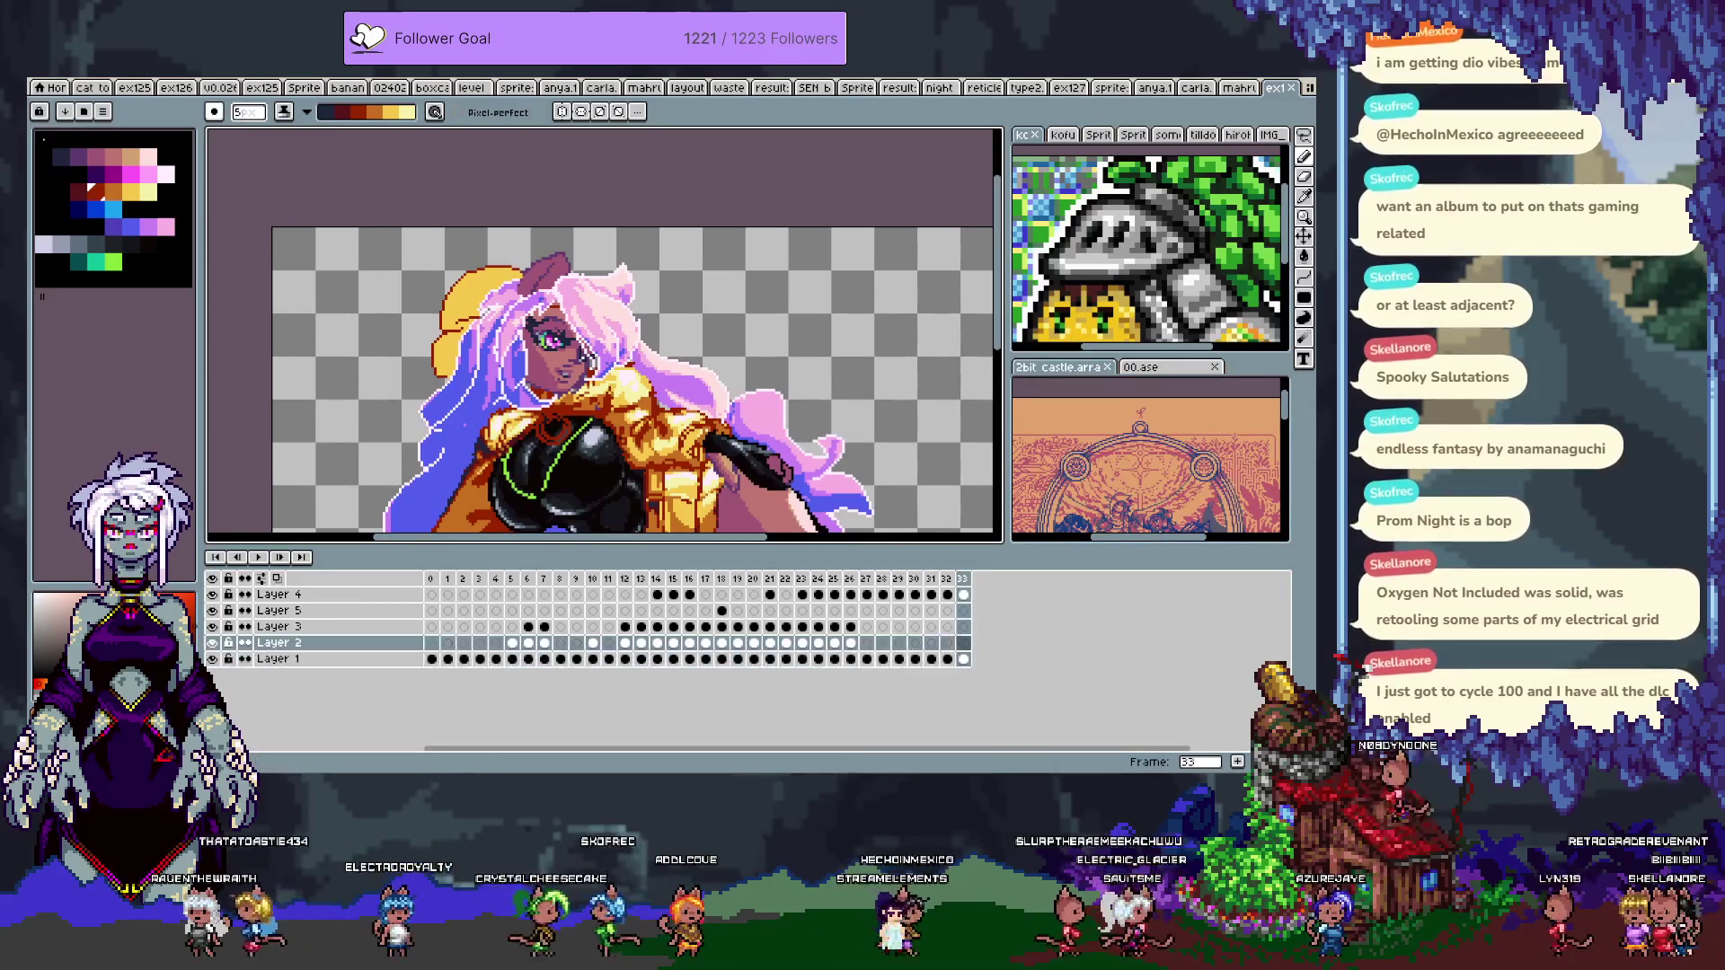
{"action": "key", "text": "shift+n"}
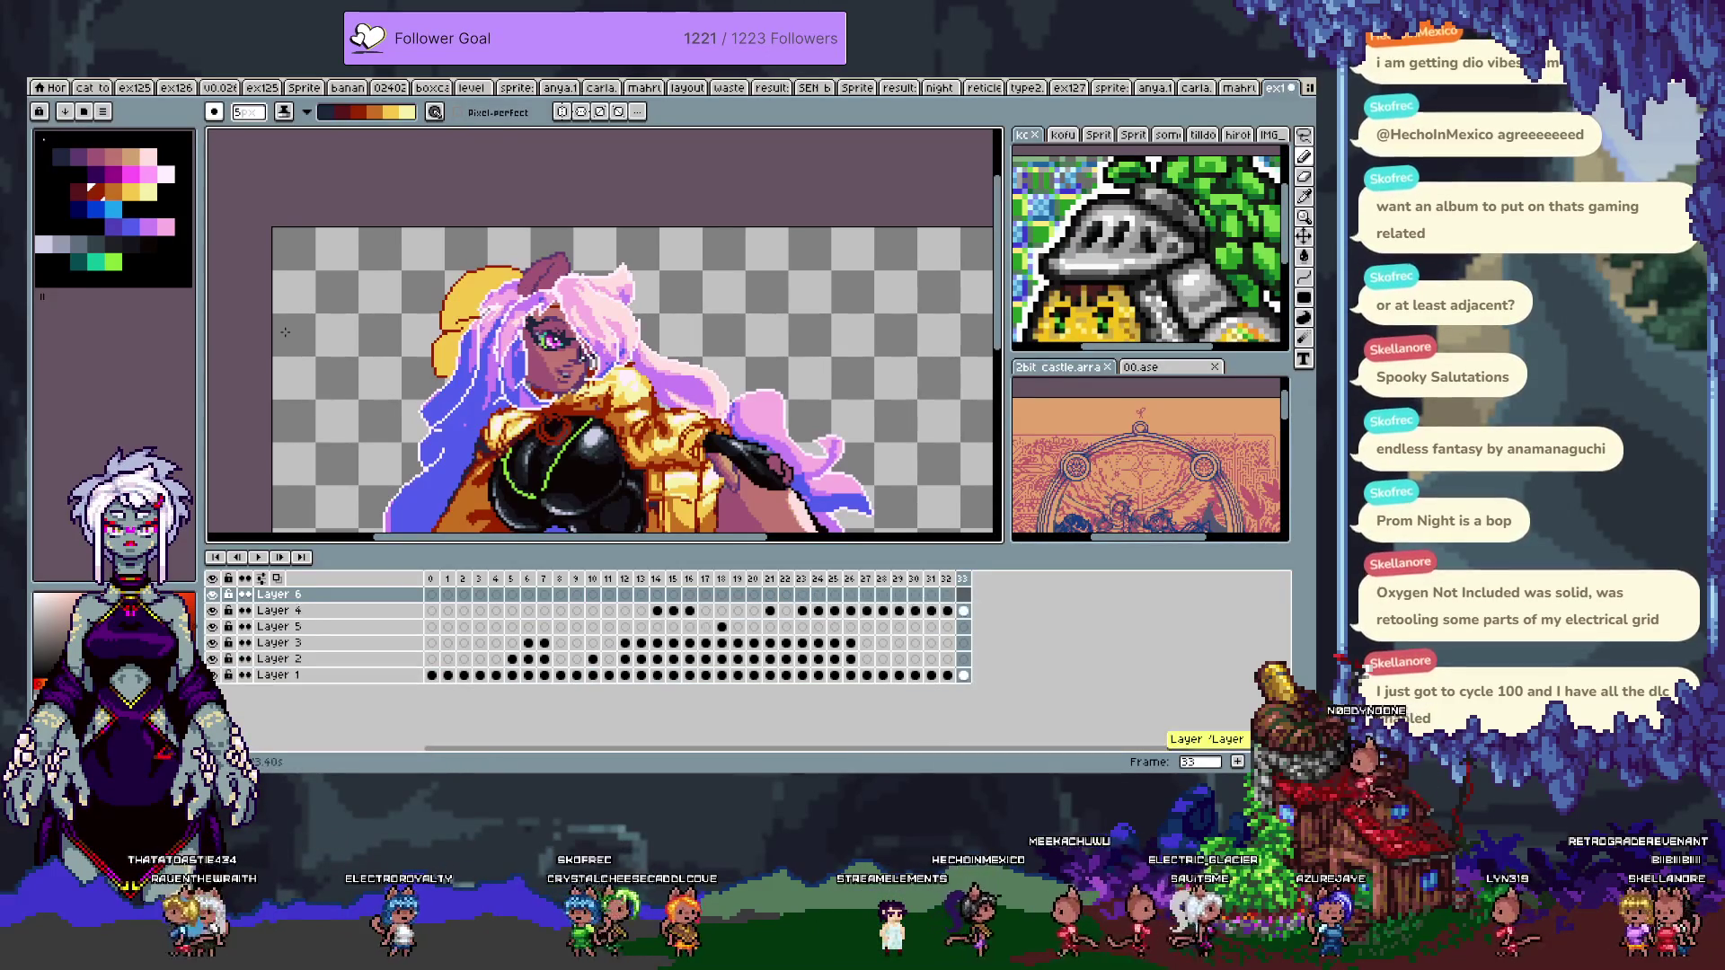
{"action": "double_click", "coordinate": [335, 601]}
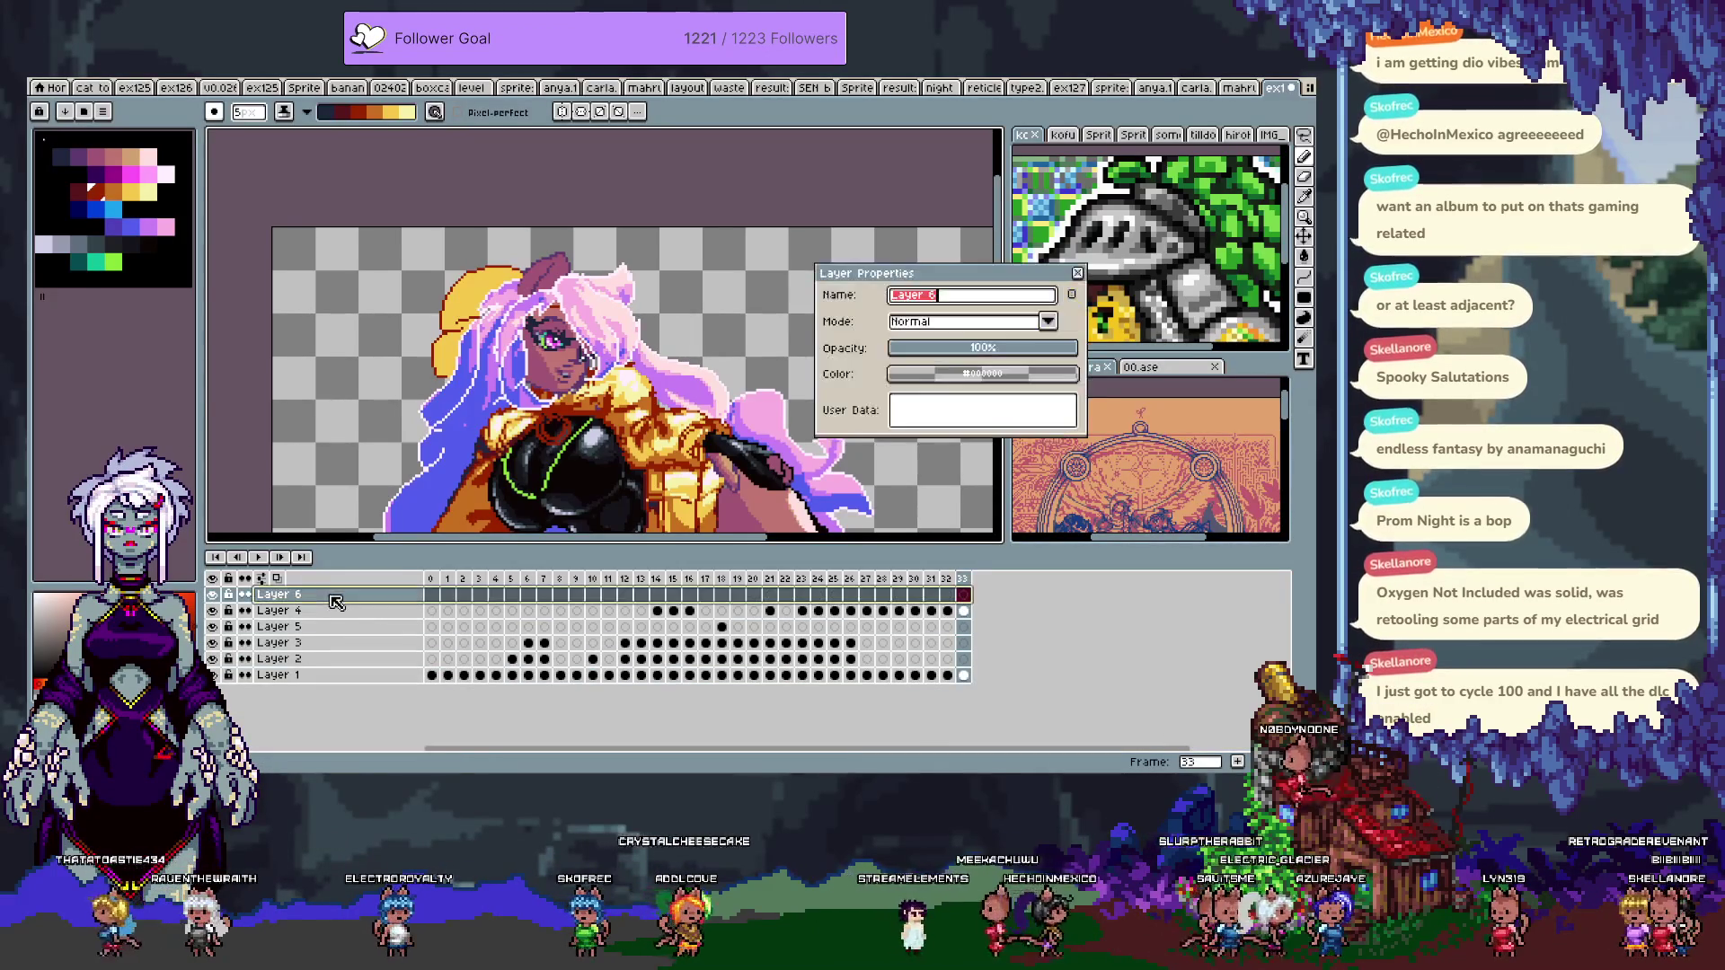
{"action": "type", "text": "BOT"}
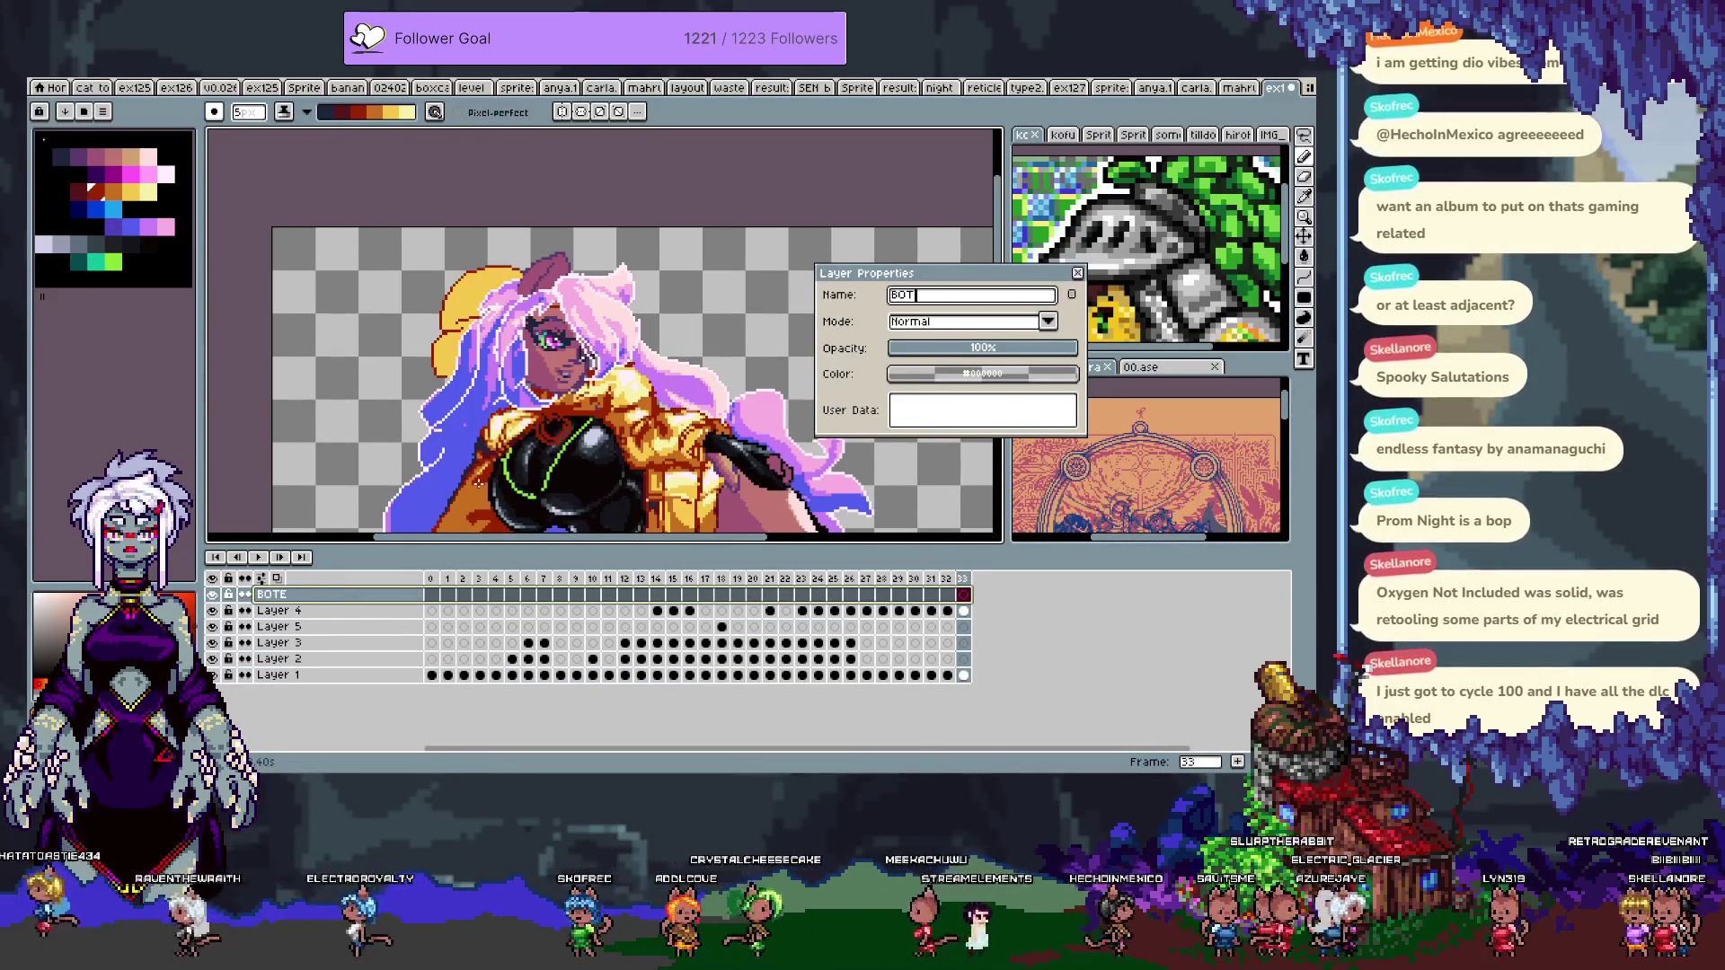
{"action": "type", "text": "NOTE"}
{"action": "left_click", "coordinate": [956, 373]}
{"action": "left_click", "coordinate": [1061, 399]}
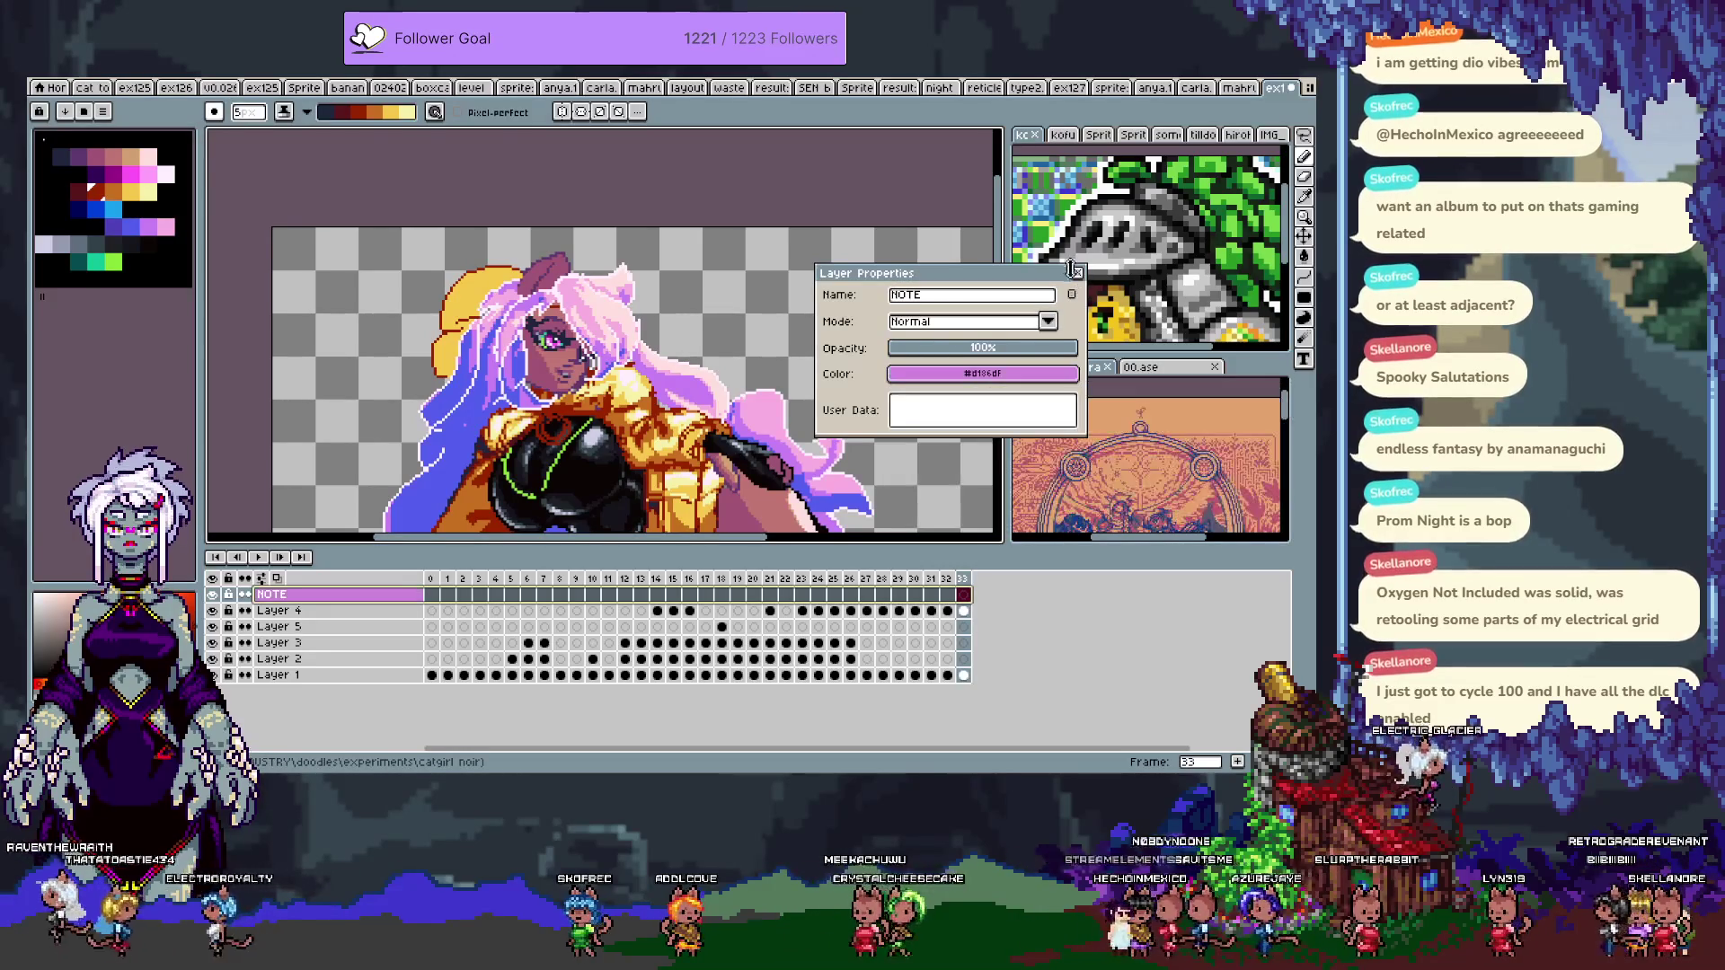
{"action": "left_click", "coordinate": [1078, 273]}
{"action": "key", "text": "Tab"}
- Select the frame 33 cels of Layers 1–4 and move the character down and right
{"action": "mouse_move", "coordinate": [571, 430]}
{"action": "left_mouse_down"}
{"action": "mouse_move", "coordinate": [604, 438]}
{"action": "mouse_move", "coordinate": [562, 429]}
{"action": "left_mouse_up"}
{"action": "key", "text": "Tab"}
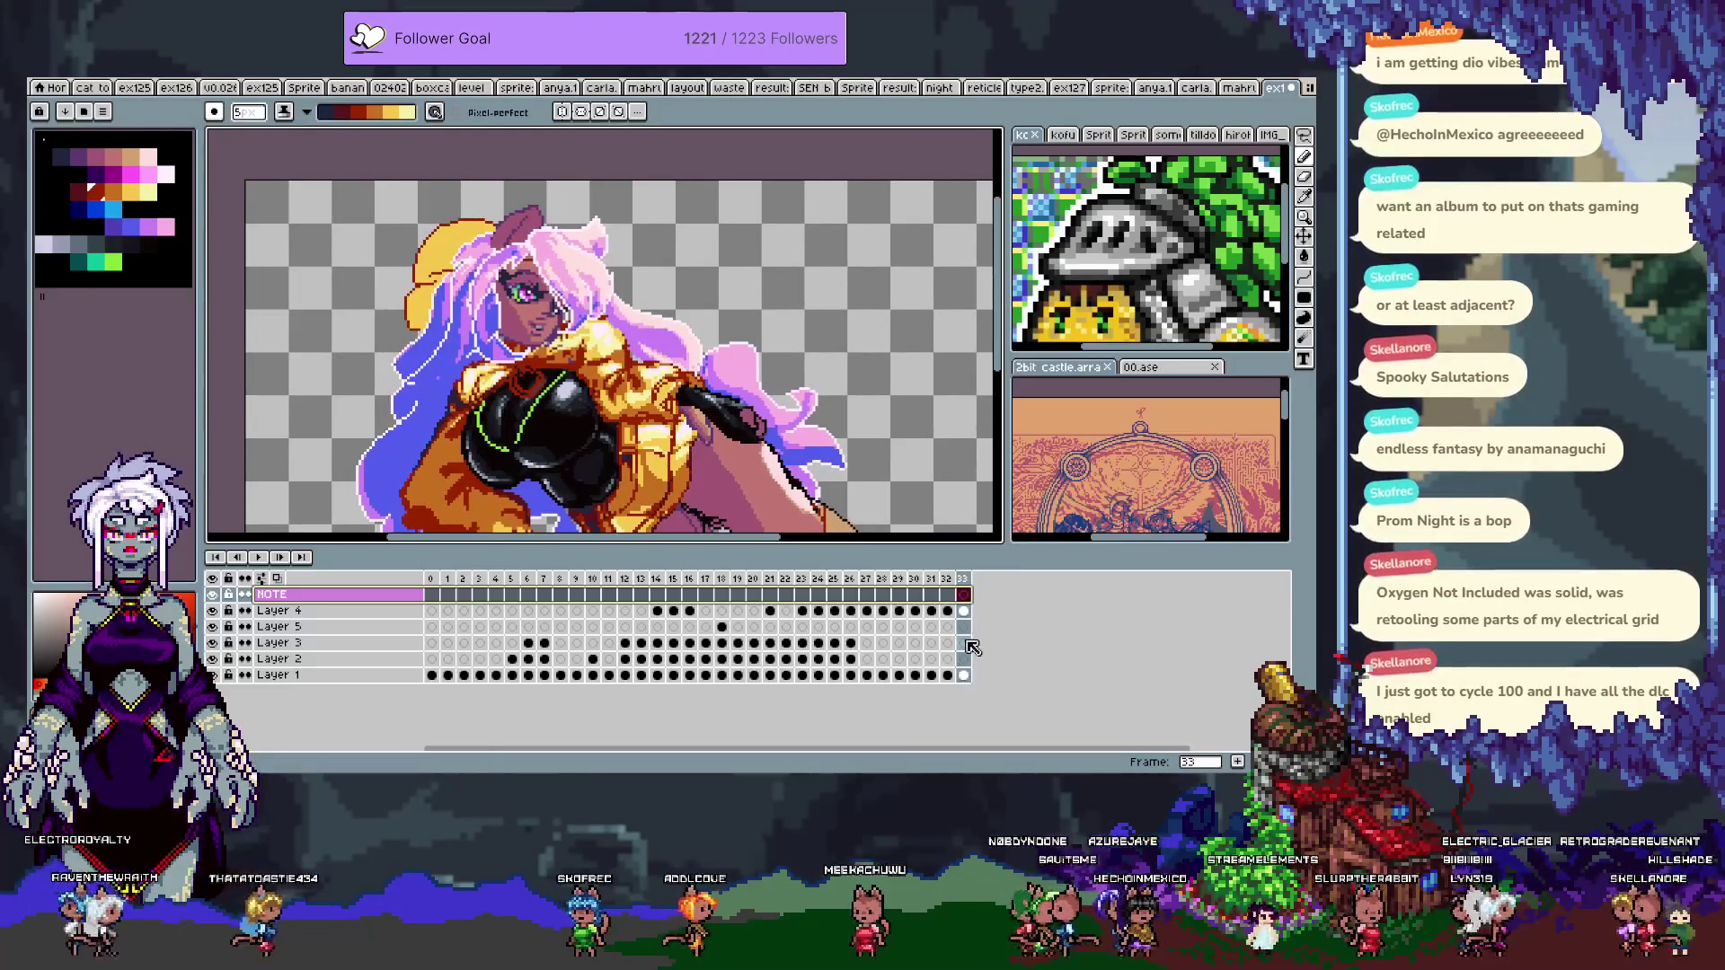
{"action": "left_click_drag", "start_coordinate": [967, 617], "coordinate": [977, 693]}
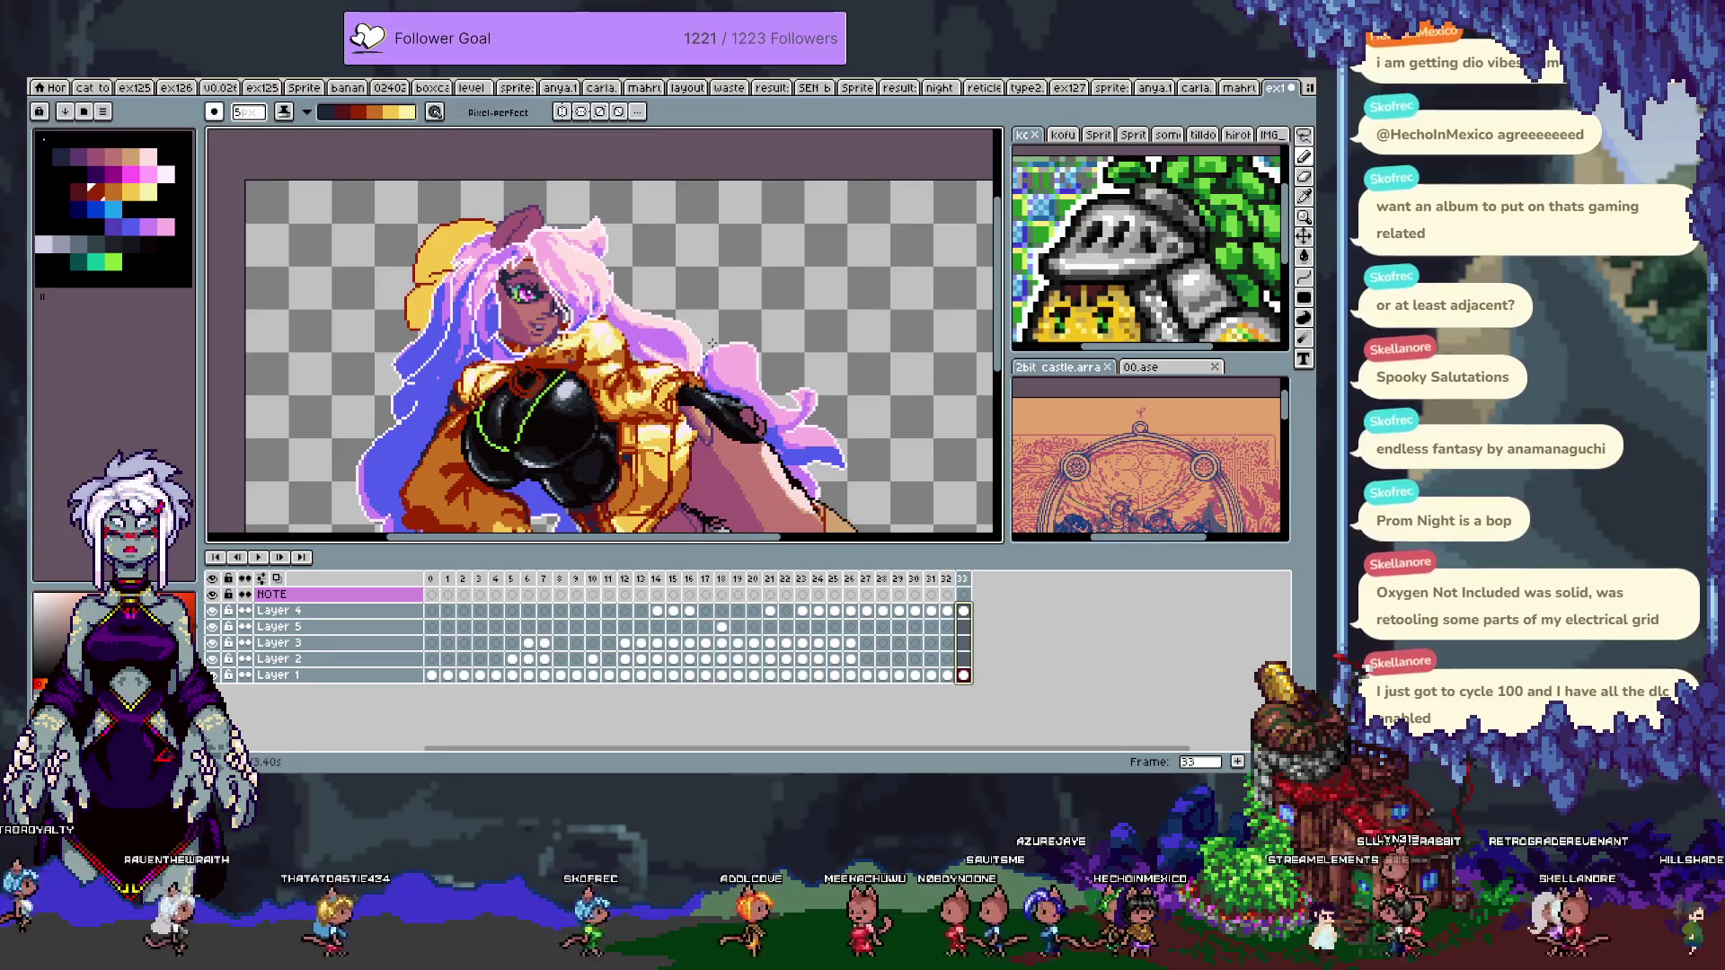
{"action": "key", "text": "v"}
{"action": "left_click_drag", "start_coordinate": [694, 318], "coordinate": [715, 344]}
{"action": "key", "text": "Tab"}
{"action": "right_click", "coordinate": [706, 396]}
{"action": "key", "text": "Escape"}
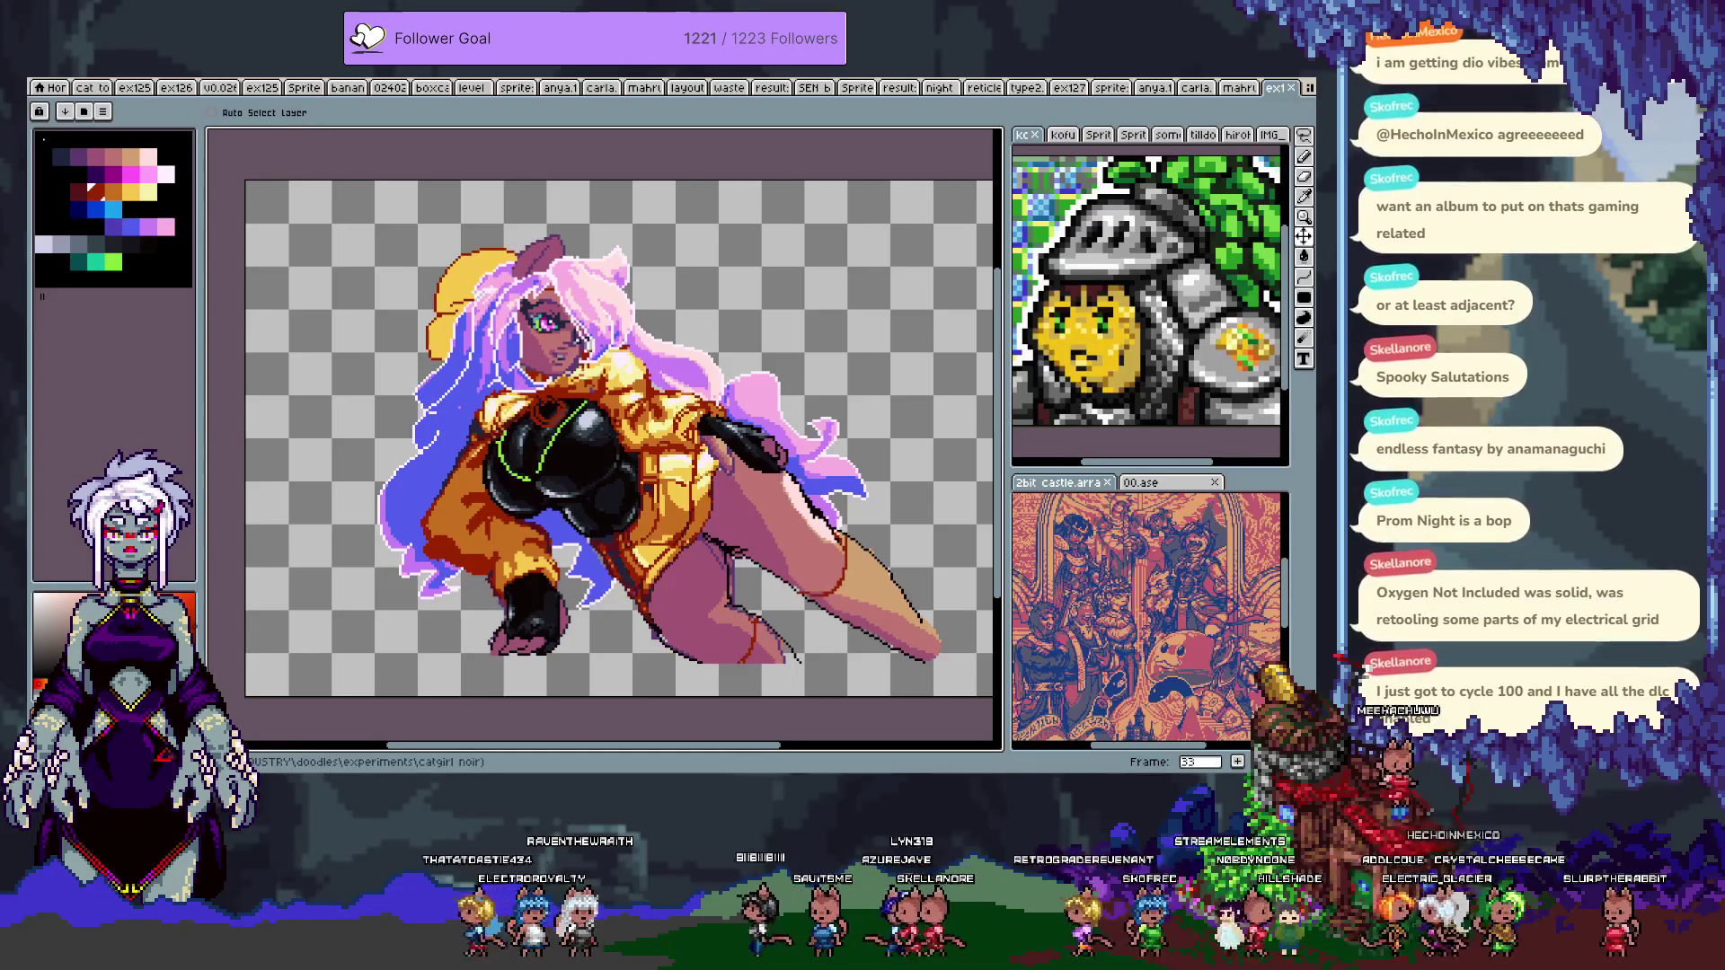
- Add frame 34 showing the character
{"action": "key", "text": "ctrl+n"}
{"action": "key", "text": "Escape"}
{"action": "left_click", "coordinate": [1237, 760]}
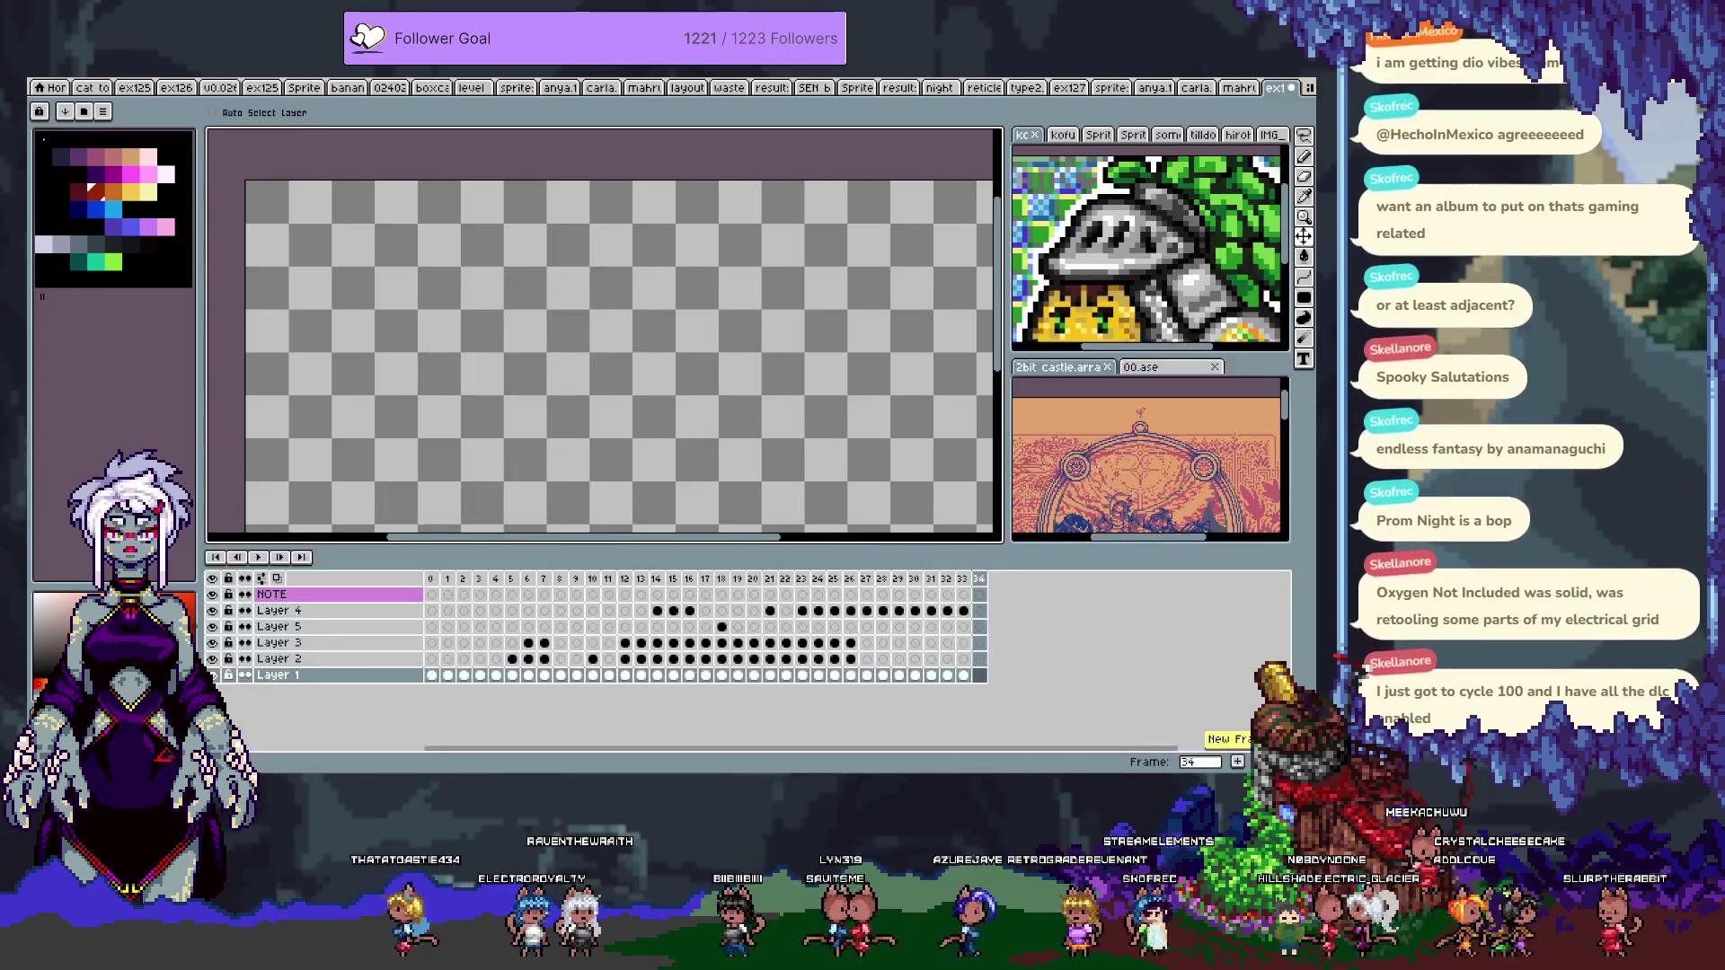
{"action": "key", "text": "Tab"}
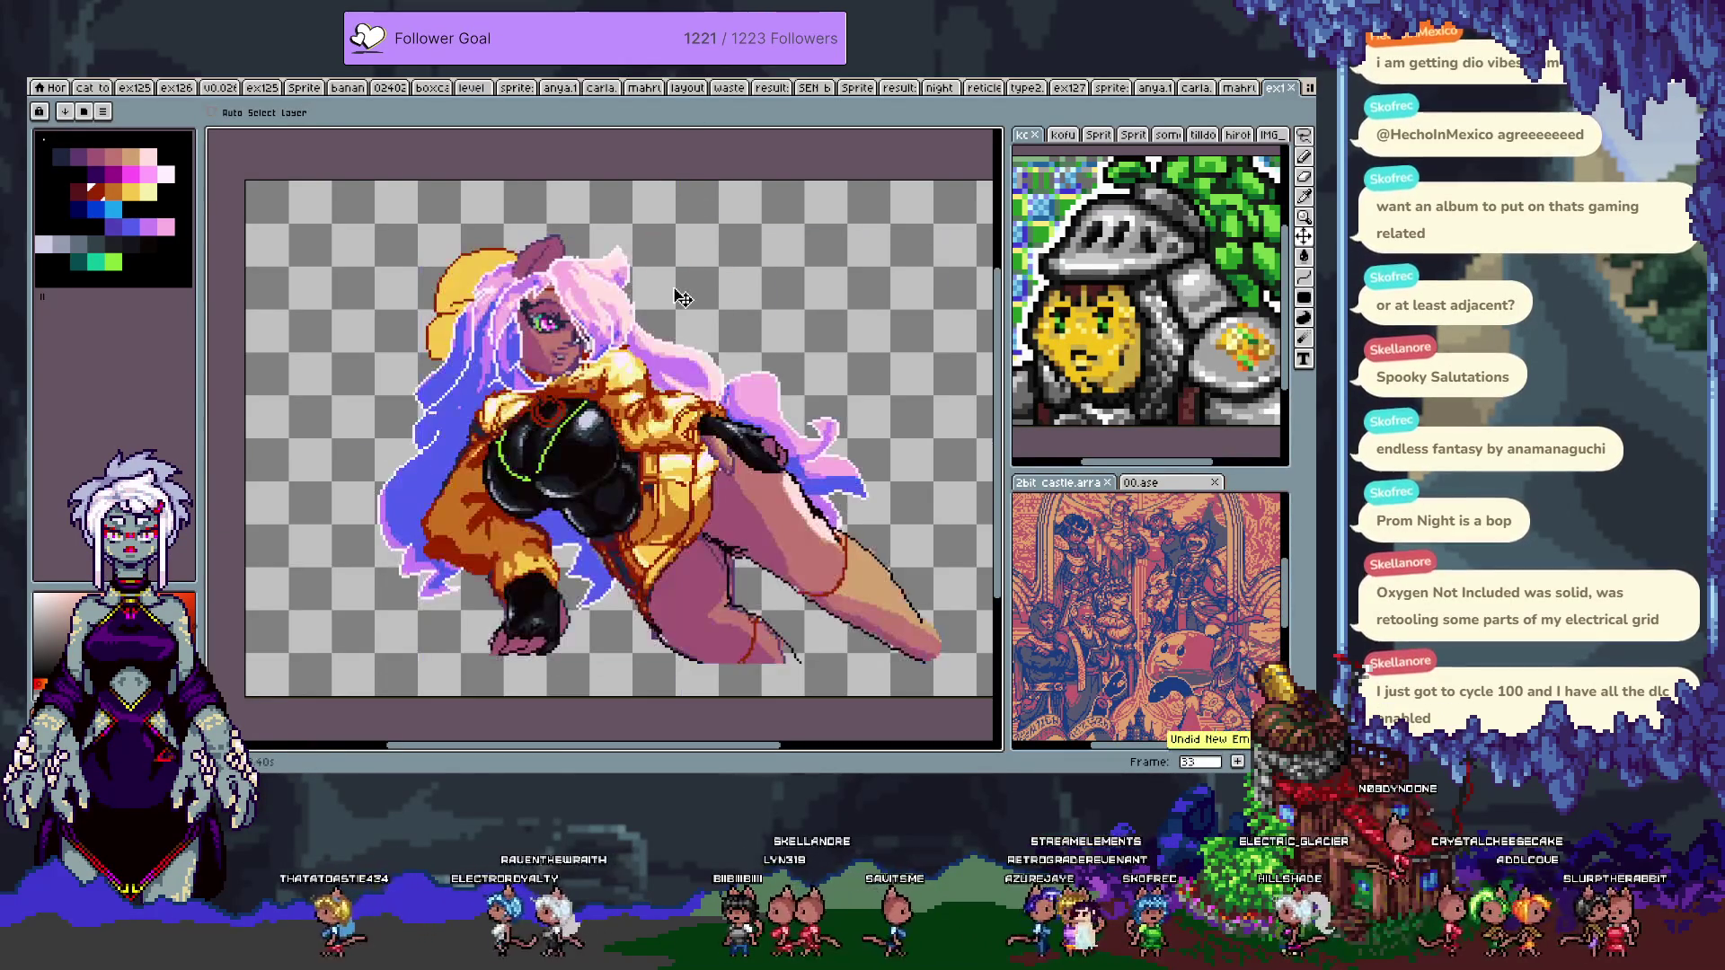
{"action": "key", "text": "Tab"}
{"action": "key", "text": "Tab"}
{"action": "key", "text": "Tab"}
{"action": "key", "text": "Tab"}
{"action": "scroll", "coordinate": [584, 334], "scroll_direction": "up", "scroll_amount": 3}
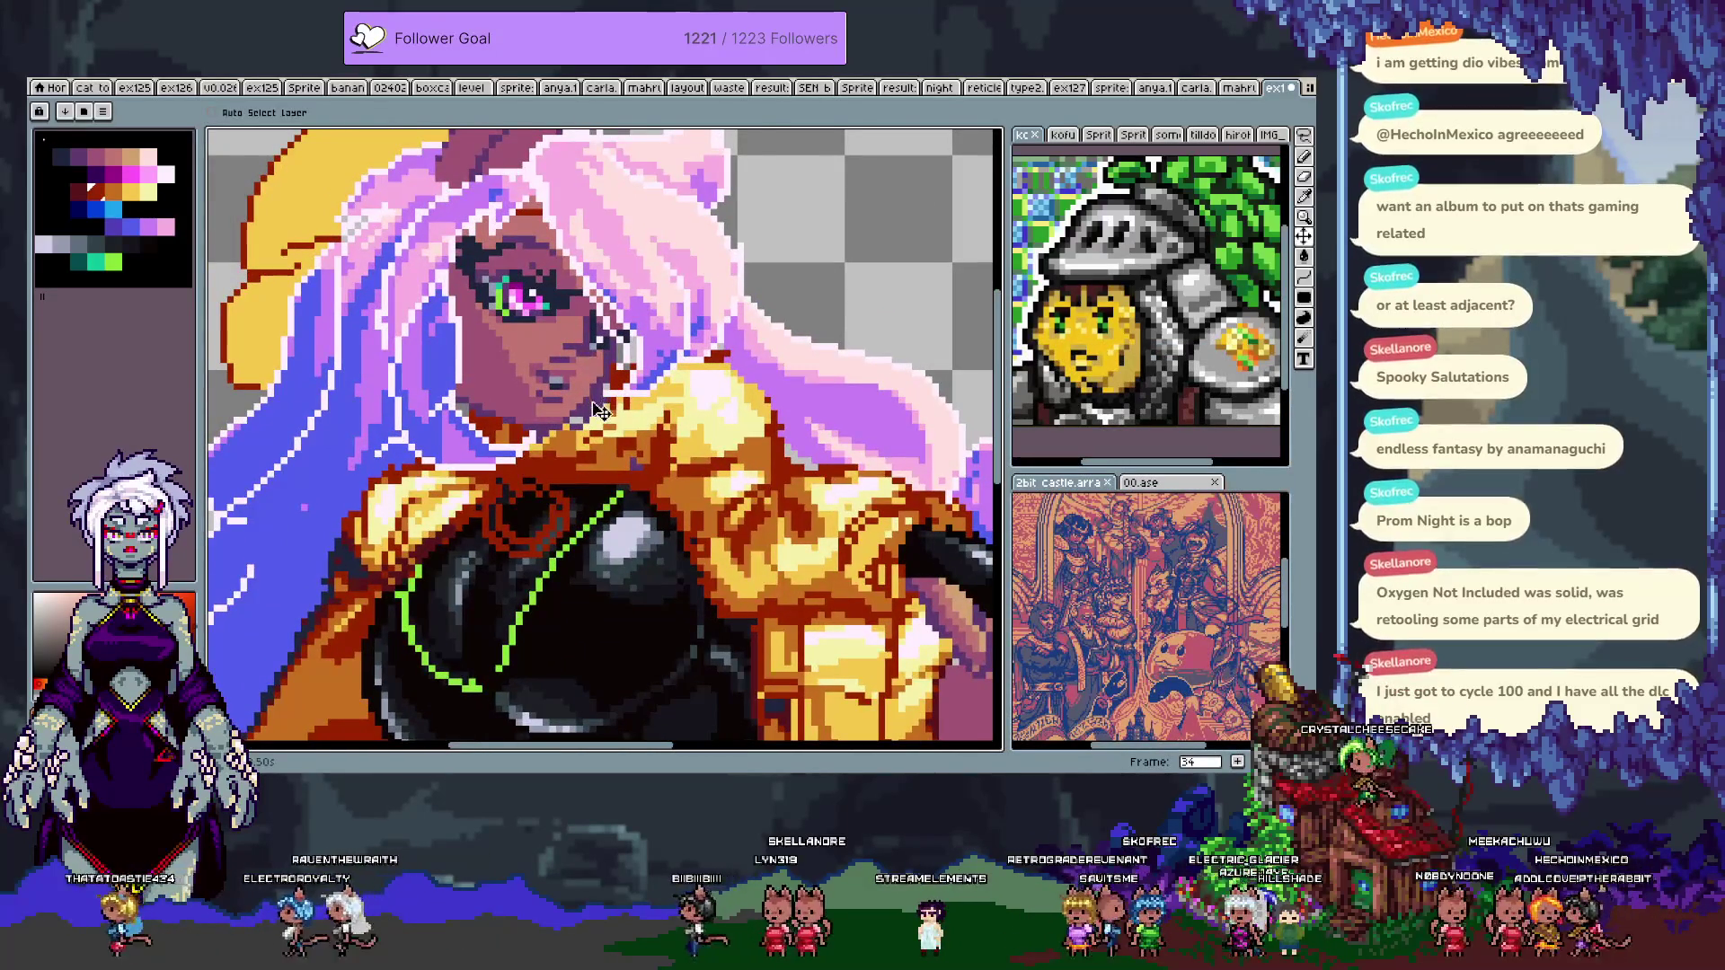
- Clear the selection and return to the Pencil
{"action": "key", "text": "w"}
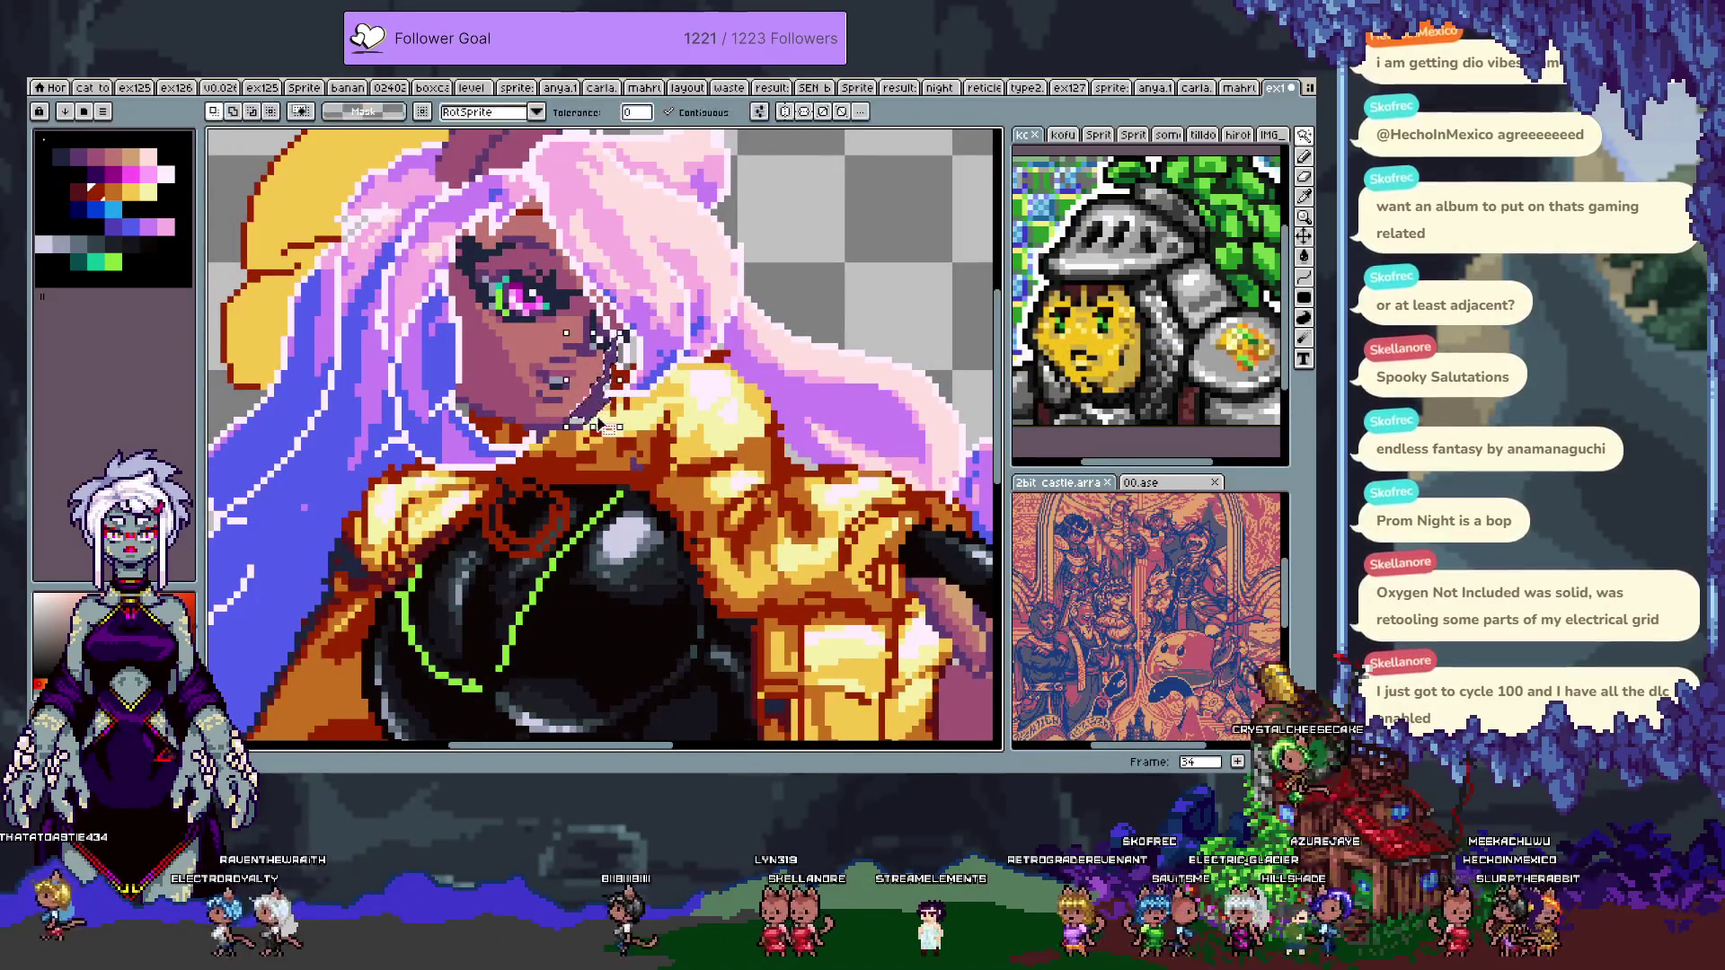
{"action": "left_click", "coordinate": [600, 392]}
{"action": "key", "text": "ctrl+d"}
{"action": "key", "text": "b"}
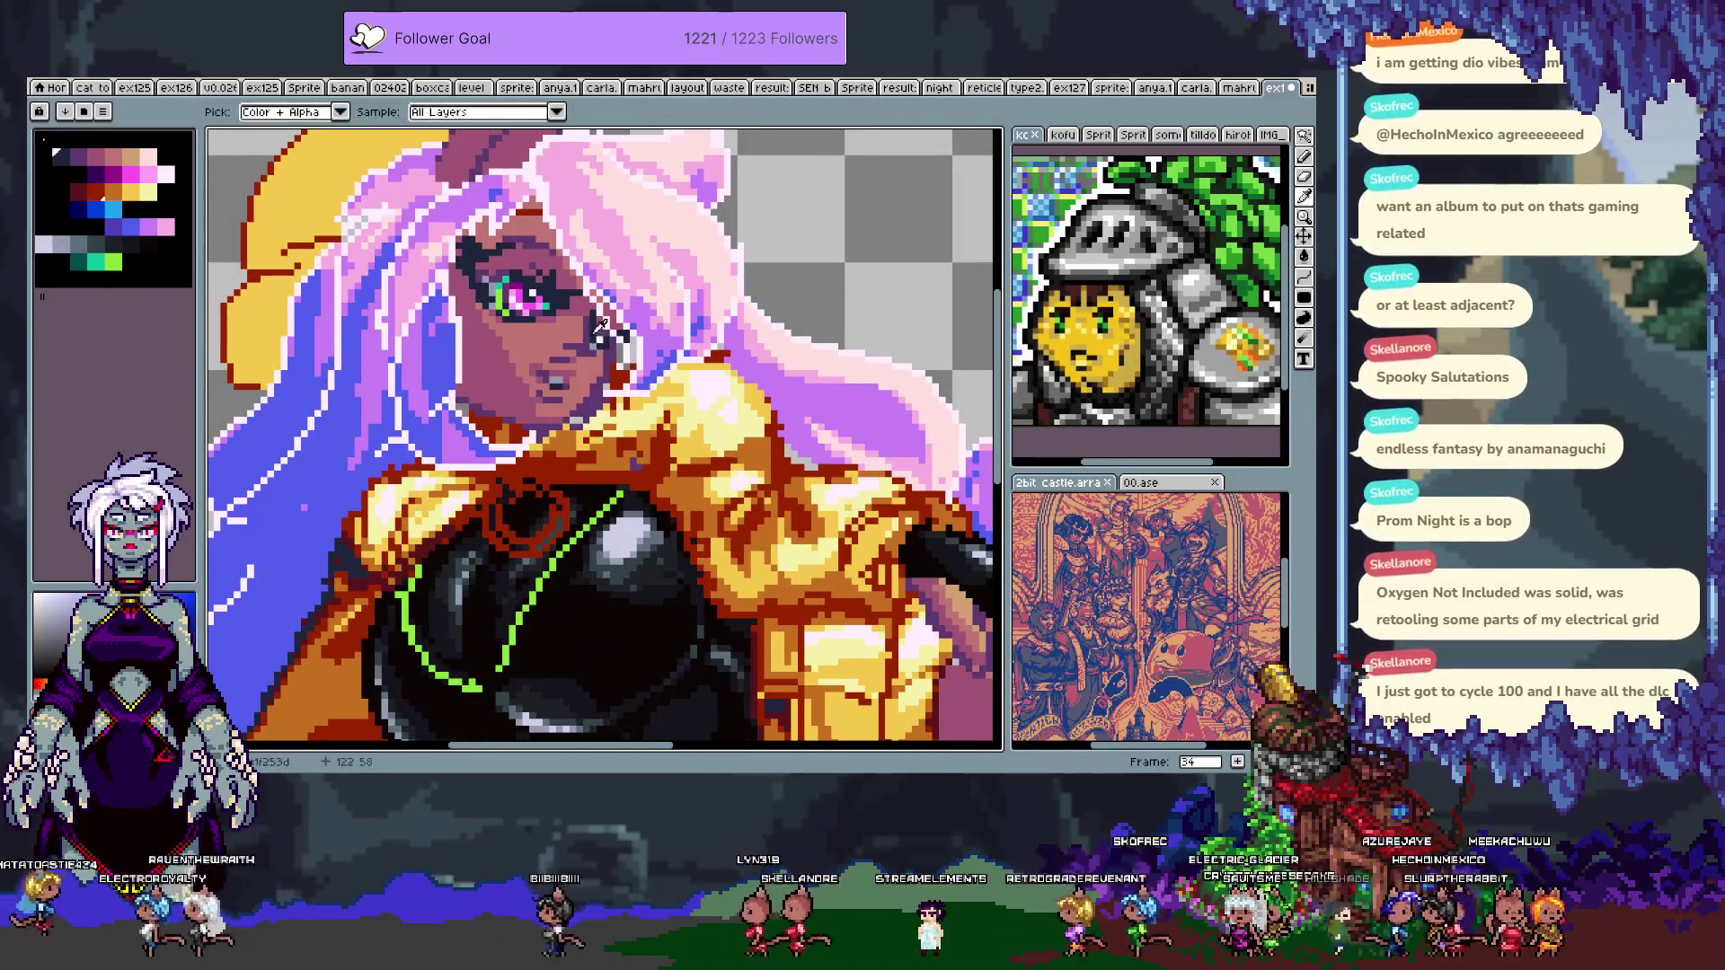
- Switch the ink from Shading to Simple and retouch the nose and mouth, undoing a stray stroke
{"action": "left_click", "coordinate": [284, 111]}
{"action": "left_click", "coordinate": [297, 178]}
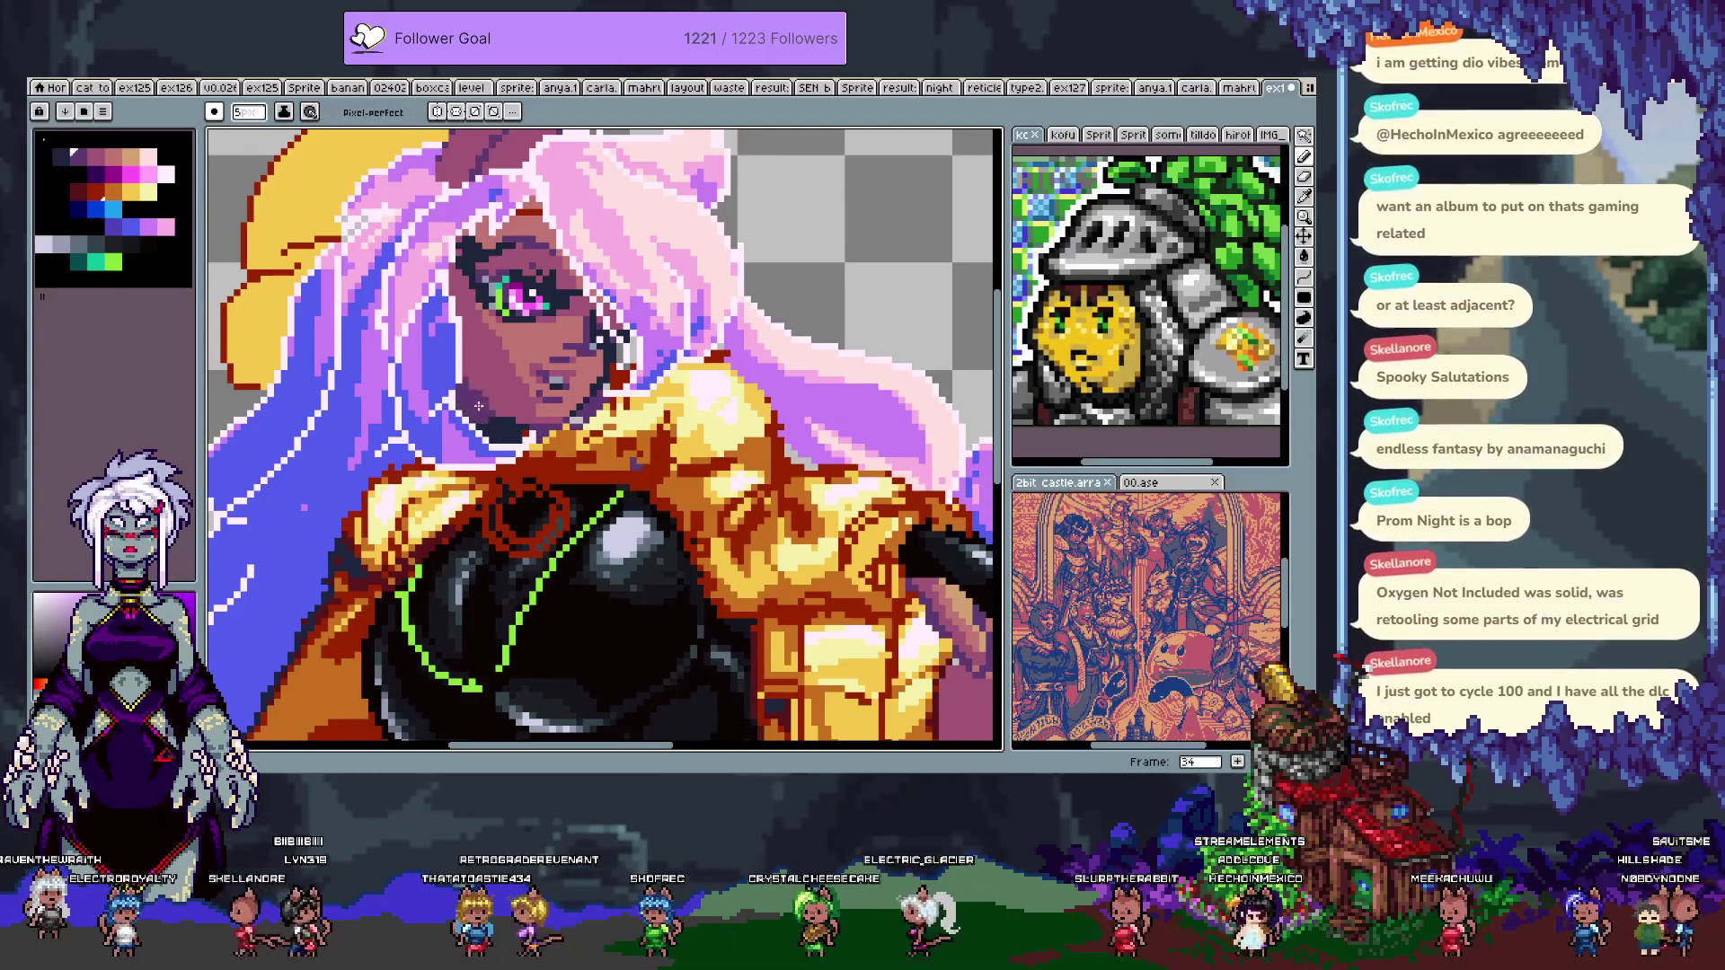
{"action": "key", "text": "ctrl+z"}
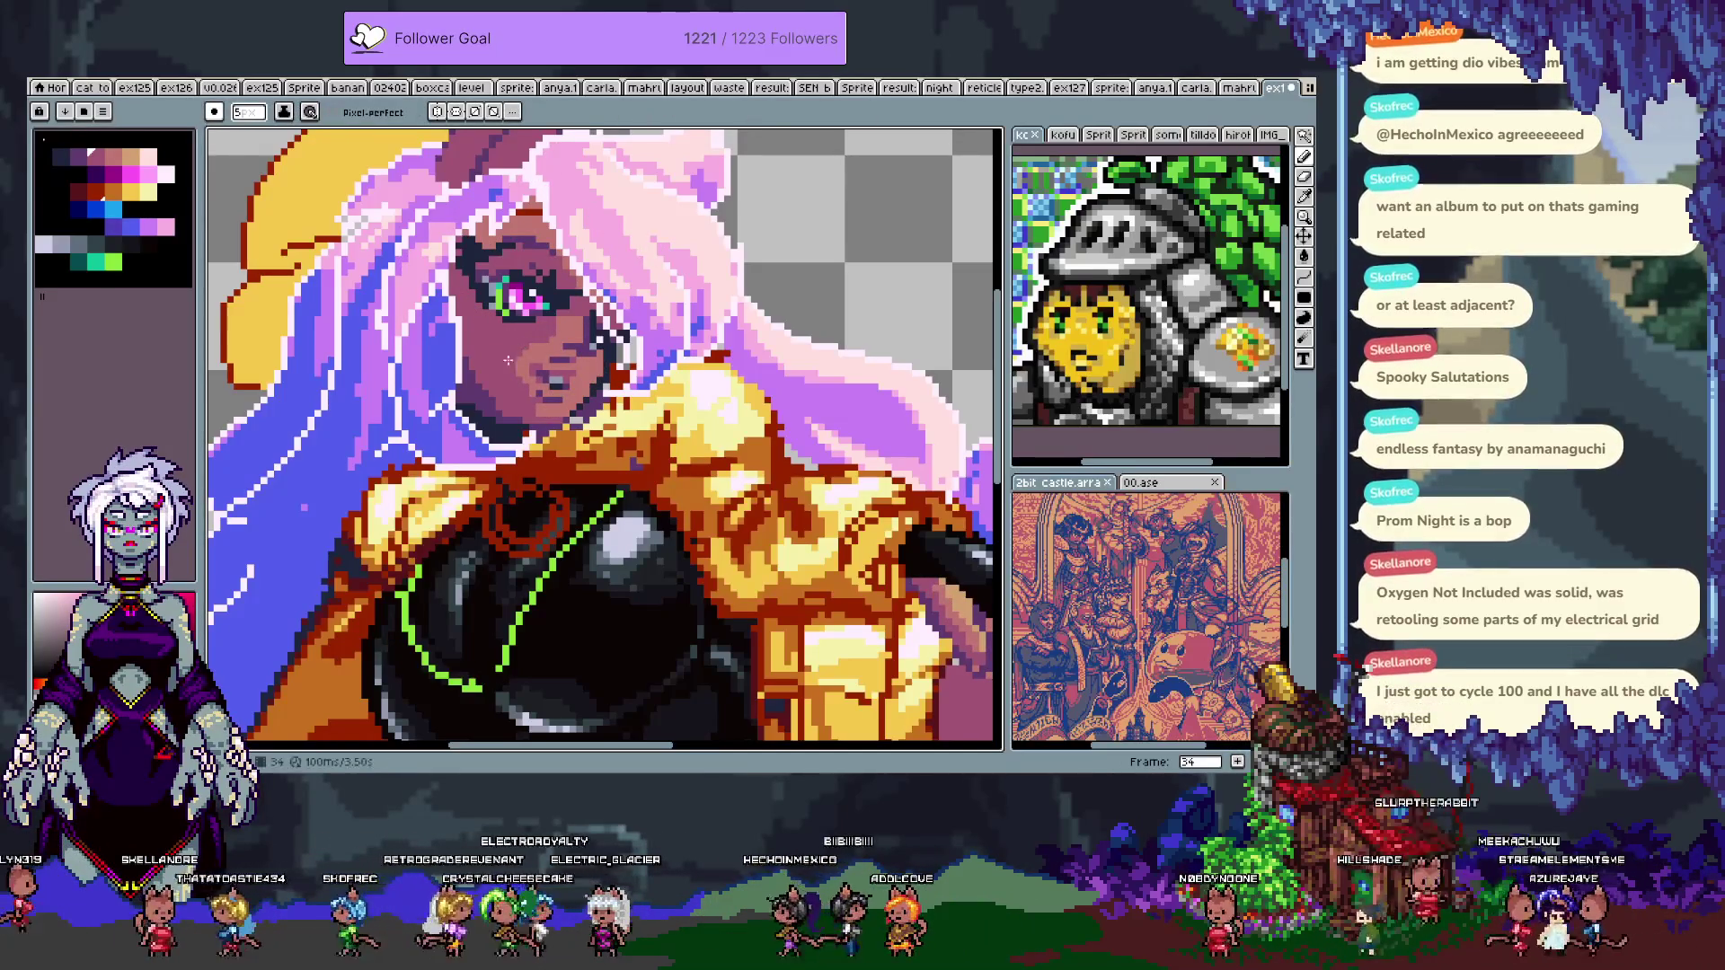
{"action": "key", "text": "v"}
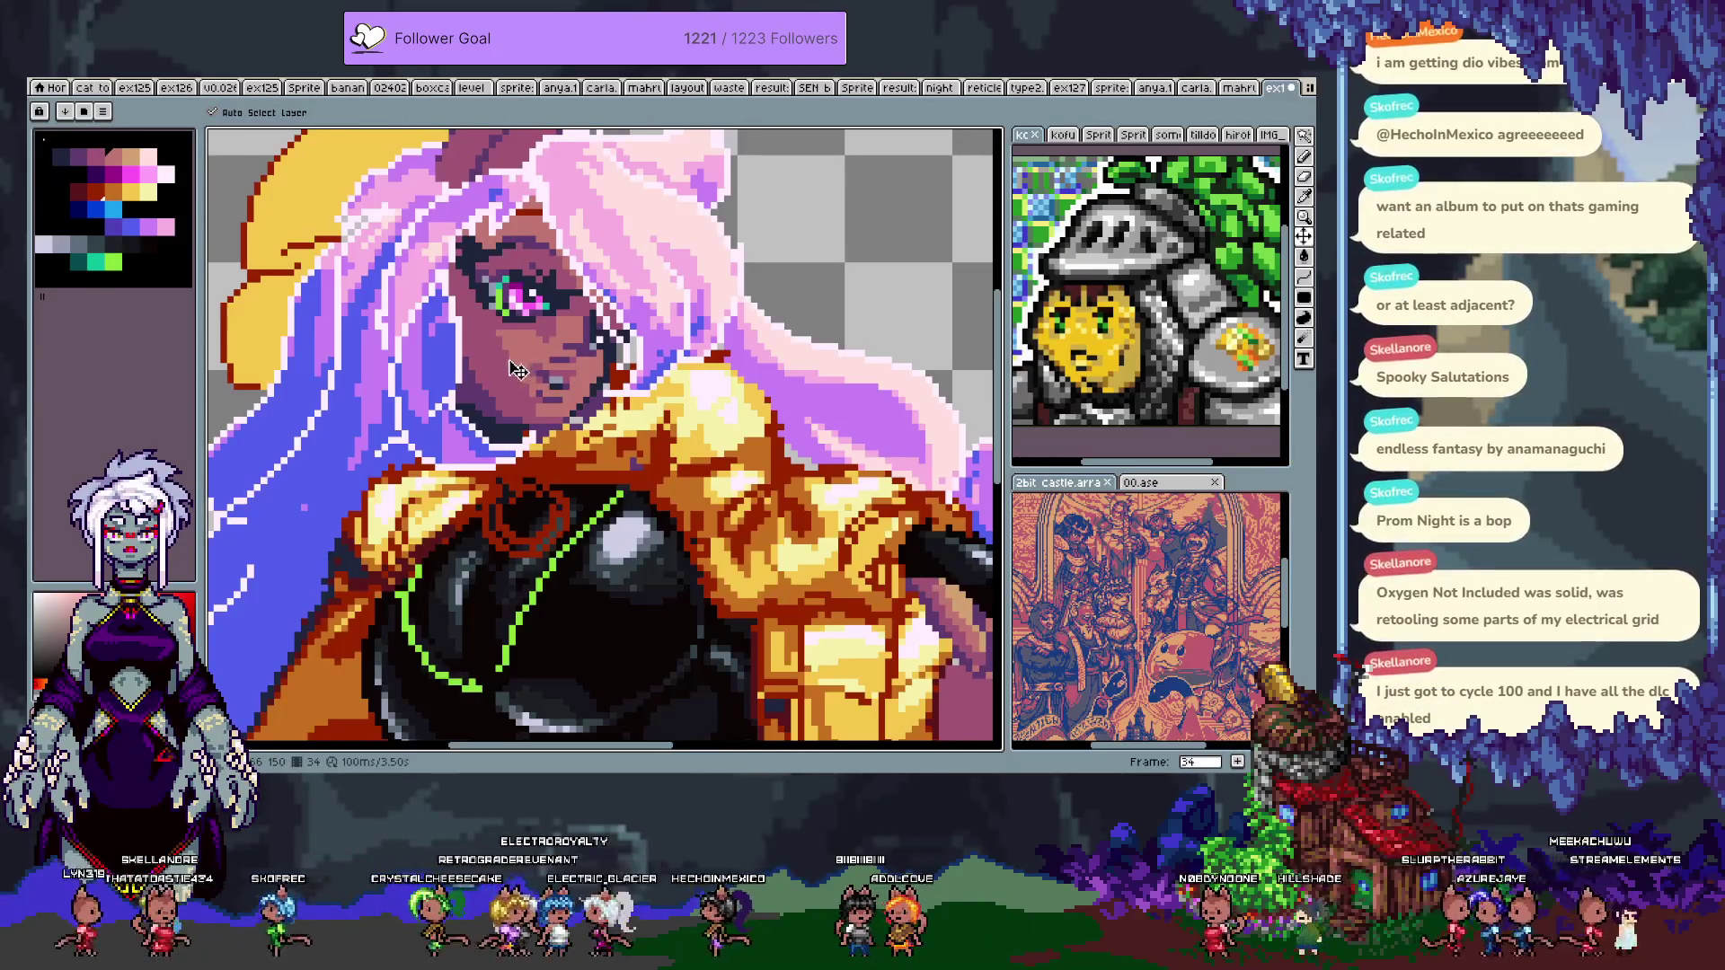
{"action": "key", "text": "b"}
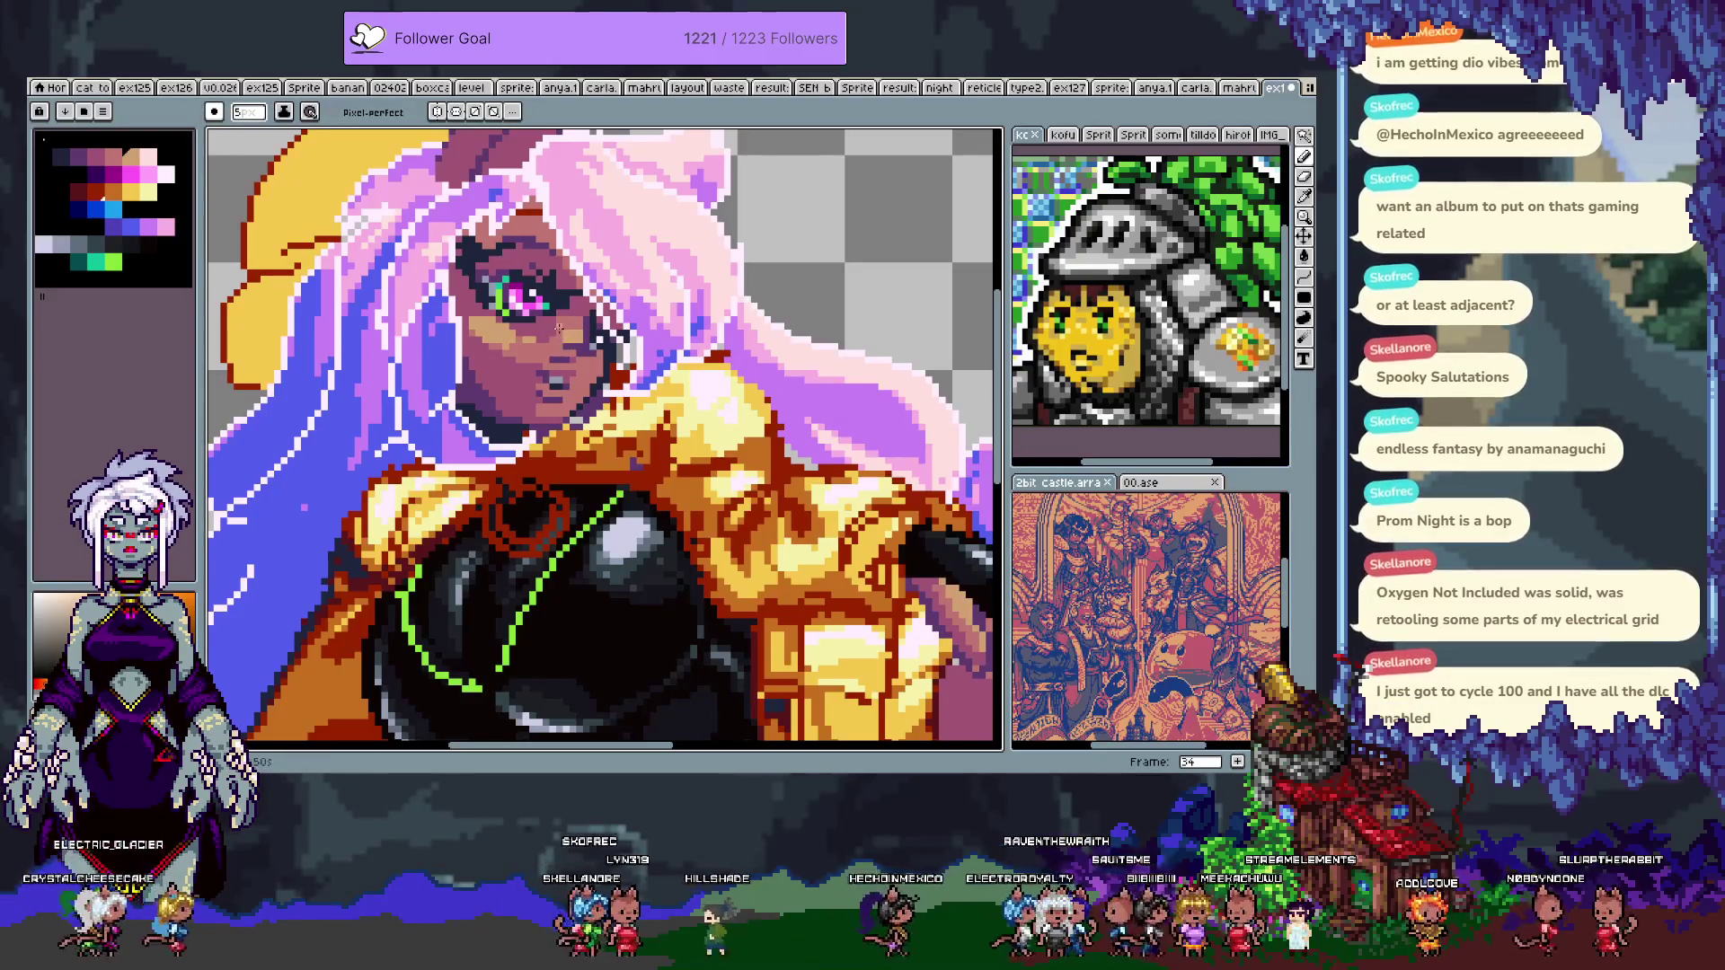
- Pick pale pink and dark colours for the nose area, undoing a dark stroke
{"action": "left_click", "coordinate": [447, 353], "text": "alt"}
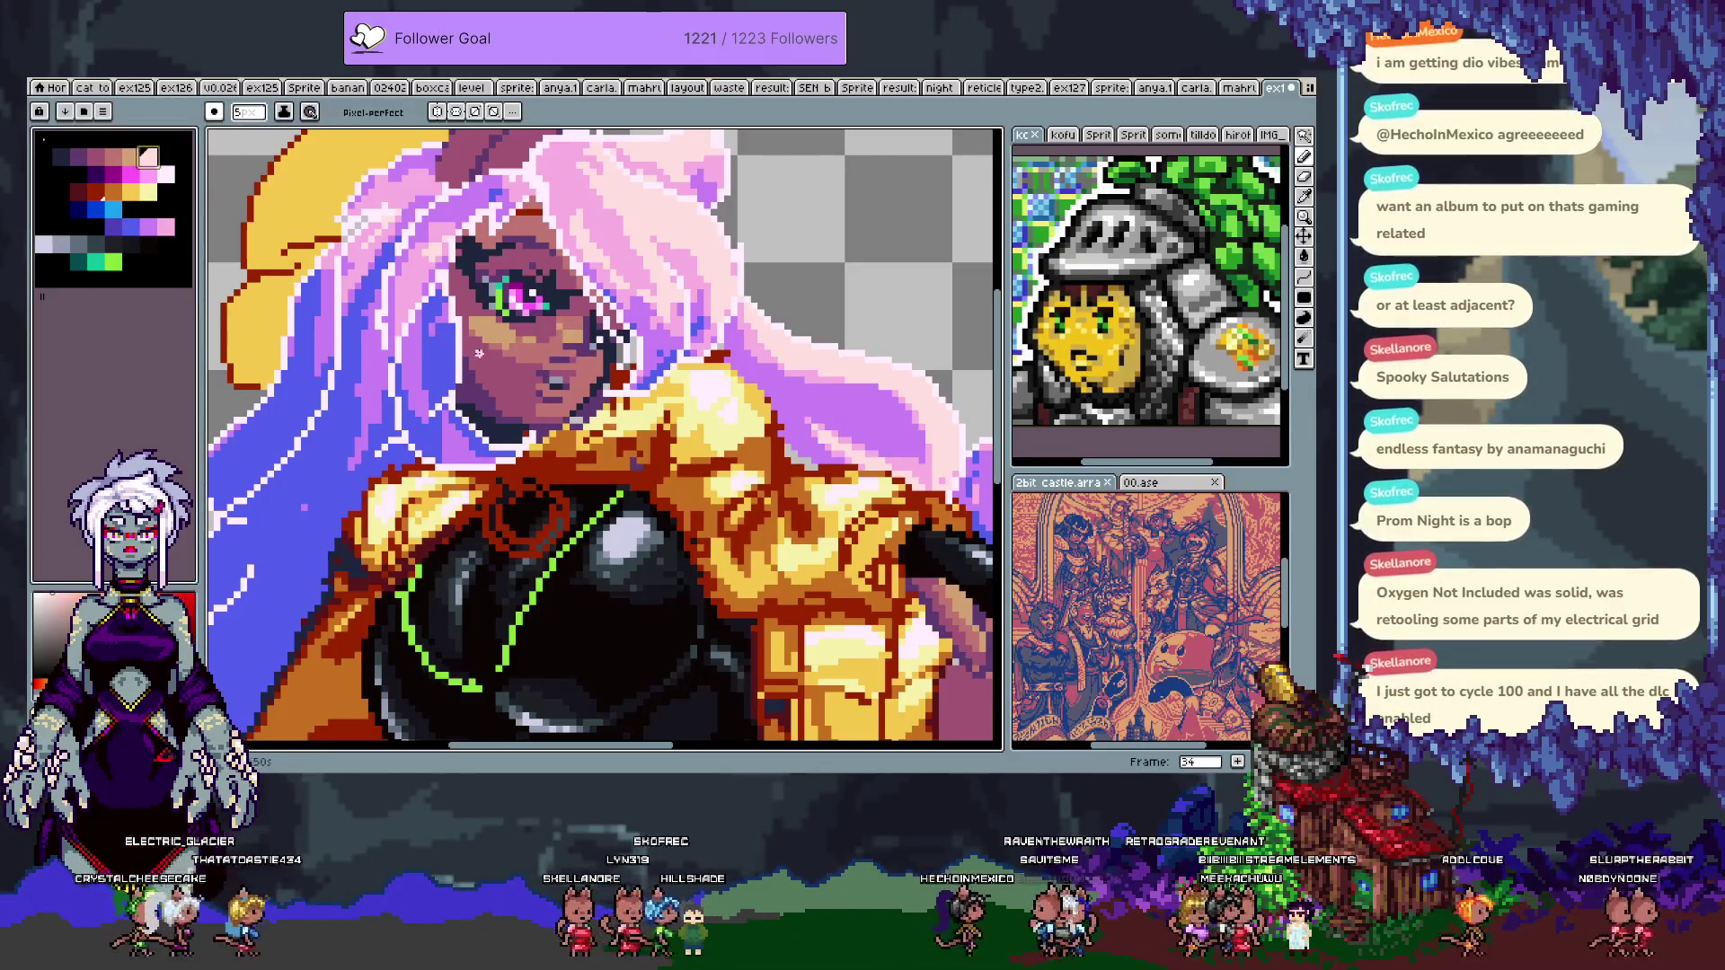
{"action": "key", "text": "v"}
{"action": "key", "text": "b"}
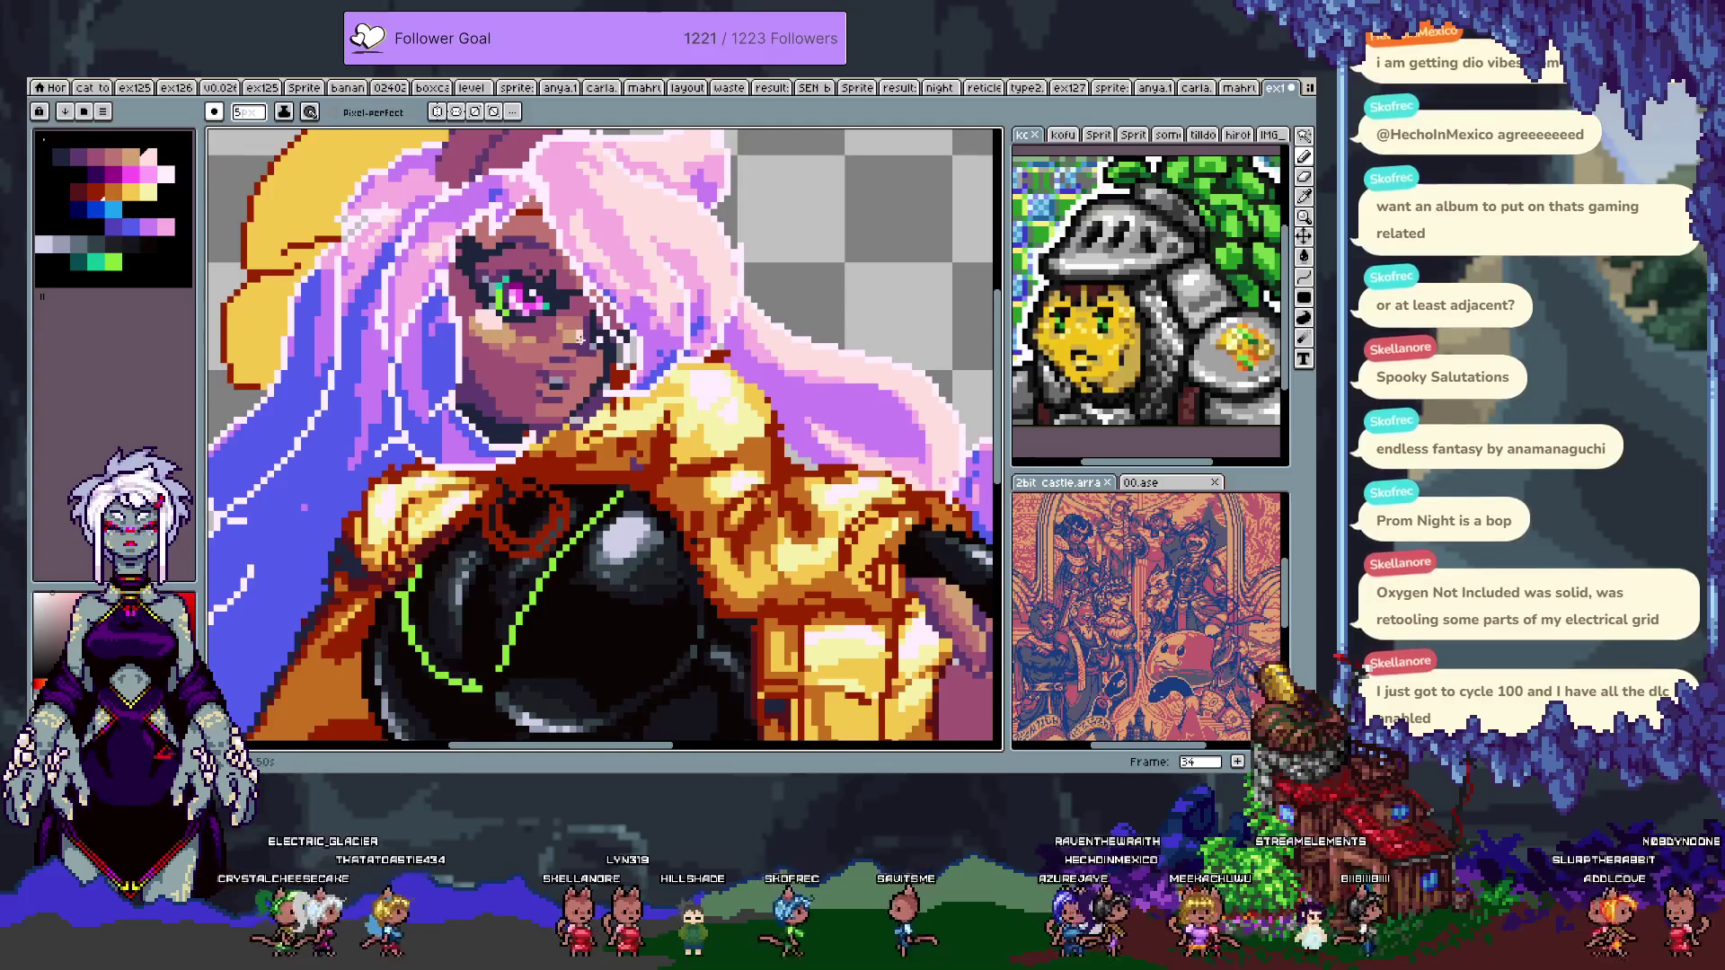
{"action": "left_click", "coordinate": [571, 345], "text": "alt"}
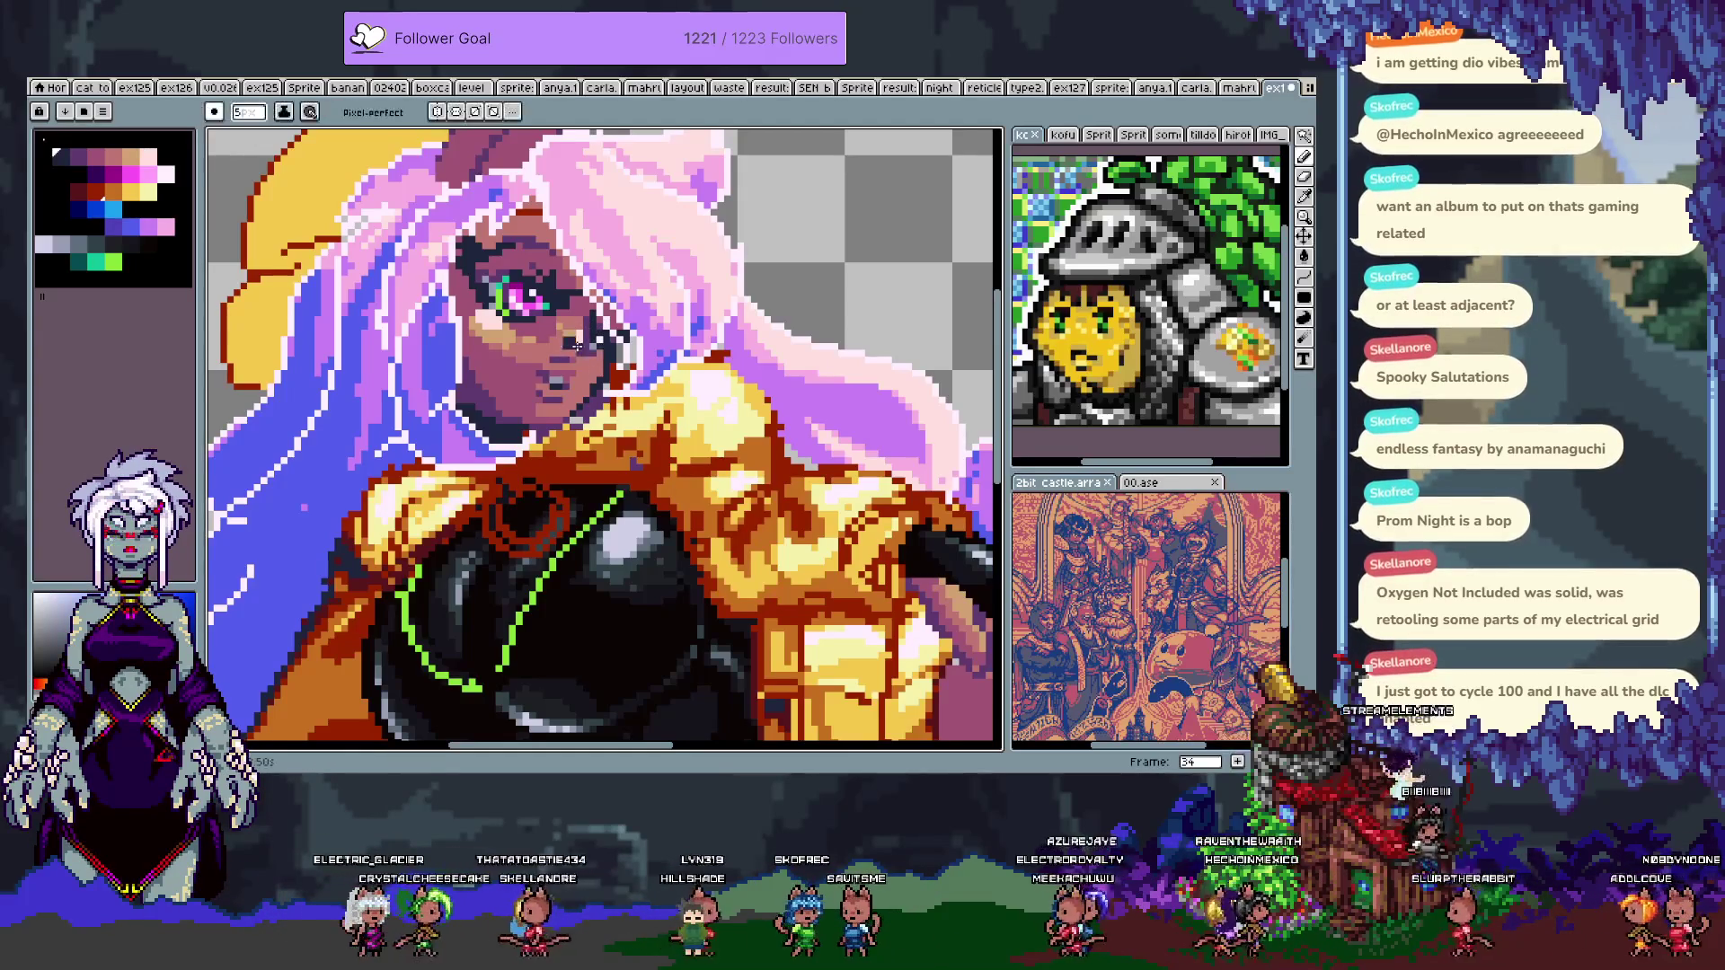
{"action": "key", "text": "ctrl+z"}
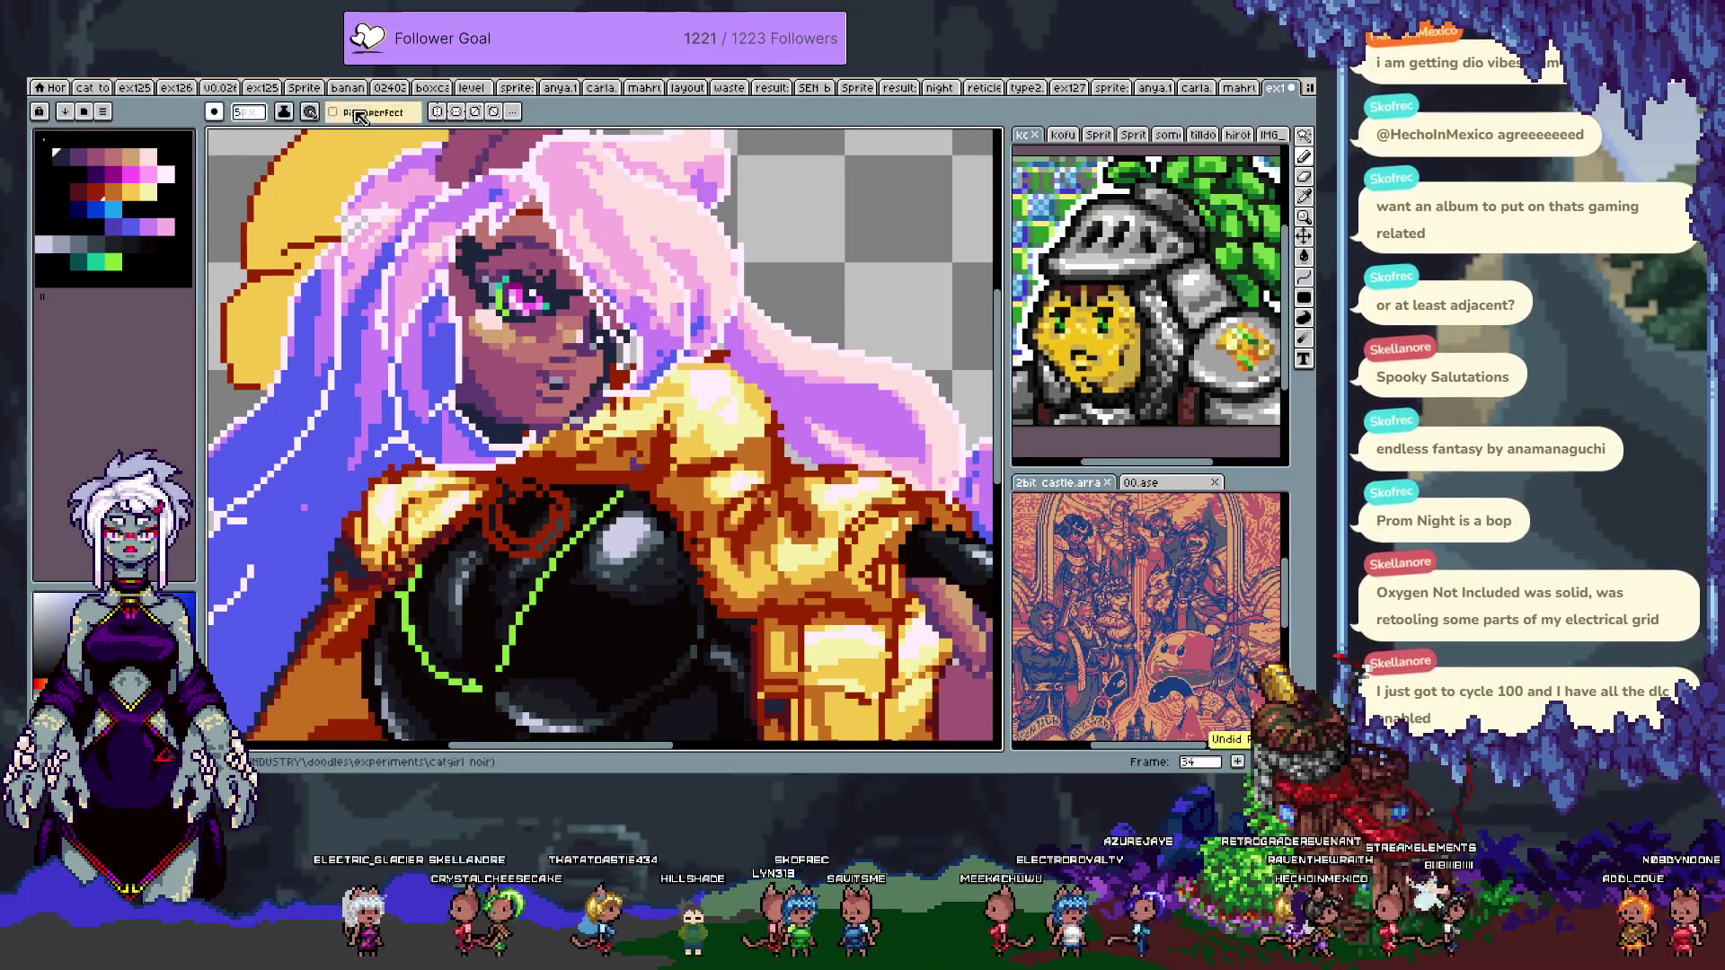
- Set the Pencil brush size to 1px and undo the last face stroke
{"action": "left_click", "coordinate": [256, 110]}
{"action": "key", "text": "Return"}
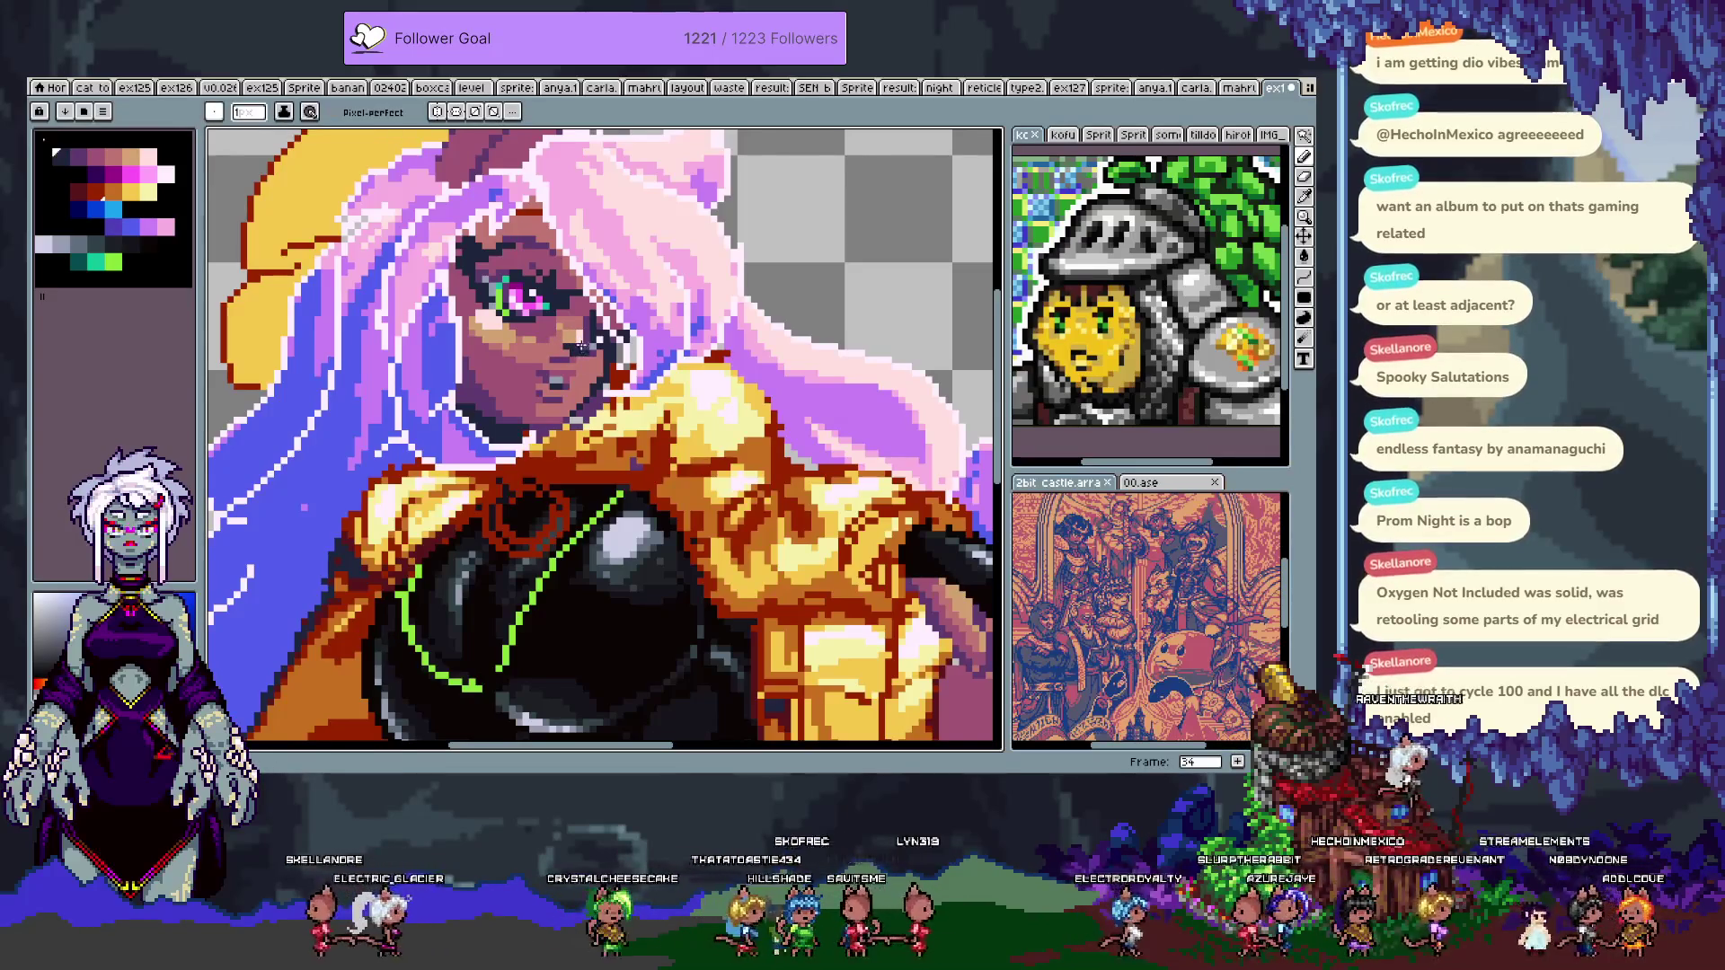
{"action": "key", "text": "ctrl+z"}
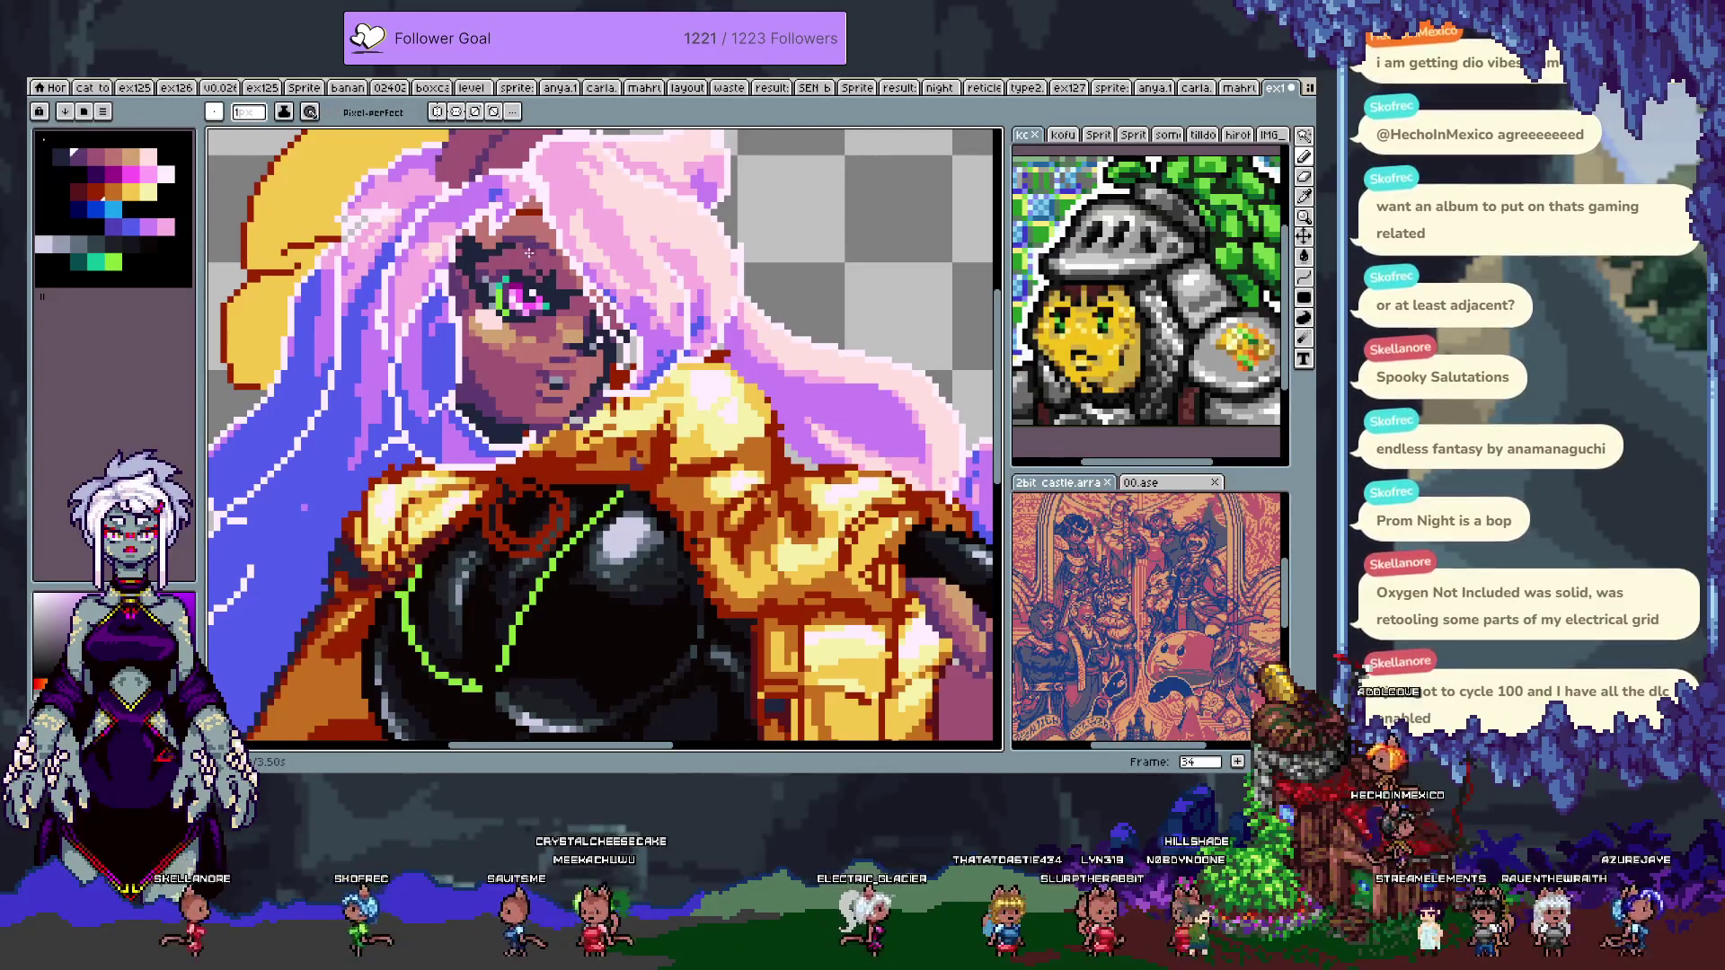
{"action": "key", "text": "w"}
{"action": "key", "text": "v"}
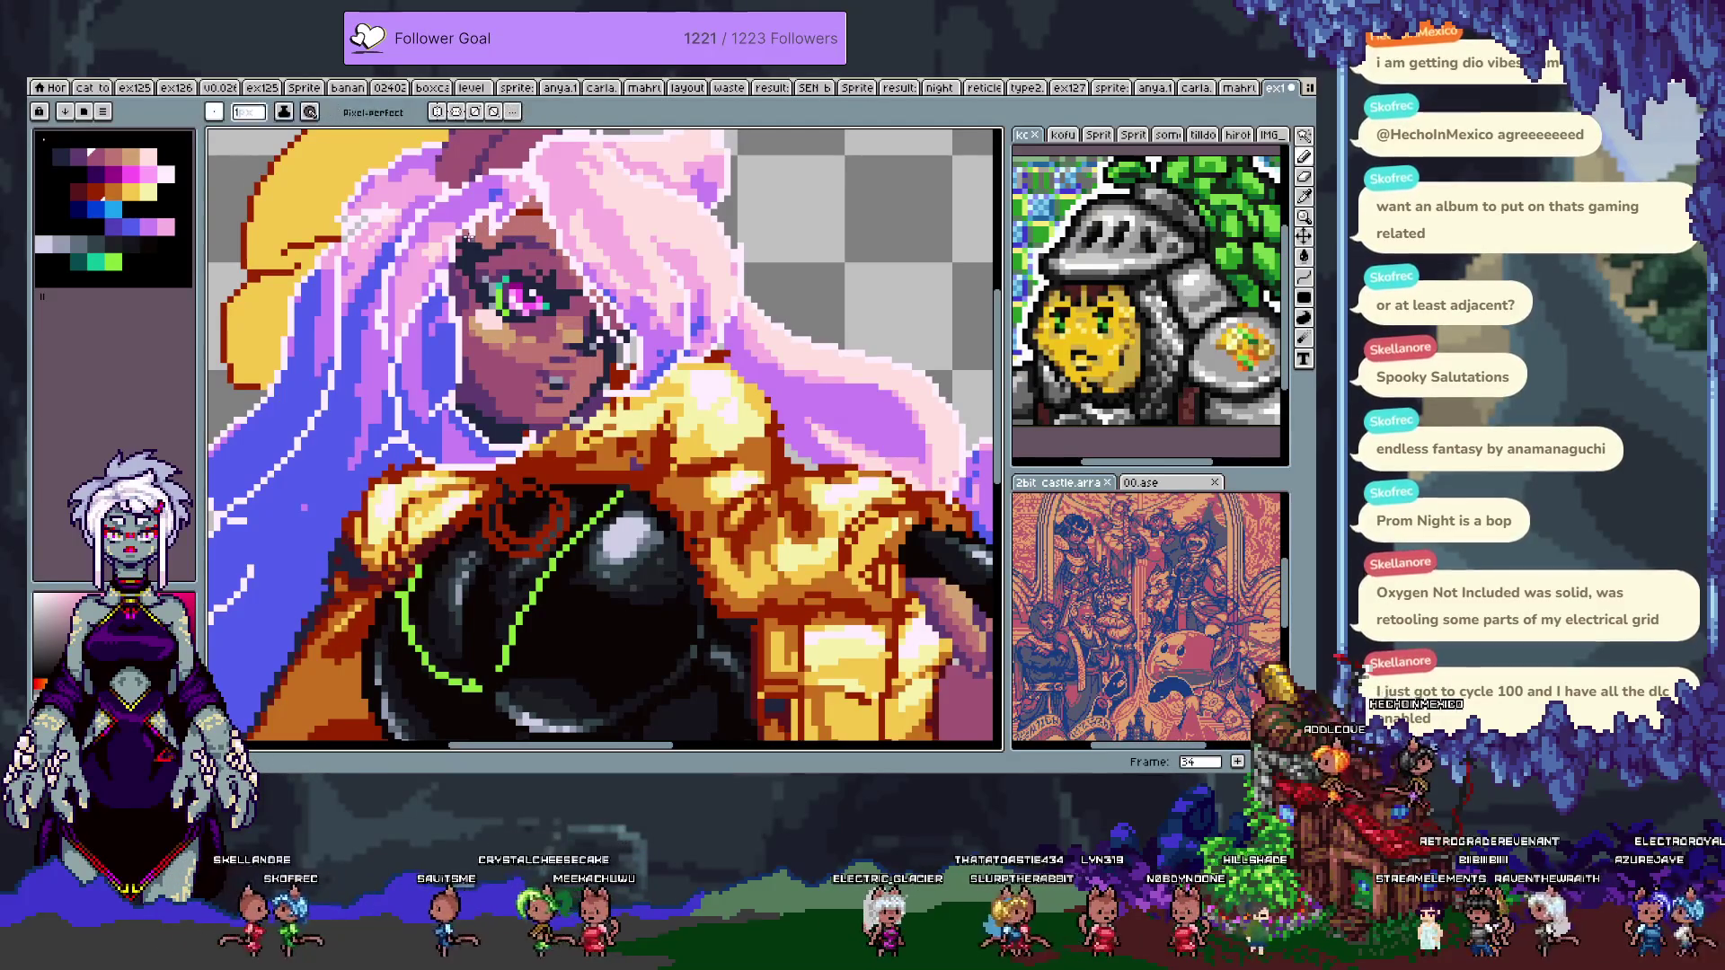
{"action": "key", "text": "b"}
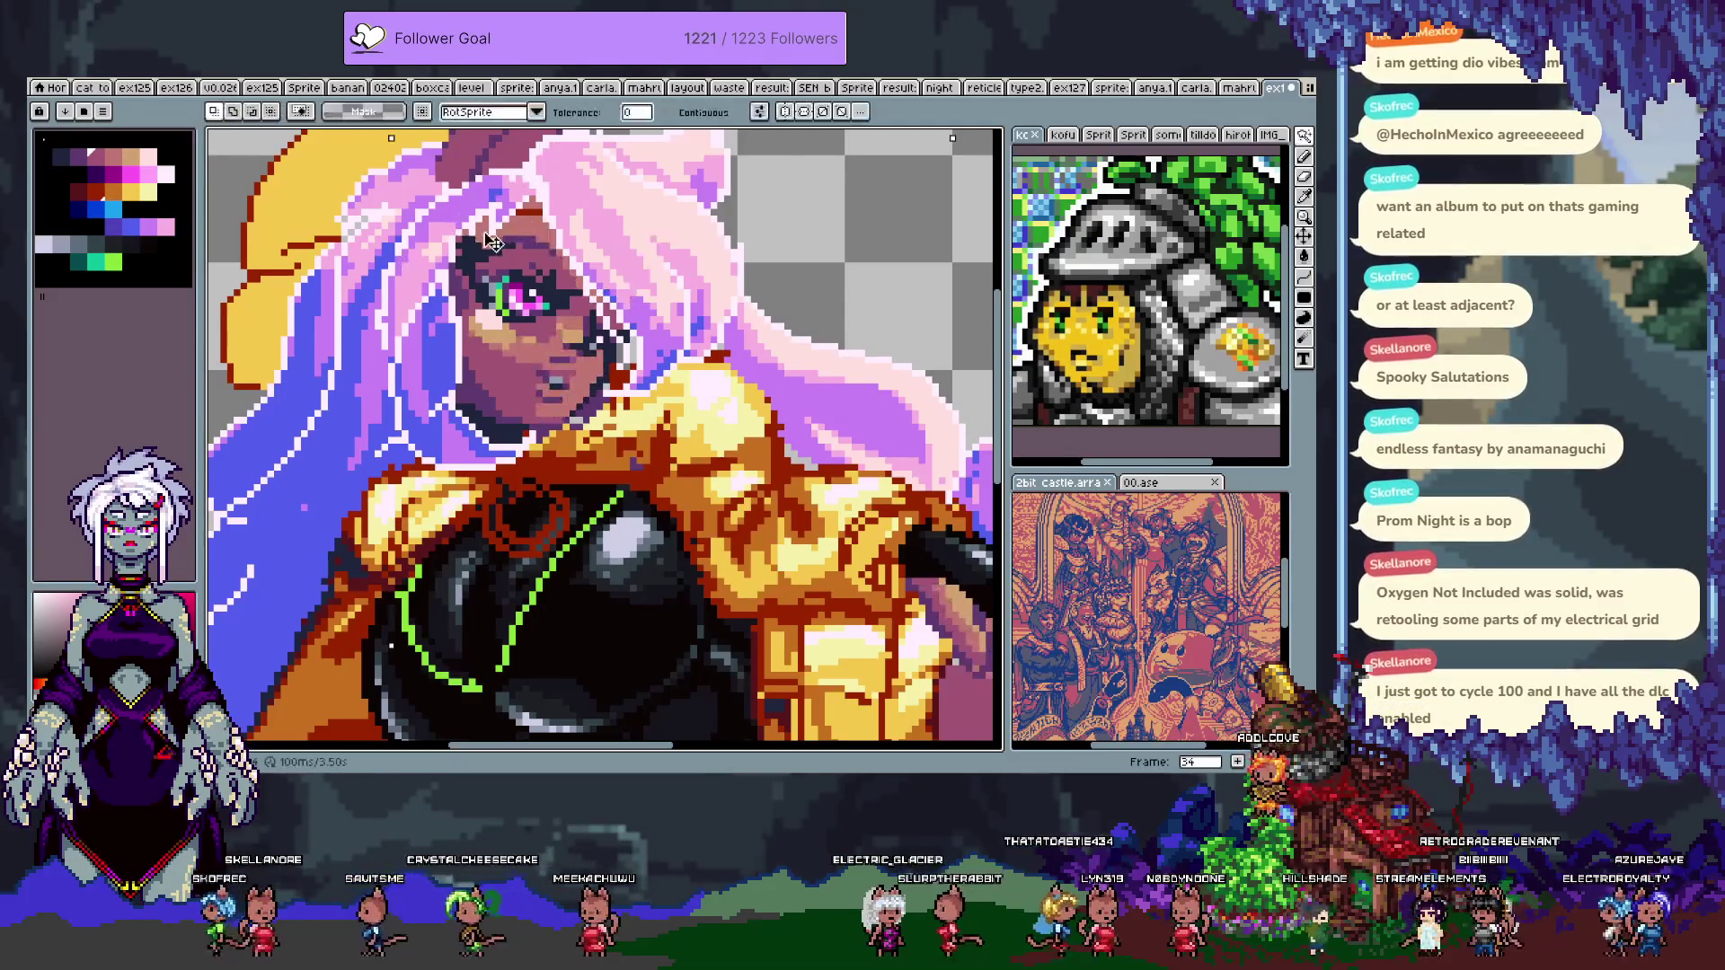
- Sample the face skin colour for touch-ups near the eye, then save the sprite
{"action": "key", "text": "i"}
{"action": "left_click", "coordinate": [519, 346], "text": "alt"}
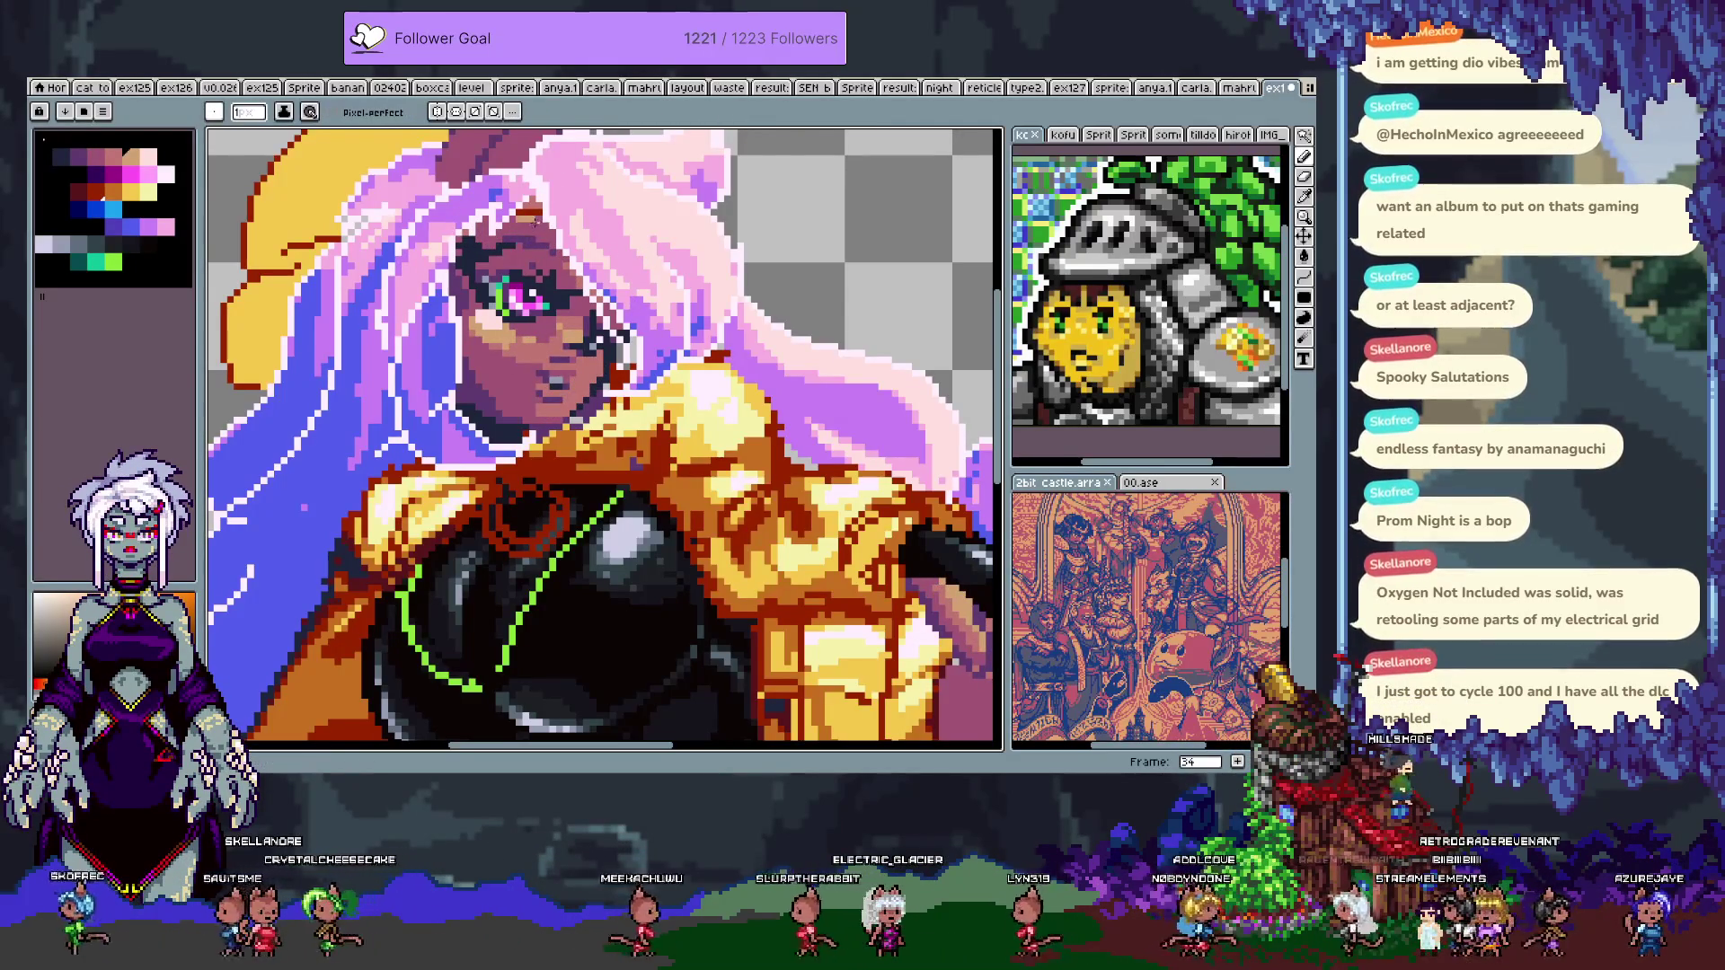
{"action": "scroll", "coordinate": [536, 225], "scroll_direction": "down", "scroll_amount": 1}
{"action": "key", "text": "ctrl+z"}
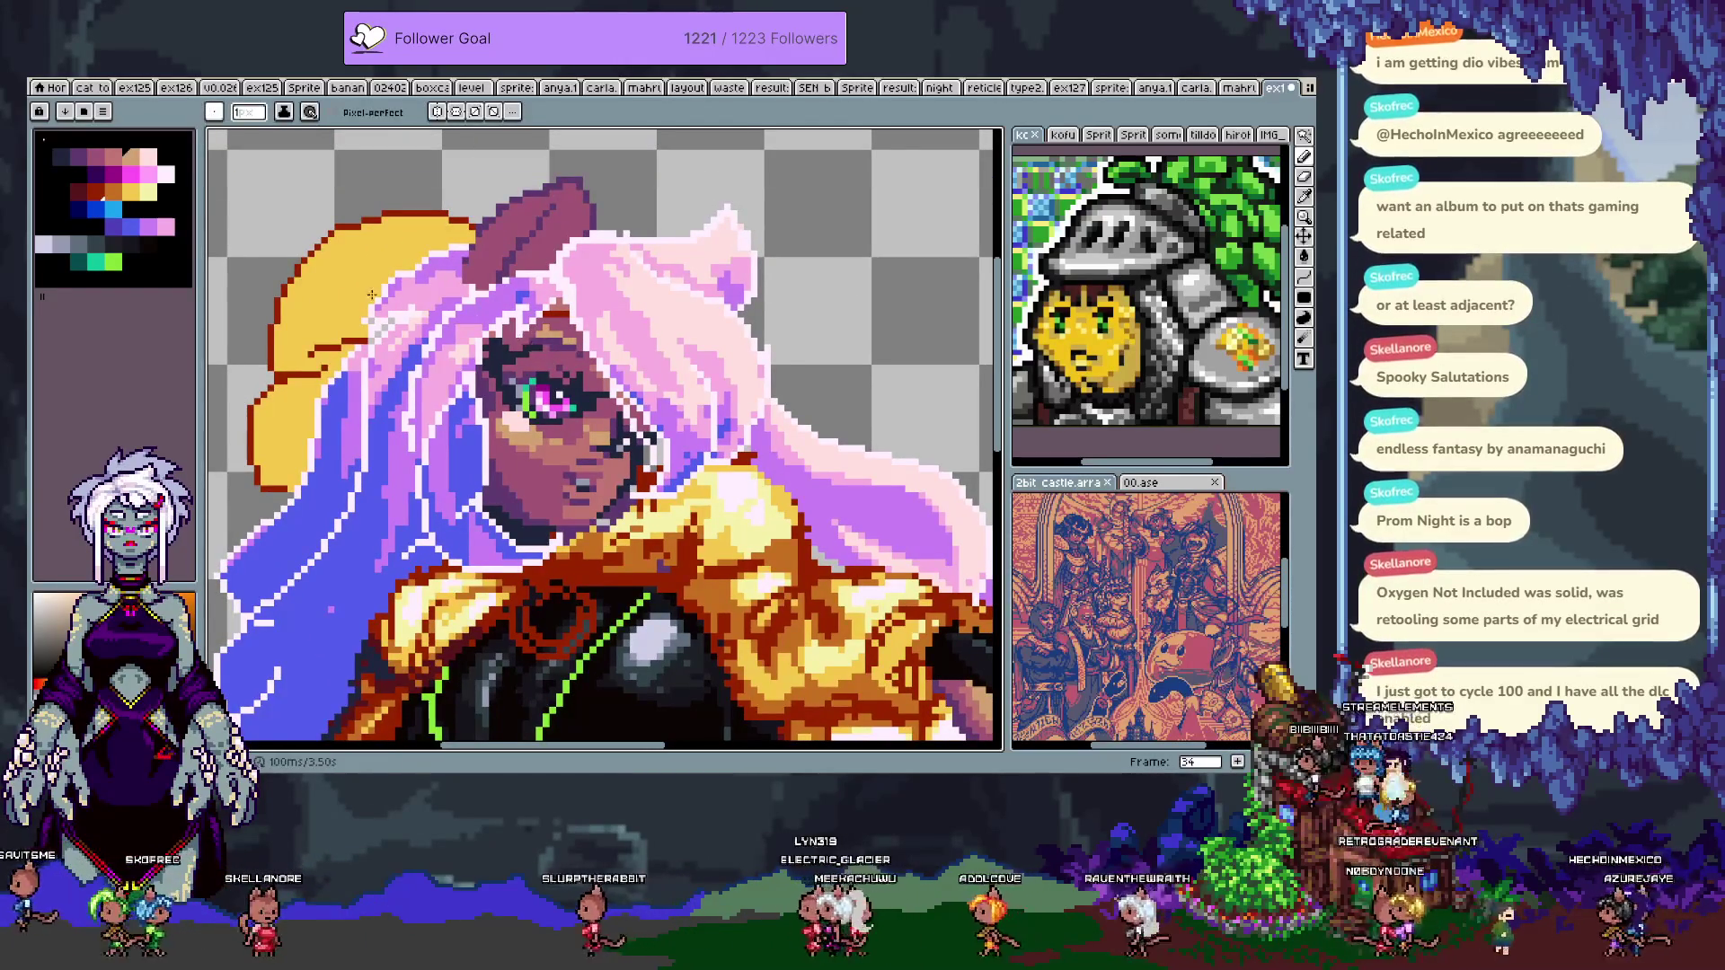
{"action": "key", "text": "alt"}
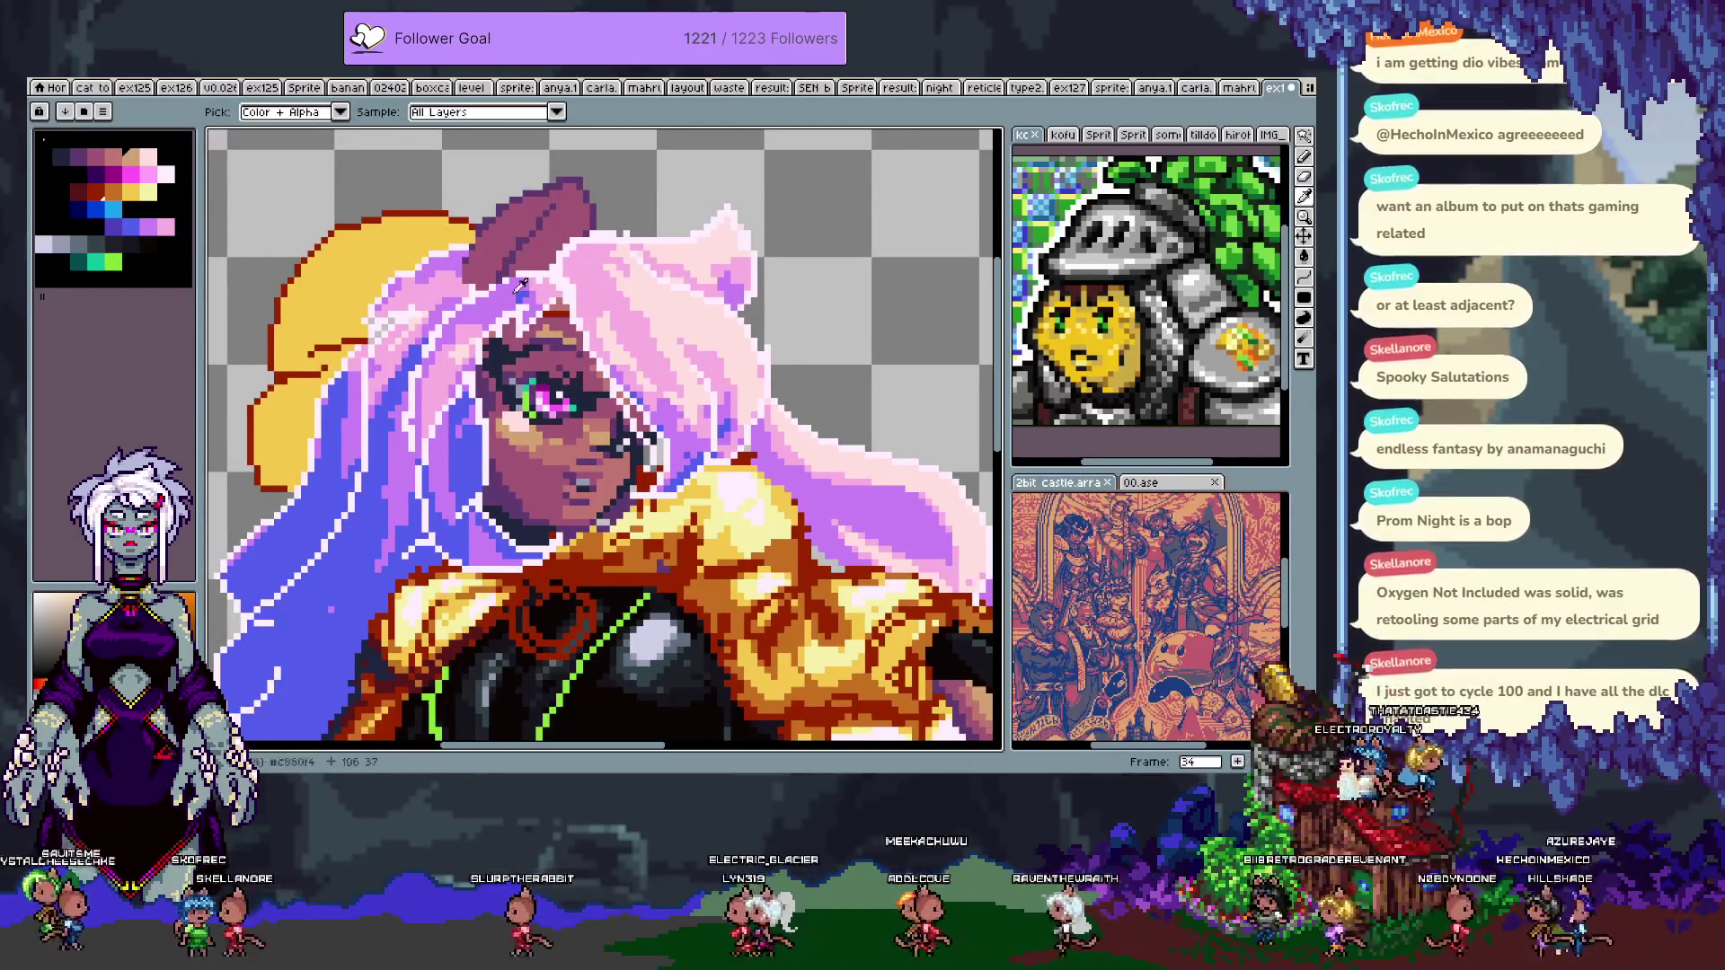
{"action": "key", "text": "ctrl+s"}
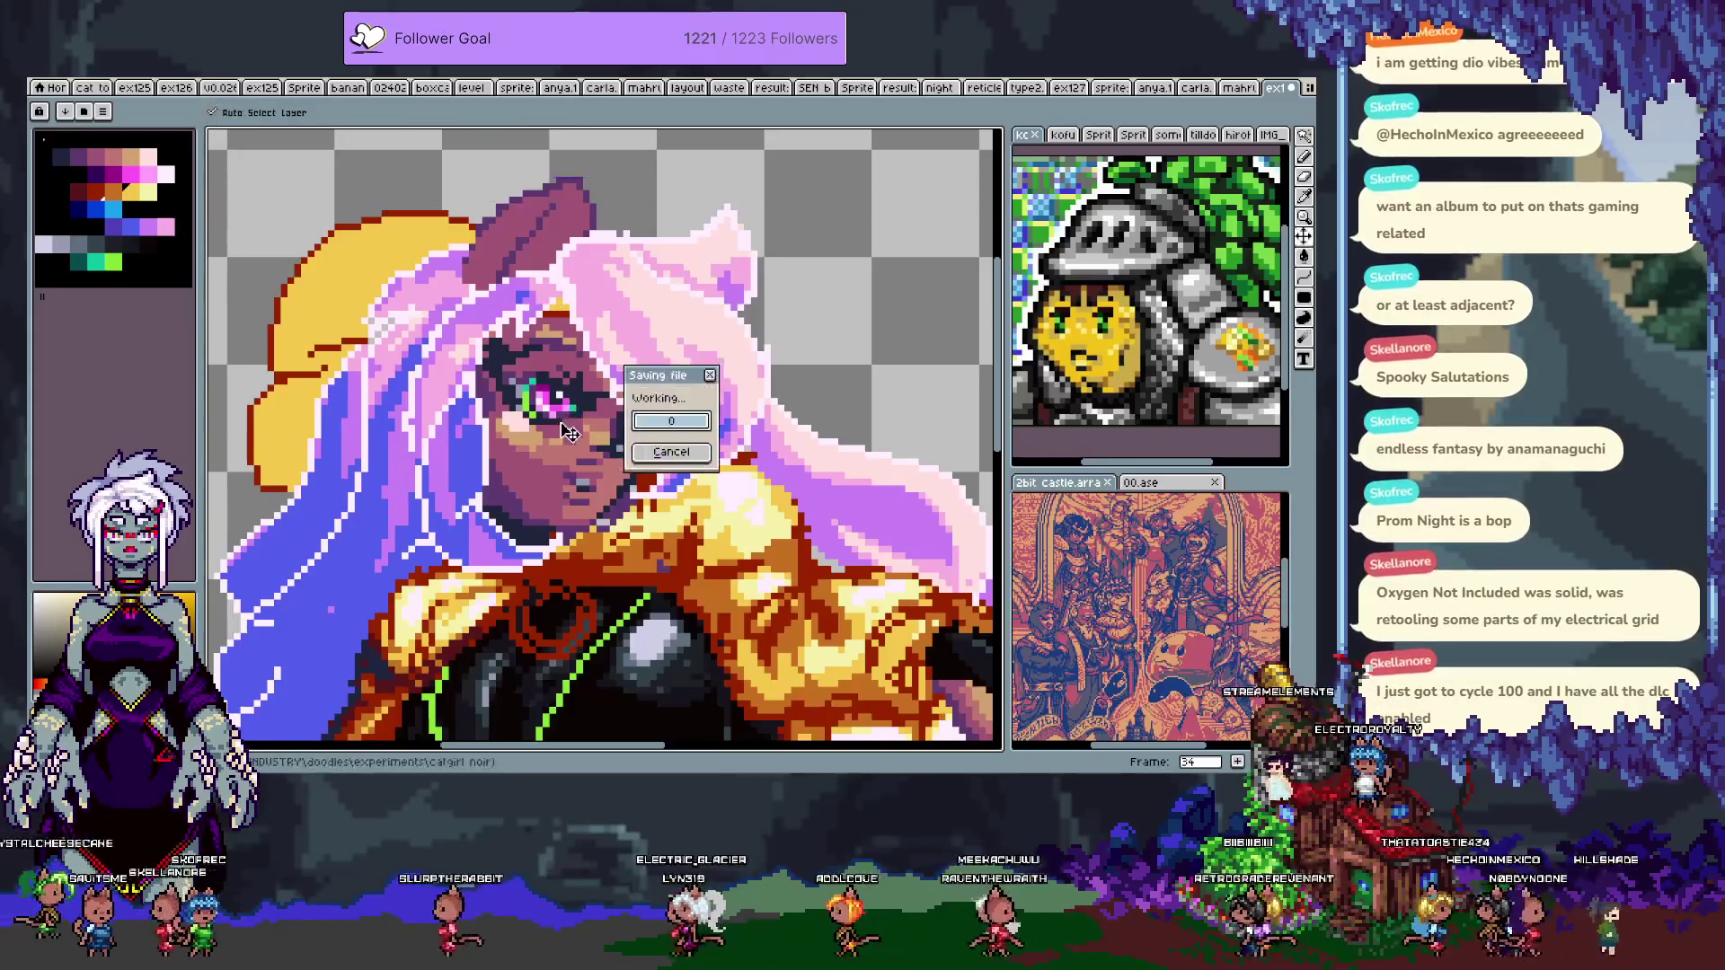
- Zoom out and pan the artwork to show the legs
{"action": "scroll", "coordinate": [569, 432], "scroll_direction": "down", "scroll_amount": 3}
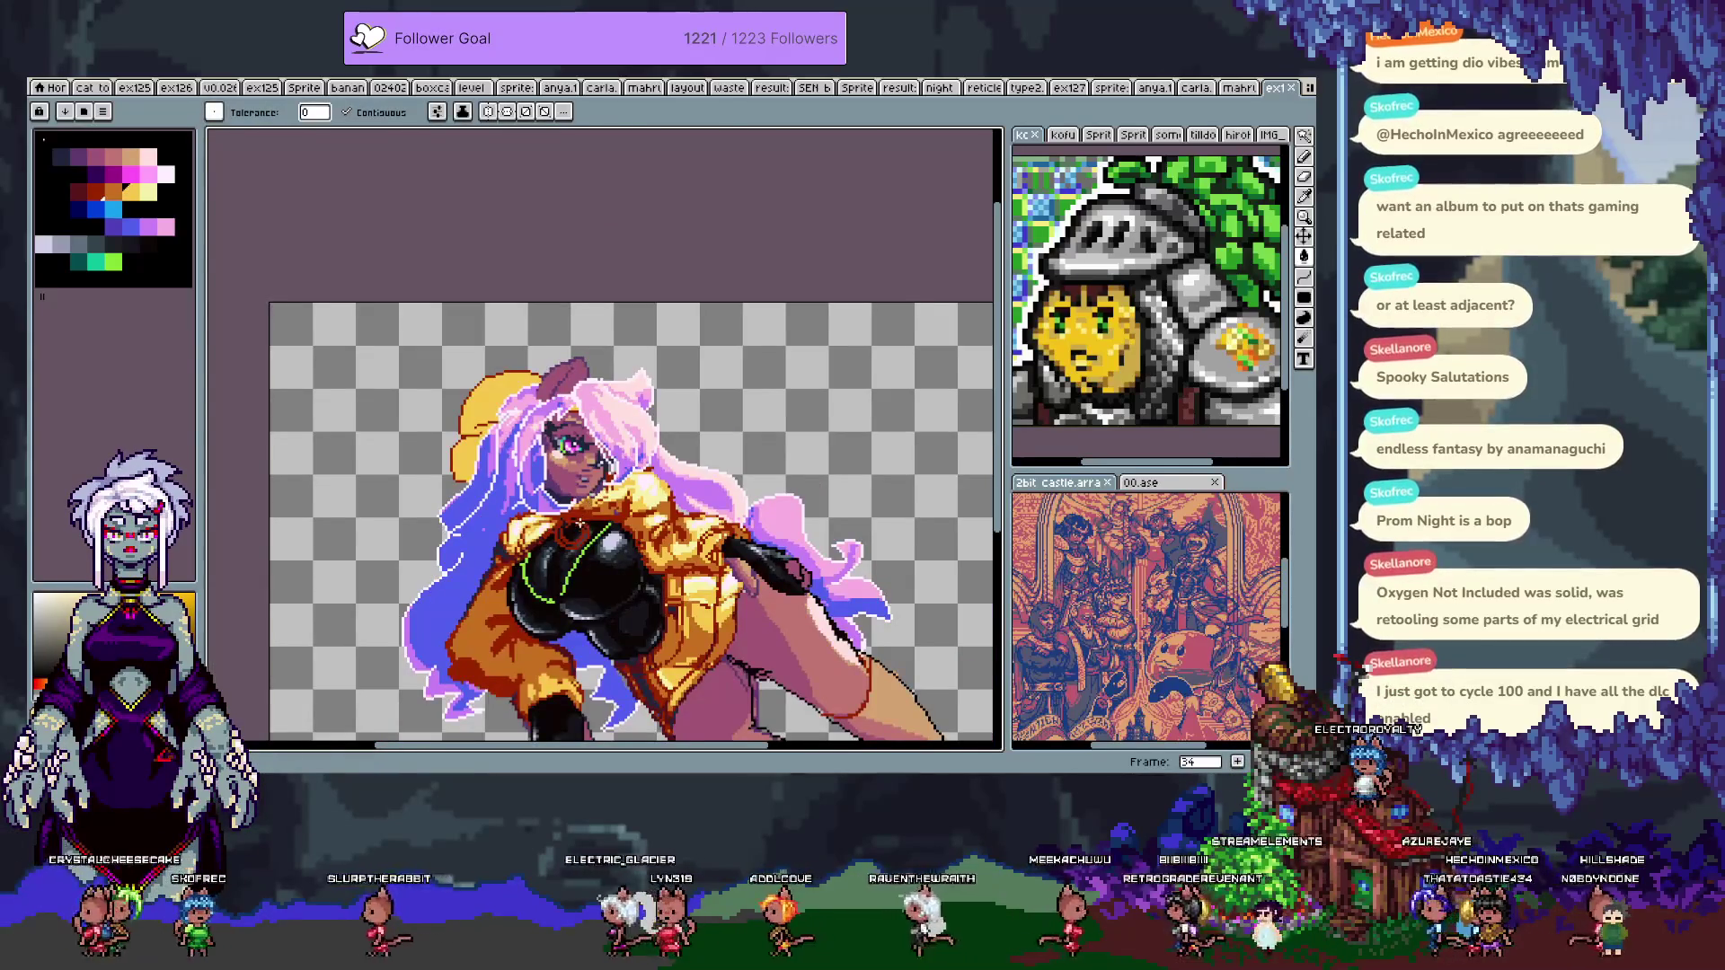
{"action": "scroll", "coordinate": [580, 522], "scroll_direction": "up", "scroll_amount": 3}
{"action": "scroll", "coordinate": [665, 386], "scroll_direction": "down", "scroll_amount": 2}
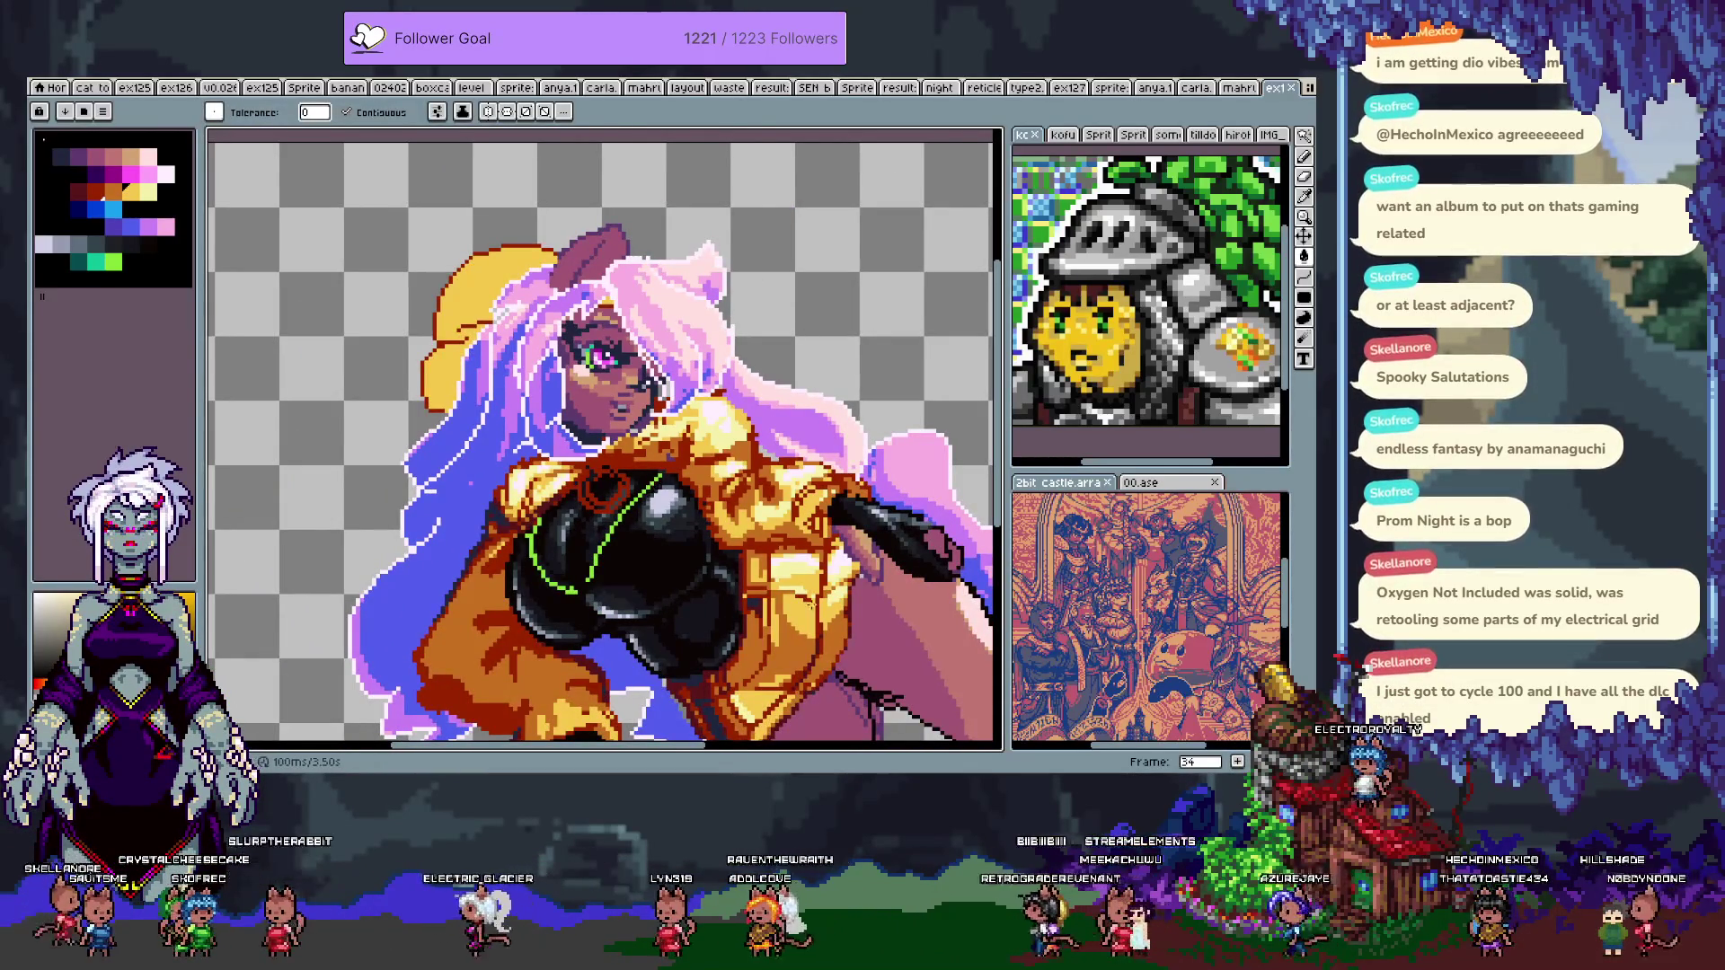
{"action": "left_click_drag", "start_coordinate": [825, 579], "coordinate": [812, 546]}
- Sample a pink skin tone and shade the thigh with light mauve touch-ups
{"action": "key", "text": "i"}
{"action": "scroll", "coordinate": [683, 395], "scroll_direction": "up", "scroll_amount": 1}
{"action": "left_click", "coordinate": [649, 433]}
{"action": "key", "text": "b"}
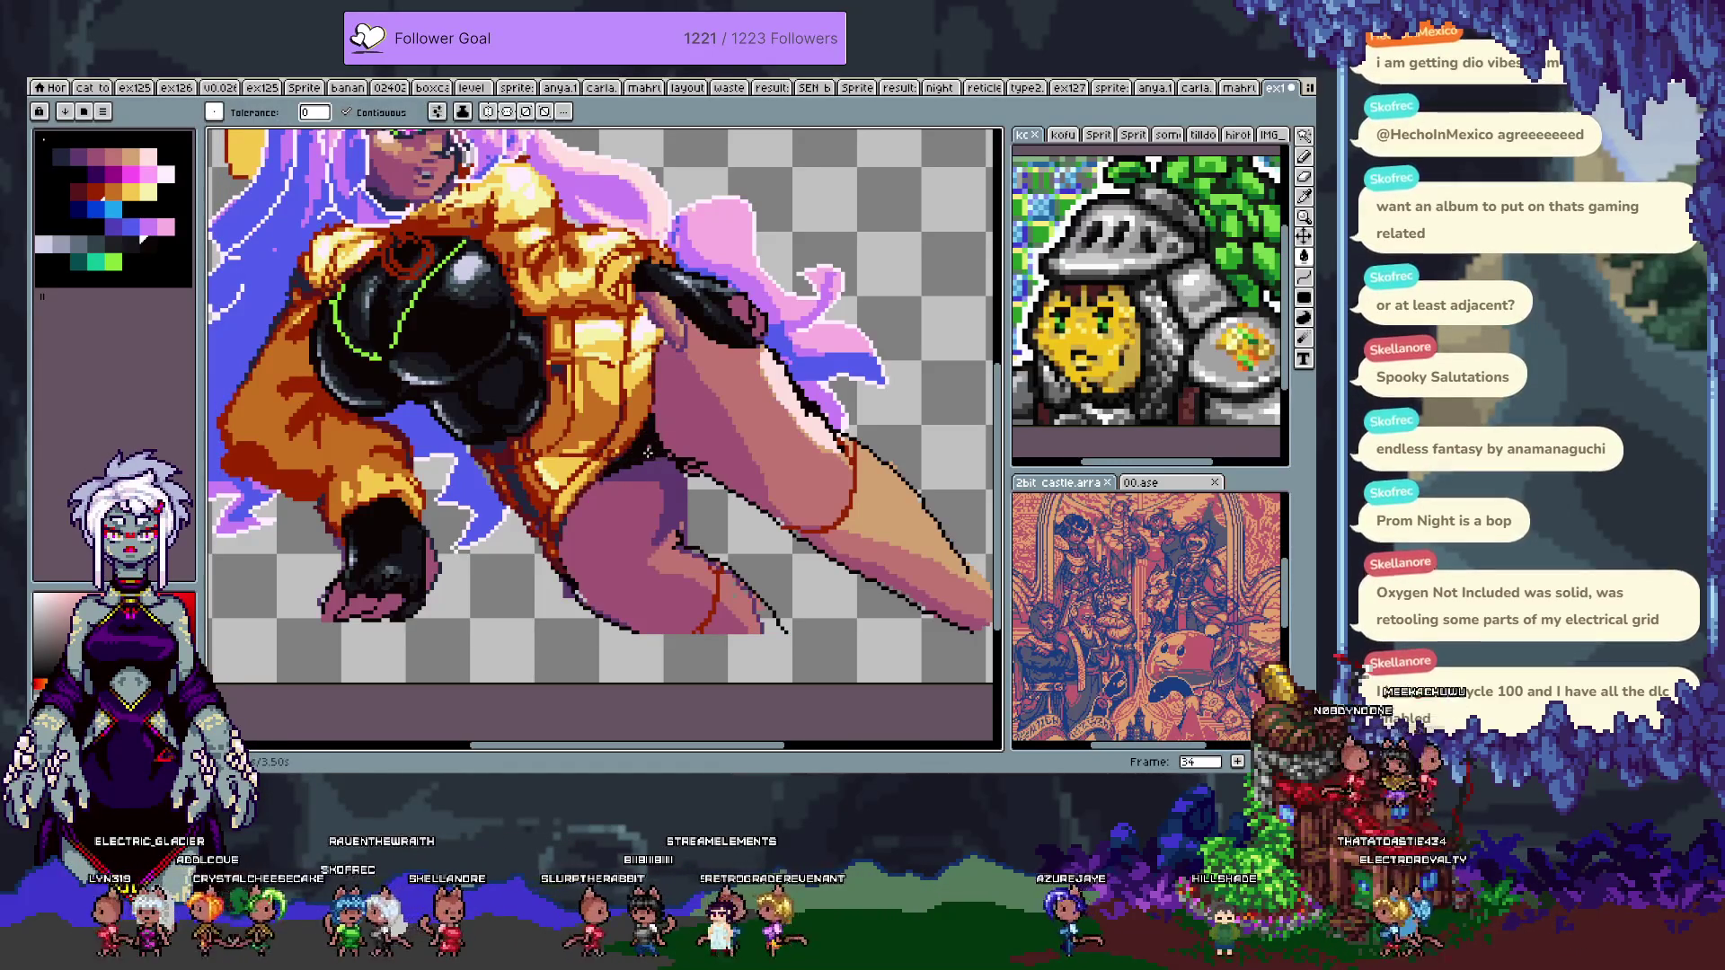
{"action": "left_click_drag", "start_coordinate": [648, 444], "coordinate": [629, 517]}
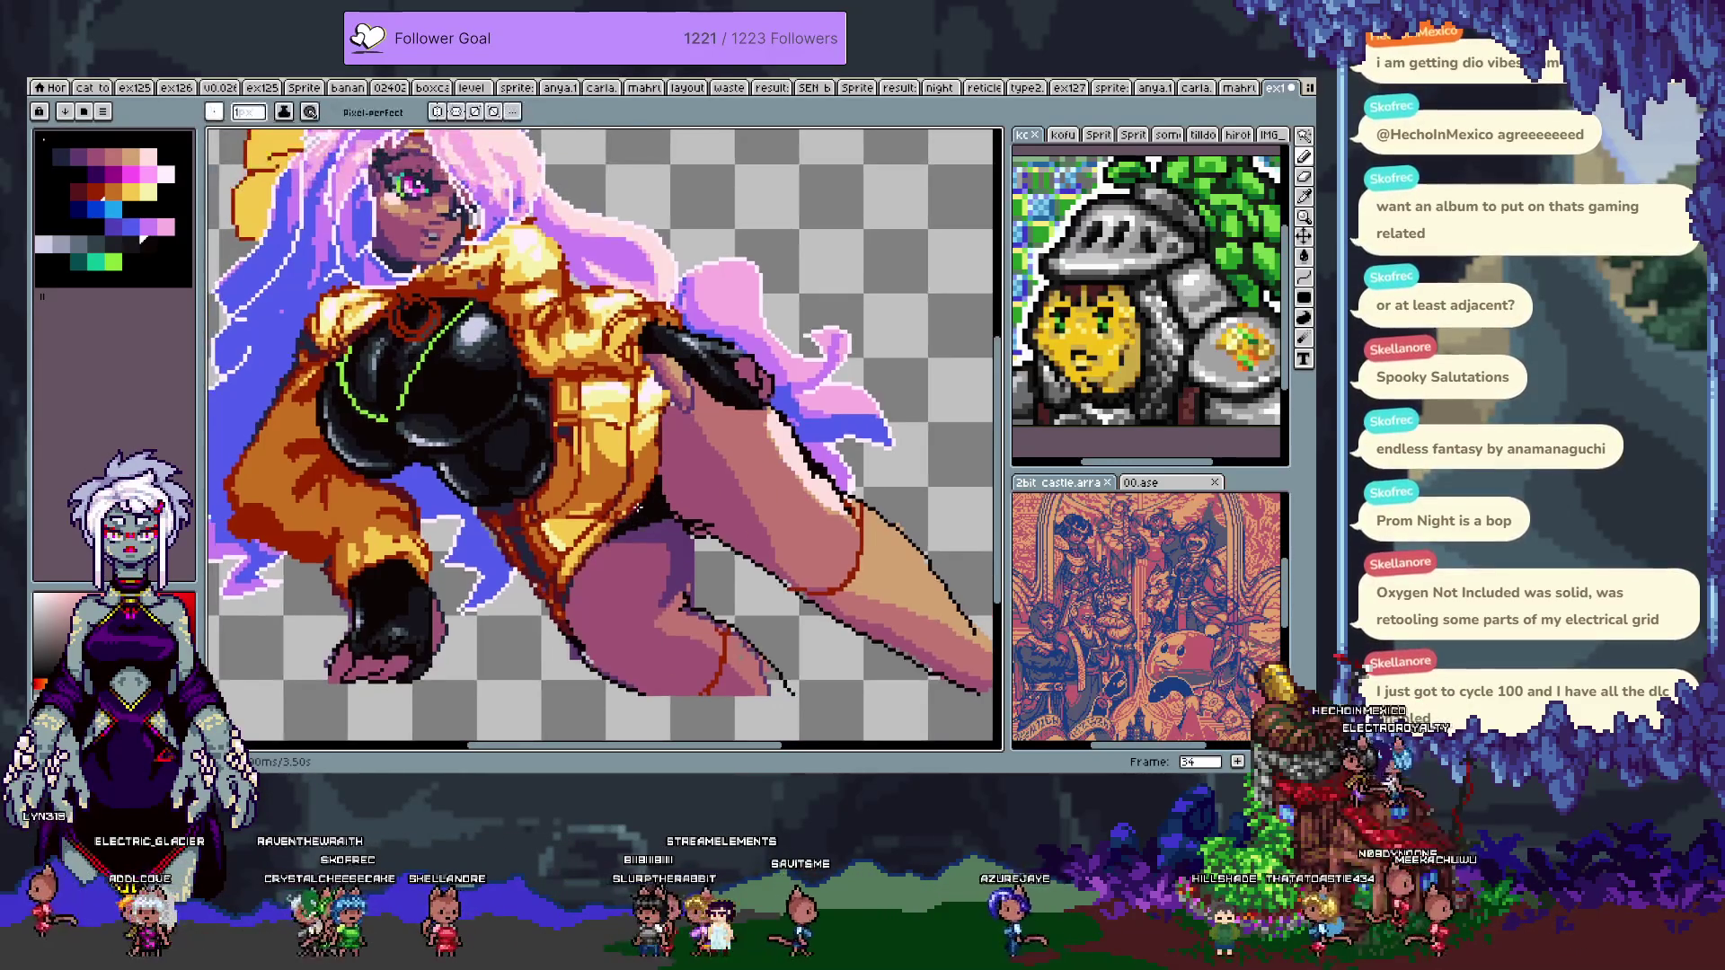
{"action": "key", "text": "i"}
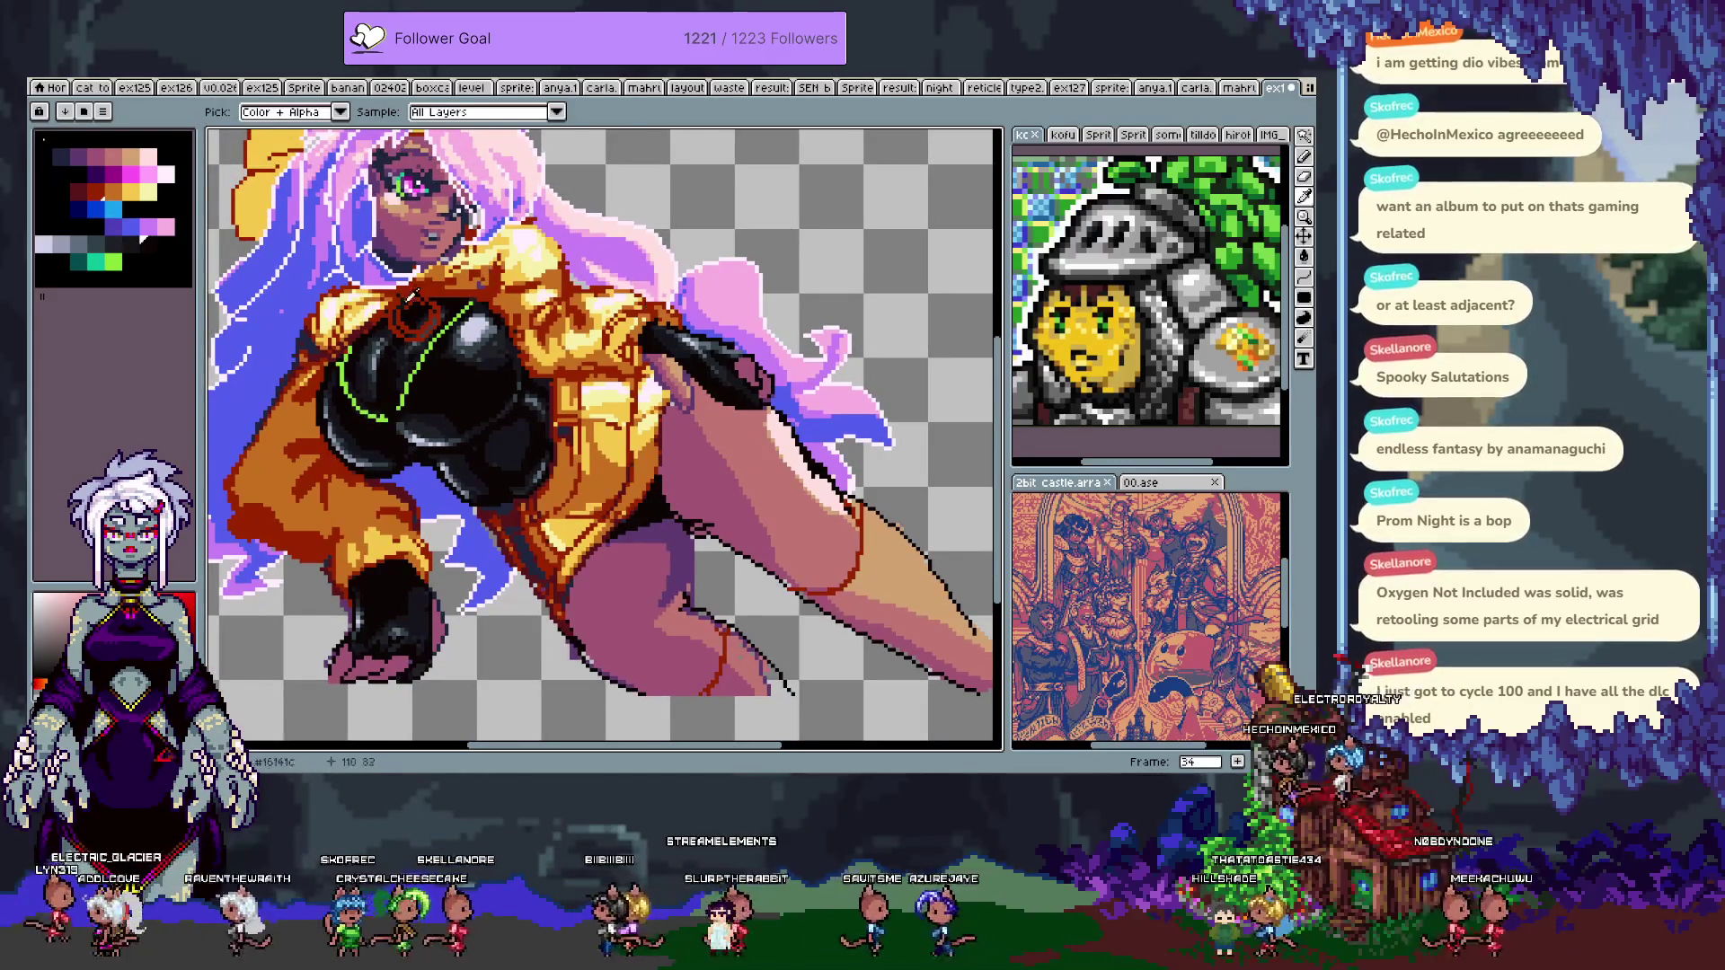
{"action": "key", "text": "g"}
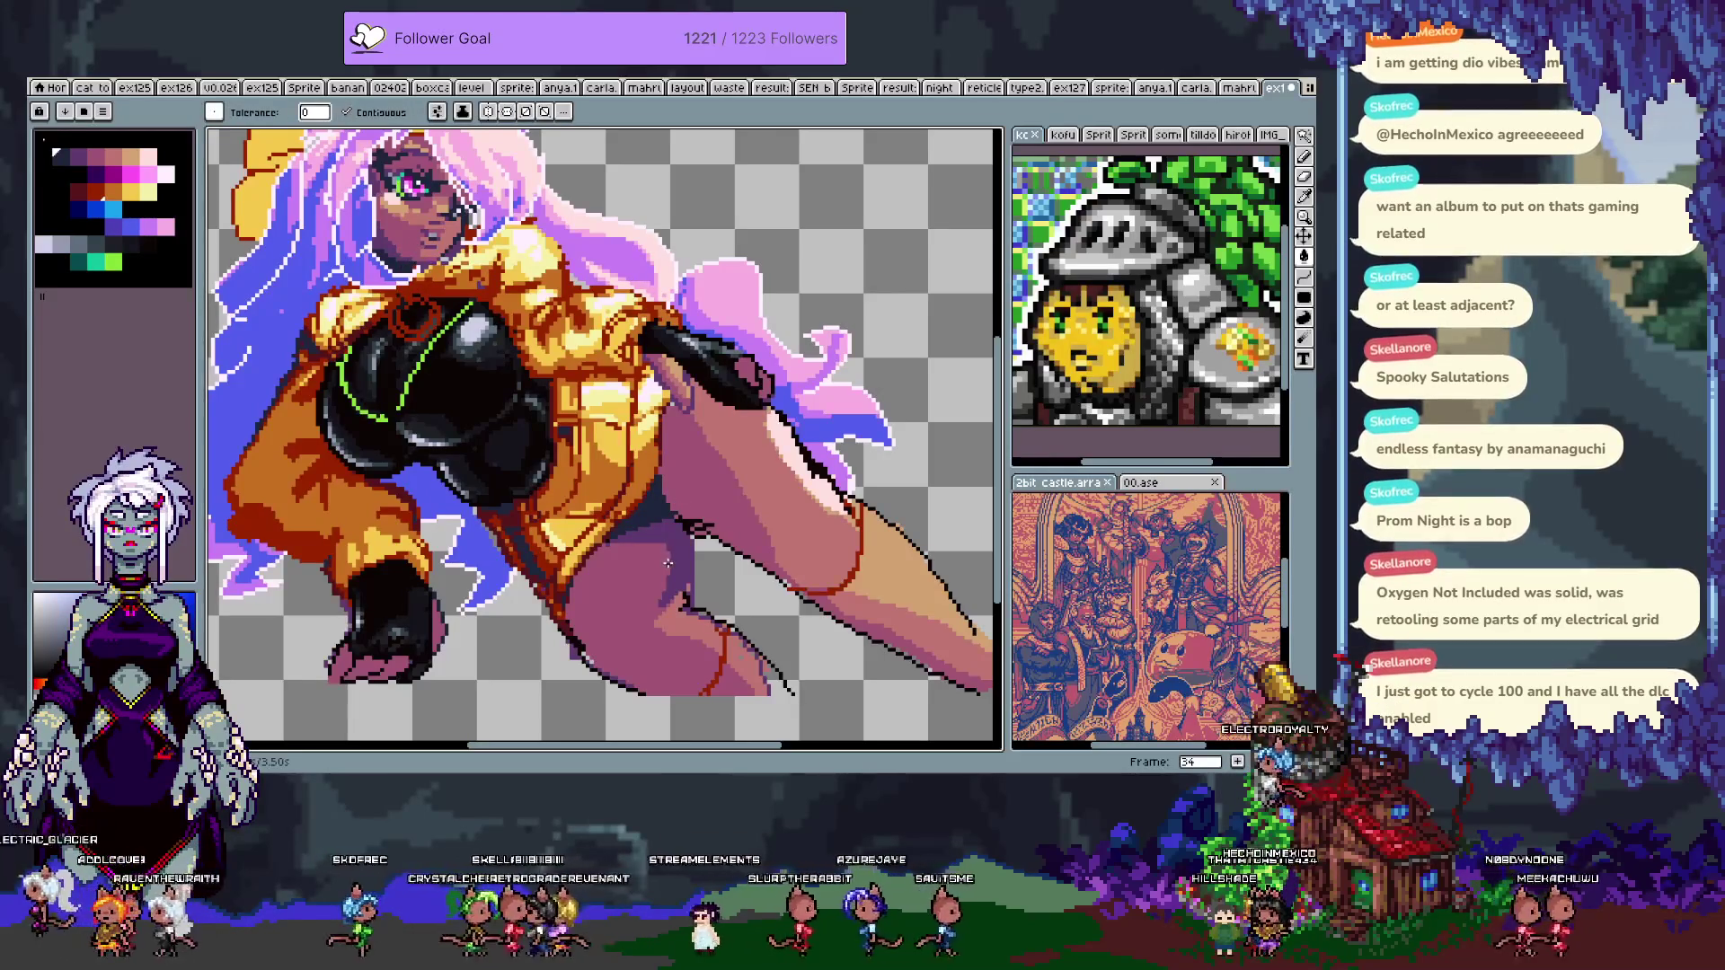
{"action": "key", "text": "b"}
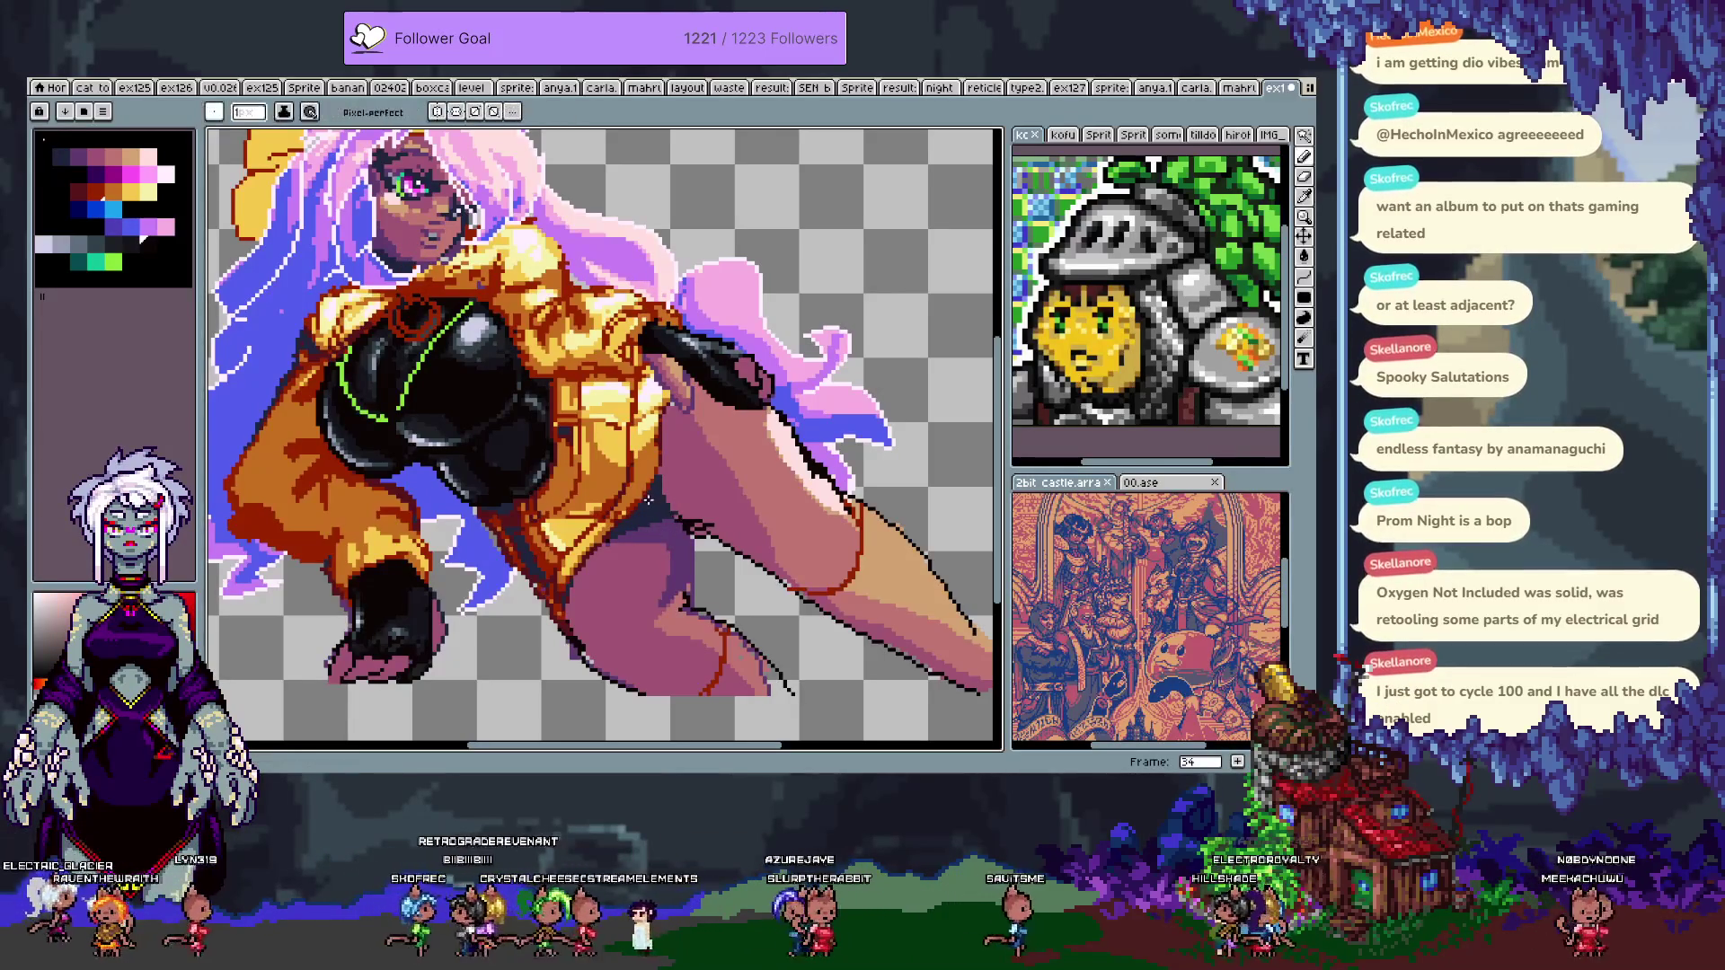
{"action": "key", "text": "ctrl+z"}
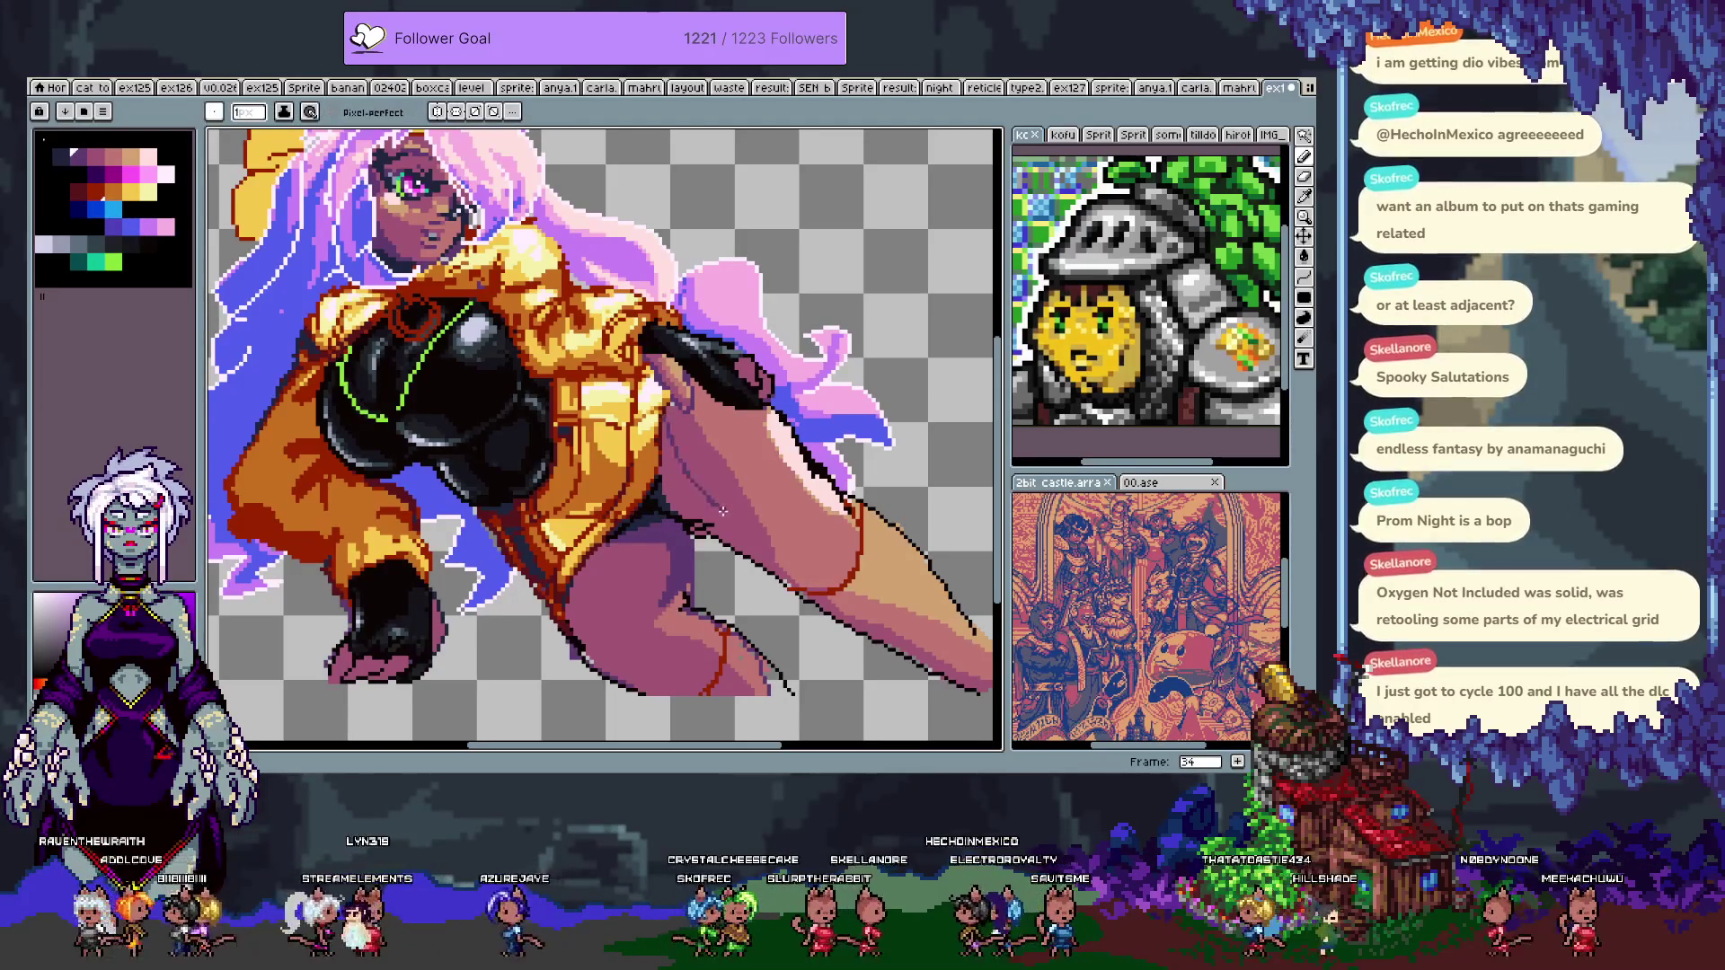
{"action": "left_click_drag", "start_coordinate": [747, 555], "coordinate": [768, 586]}
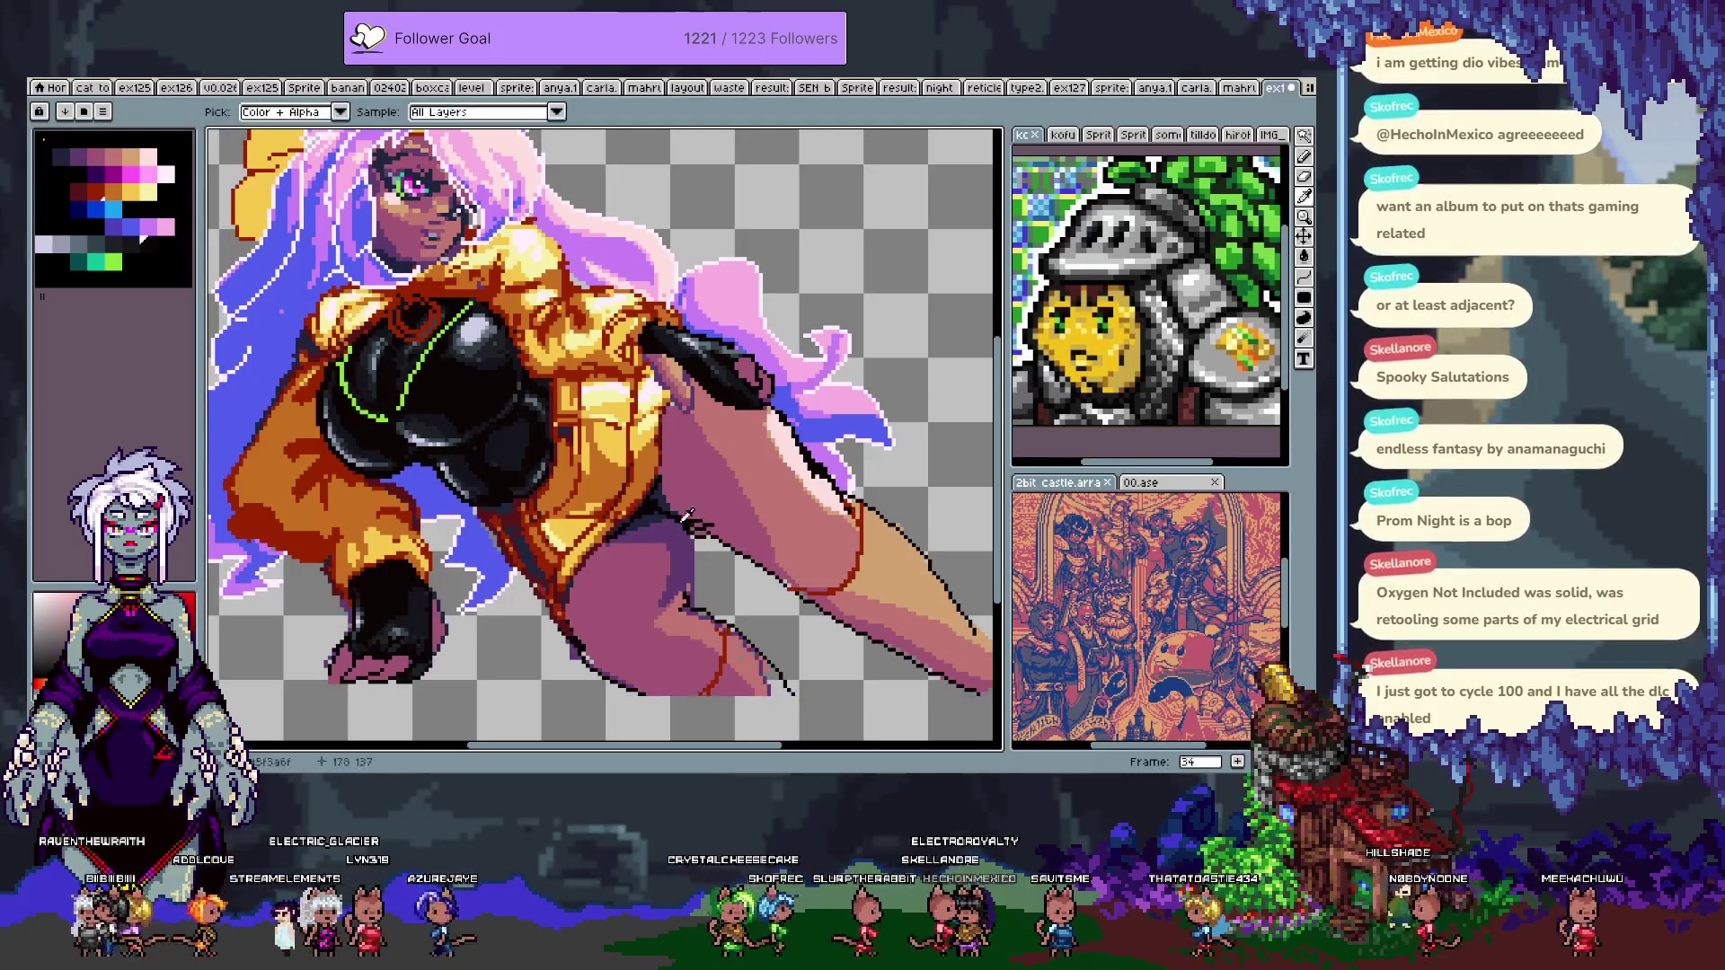
{"action": "left_click_drag", "start_coordinate": [682, 530], "coordinate": [766, 575]}
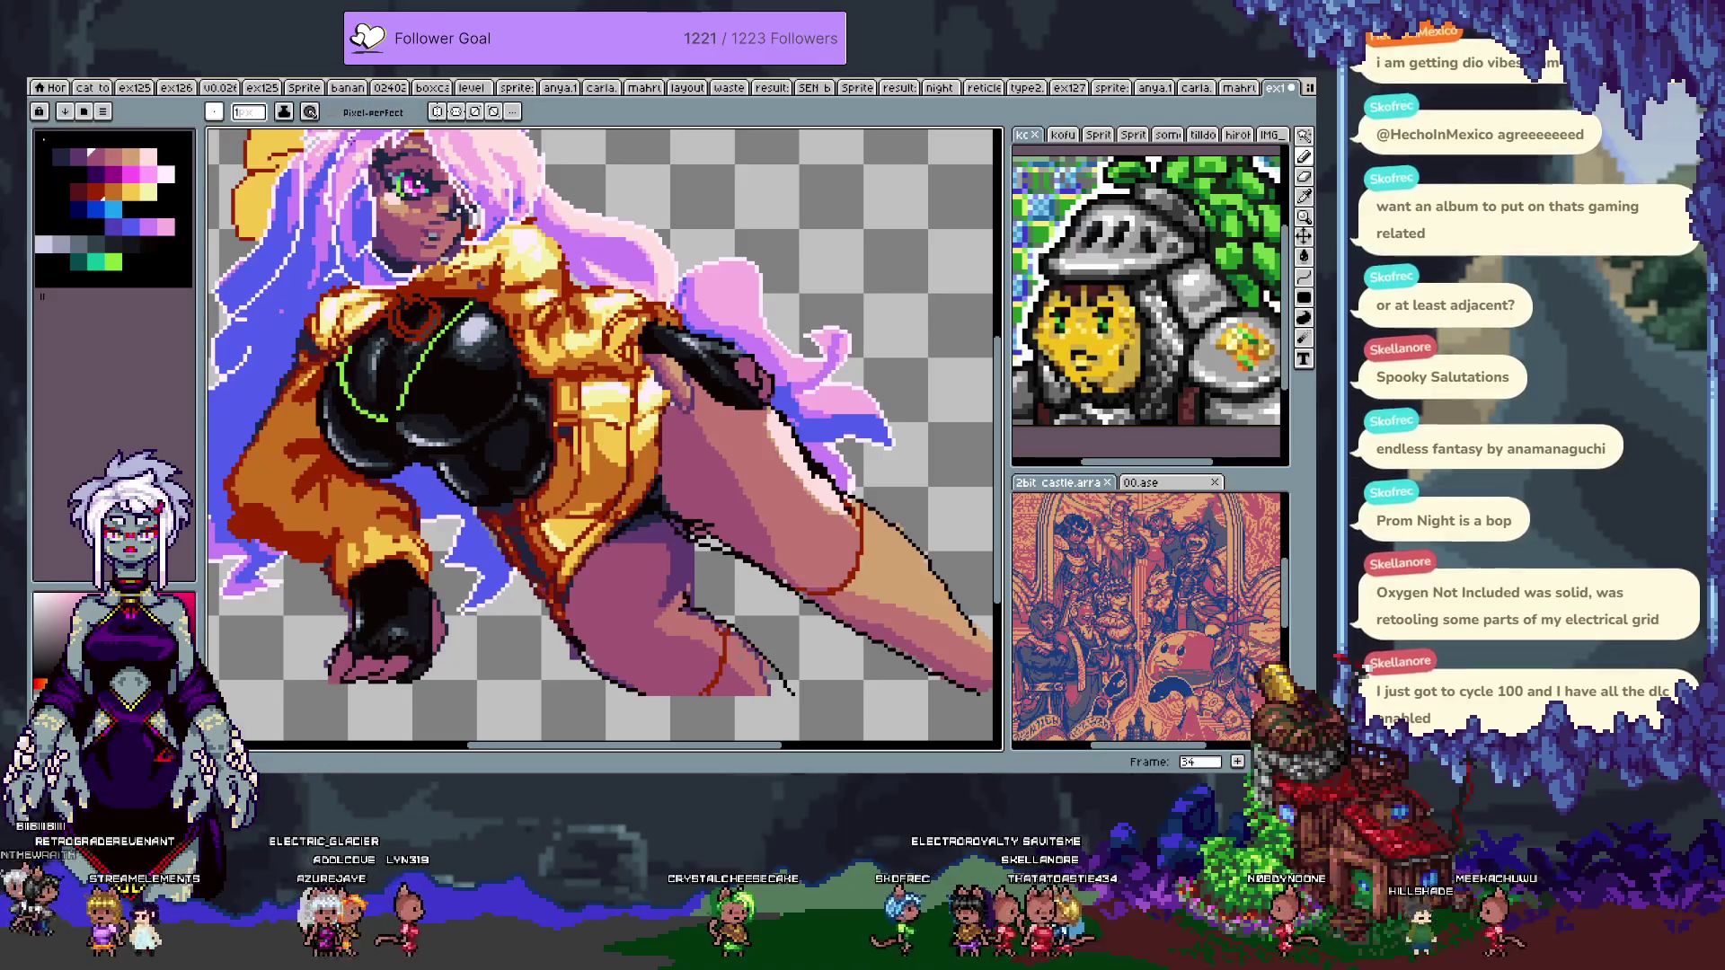
{"action": "left_click", "coordinate": [249, 111]}
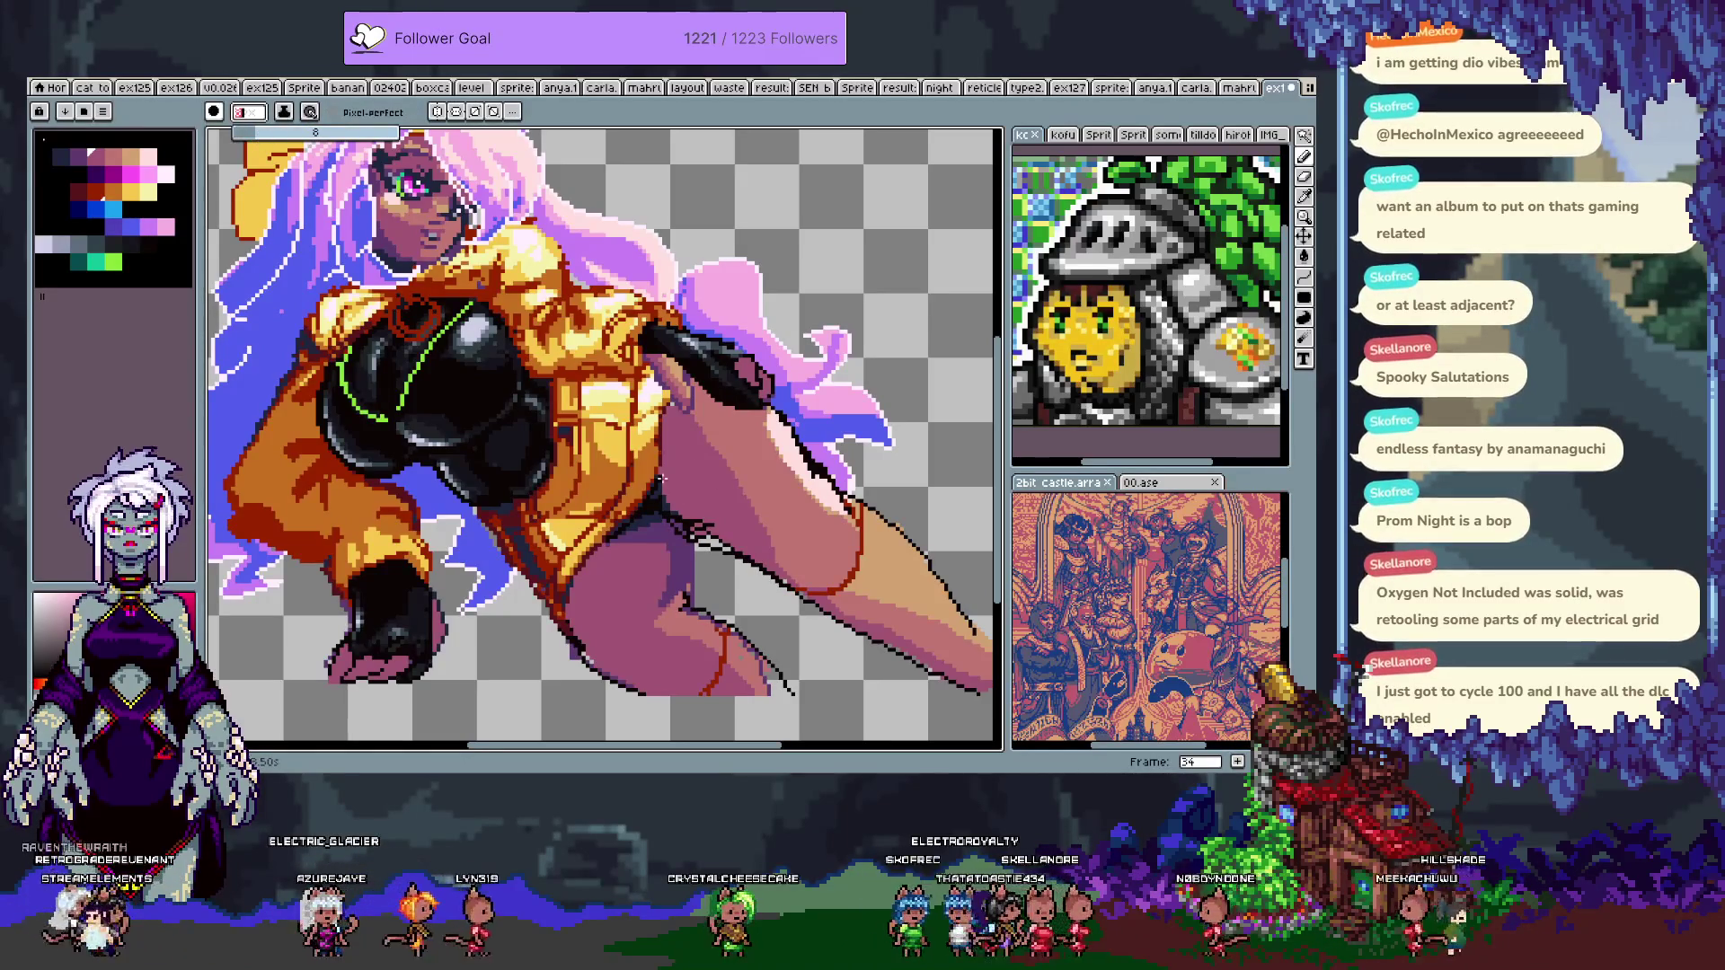
{"action": "key", "text": "Return"}
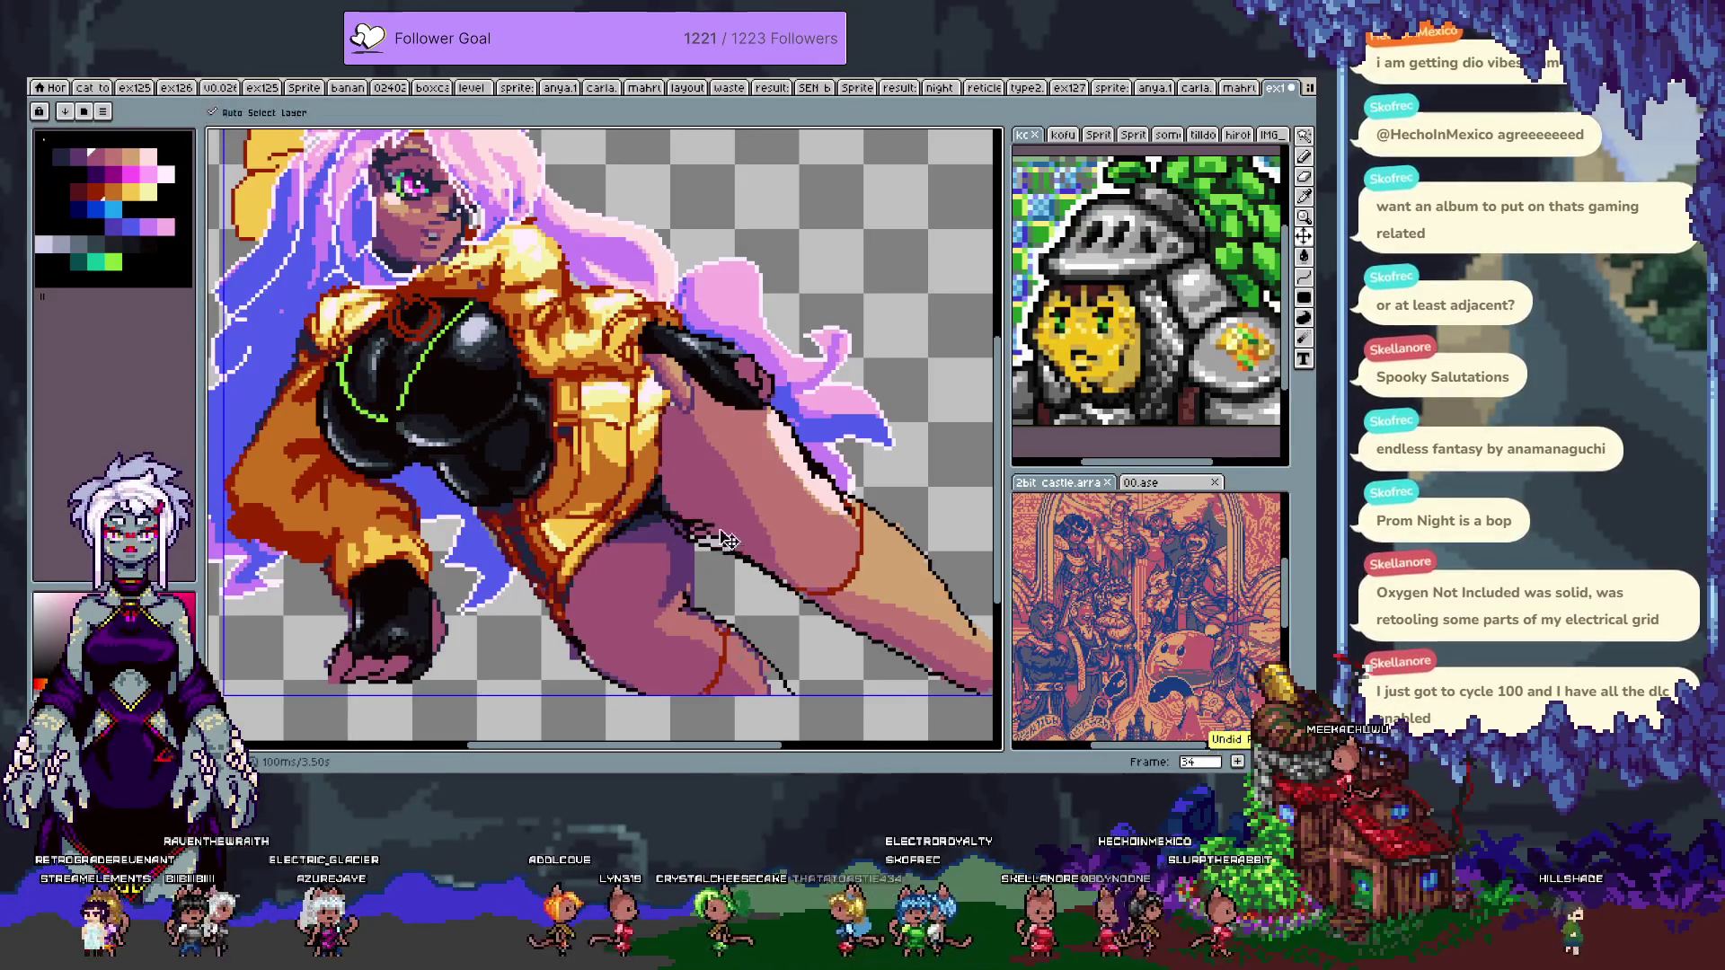
{"action": "key", "text": "w"}
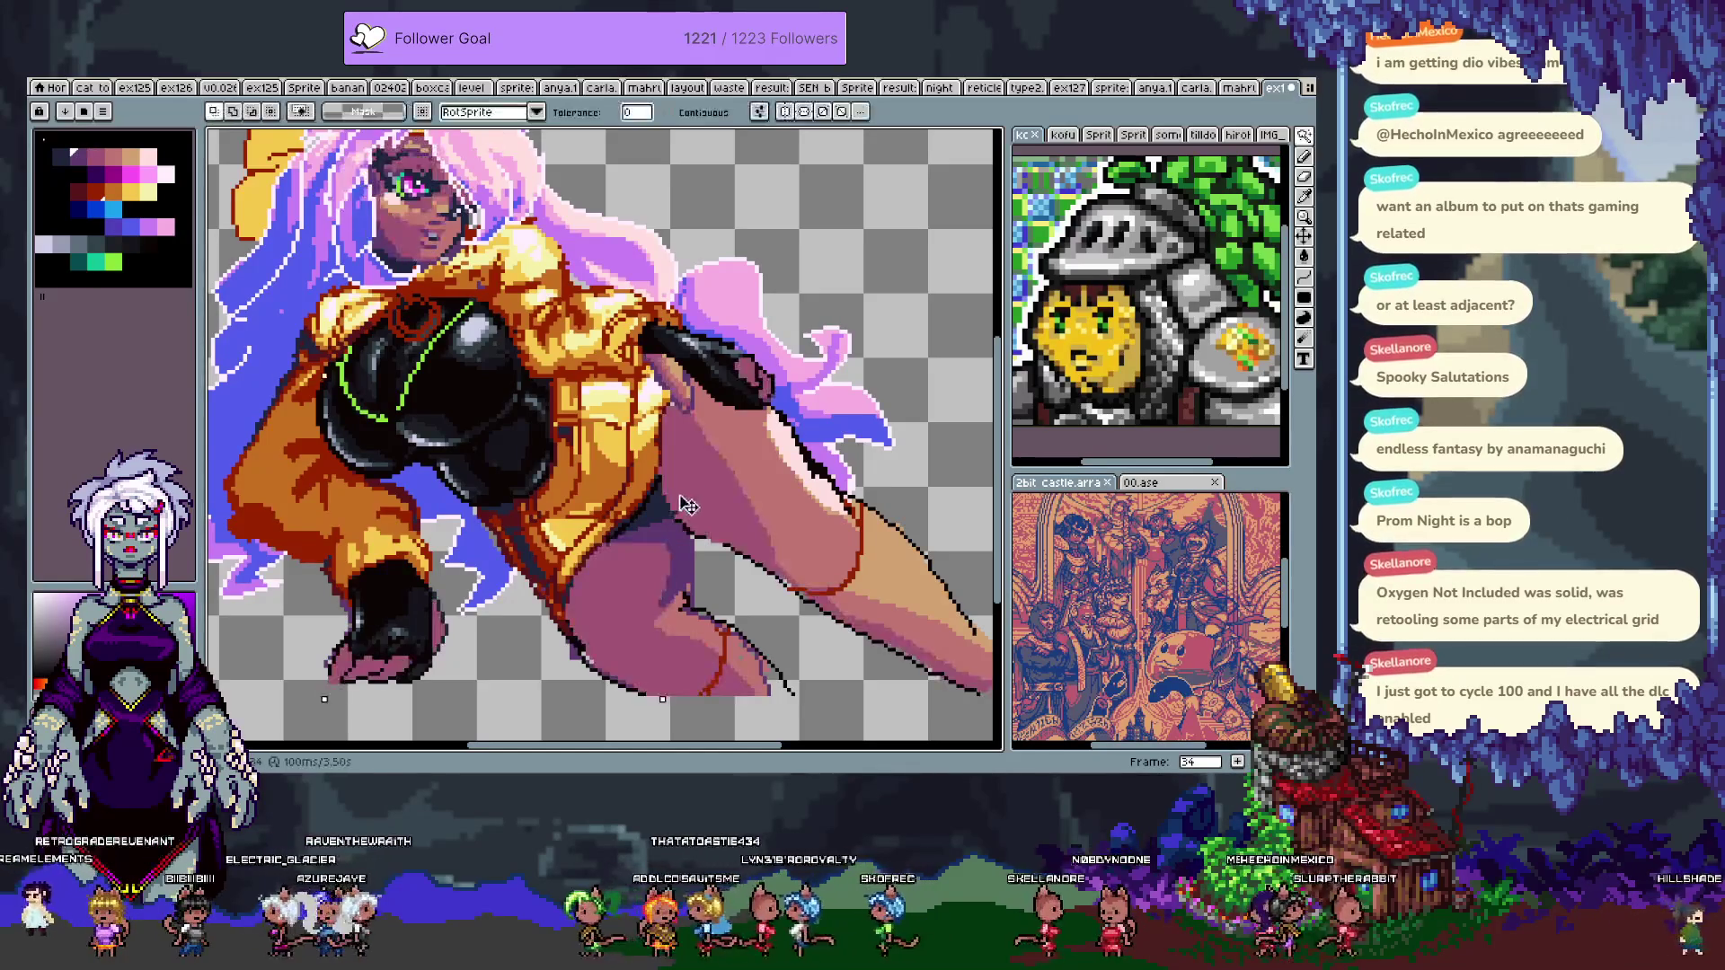
{"action": "key", "text": "b"}
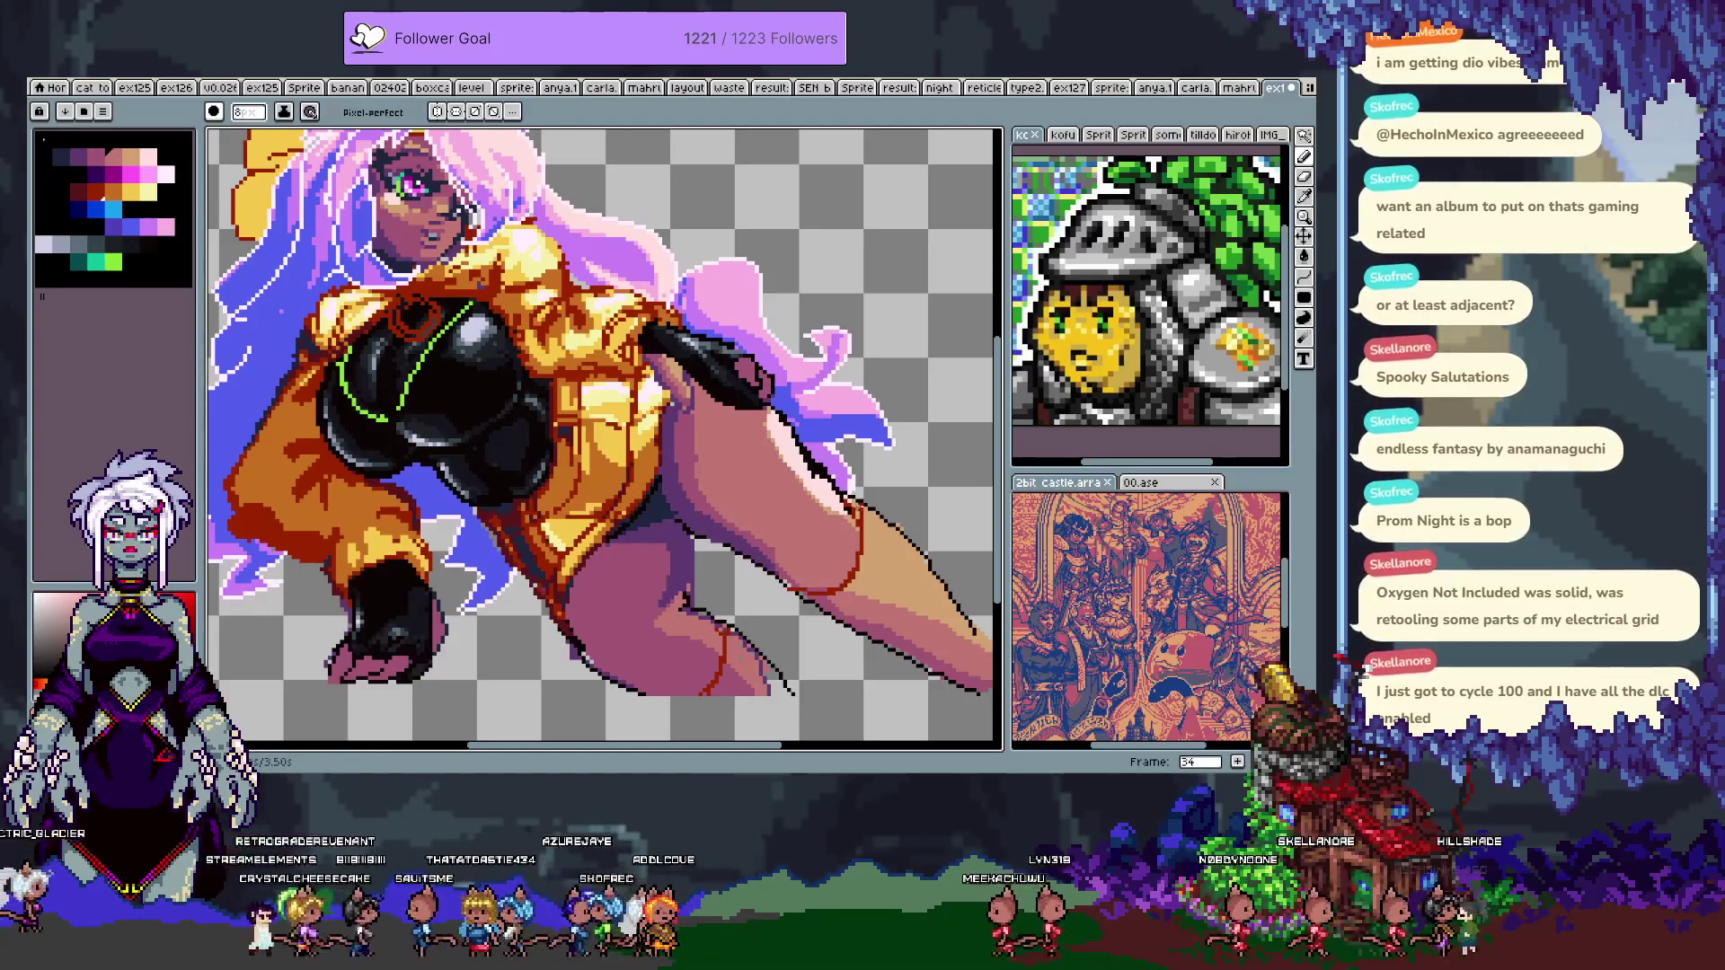
{"action": "left_click_drag", "start_coordinate": [730, 460], "coordinate": [778, 506]}
{"action": "key", "text": "b"}
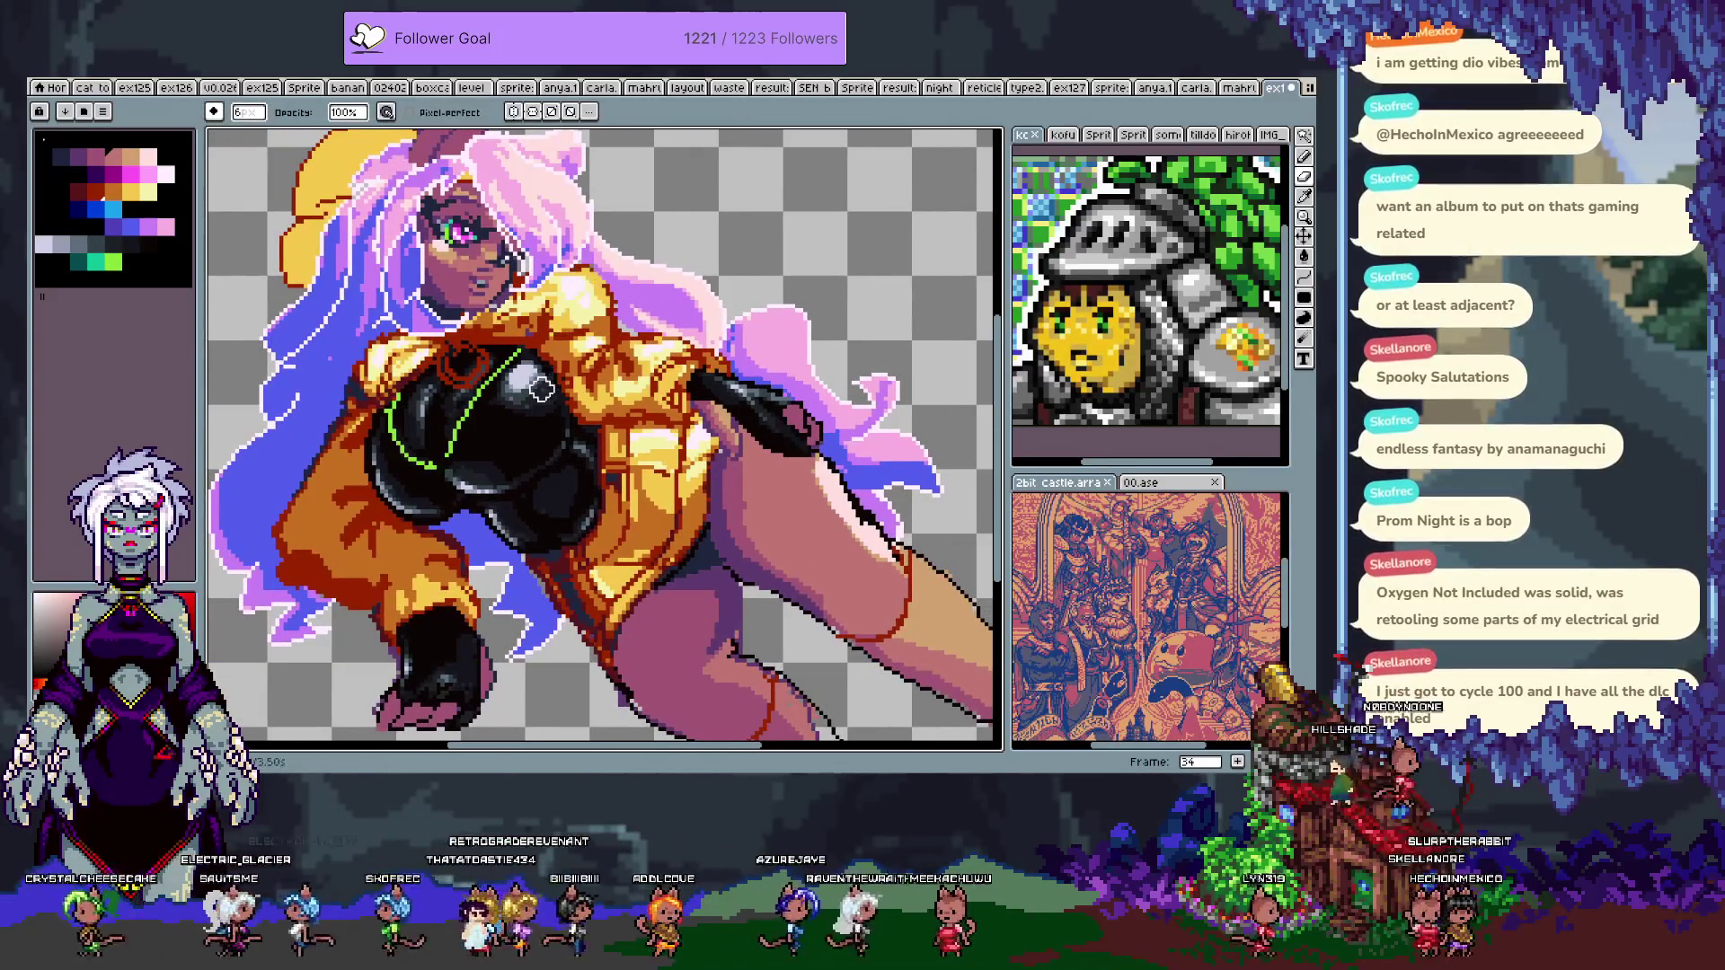
- Sample colours from the chest and select the green trim line by colour
{"action": "scroll", "coordinate": [541, 389], "scroll_direction": "down", "scroll_amount": 1}
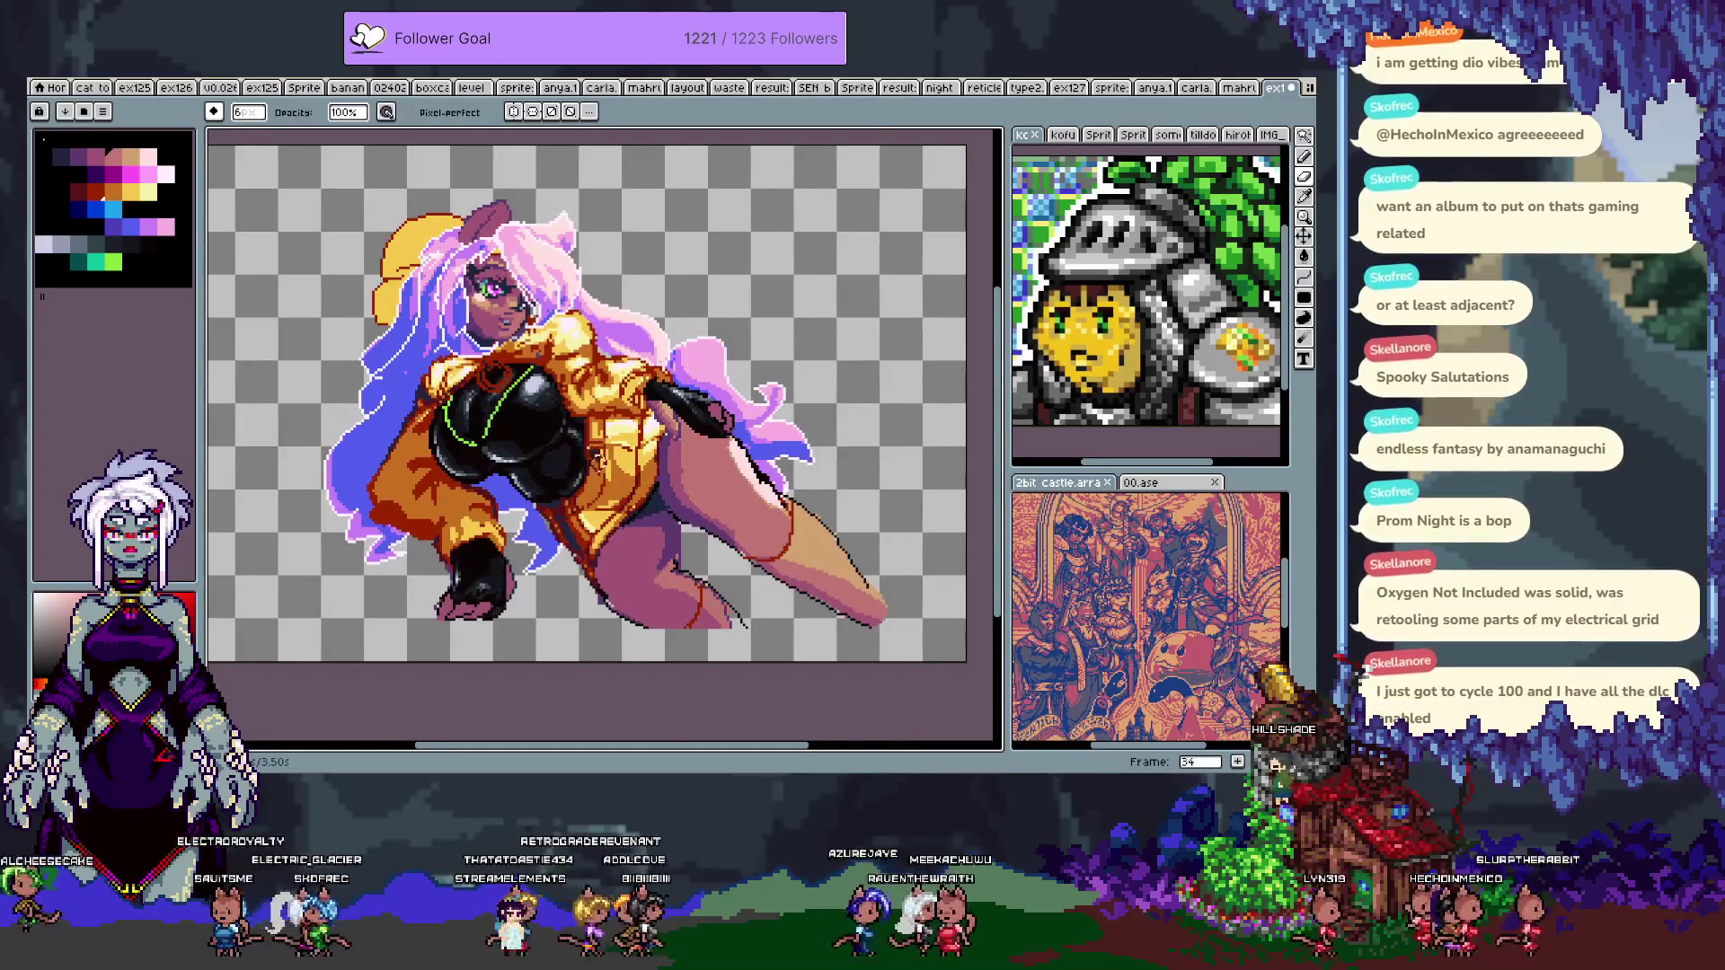
{"action": "scroll", "coordinate": [492, 416], "scroll_direction": "up", "scroll_amount": 3}
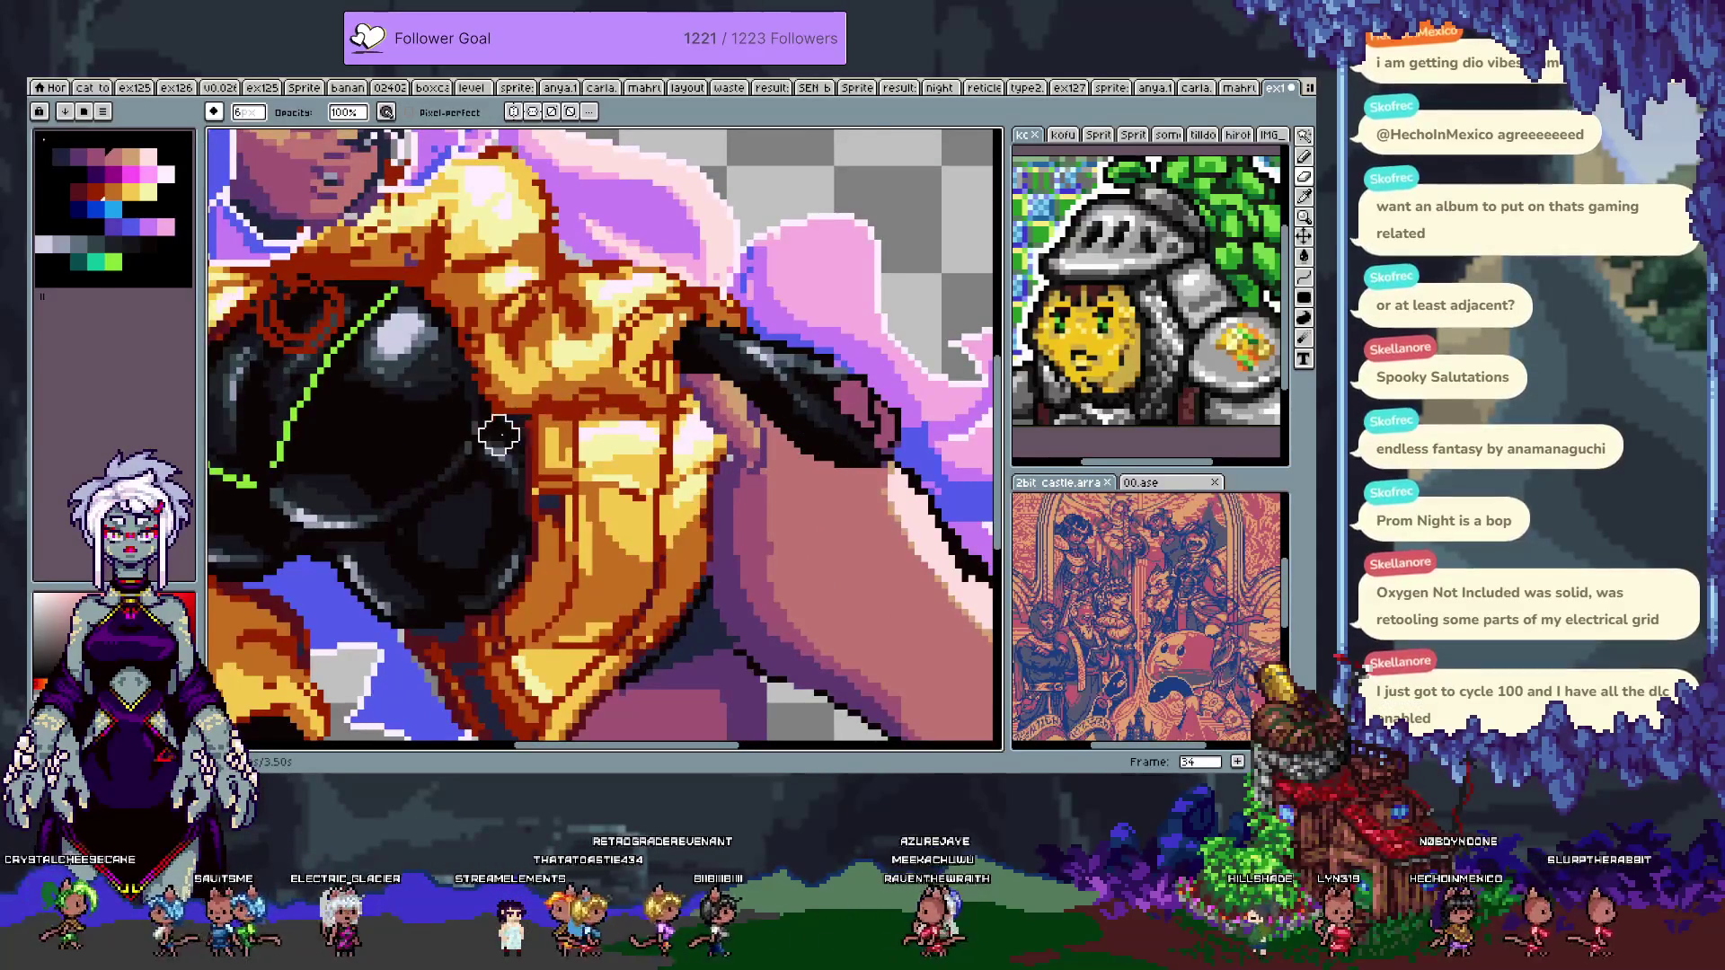
{"action": "scroll", "coordinate": [532, 454], "scroll_direction": "up", "scroll_amount": 1}
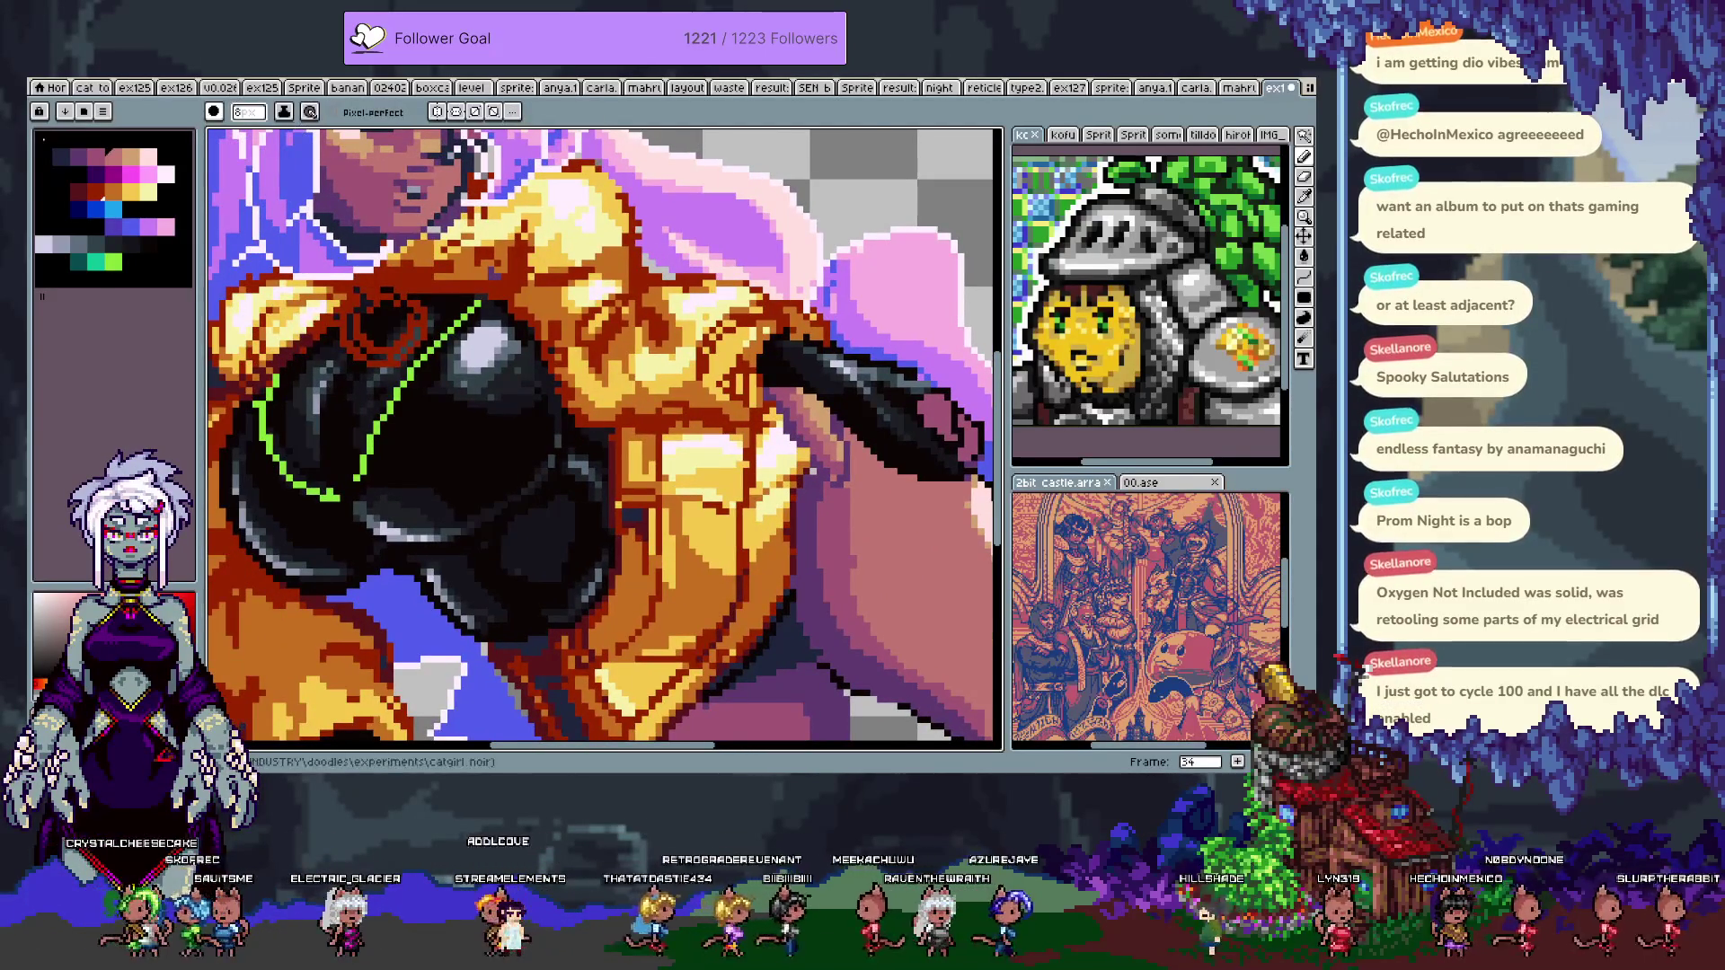
{"action": "key", "text": "v"}
{"action": "key", "text": "i"}
{"action": "left_click", "coordinate": [505, 382]}
{"action": "key", "text": "b"}
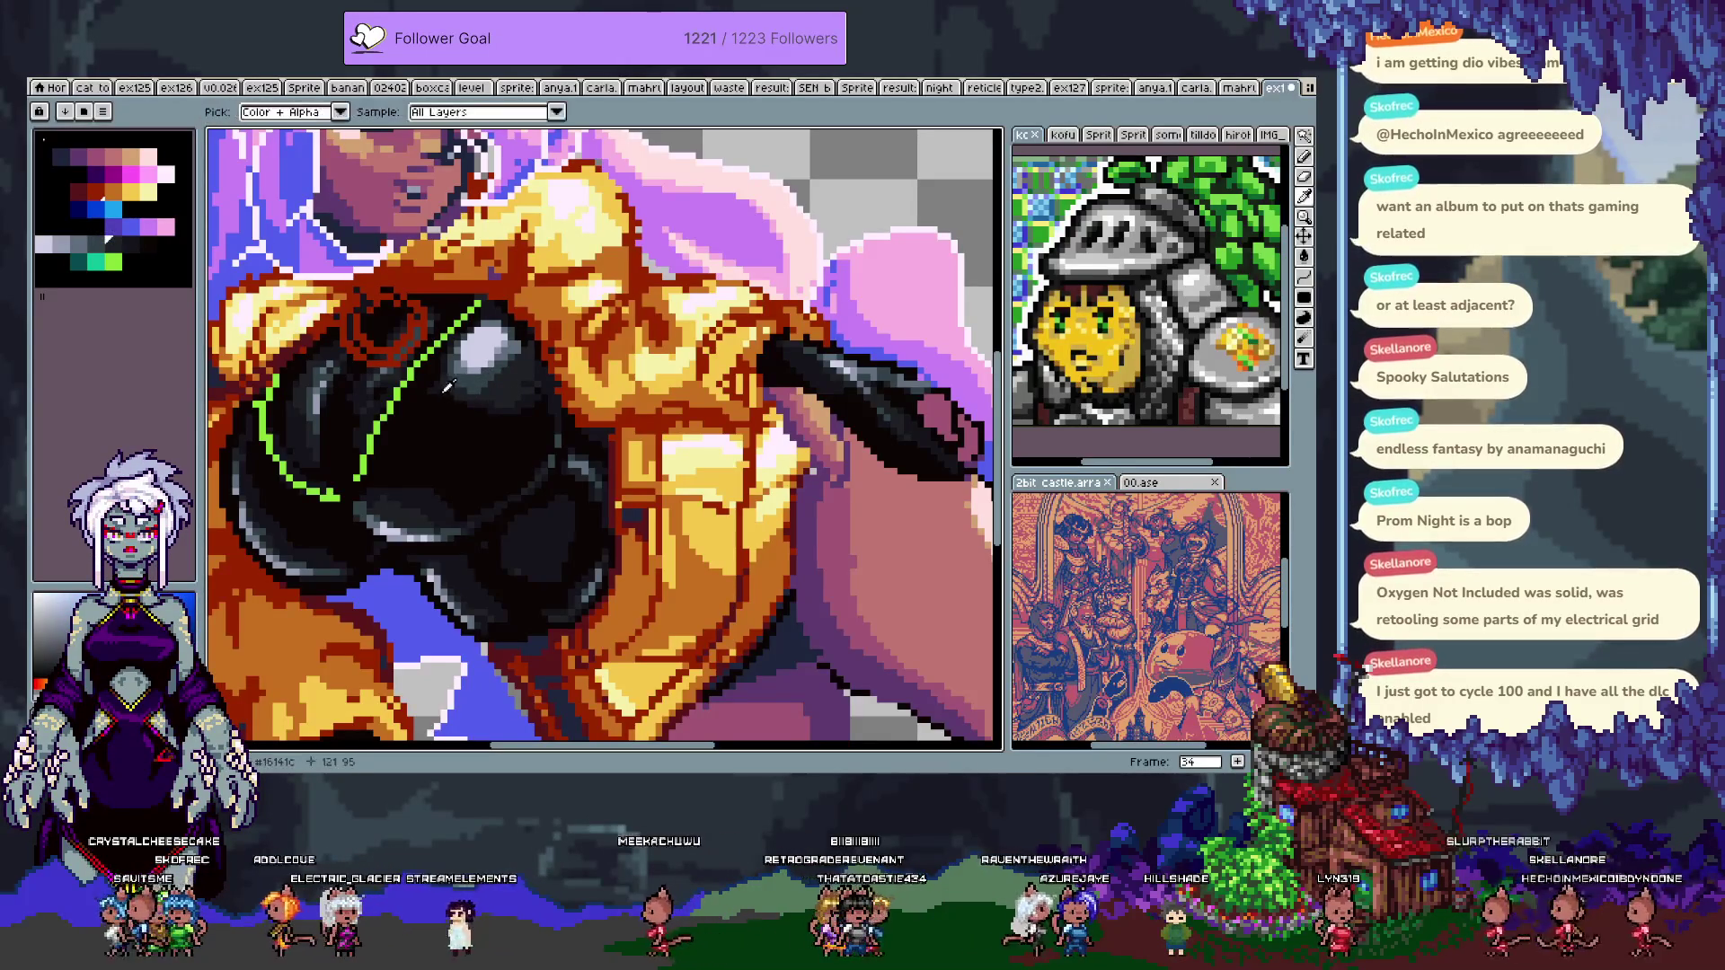
{"action": "left_click", "coordinate": [448, 352], "text": "alt"}
{"action": "left_click", "coordinate": [394, 423], "text": "alt"}
{"action": "left_click_drag", "start_coordinate": [395, 409], "coordinate": [476, 431]}
{"action": "key", "text": "w"}
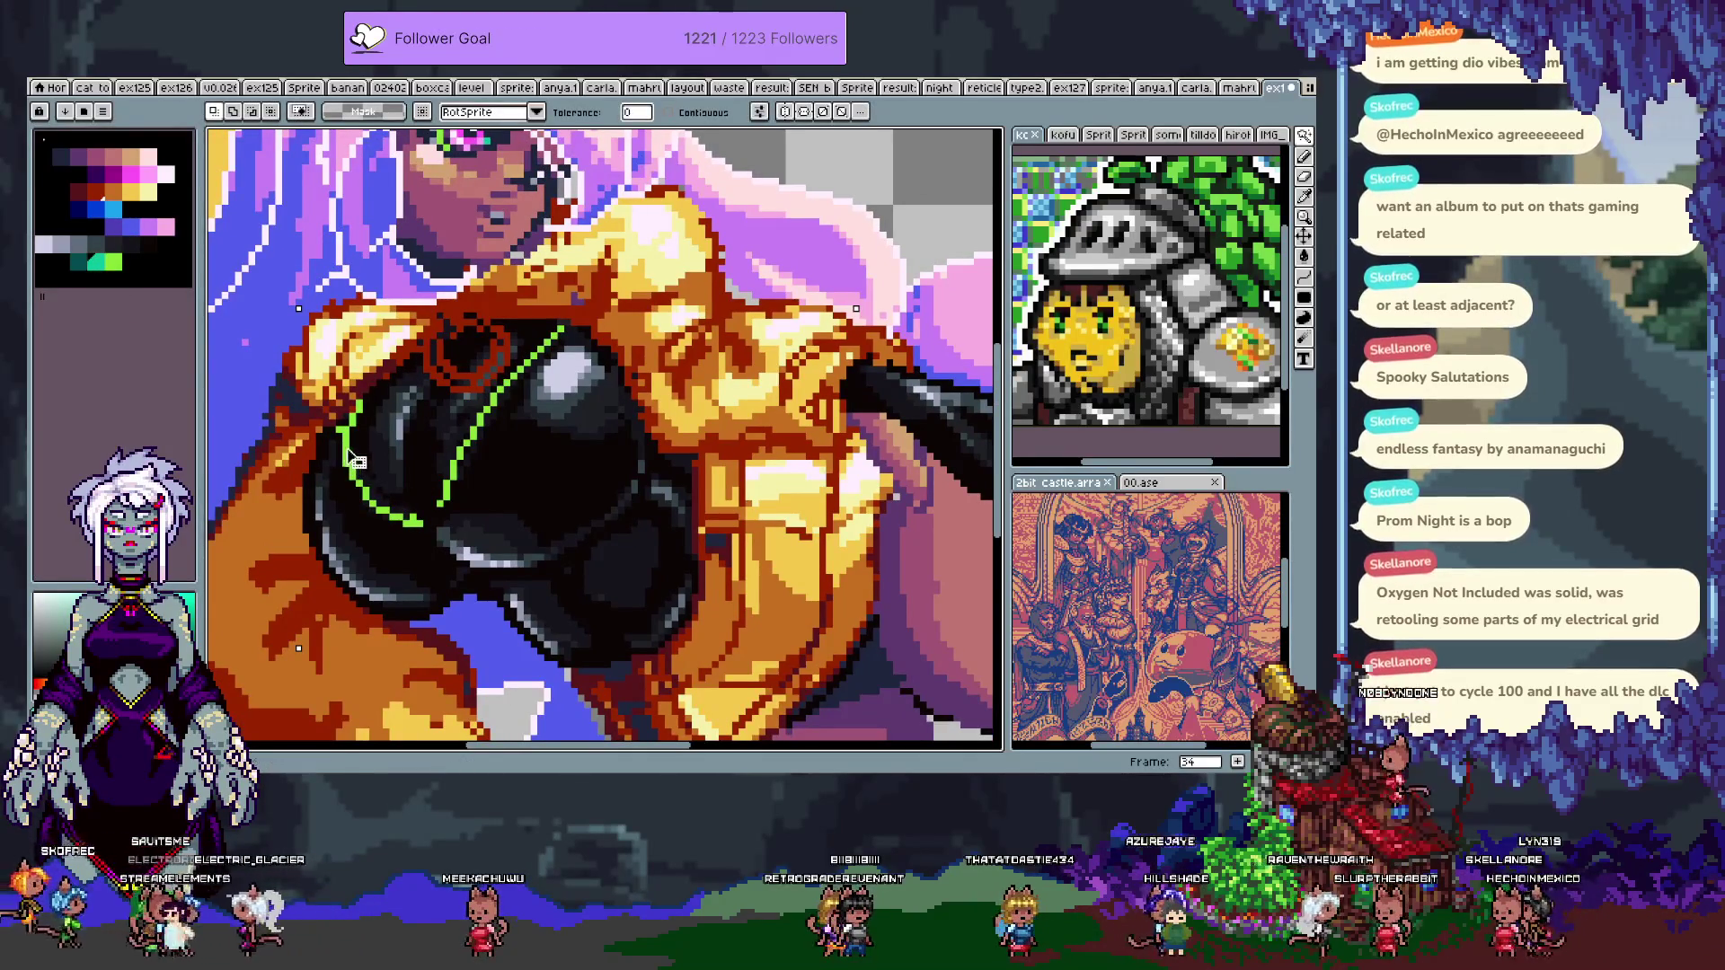
{"action": "key", "text": "b"}
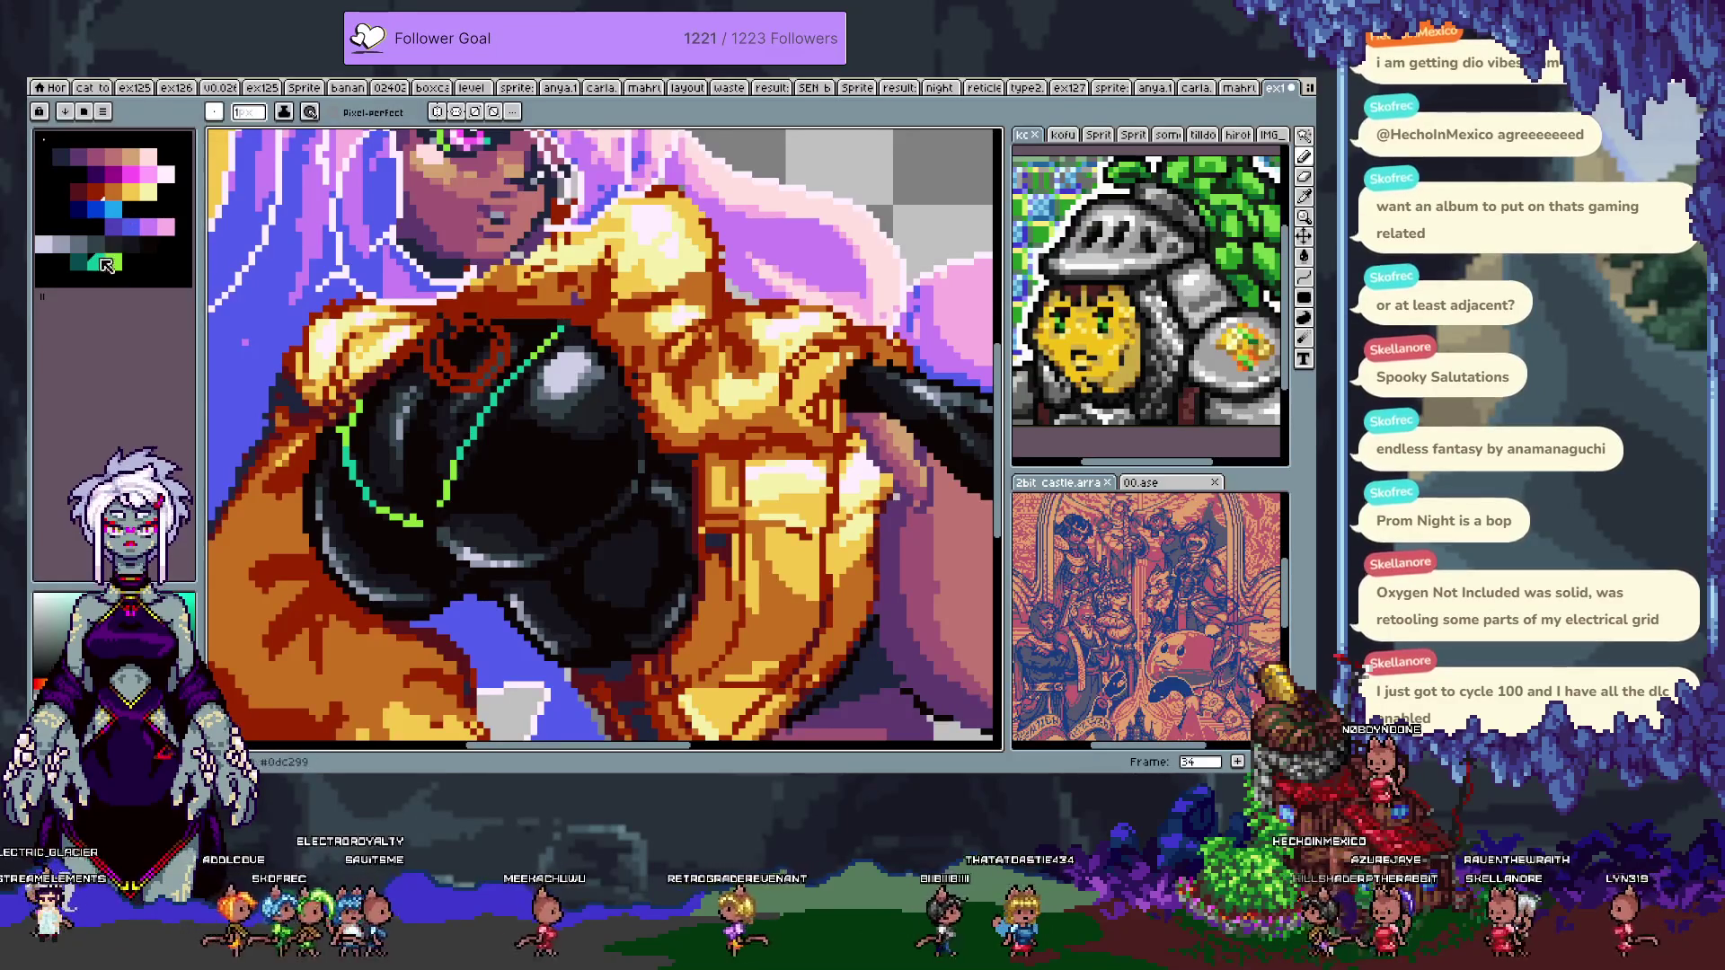
{"action": "key", "text": "ctrl+z"}
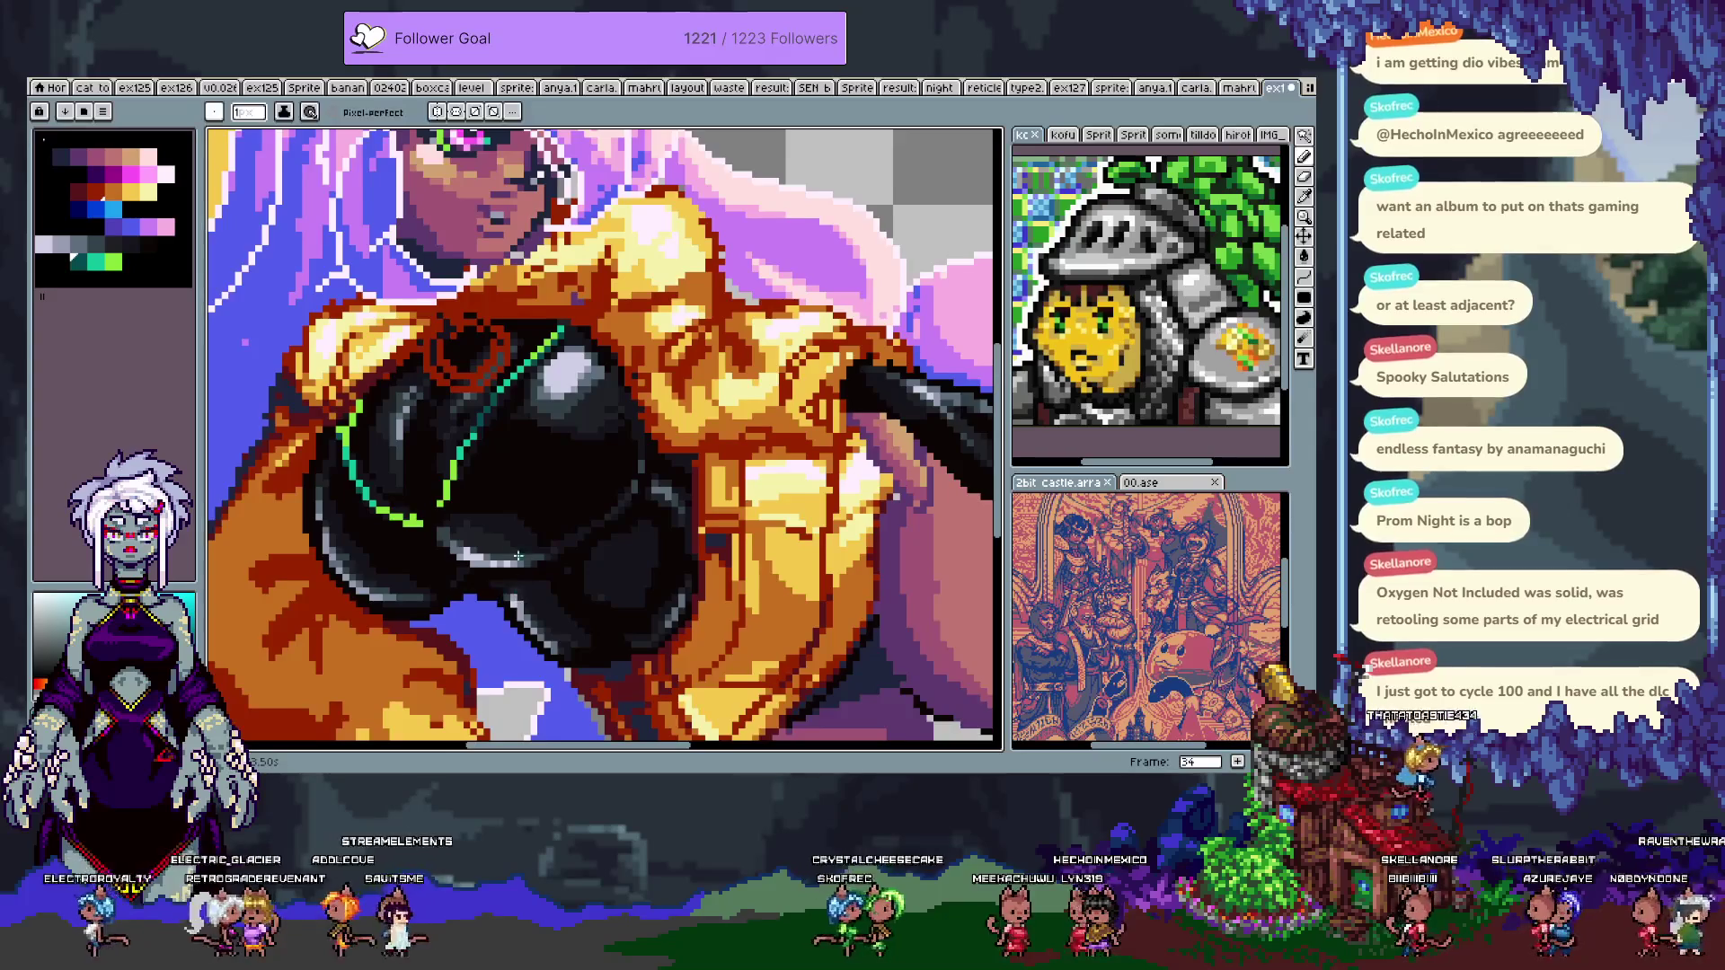
- Sample the dark red outline and darker shades to add reflections across the black top
{"action": "left_click_drag", "start_coordinate": [519, 578], "coordinate": [556, 501]}
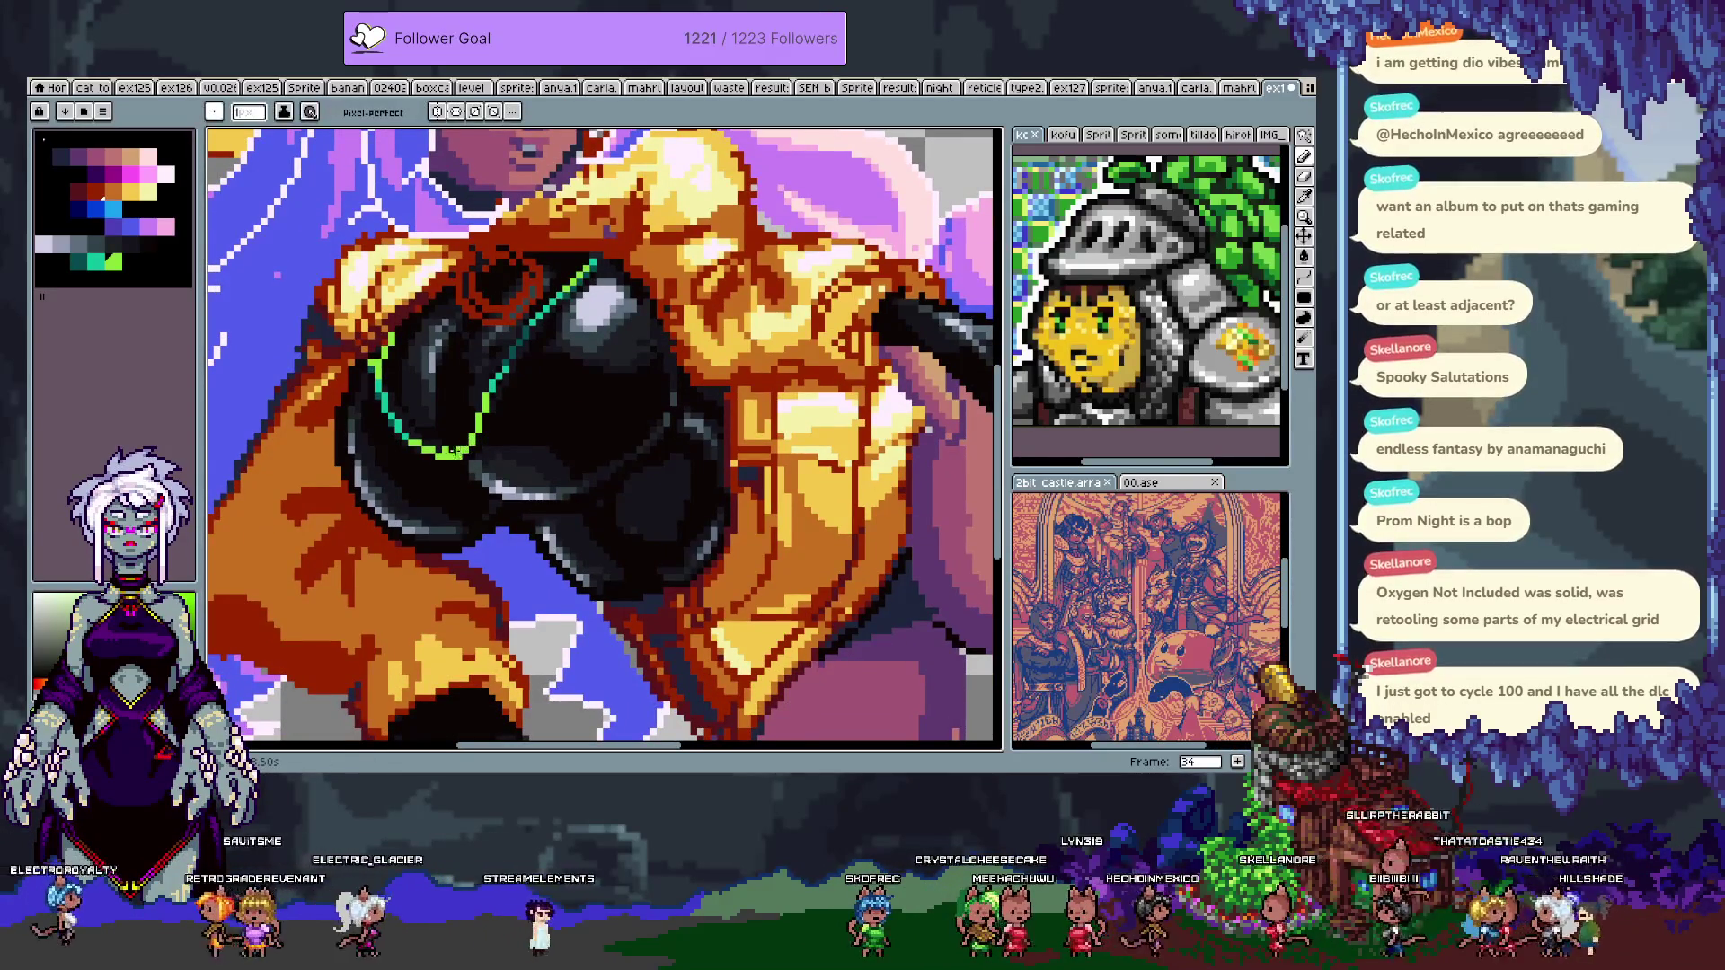
{"action": "key", "text": "alt"}
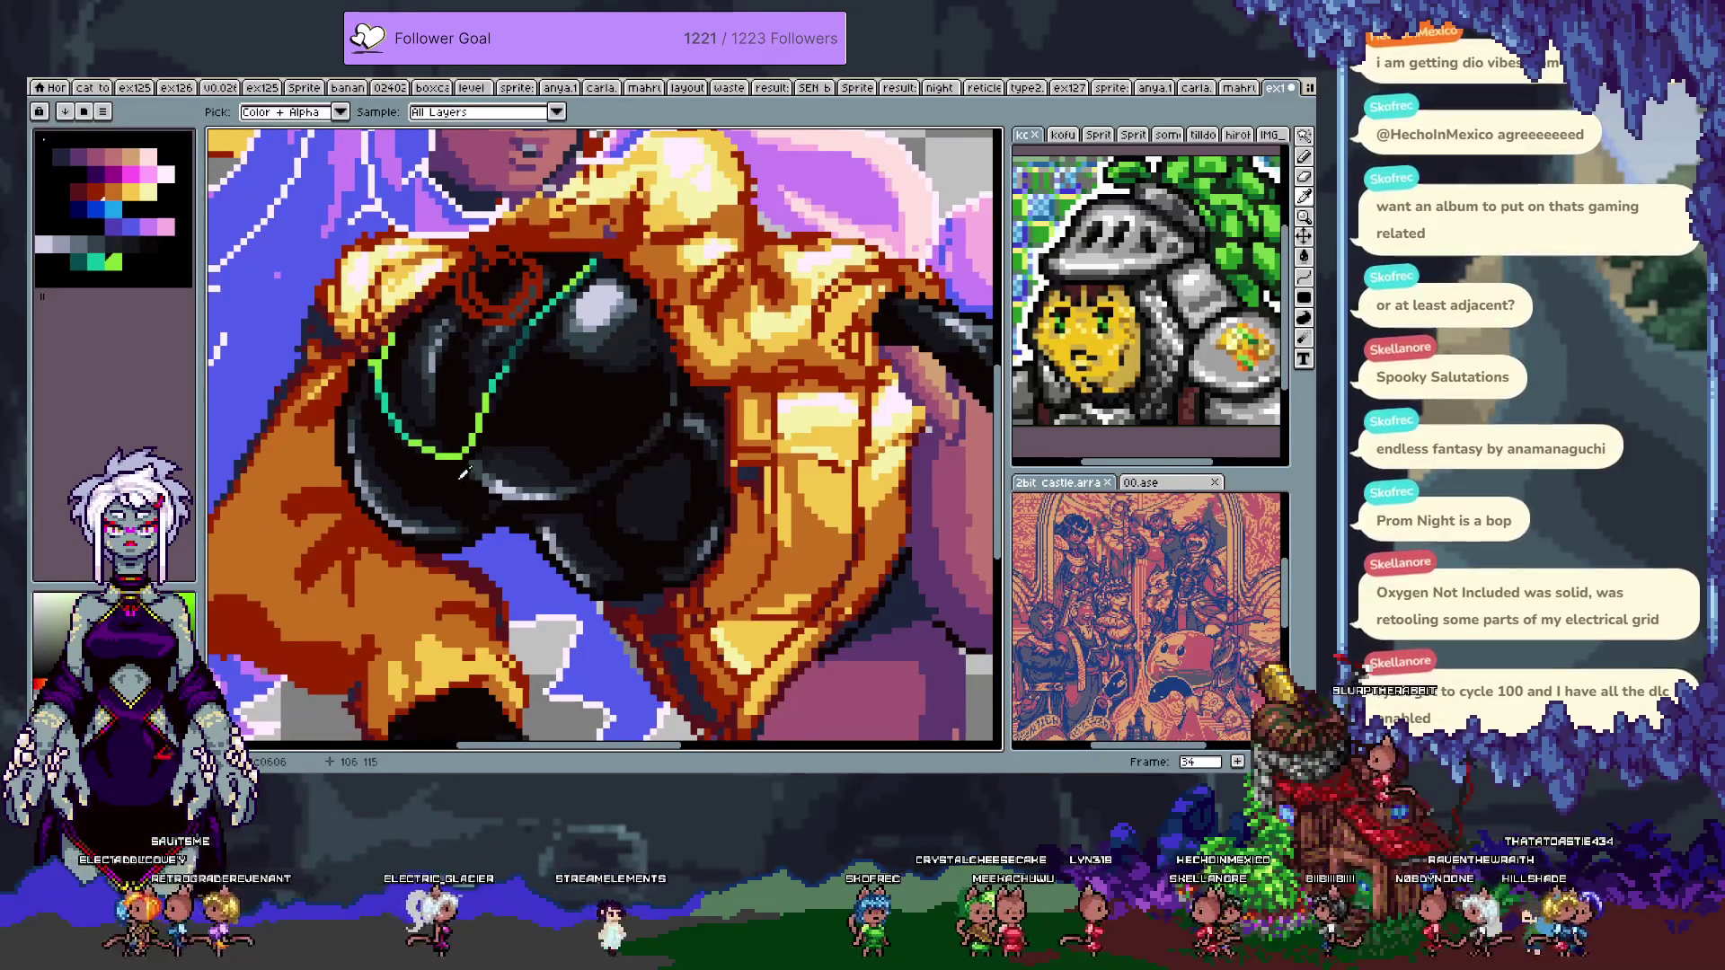
{"action": "left_click", "coordinate": [466, 474]}
{"action": "key", "text": "ctrl"}
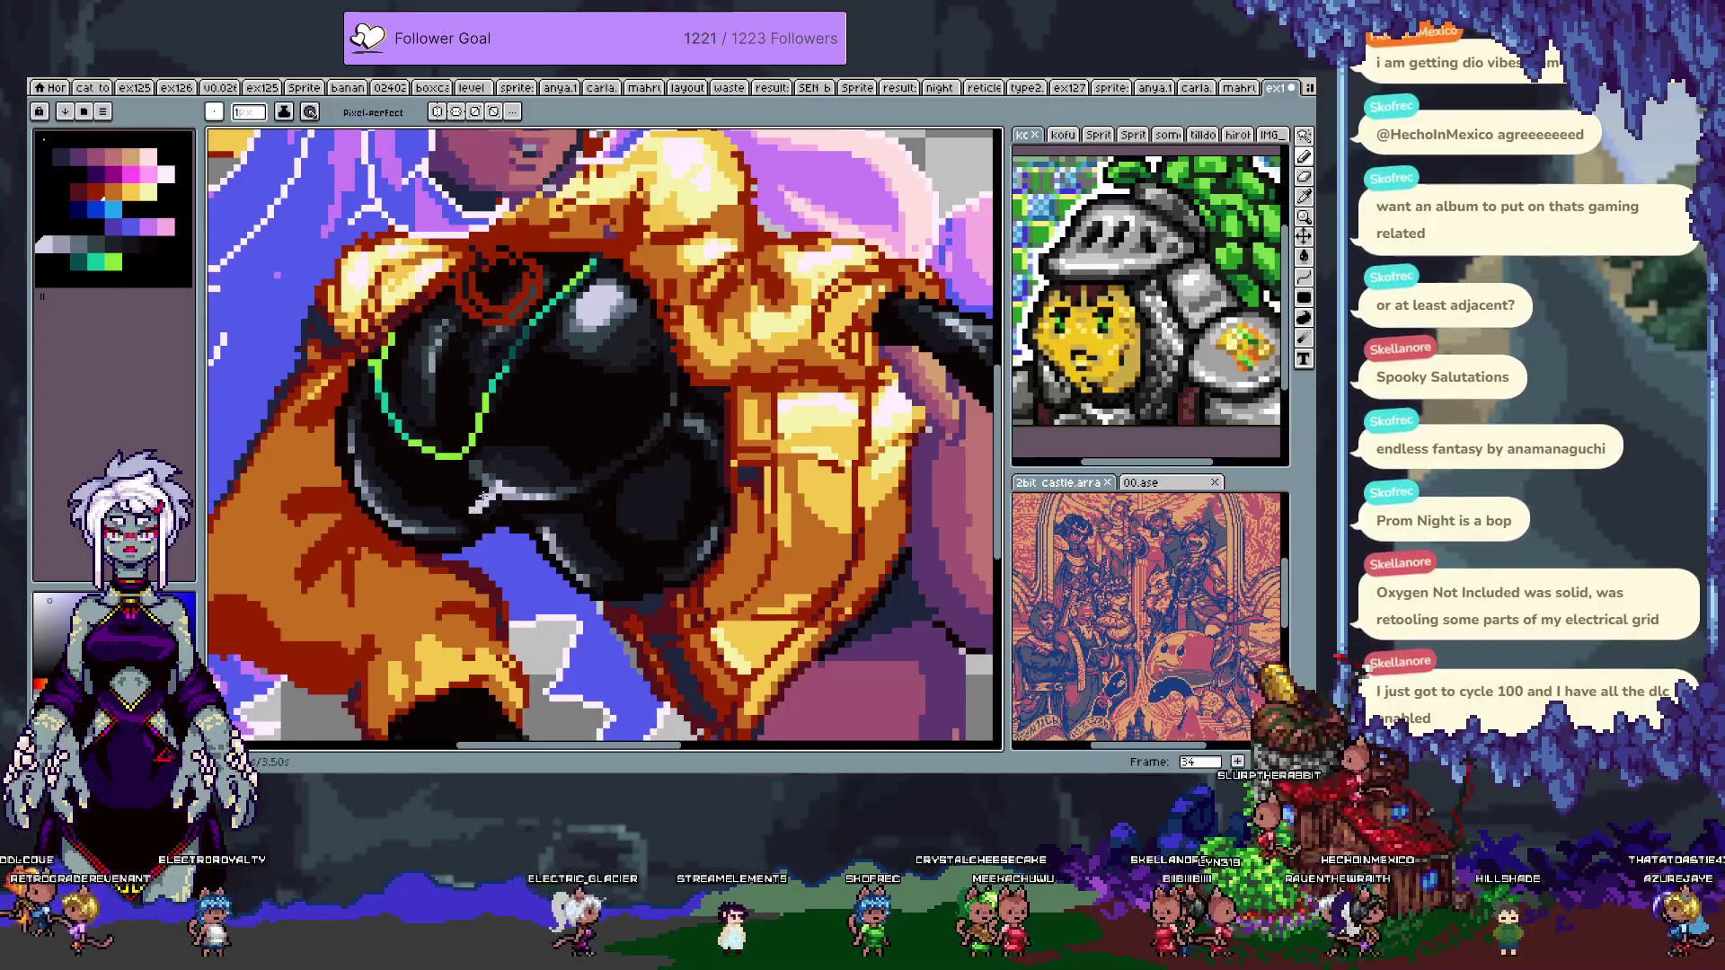
{"action": "left_click", "coordinate": [501, 491], "text": "alt"}
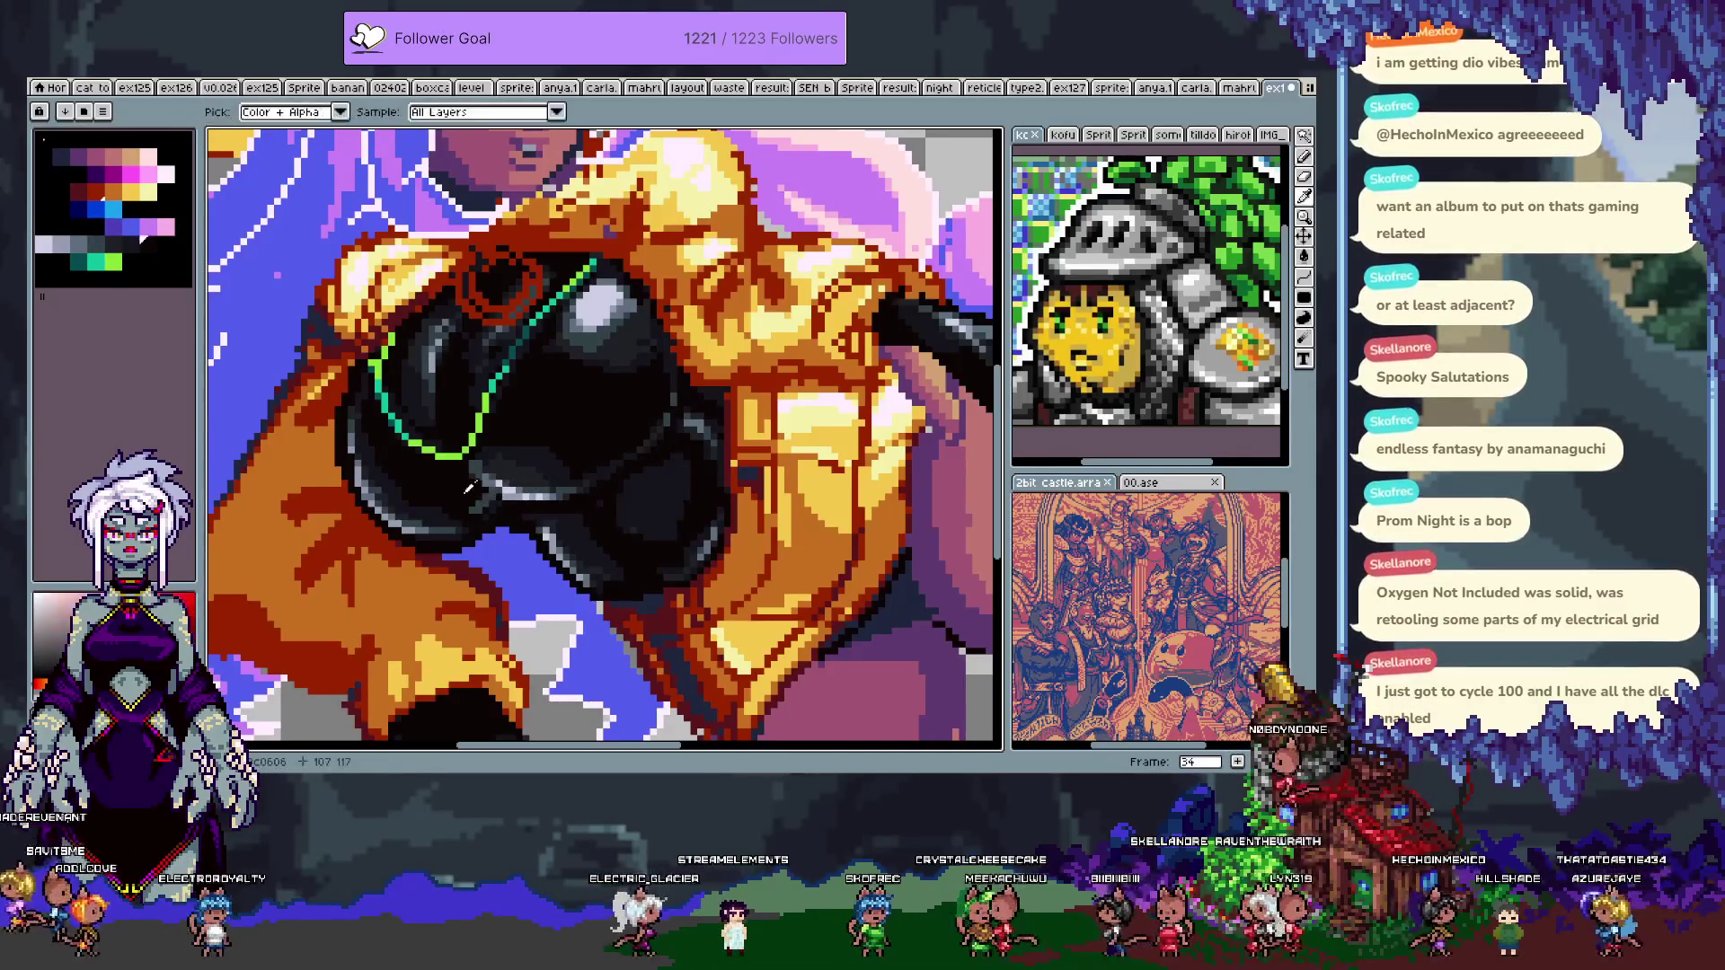
{"action": "left_click", "coordinate": [518, 437], "text": "alt"}
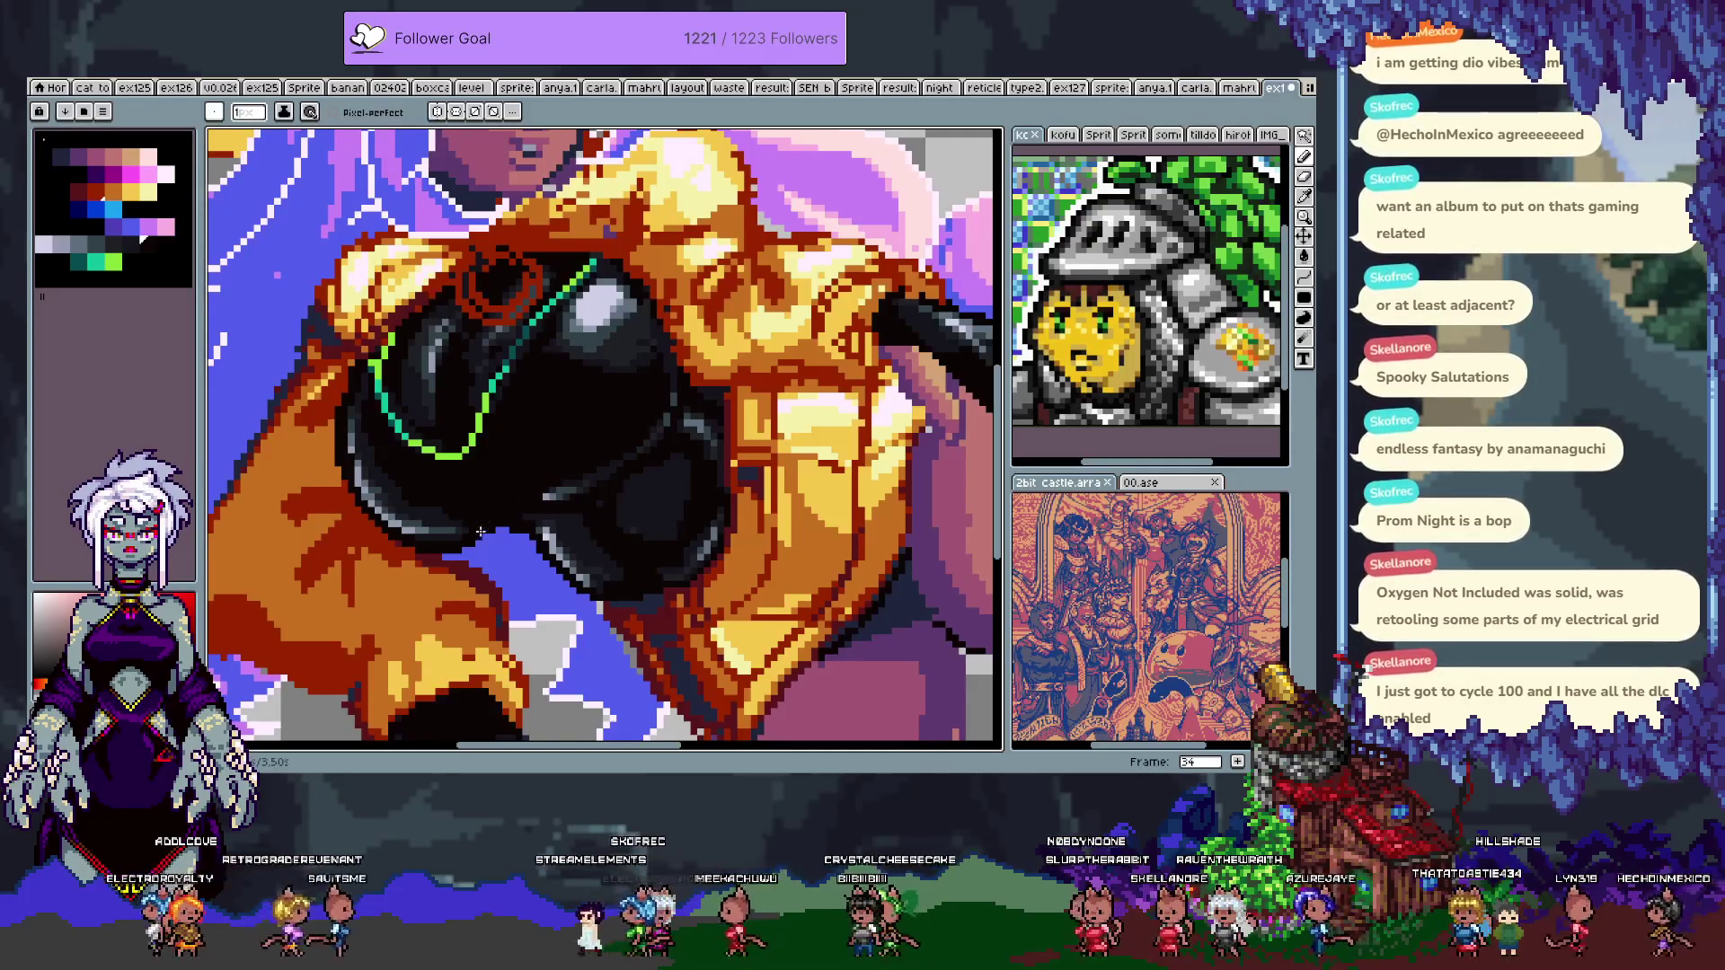
{"action": "mouse_move", "coordinate": [479, 566]}
{"action": "left_mouse_down"}
{"action": "mouse_move", "coordinate": [544, 680]}
{"action": "mouse_move", "coordinate": [520, 656]}
{"action": "left_mouse_up"}
{"action": "left_click_drag", "start_coordinate": [599, 460], "coordinate": [585, 409]}
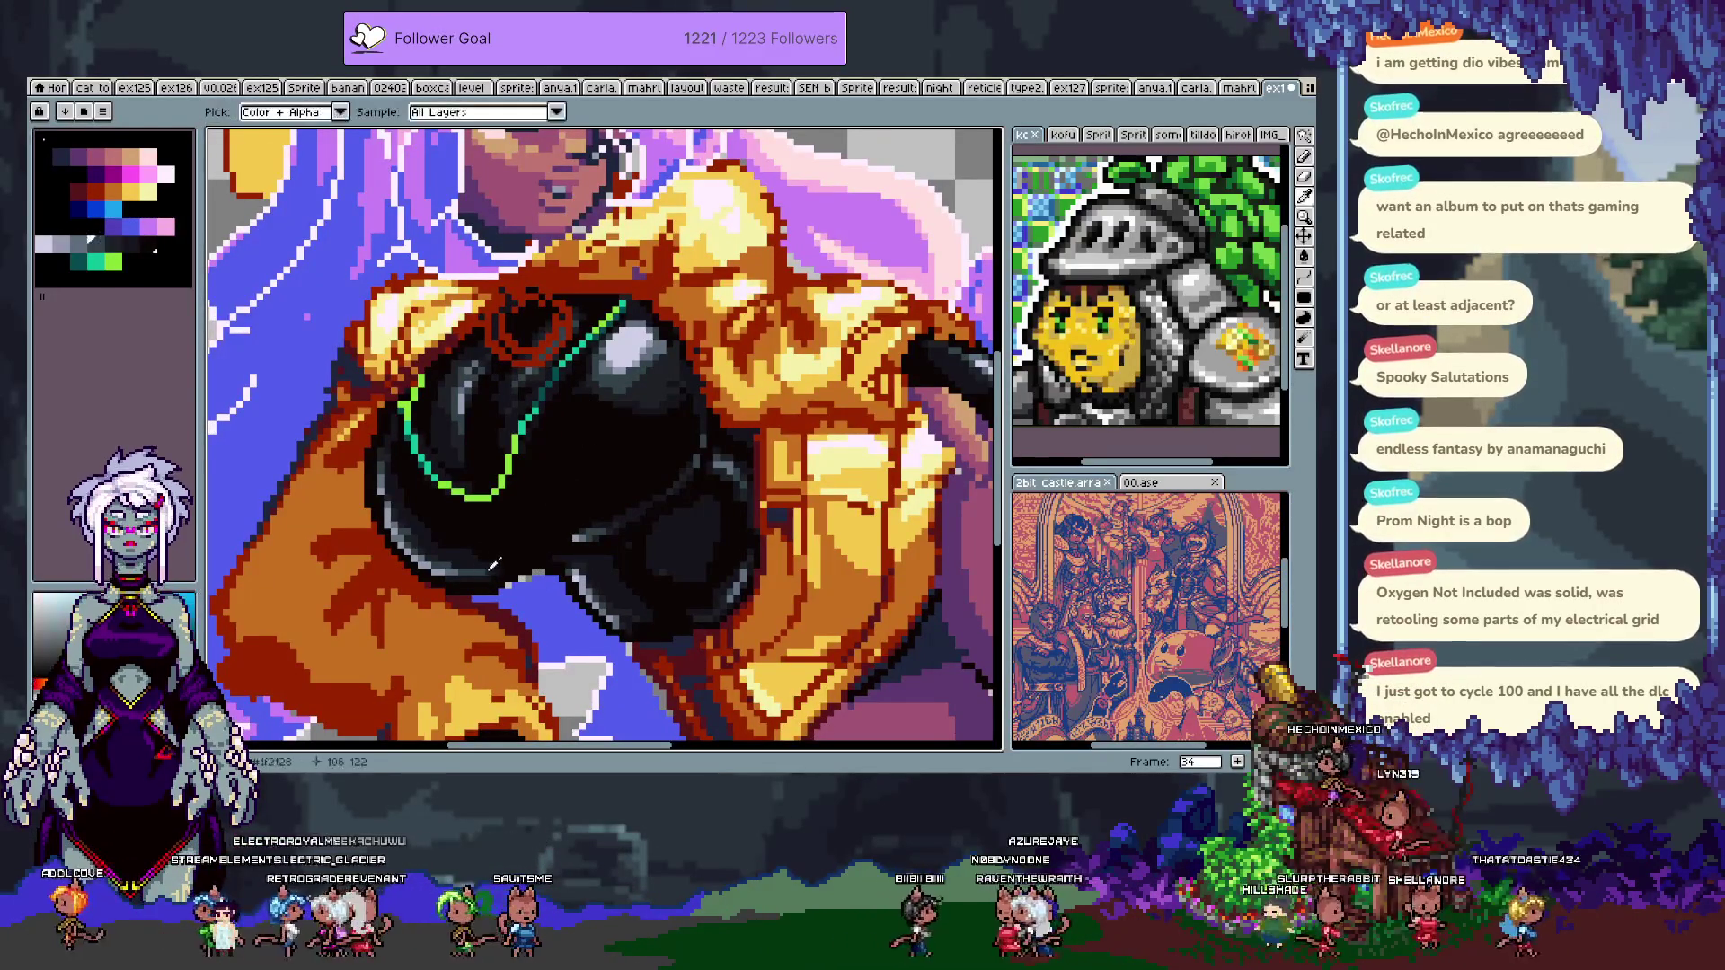
{"action": "key", "text": "ctrl+0"}
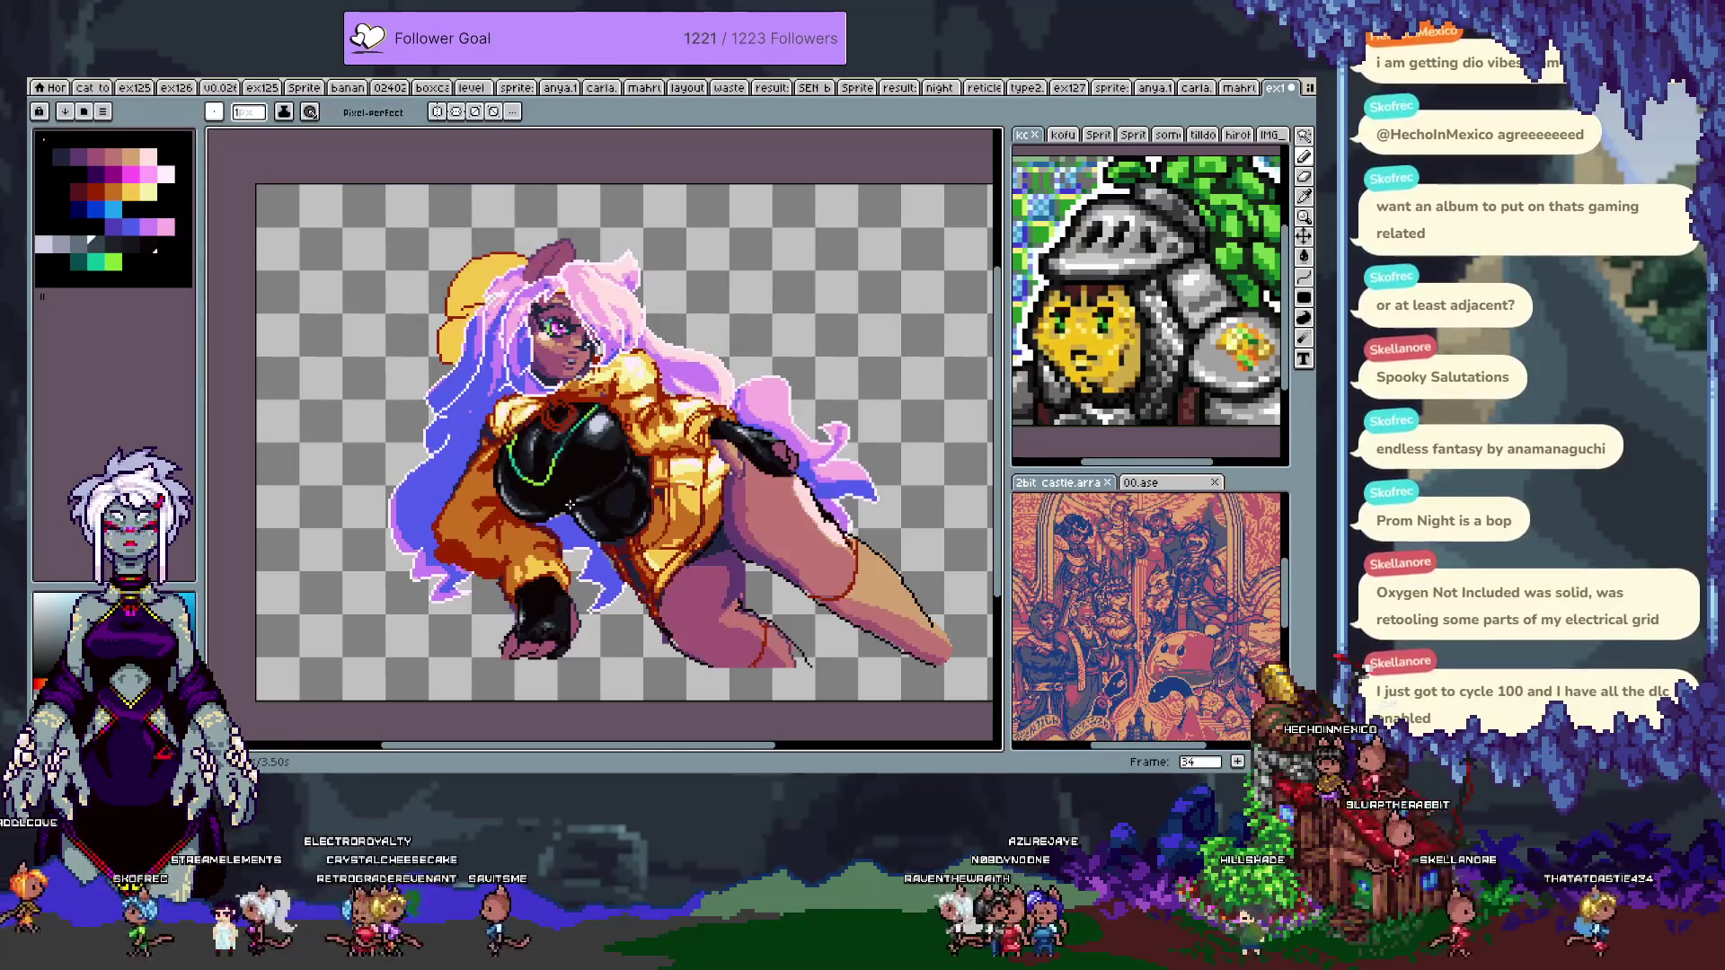
{"action": "scroll", "coordinate": [565, 506], "scroll_direction": "up", "scroll_amount": 3}
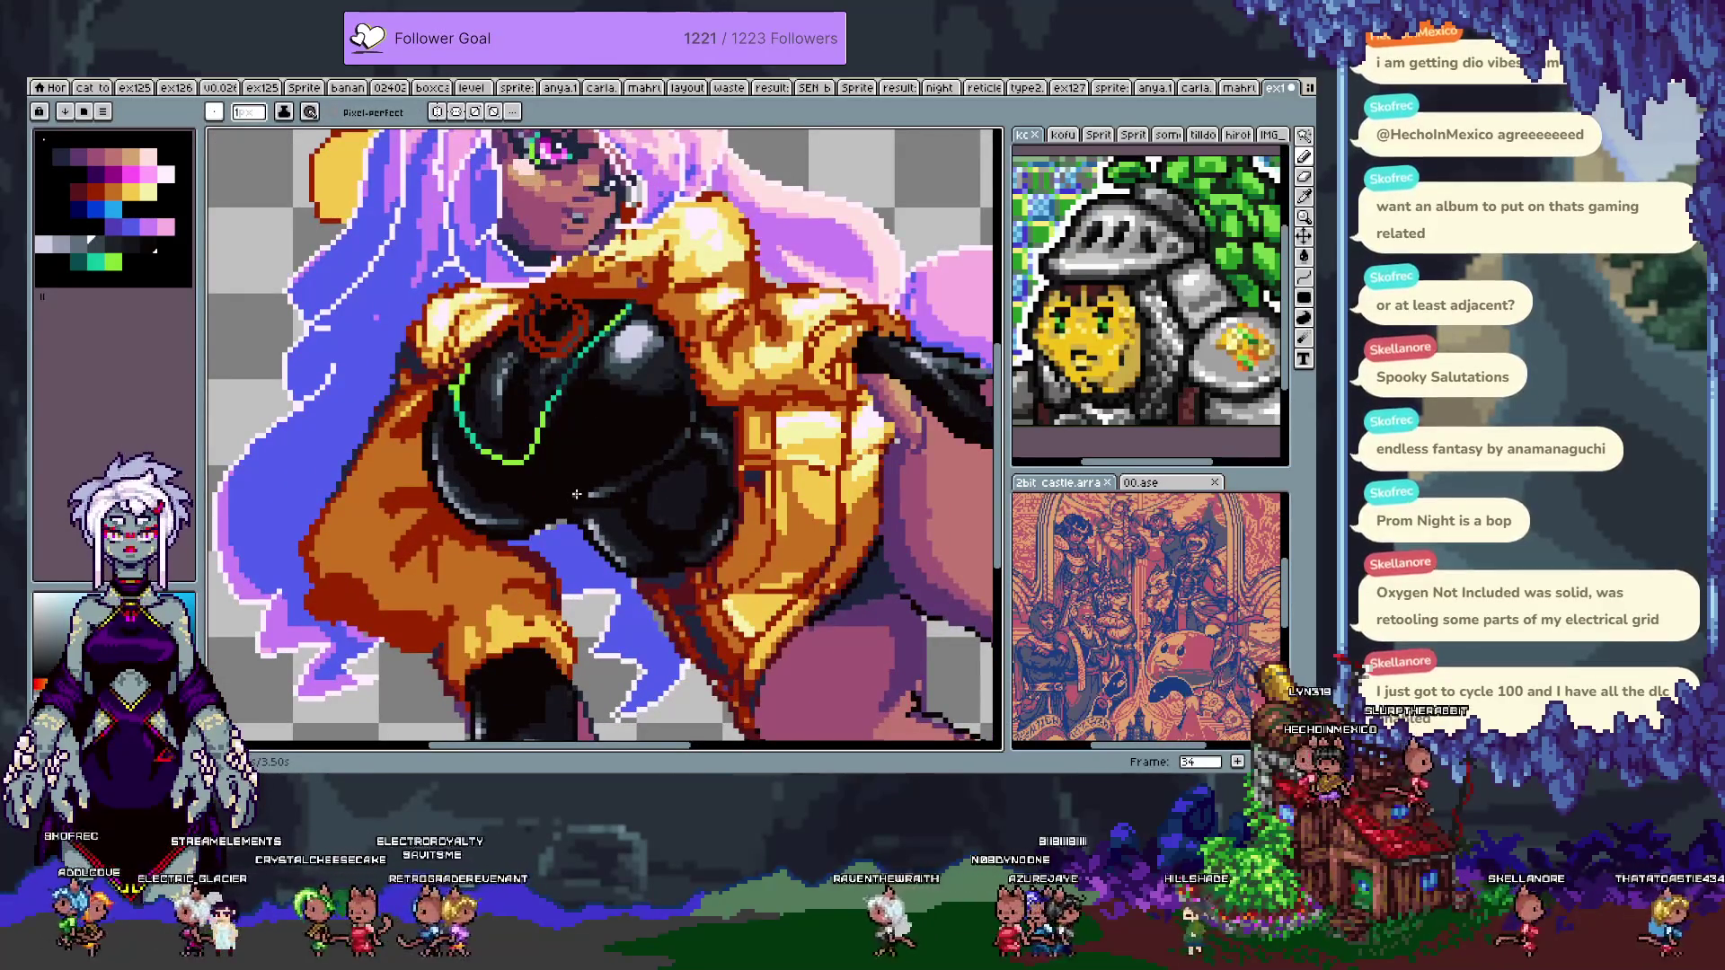
- Enable pixel-perfect strokes and try a green trim line across the black top, then undo it
{"action": "key", "text": "alt"}
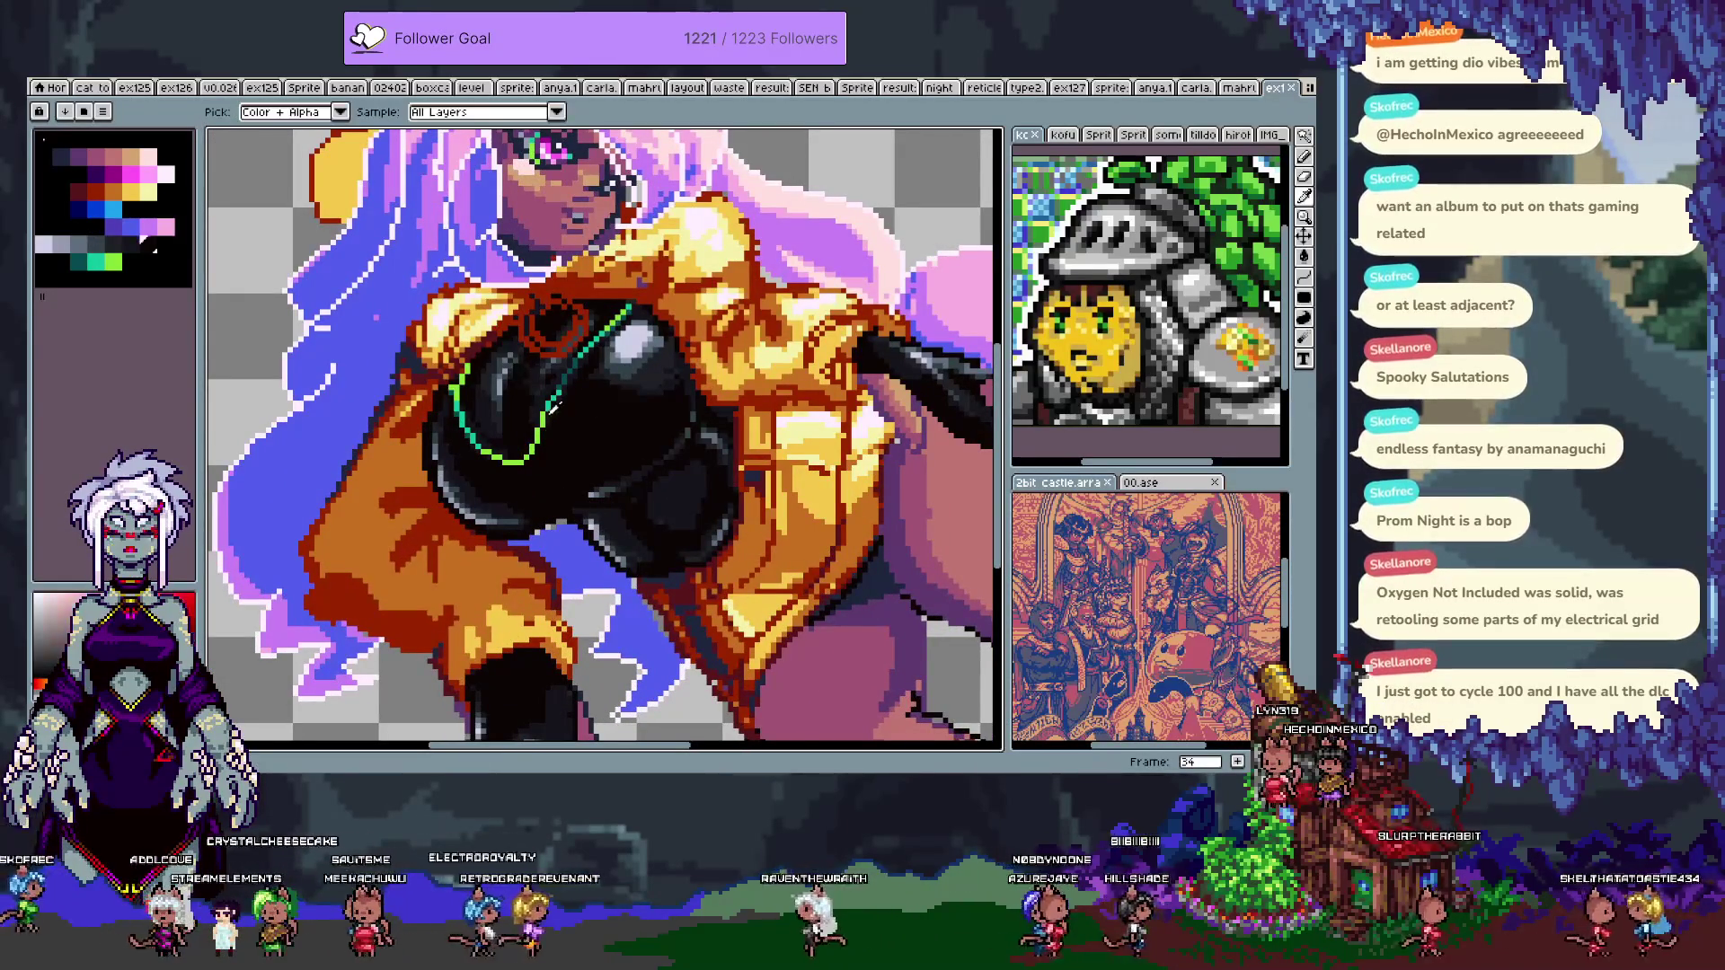
{"action": "key", "text": "alt"}
{"action": "key", "text": "alt"}
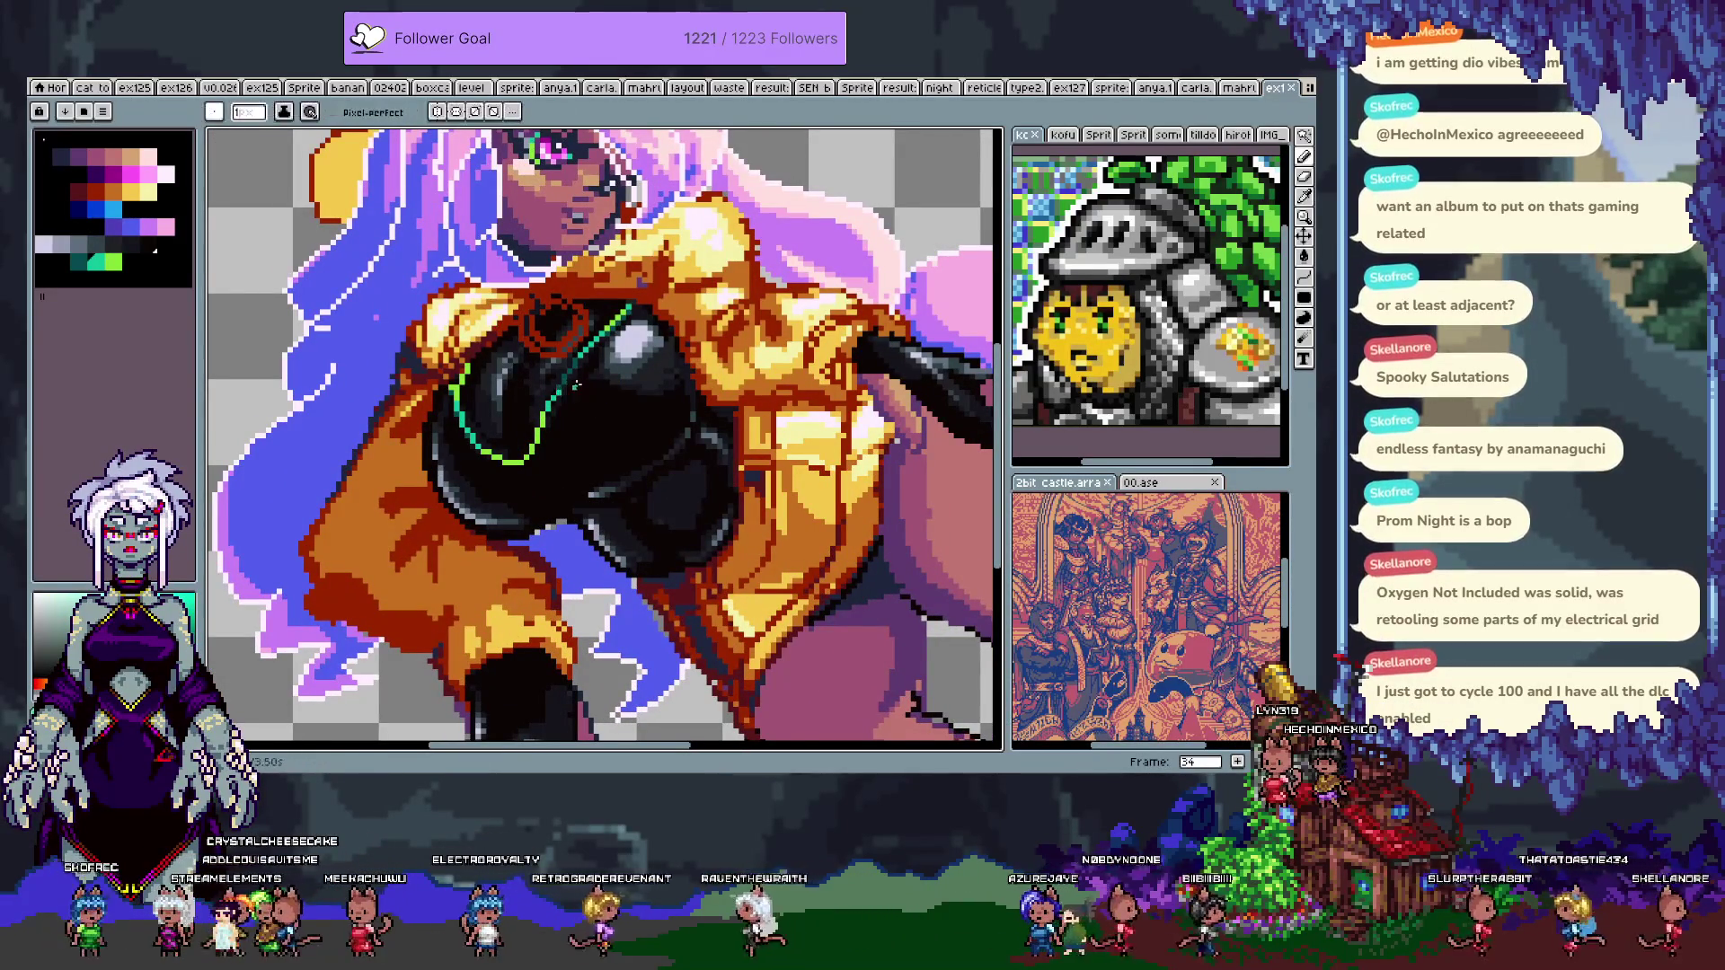
{"action": "left_click", "coordinate": [369, 114]}
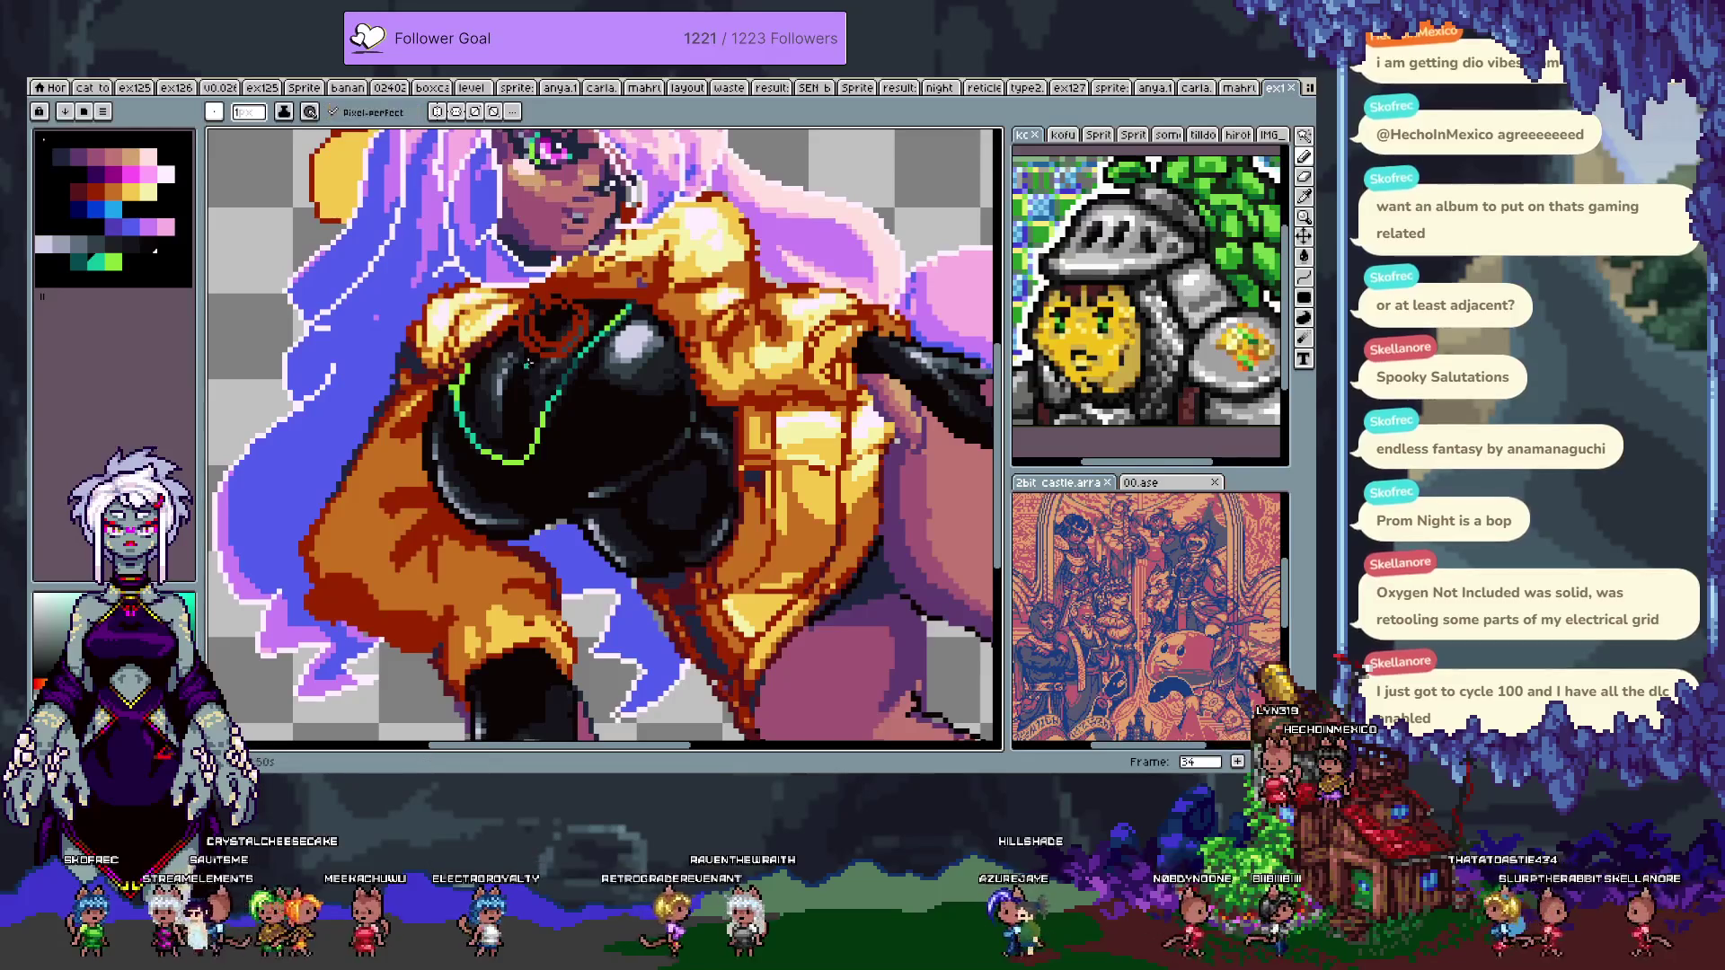
{"action": "left_click_drag", "start_coordinate": [573, 382], "coordinate": [643, 447]}
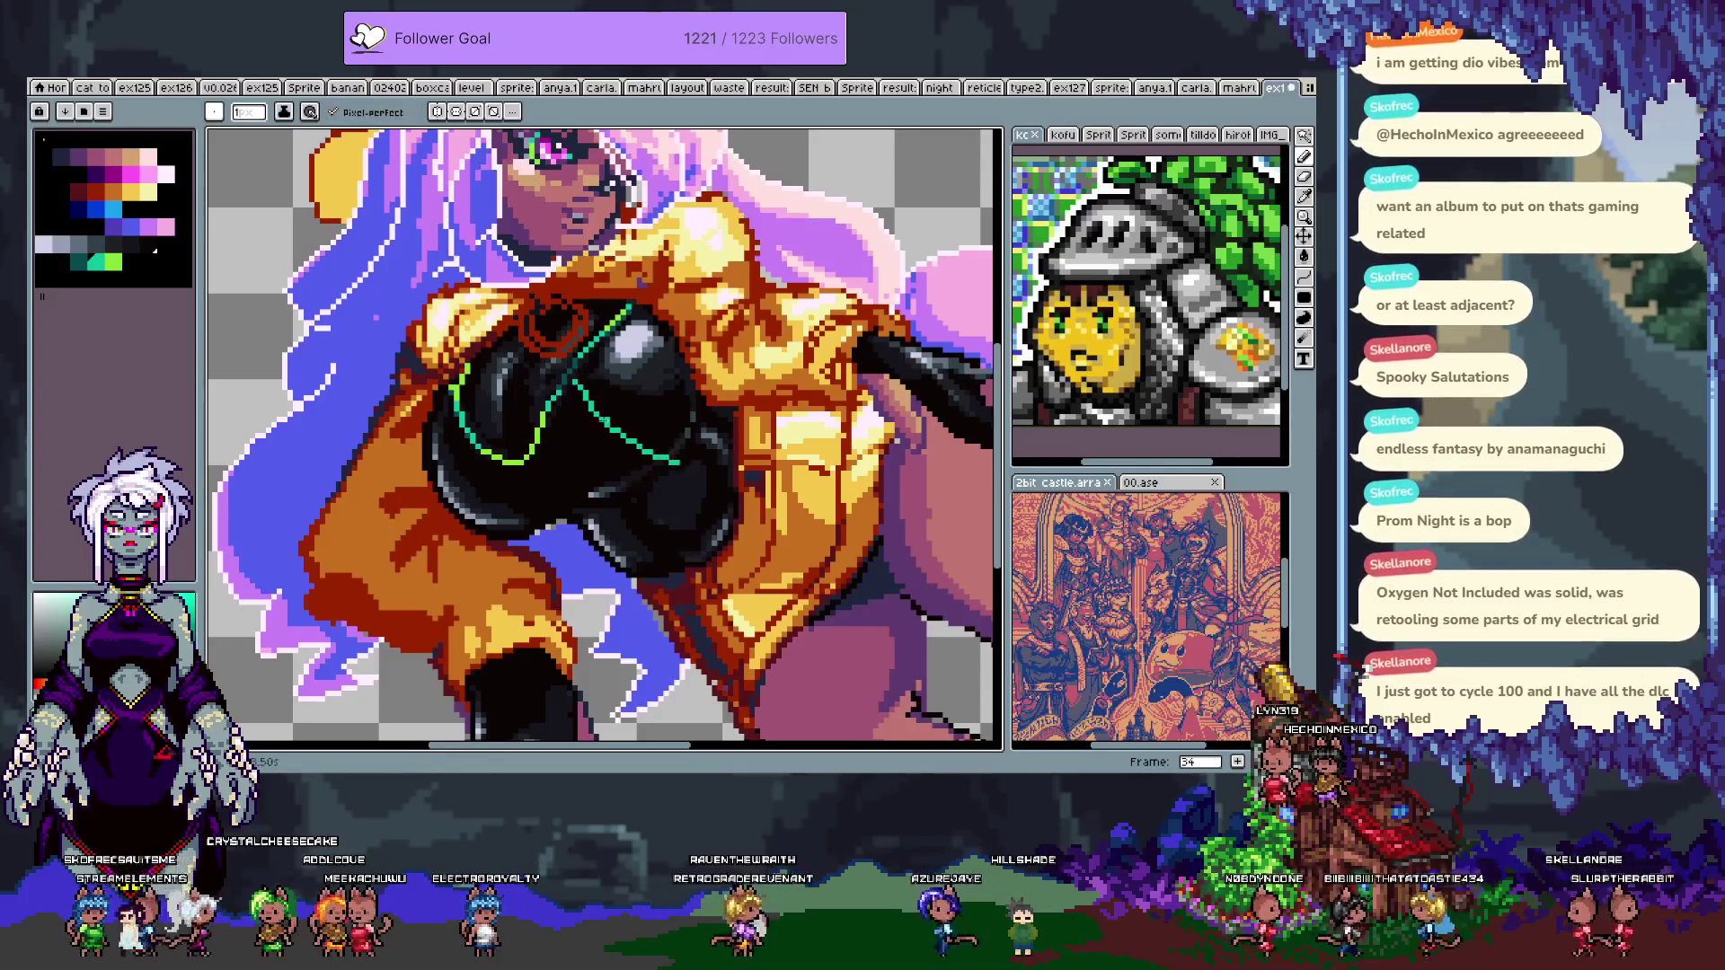
{"action": "key", "text": "ctrl+z"}
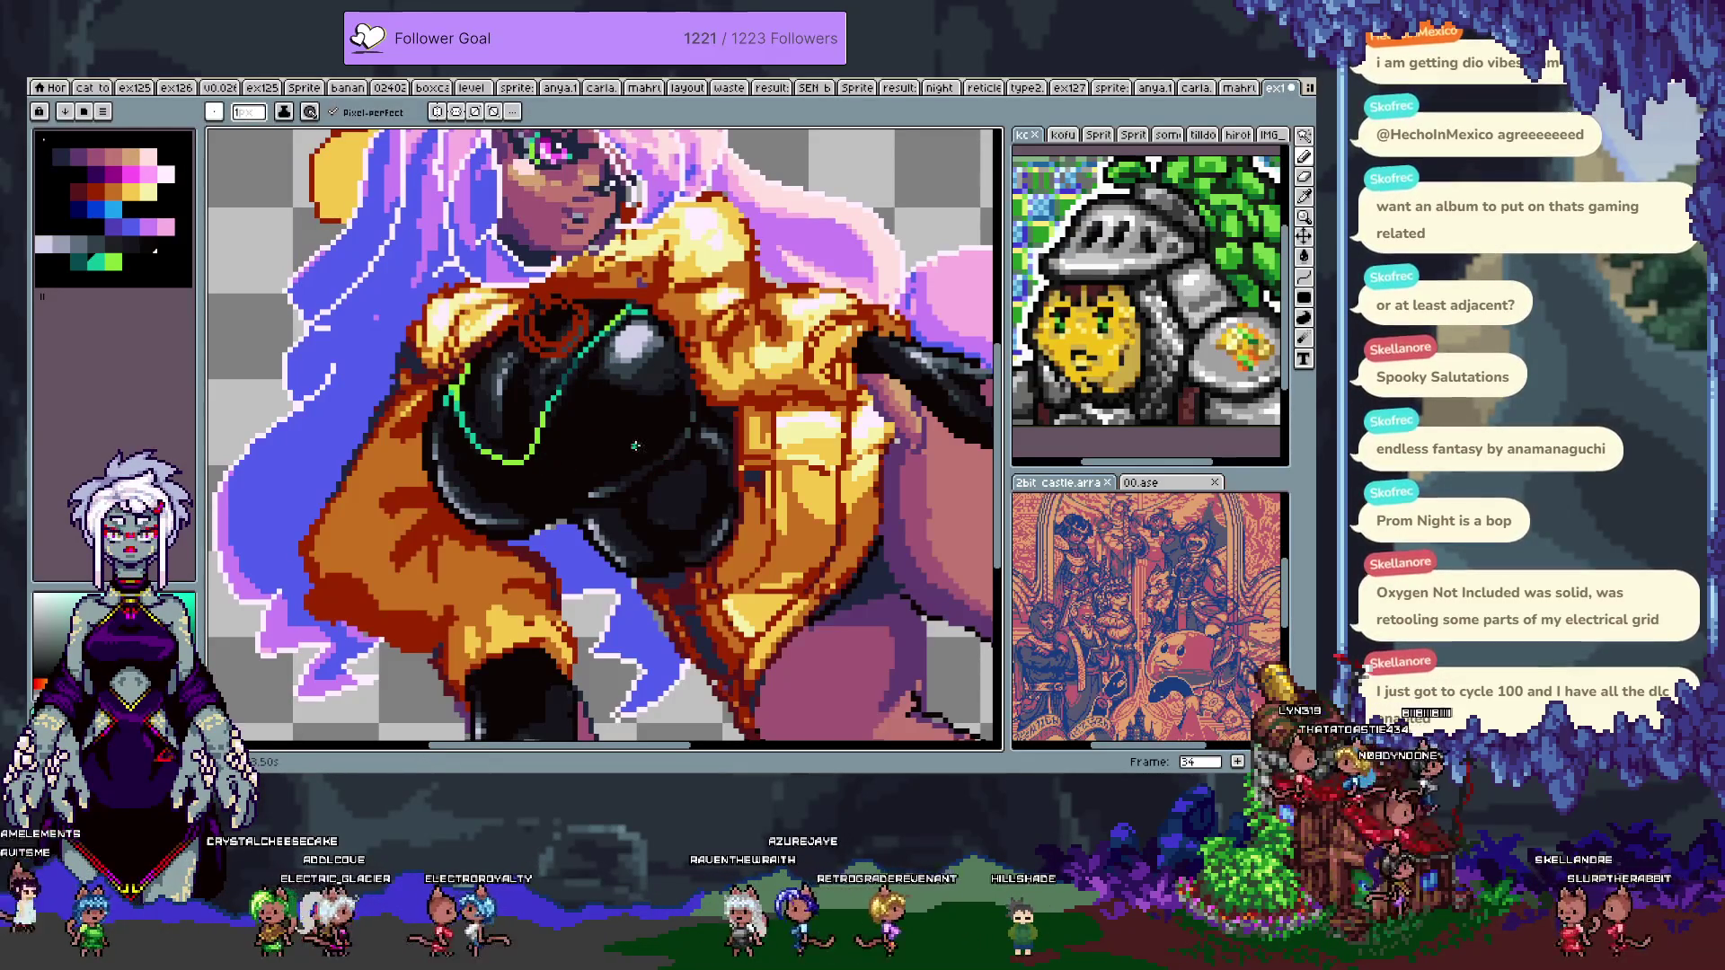
- Undo and restore the teal trim line on the black glove
{"action": "scroll", "coordinate": [490, 562], "scroll_direction": "down", "scroll_amount": 3}
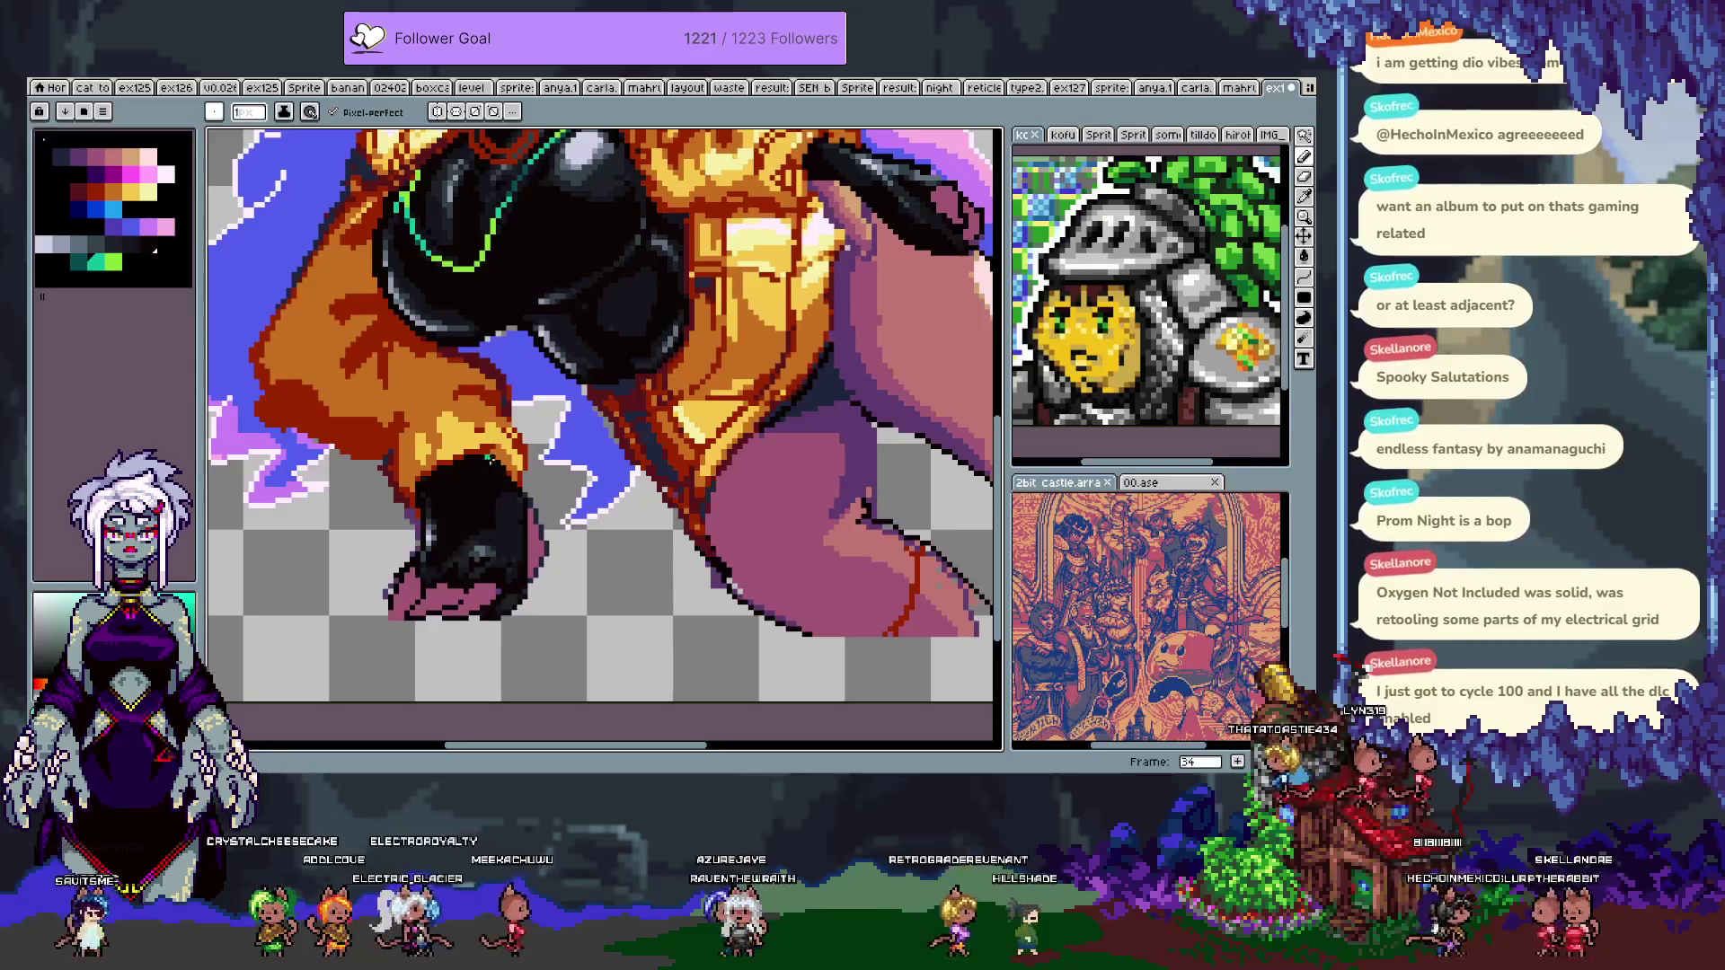
{"action": "key", "text": "ctrl+z"}
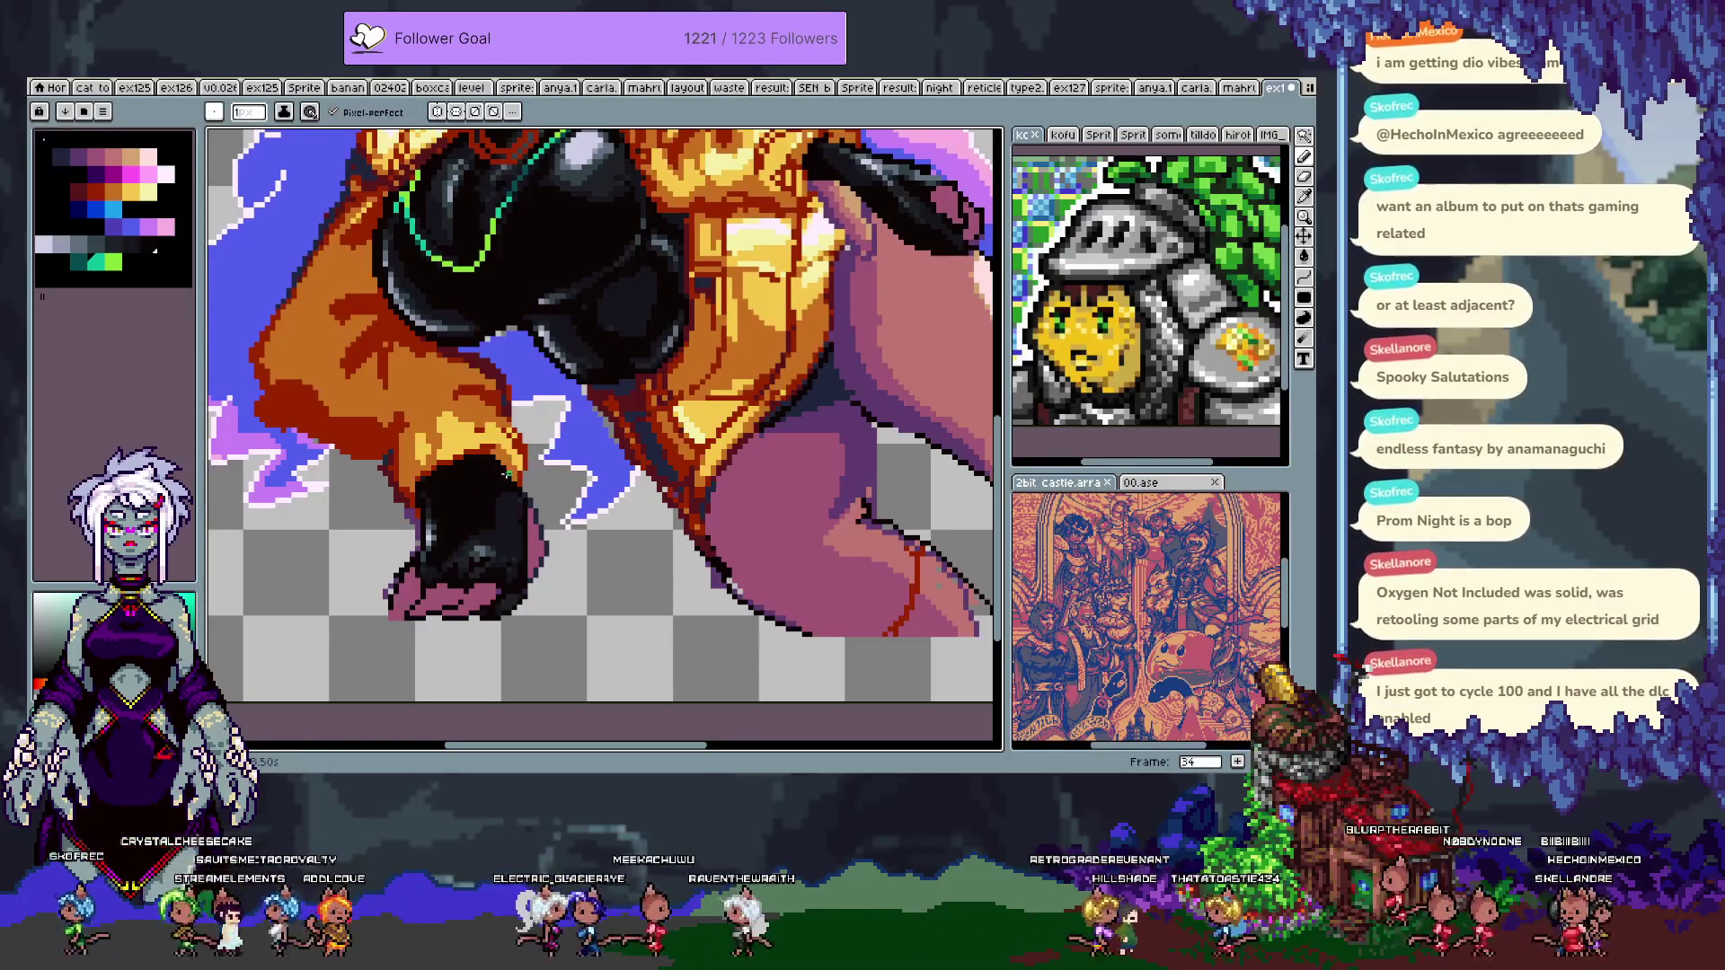
{"action": "key", "text": "ctrl+y"}
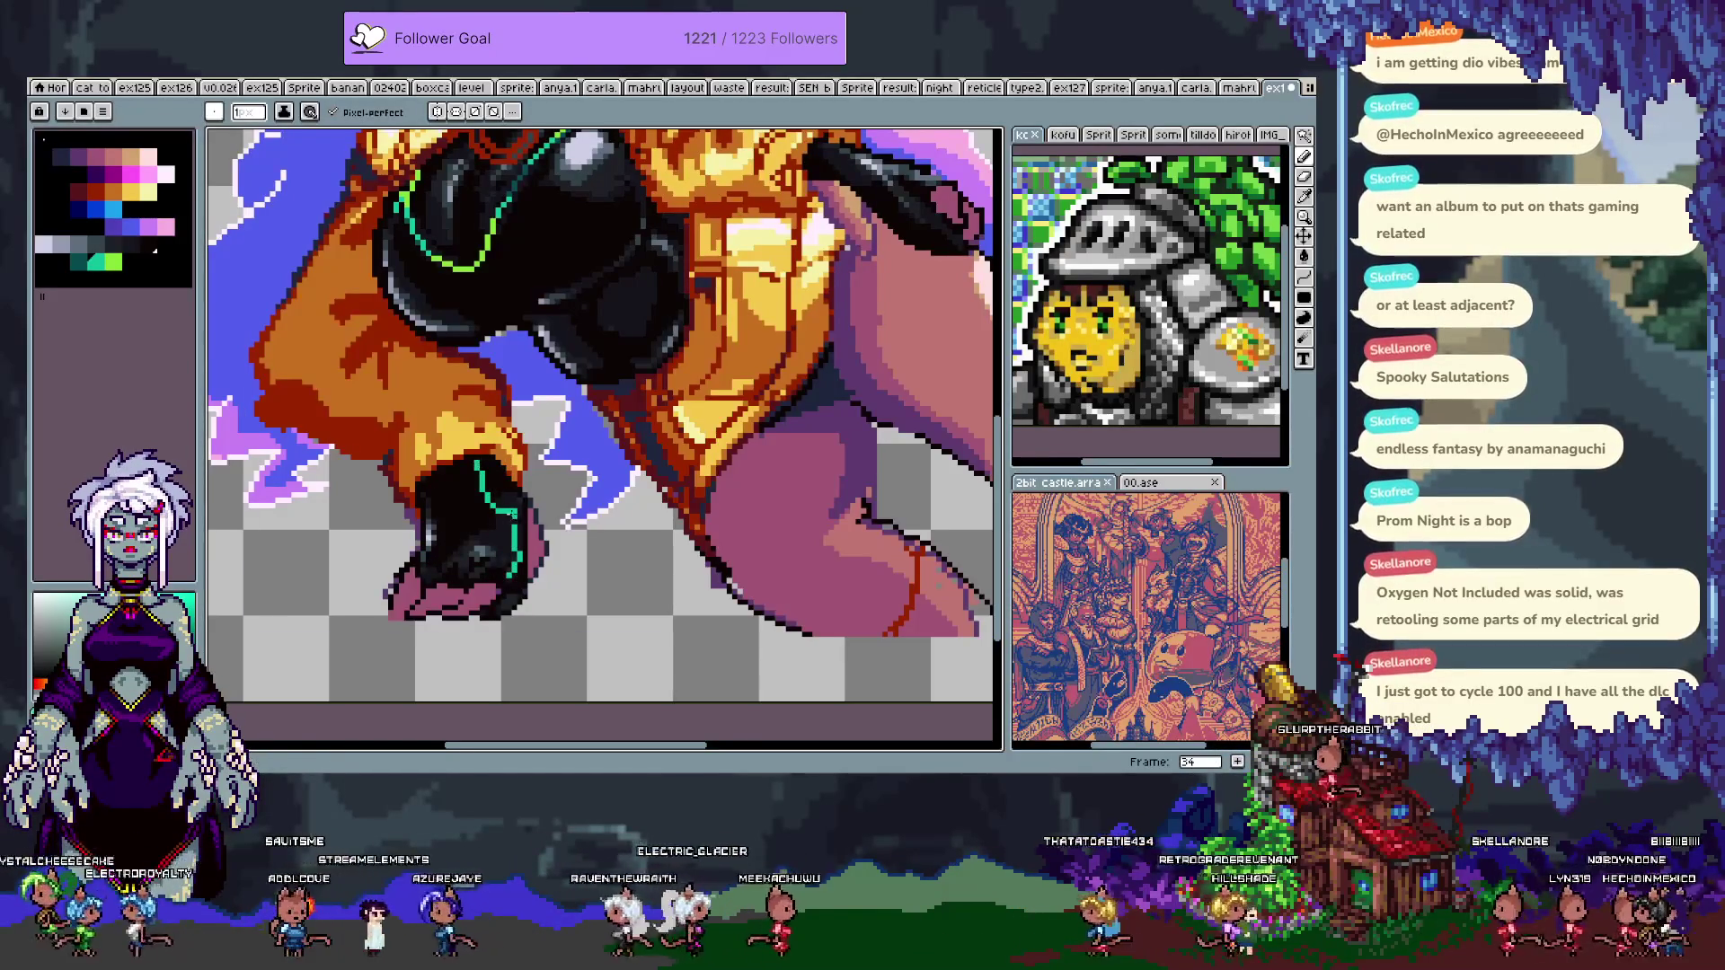
{"action": "left_click_drag", "start_coordinate": [862, 216], "coordinate": [727, 351]}
{"action": "left_click_drag", "start_coordinate": [433, 408], "coordinate": [586, 430]}
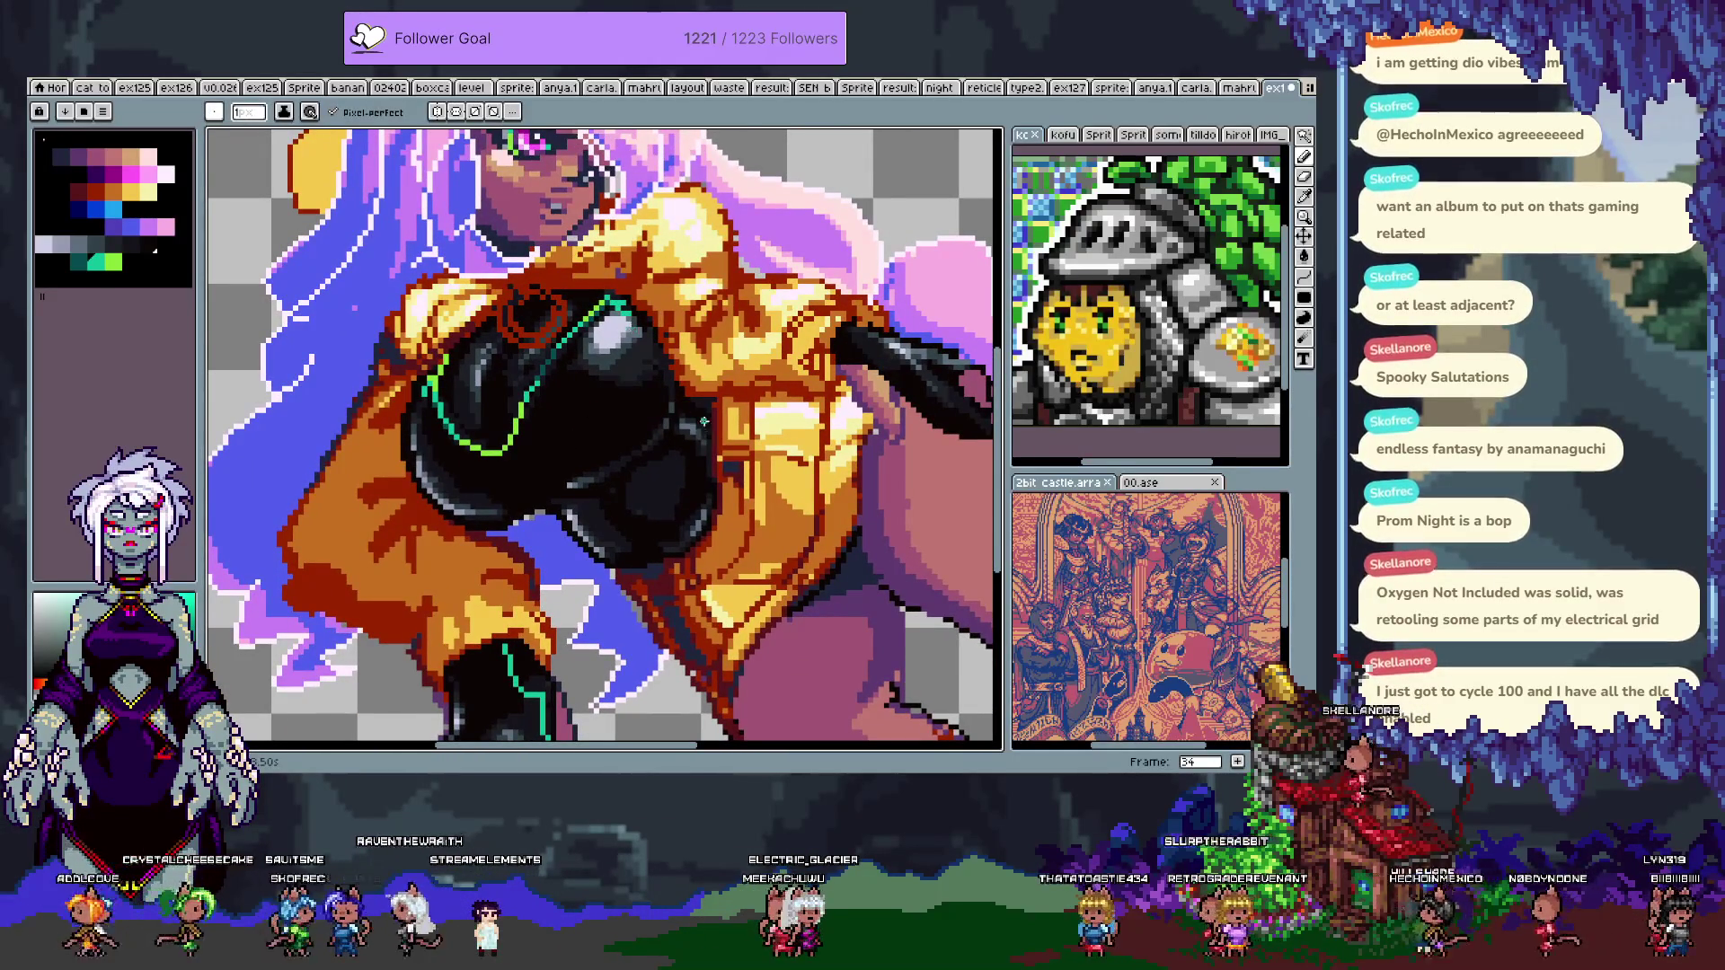
- Try a teal outline along the black top's right edge and undo it
{"action": "left_click_drag", "start_coordinate": [755, 483], "coordinate": [809, 576]}
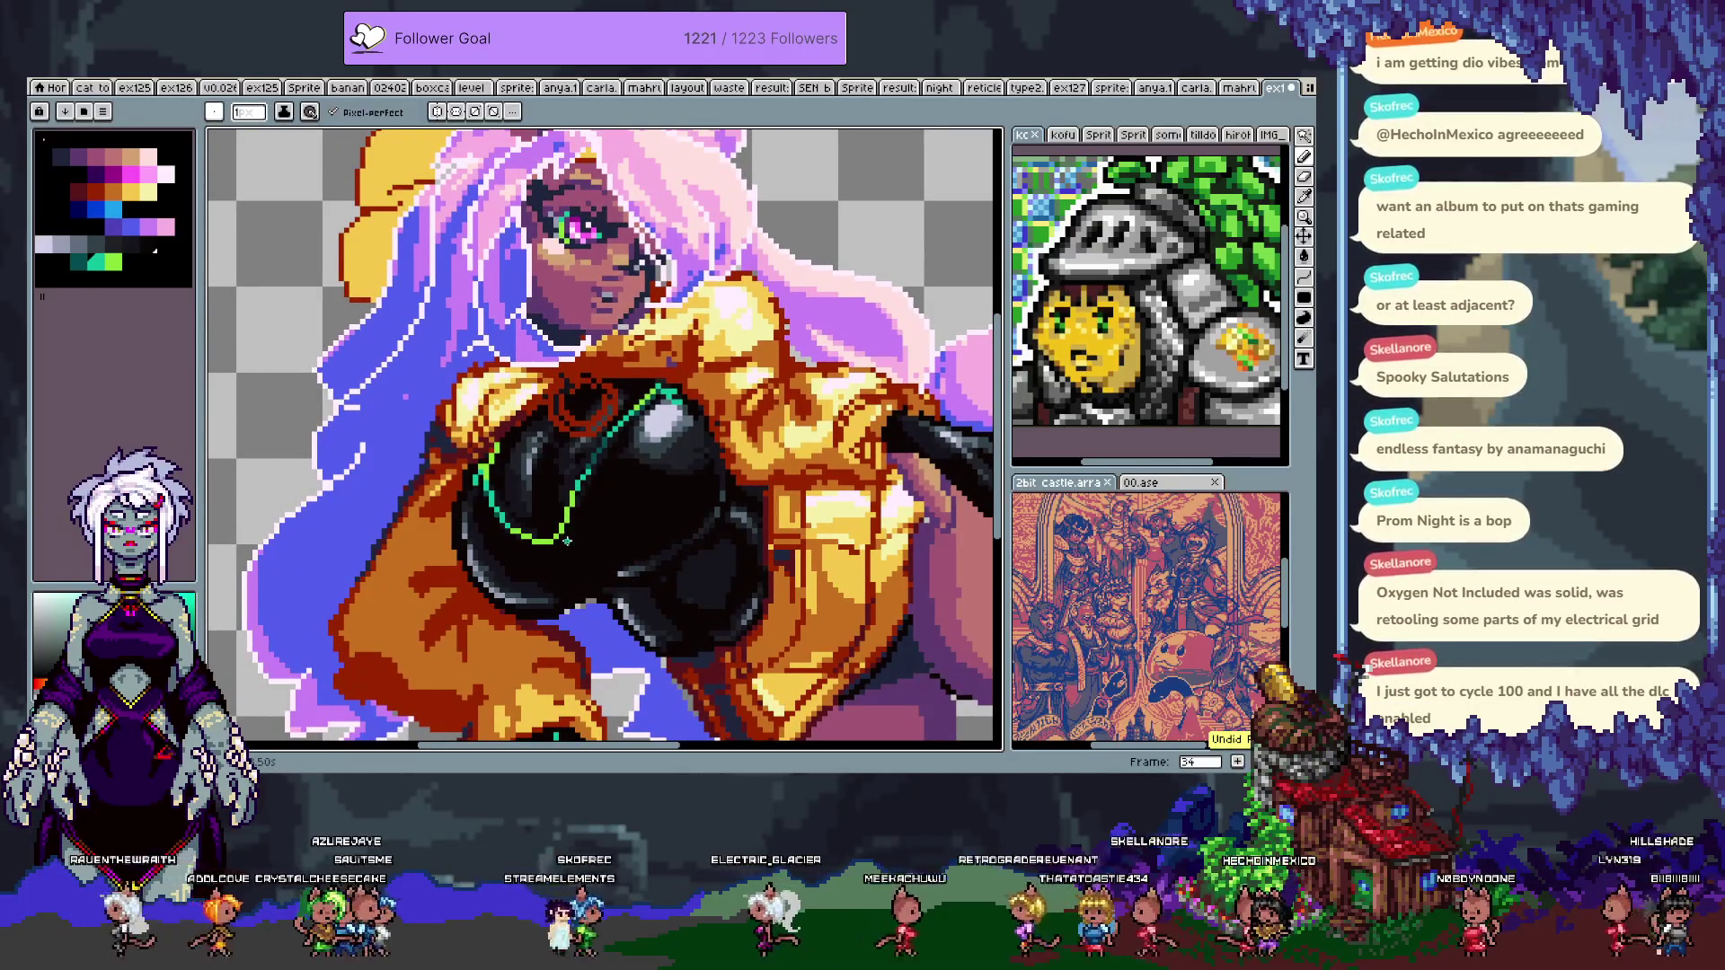
{"action": "left_click_drag", "start_coordinate": [707, 435], "coordinate": [683, 545]}
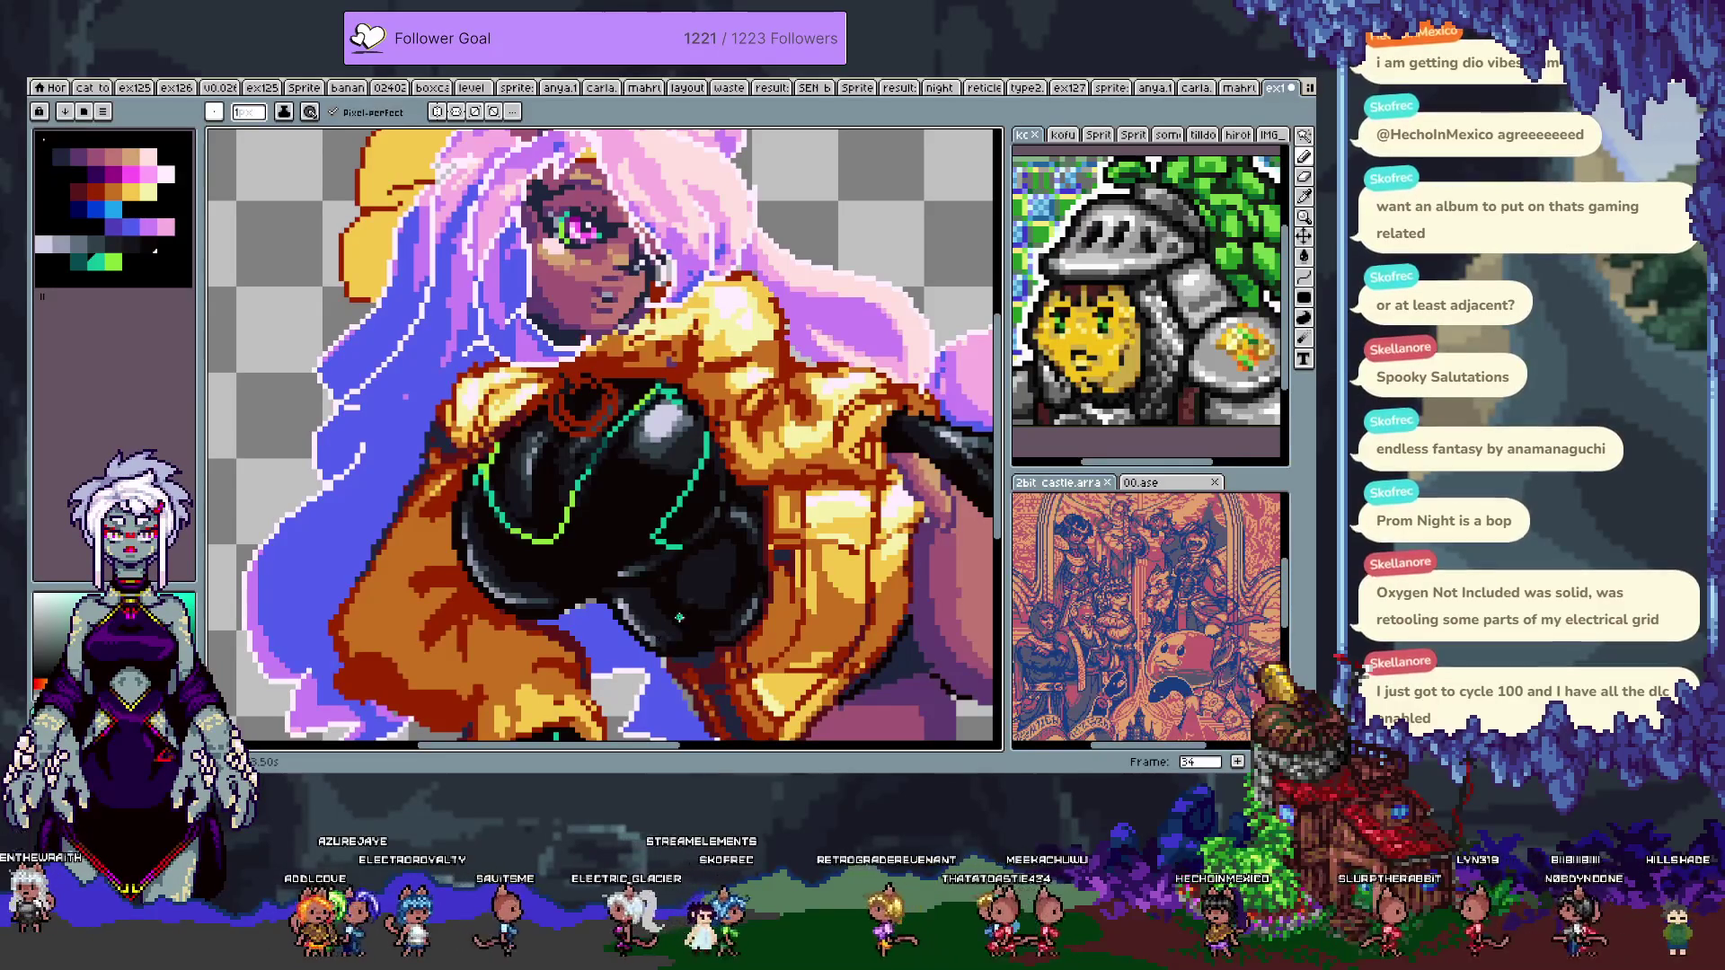
{"action": "key", "text": "ctrl+z"}
{"action": "key", "text": "b"}
{"action": "left_click_drag", "start_coordinate": [658, 588], "coordinate": [651, 659]}
- Revert the chest ring from gold back to dark red and sample that colour
{"action": "left_click", "coordinate": [585, 414], "text": "alt"}
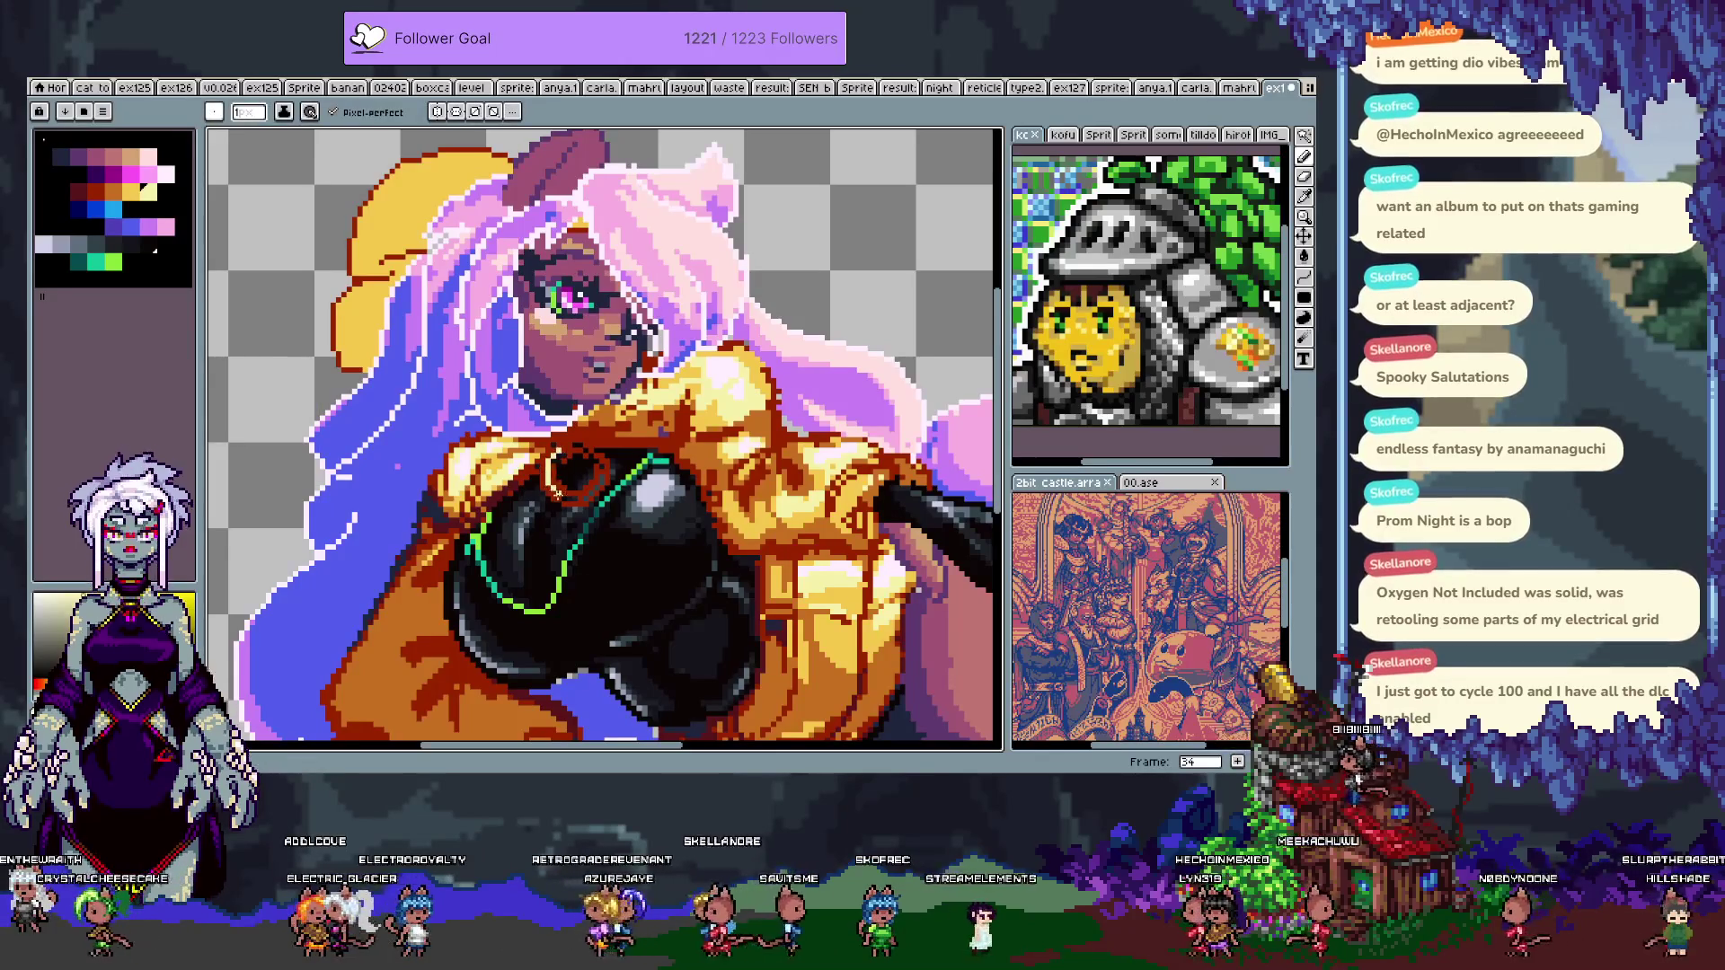
{"action": "key", "text": "ctrl+z"}
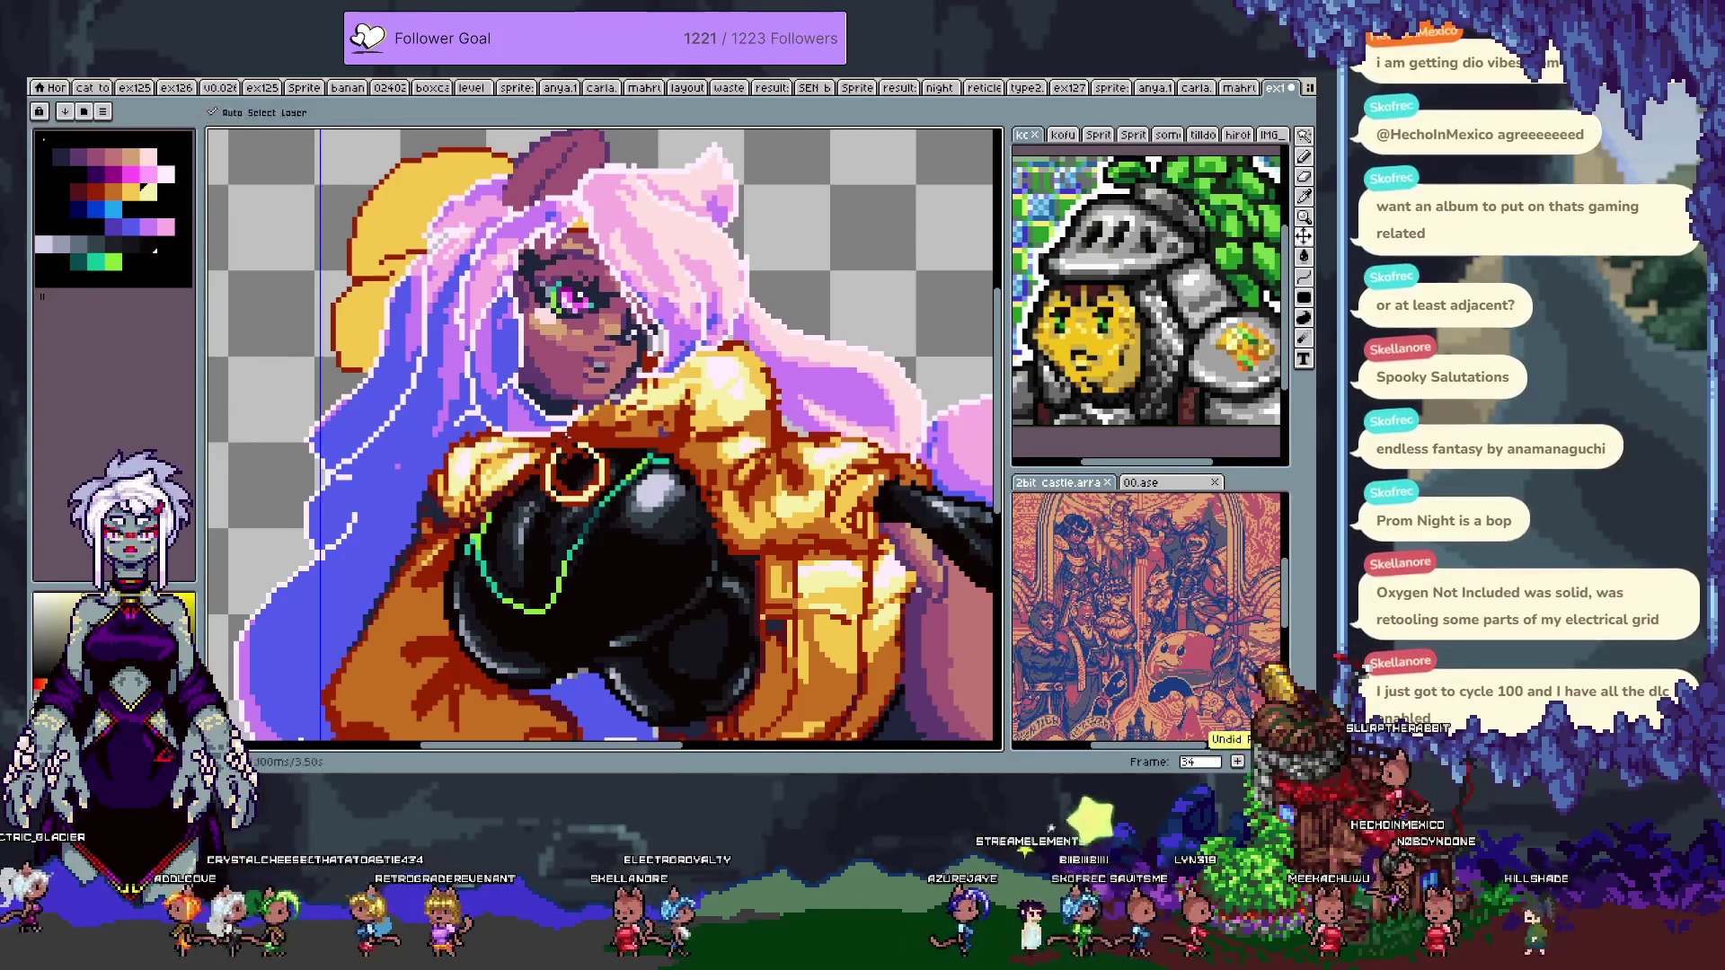
{"action": "left_click", "coordinate": [569, 438], "text": "alt"}
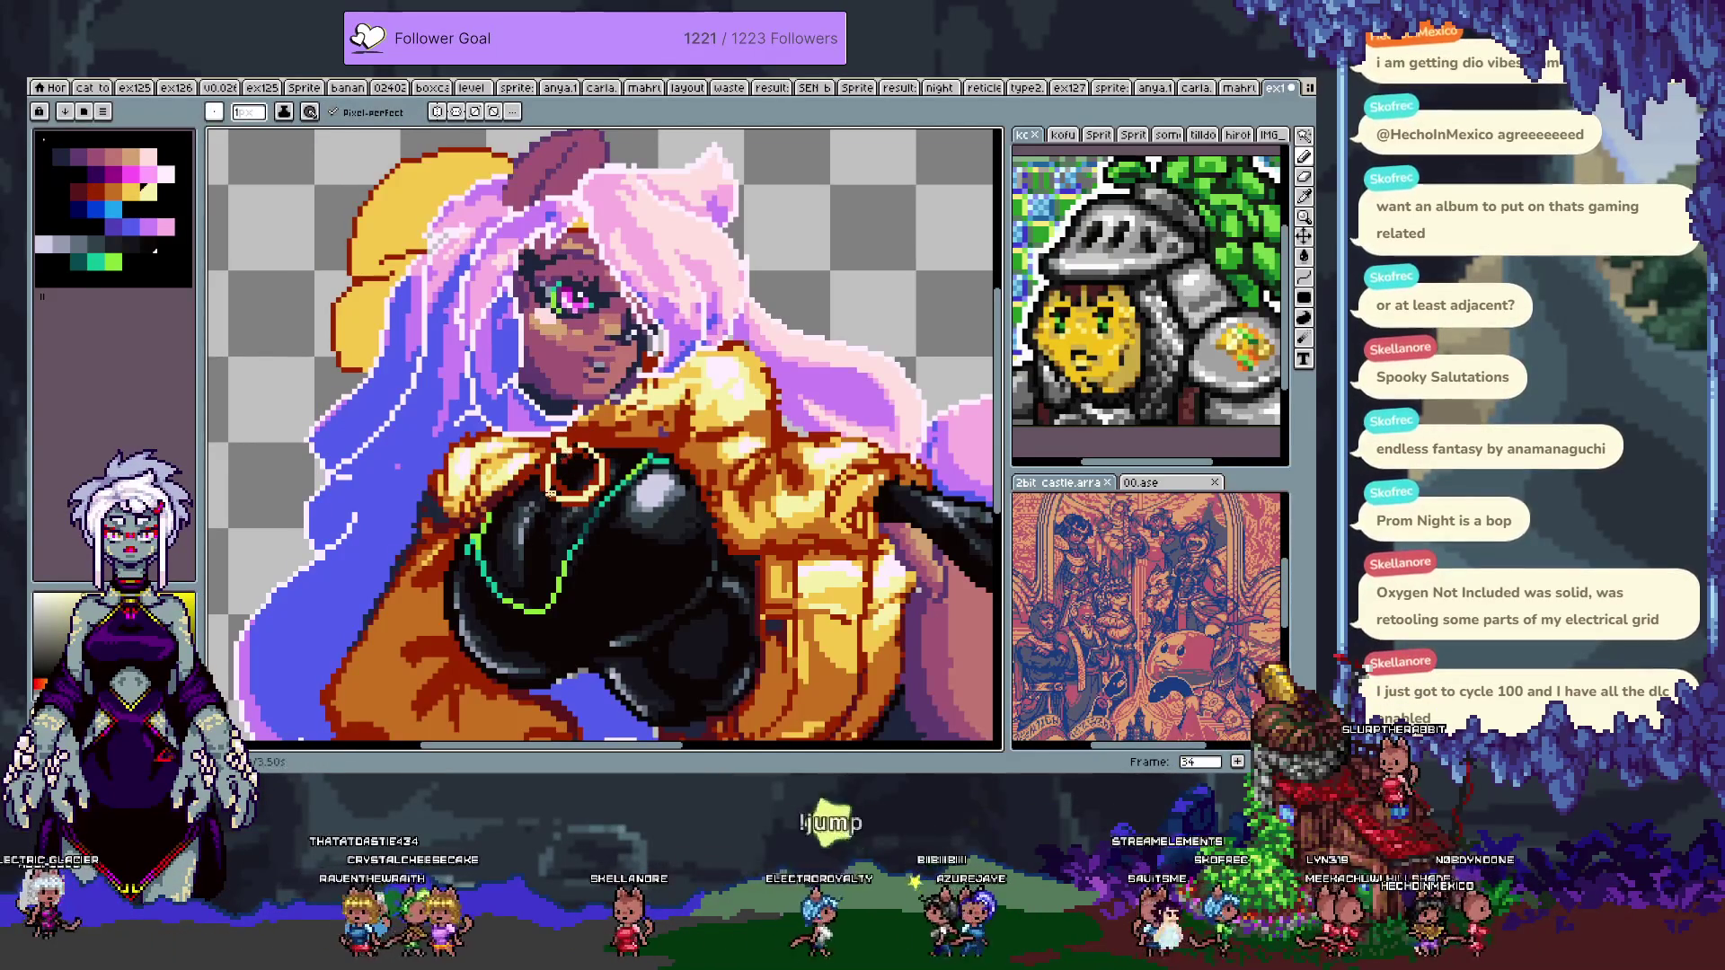
{"action": "scroll", "coordinate": [567, 526], "scroll_direction": "down", "scroll_amount": 2}
{"action": "scroll", "coordinate": [642, 509], "scroll_direction": "up", "scroll_amount": 1}
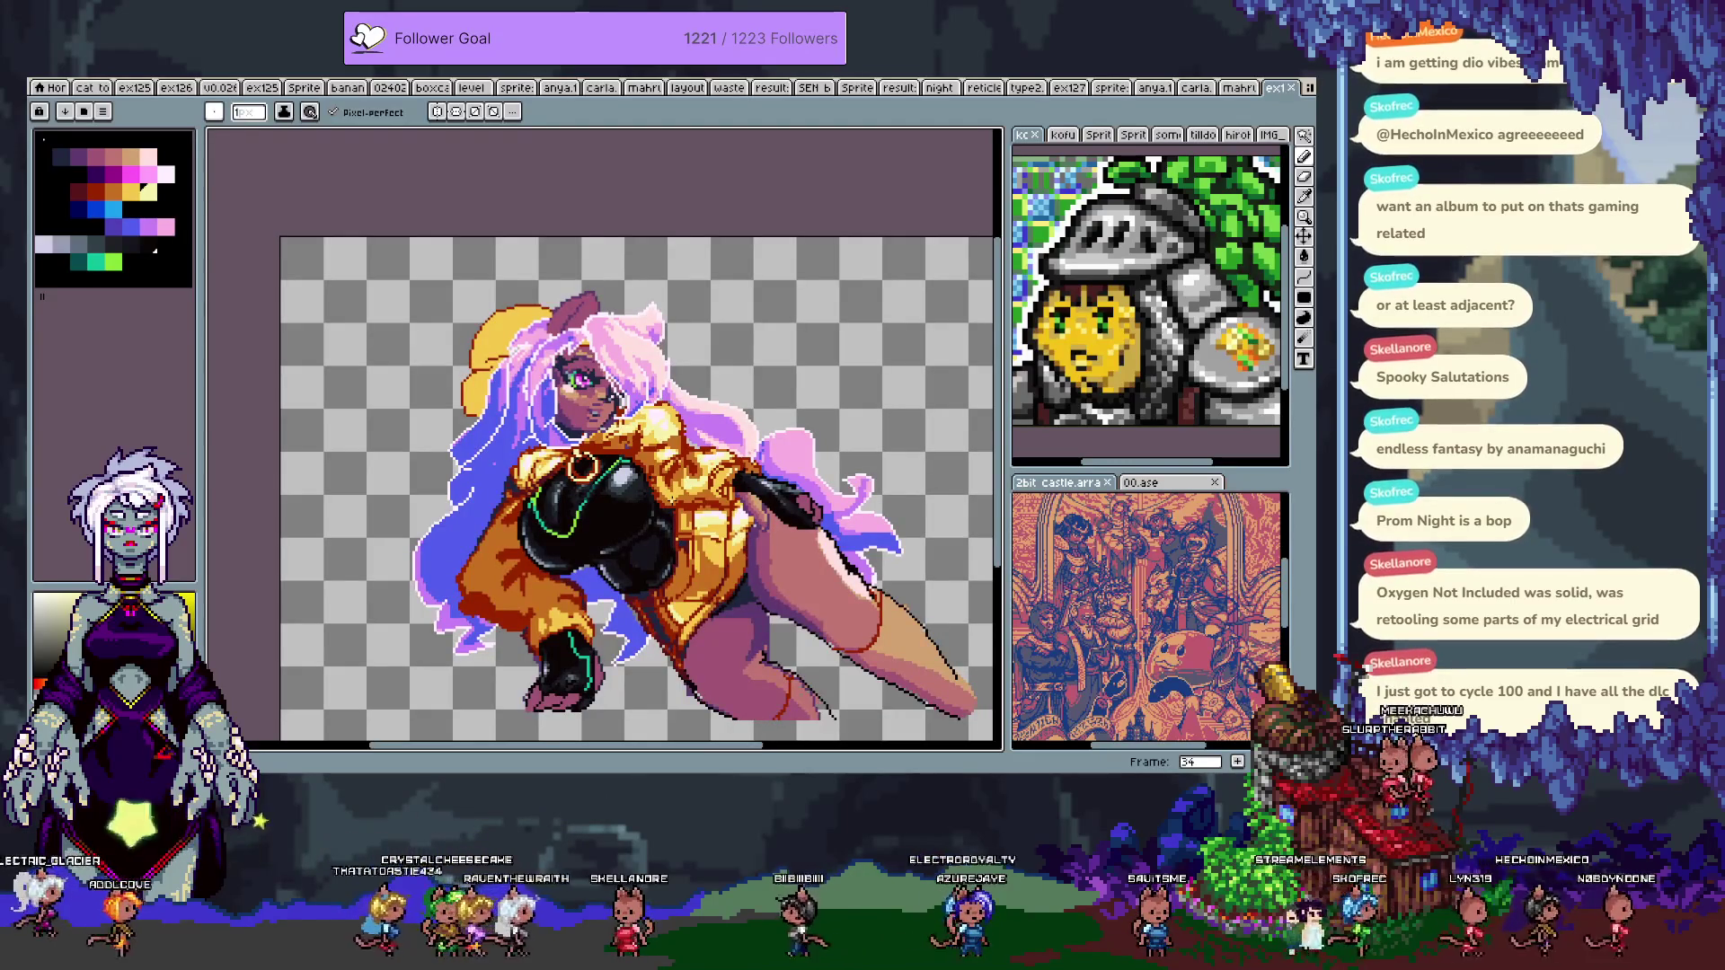
- Lasso-select the shading under the chest and nudge it slightly down
{"action": "scroll", "coordinate": [608, 527], "scroll_direction": "up", "scroll_amount": 3}
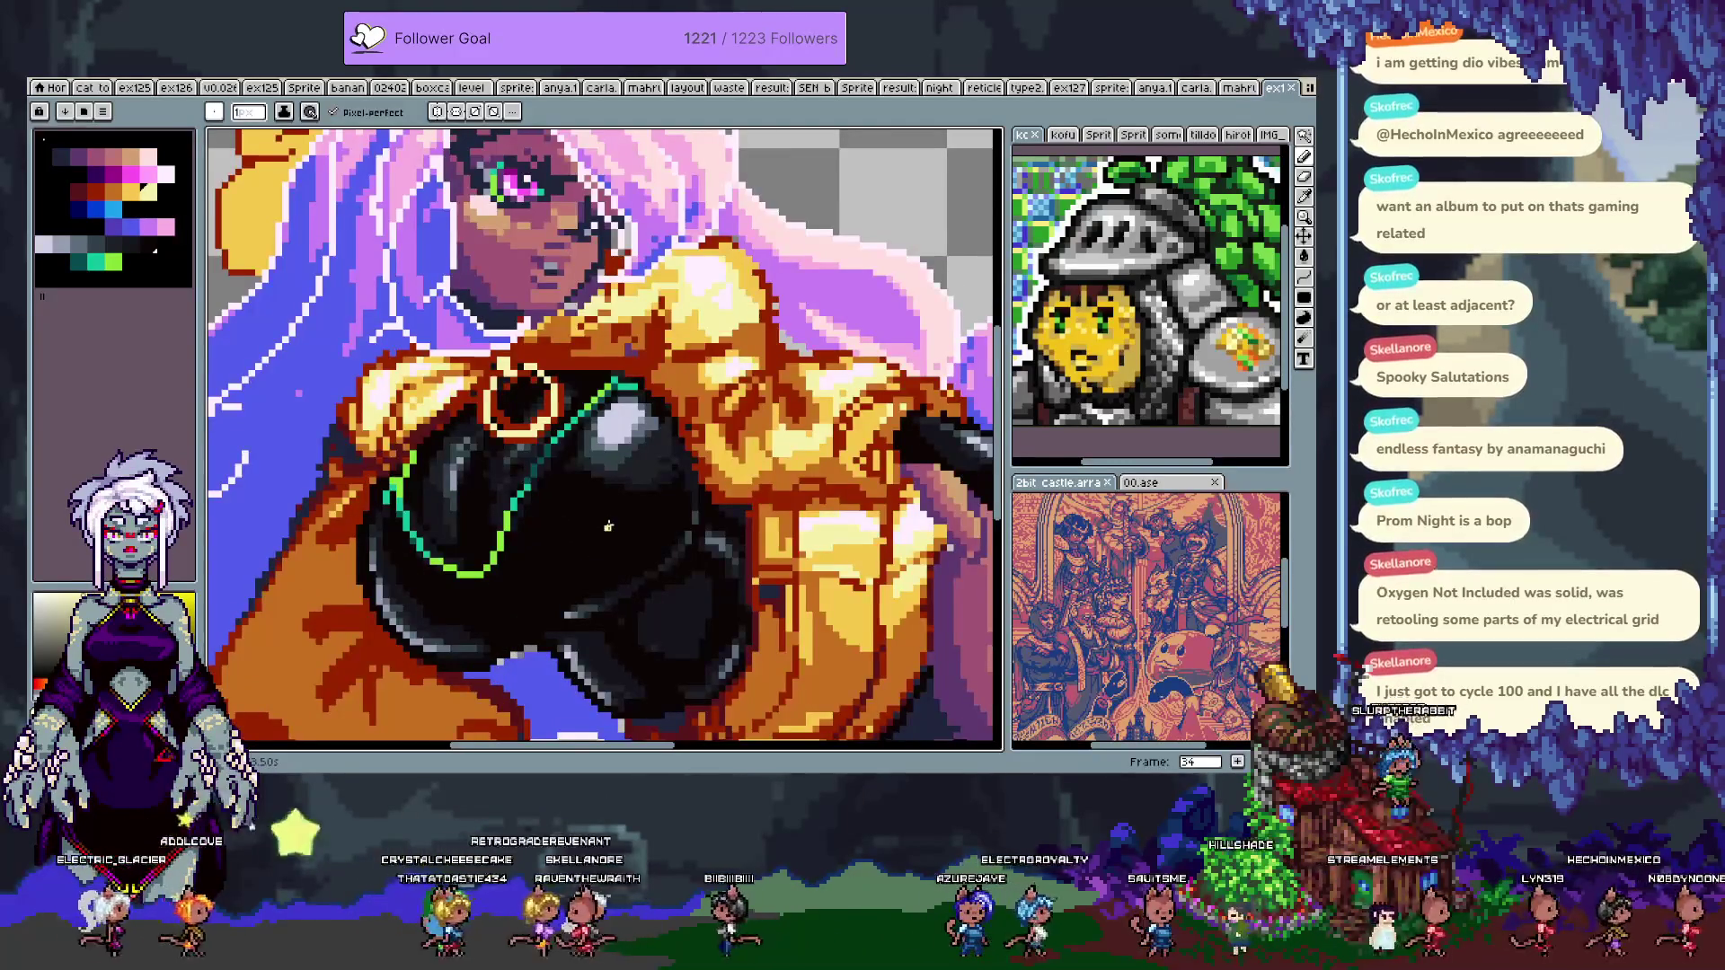
{"action": "left_click_drag", "start_coordinate": [489, 623], "coordinate": [526, 444]}
{"action": "key", "text": "q"}
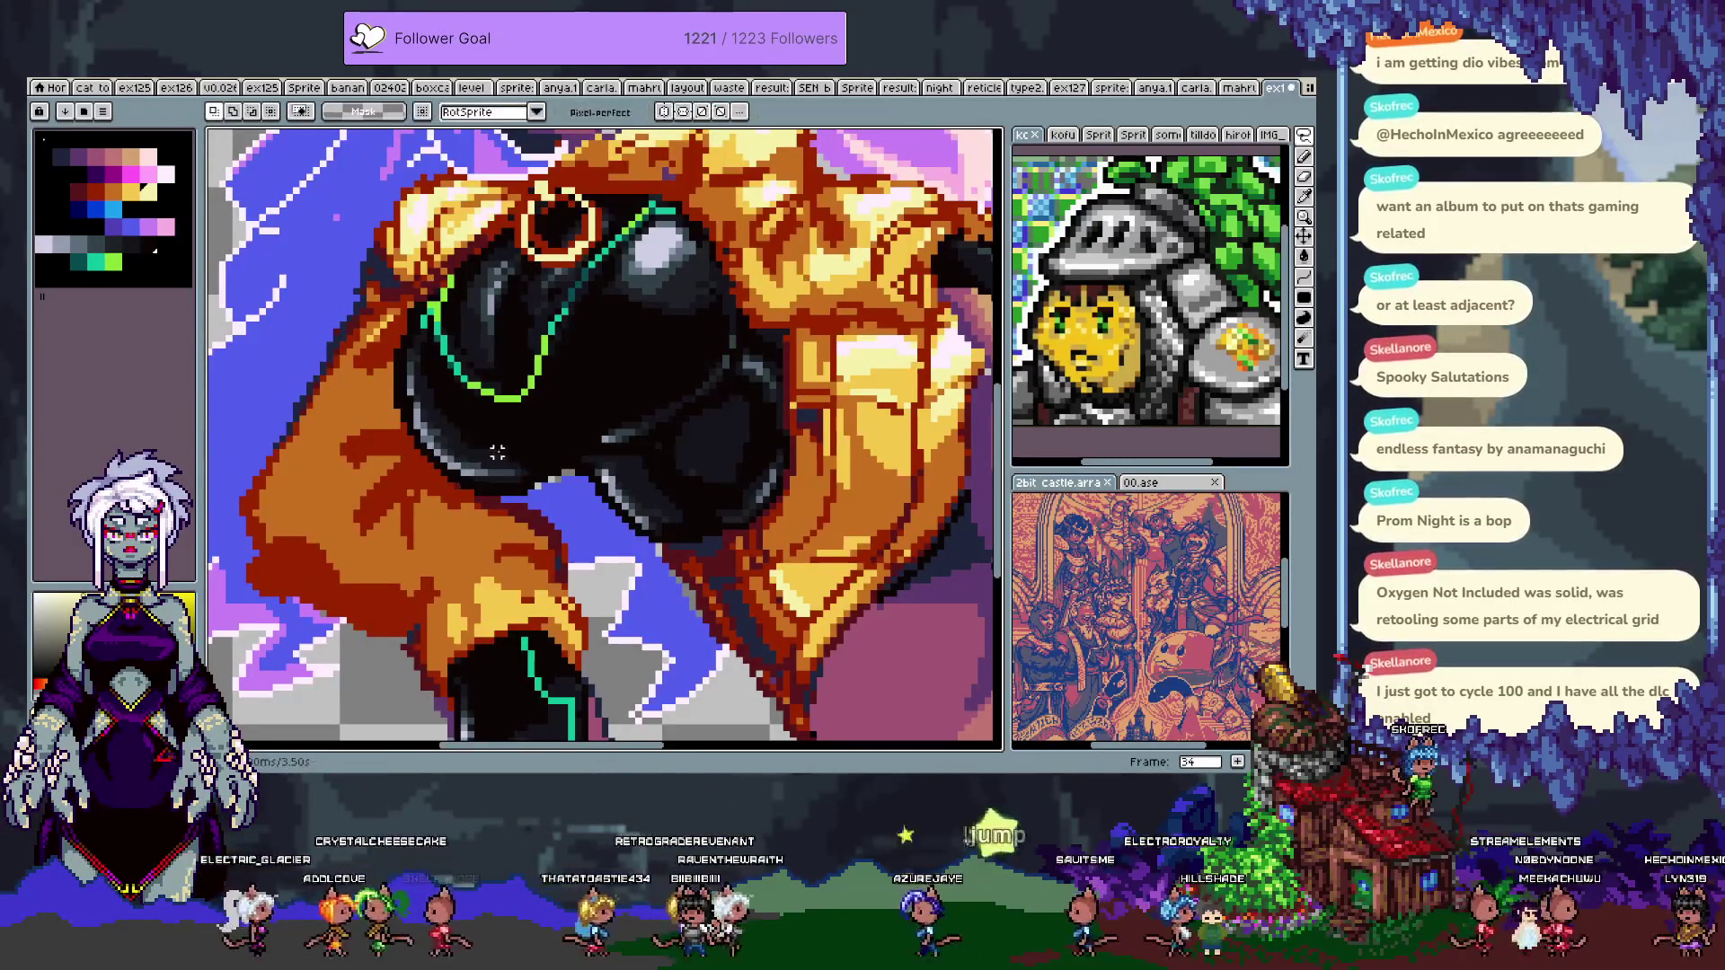
{"action": "left_click_drag", "start_coordinate": [508, 467], "coordinate": [506, 477]}
{"action": "key", "text": "ctrl+d"}
{"action": "key", "text": "b"}
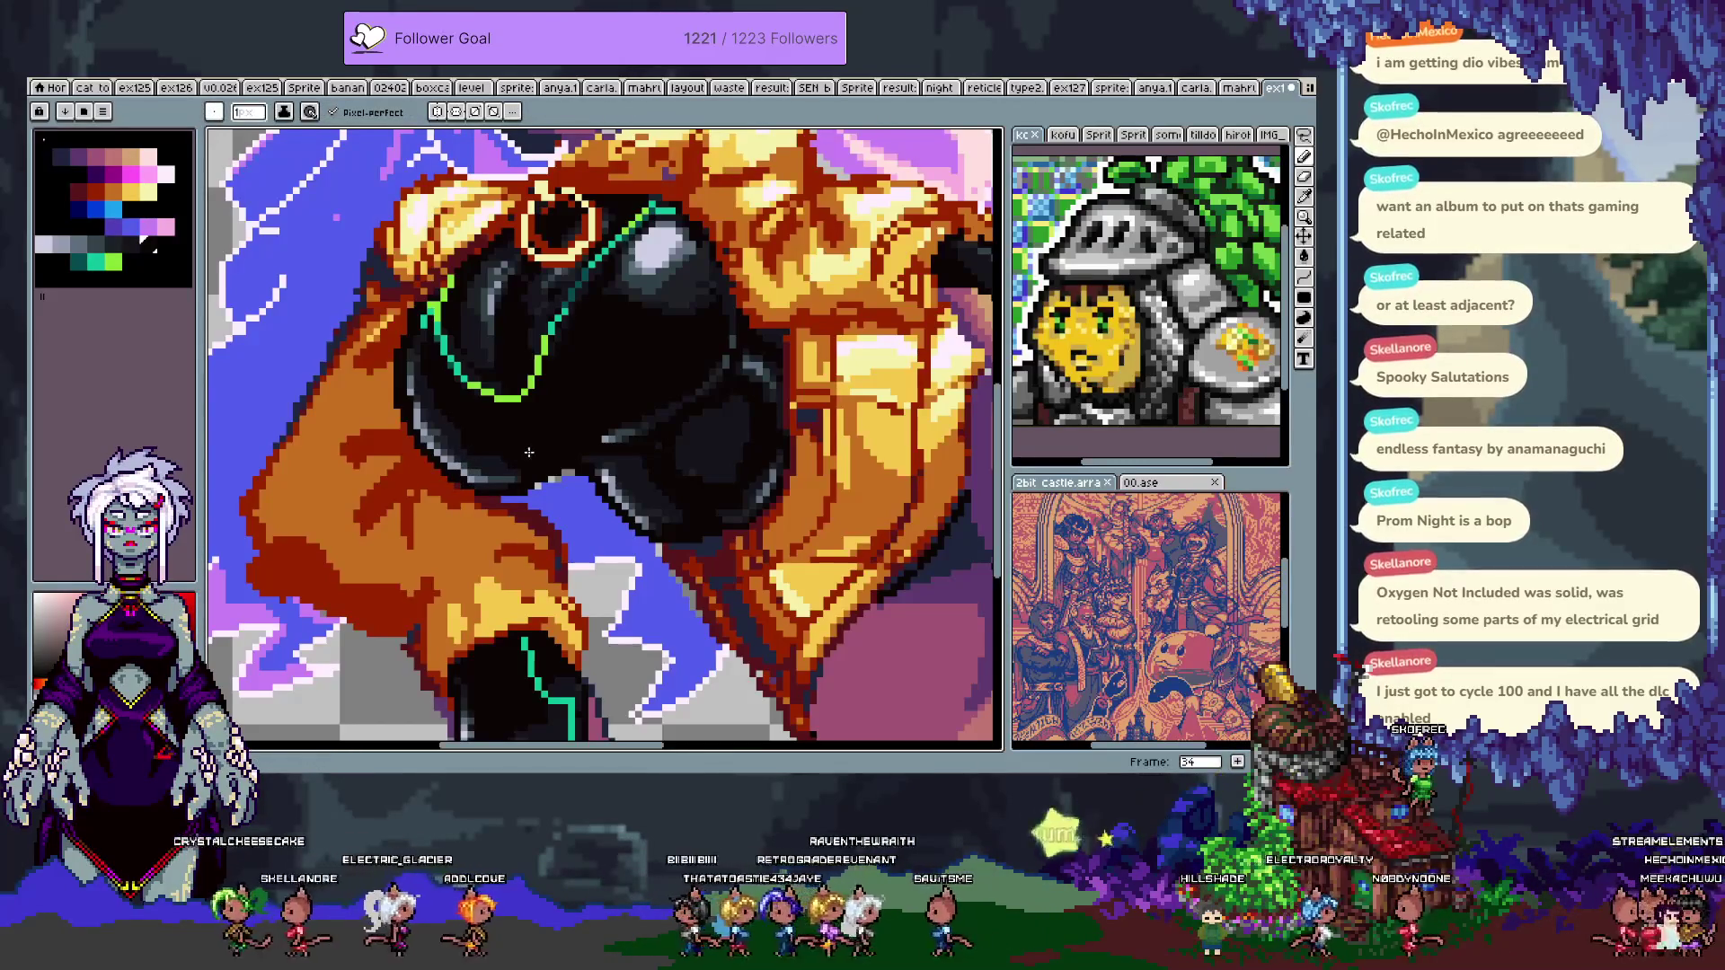
- Pick a dark shade from the black top for refilling its shading
{"action": "left_click", "coordinate": [452, 435], "text": "alt"}
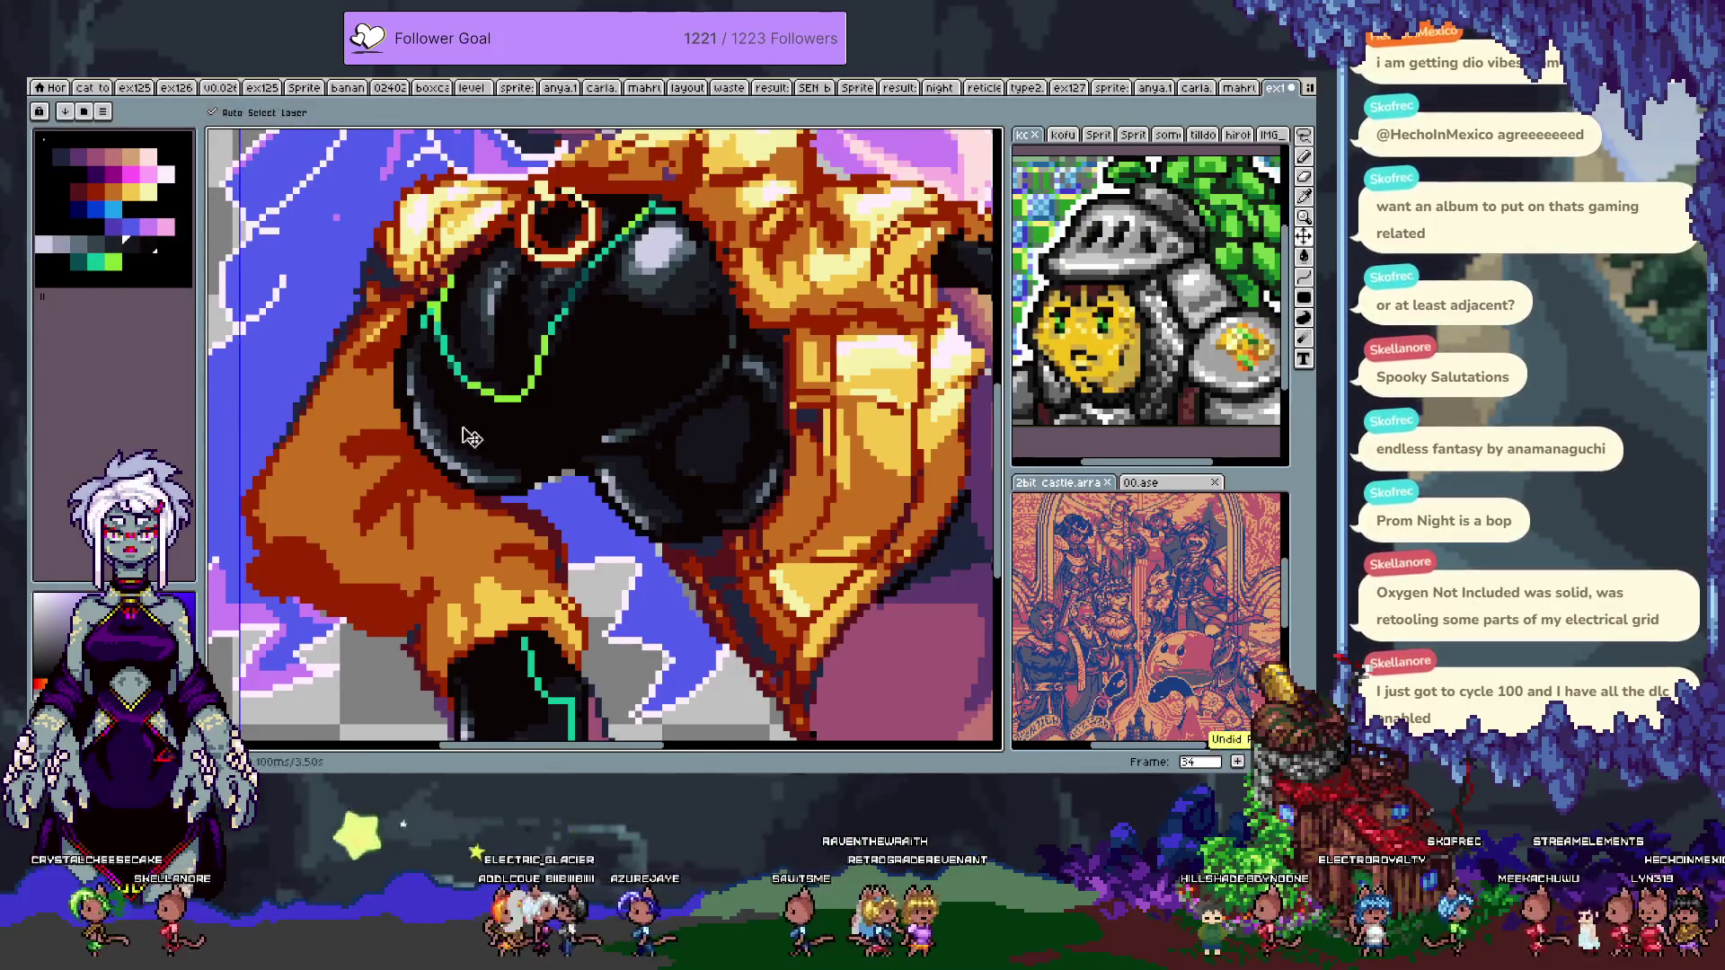
{"action": "key", "text": "g"}
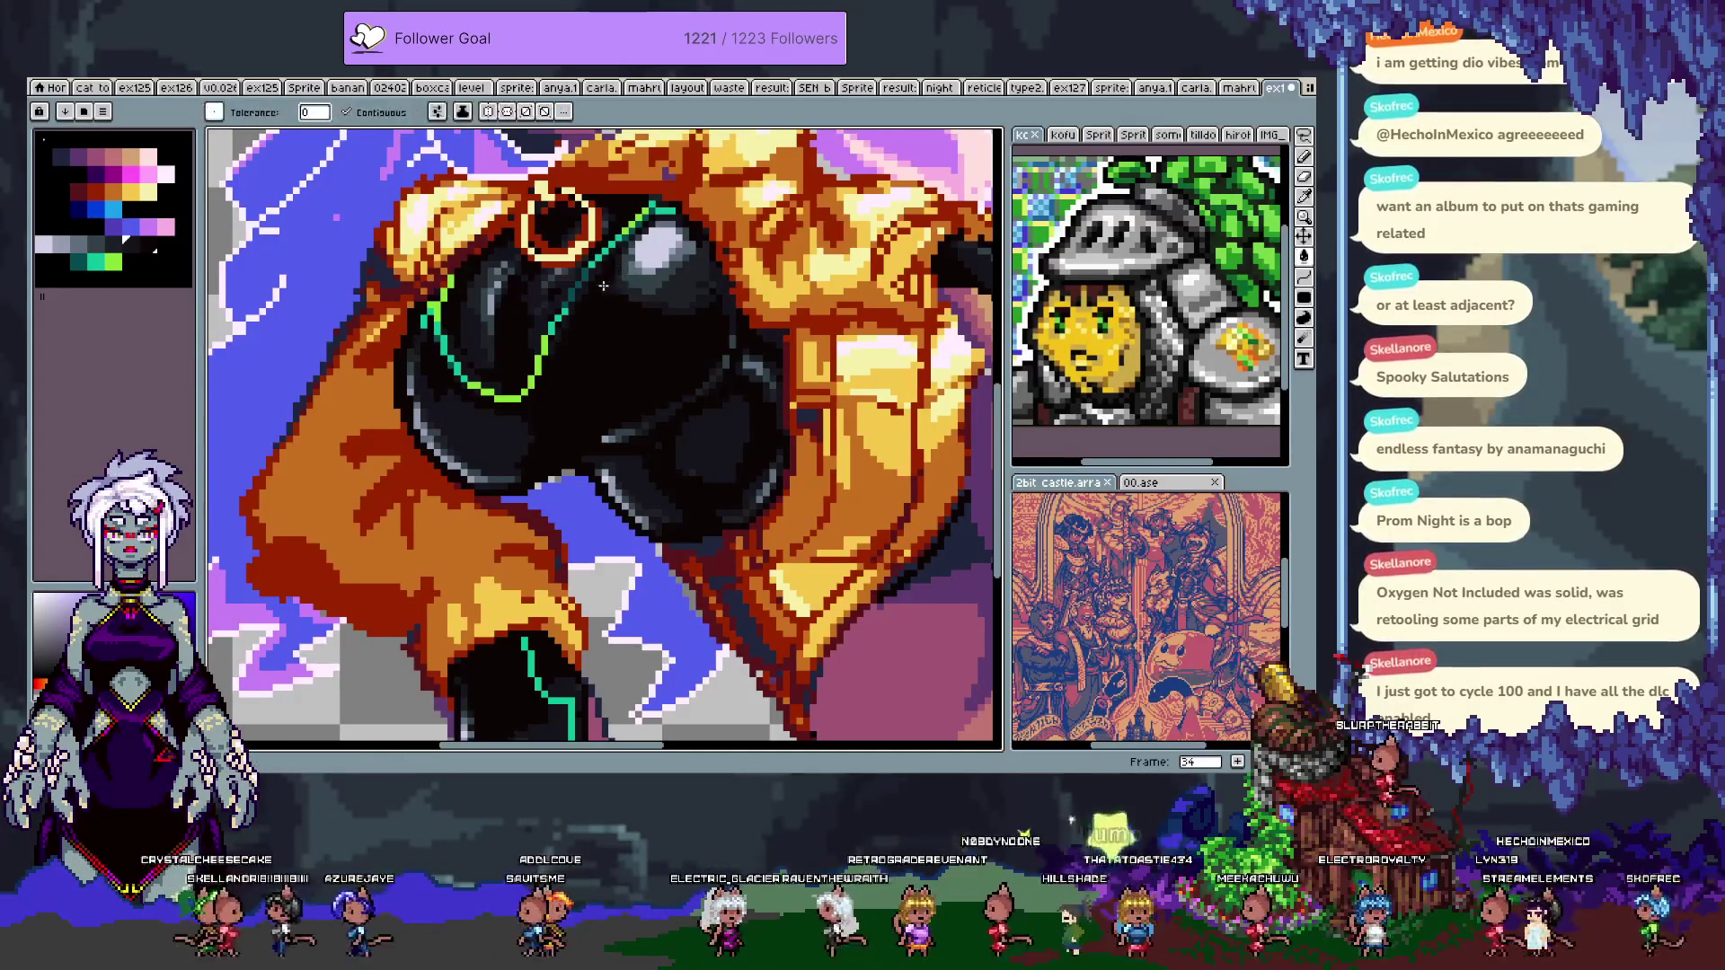
{"action": "key", "text": "v"}
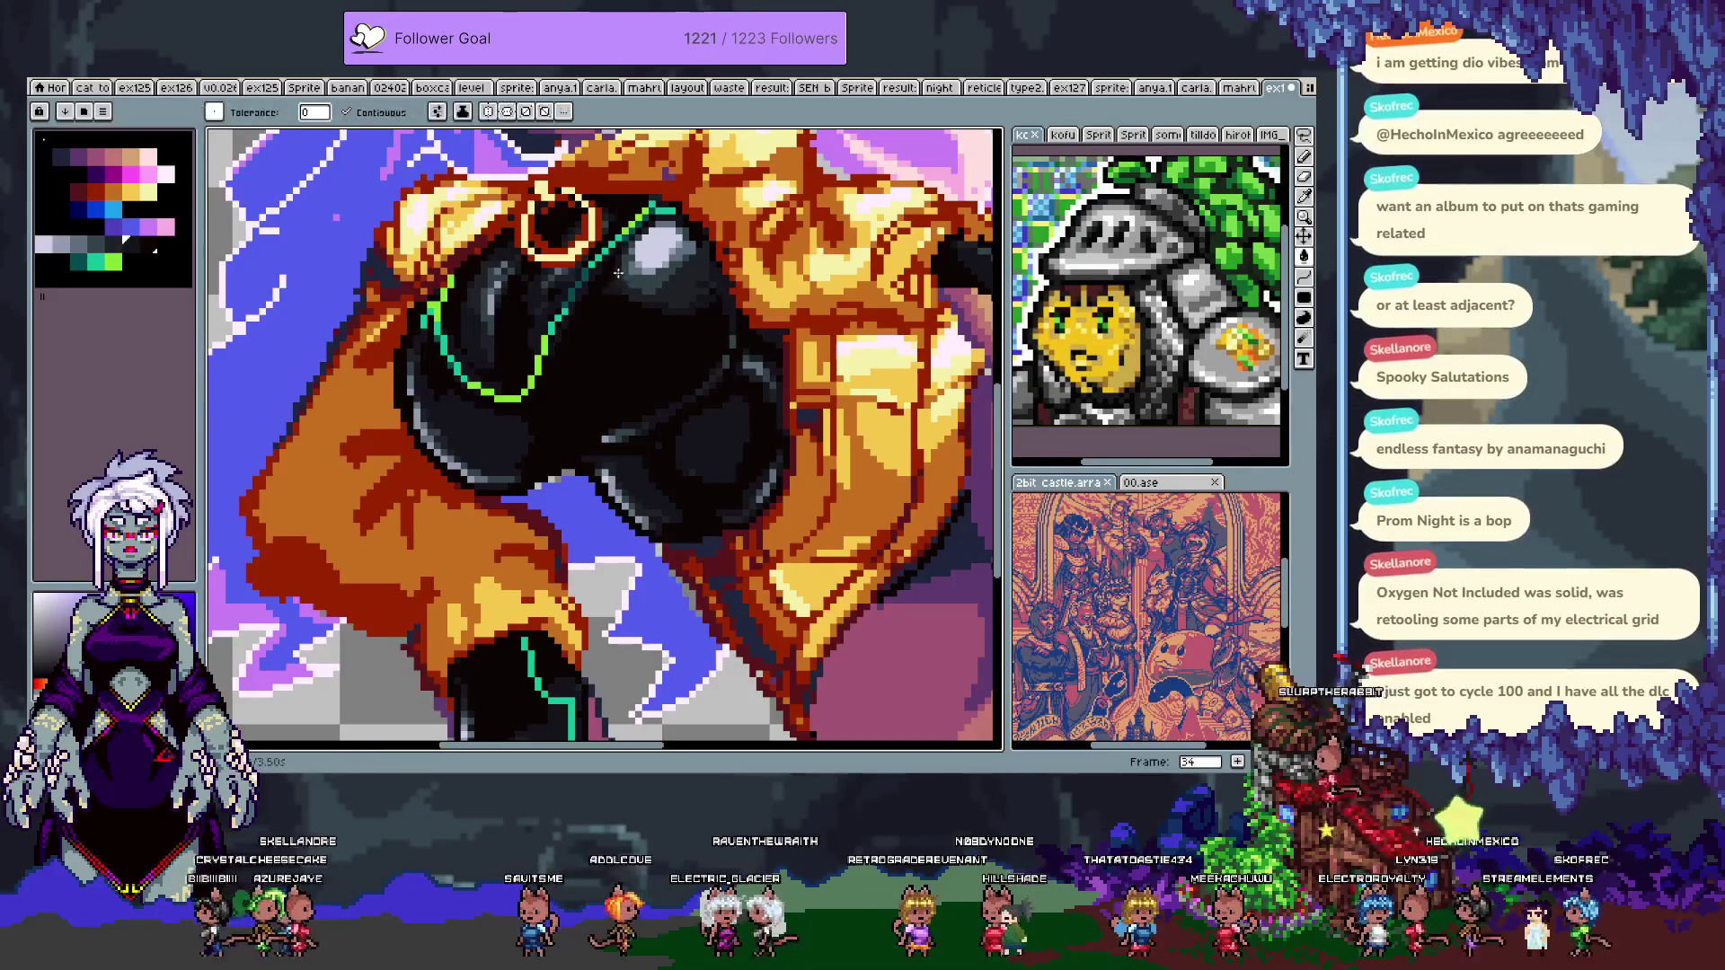
{"action": "key", "text": "g"}
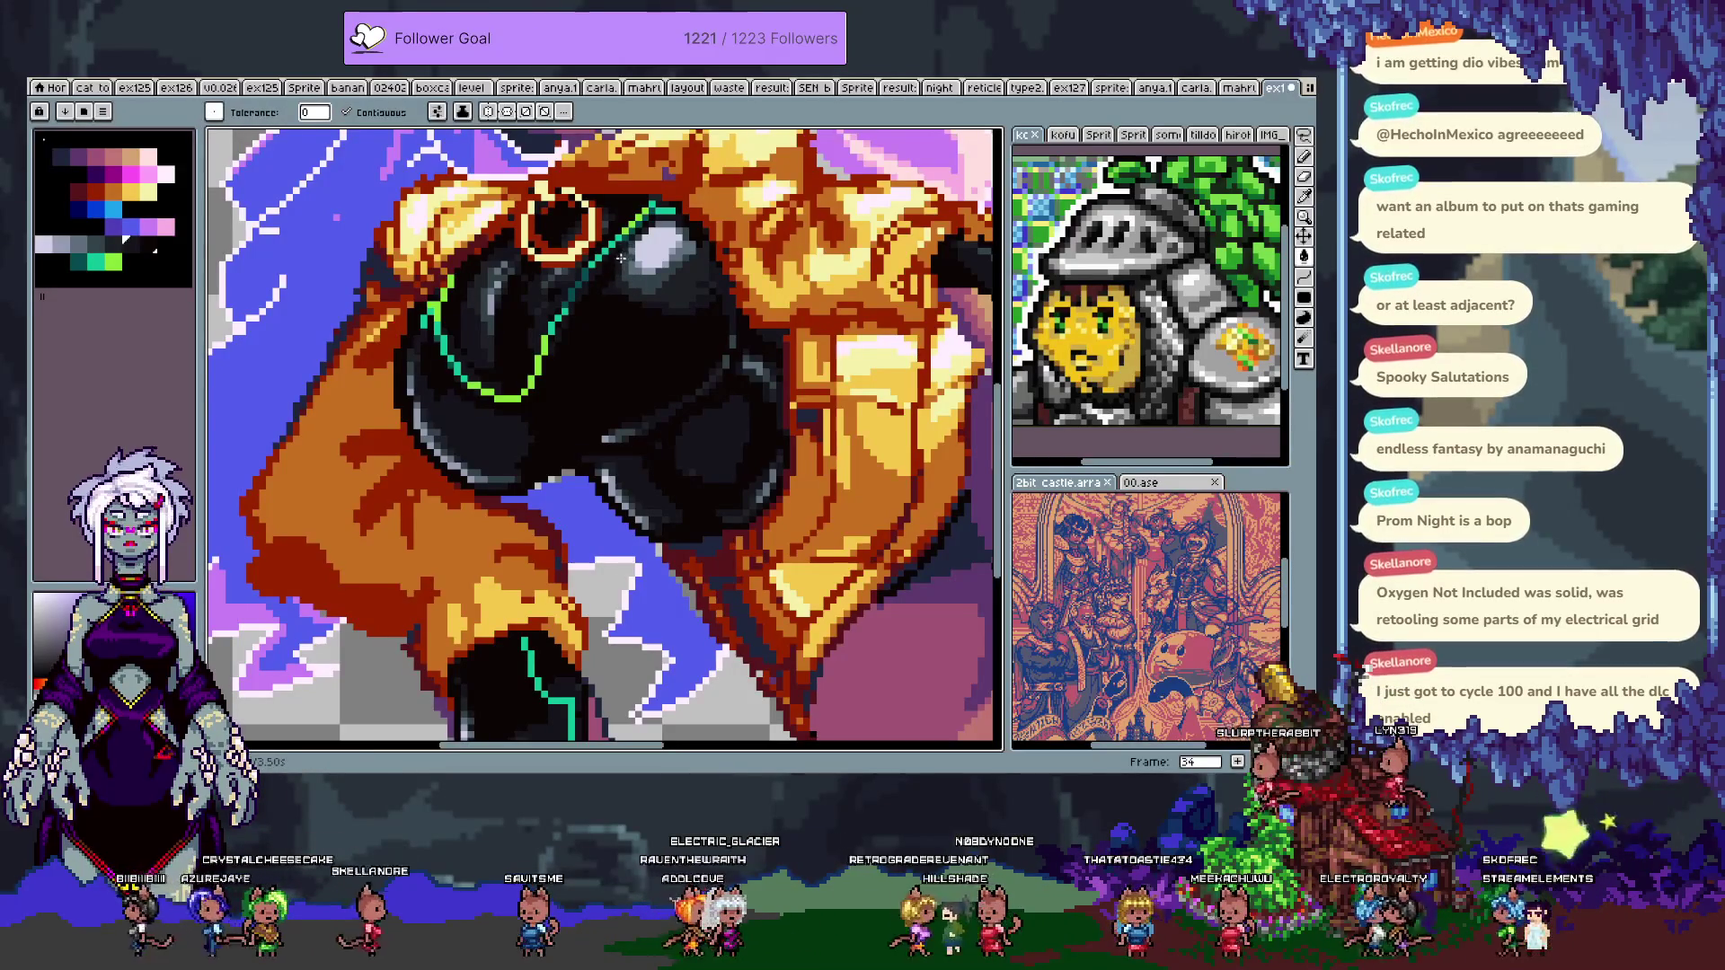
{"action": "key", "text": "b"}
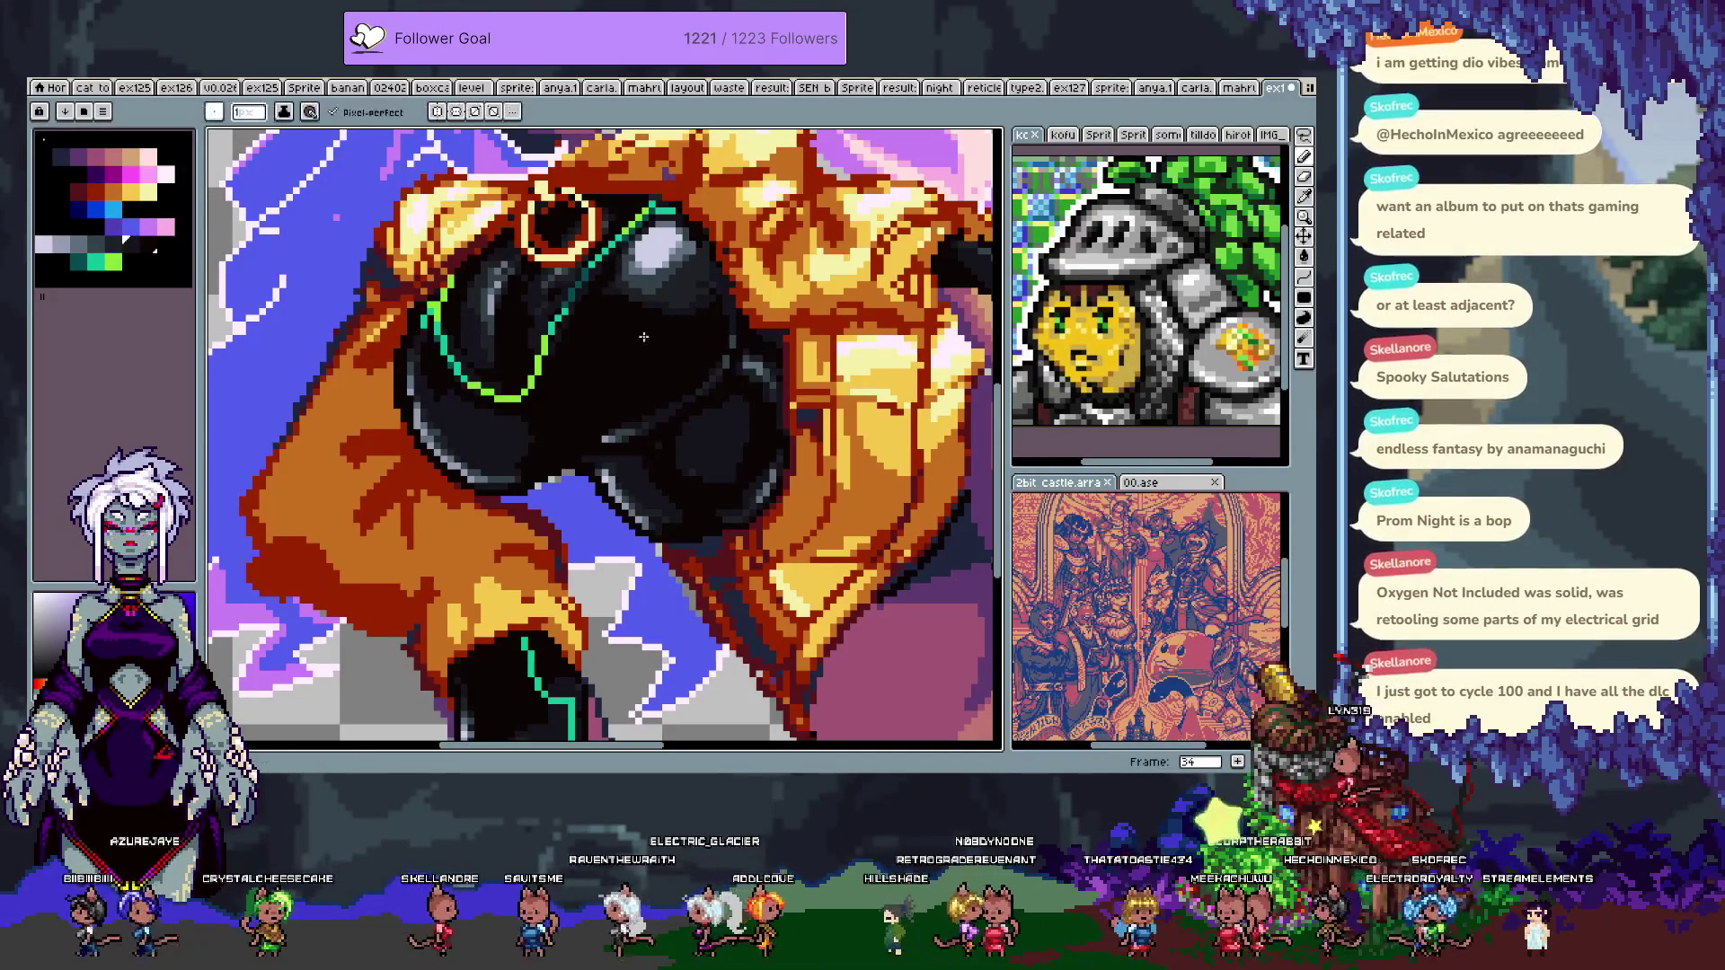
{"action": "key", "text": "i"}
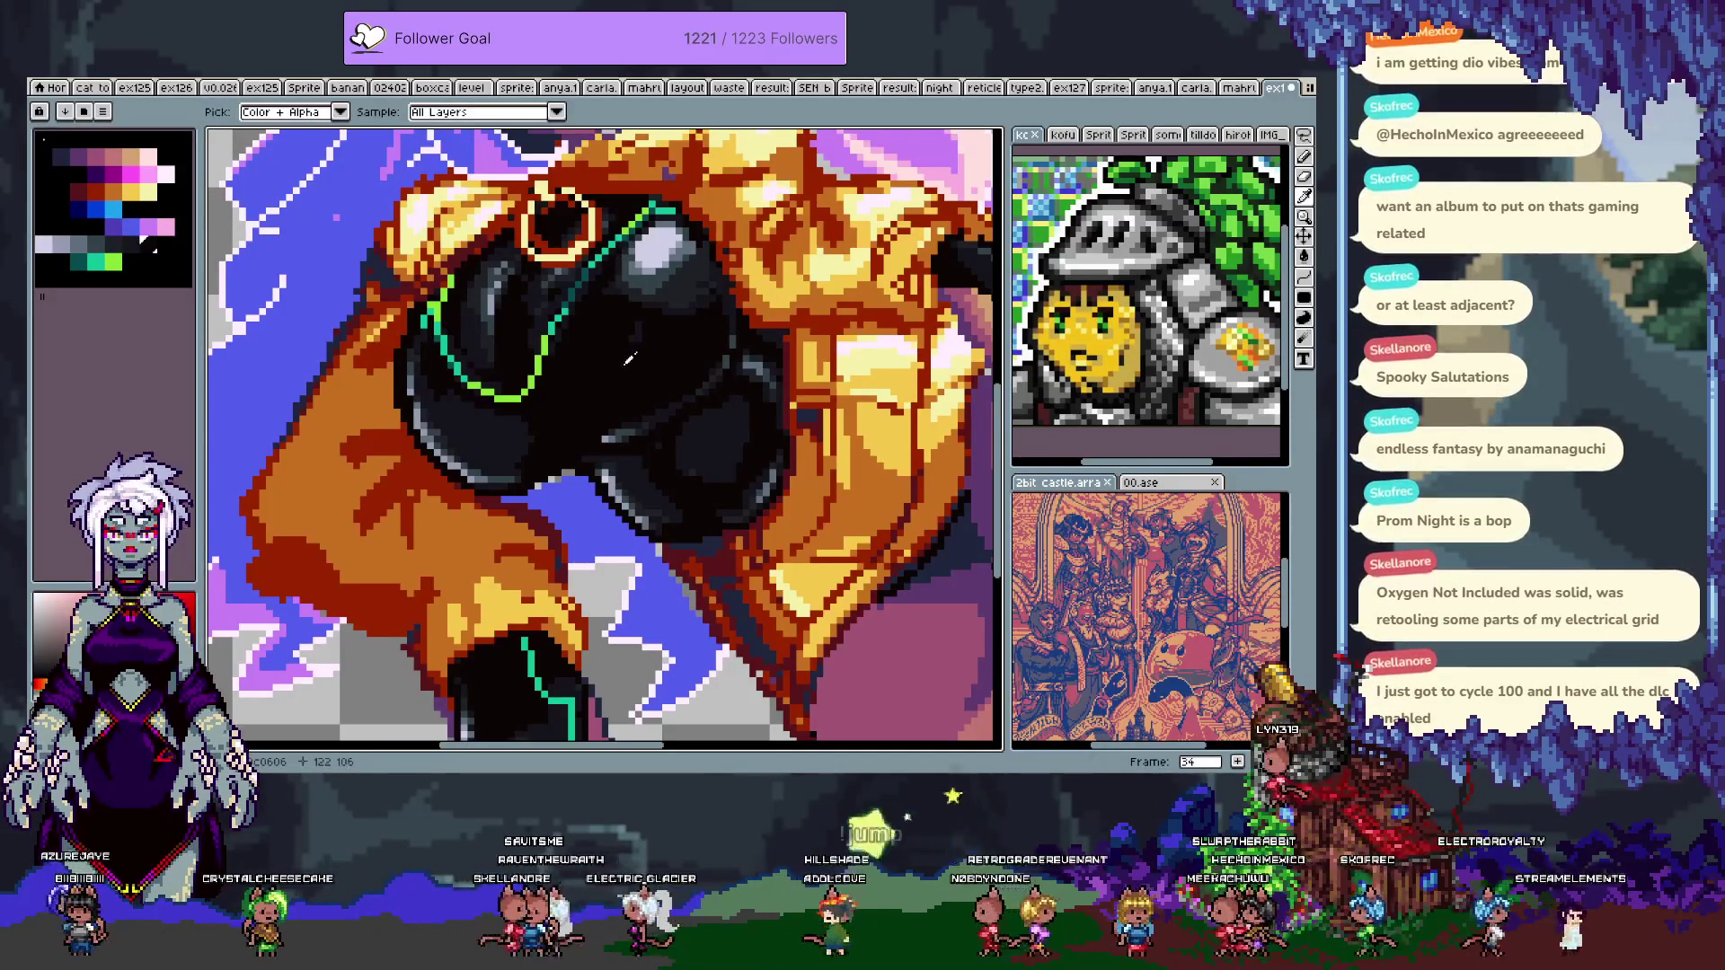
{"action": "key", "text": "b"}
{"action": "key", "text": "Tab"}
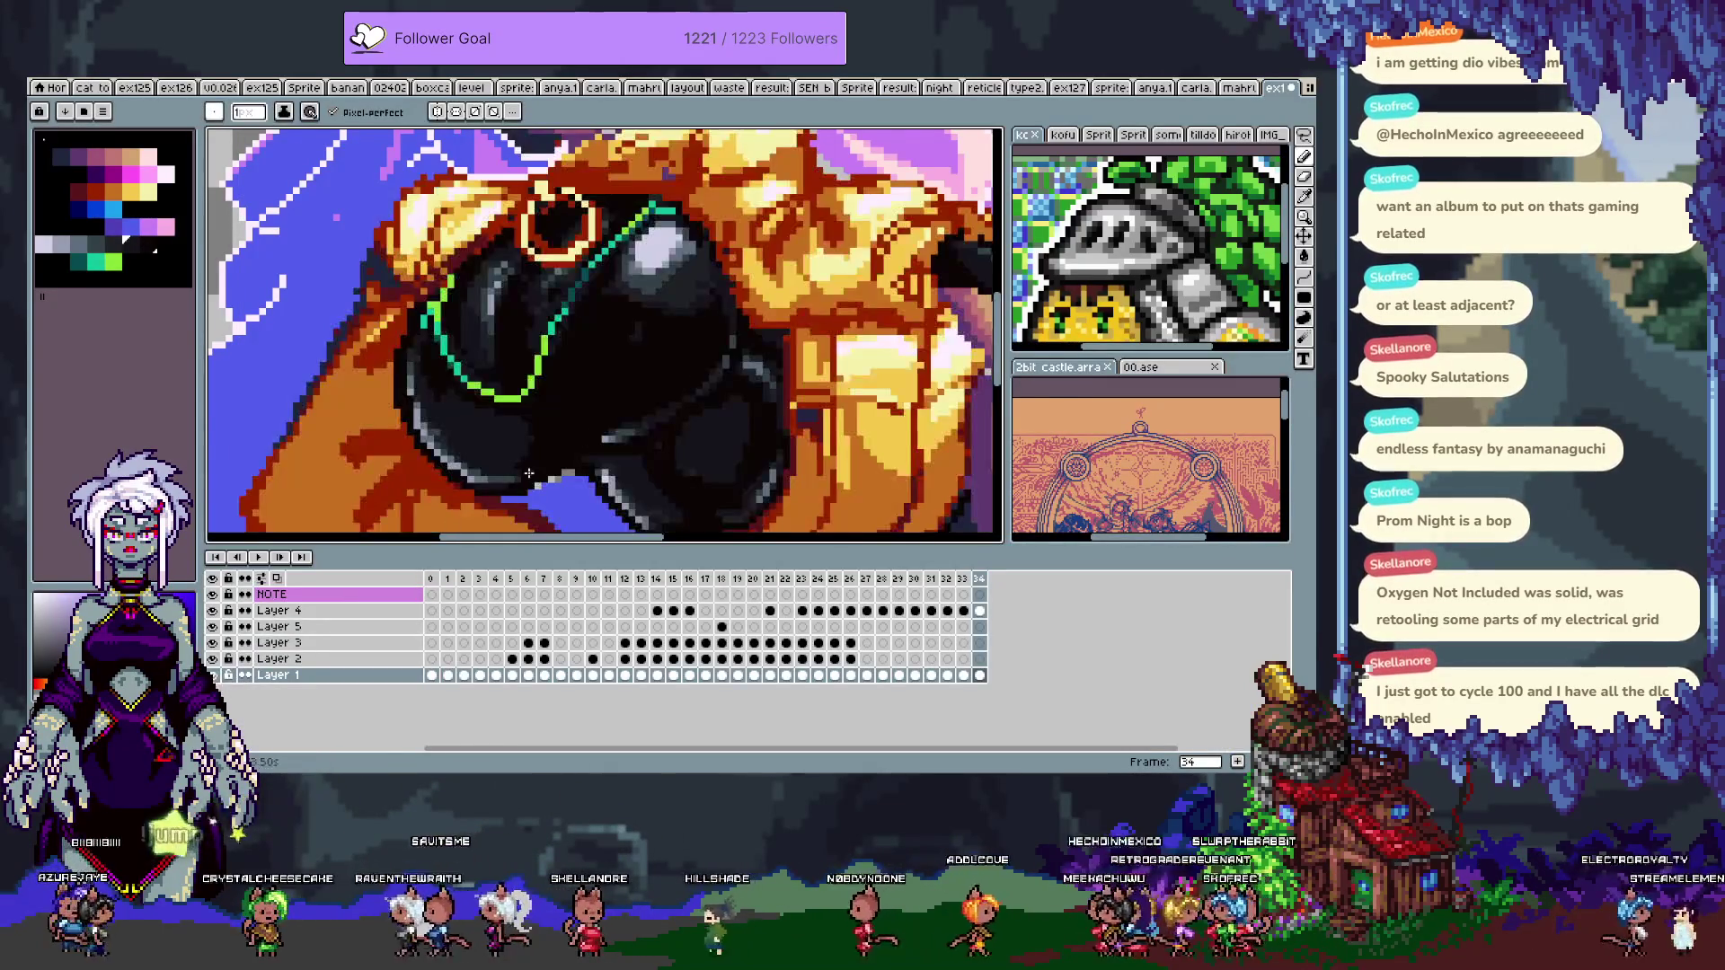
{"action": "key", "text": "Tab"}
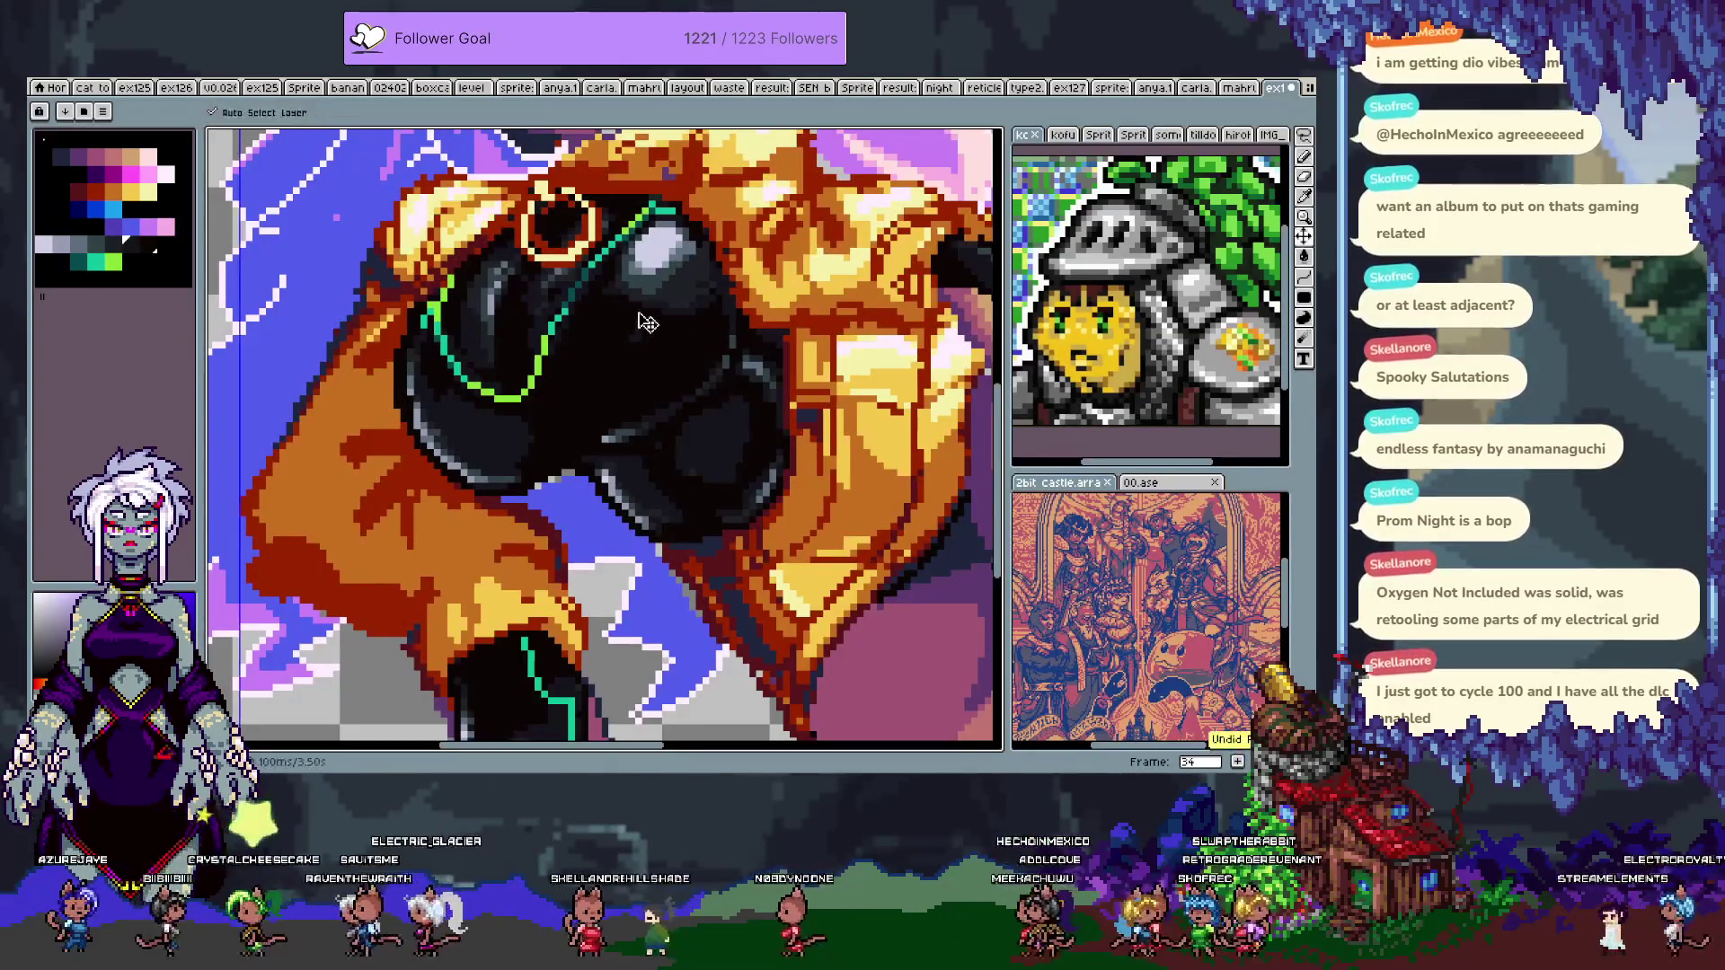
{"action": "key", "text": "g"}
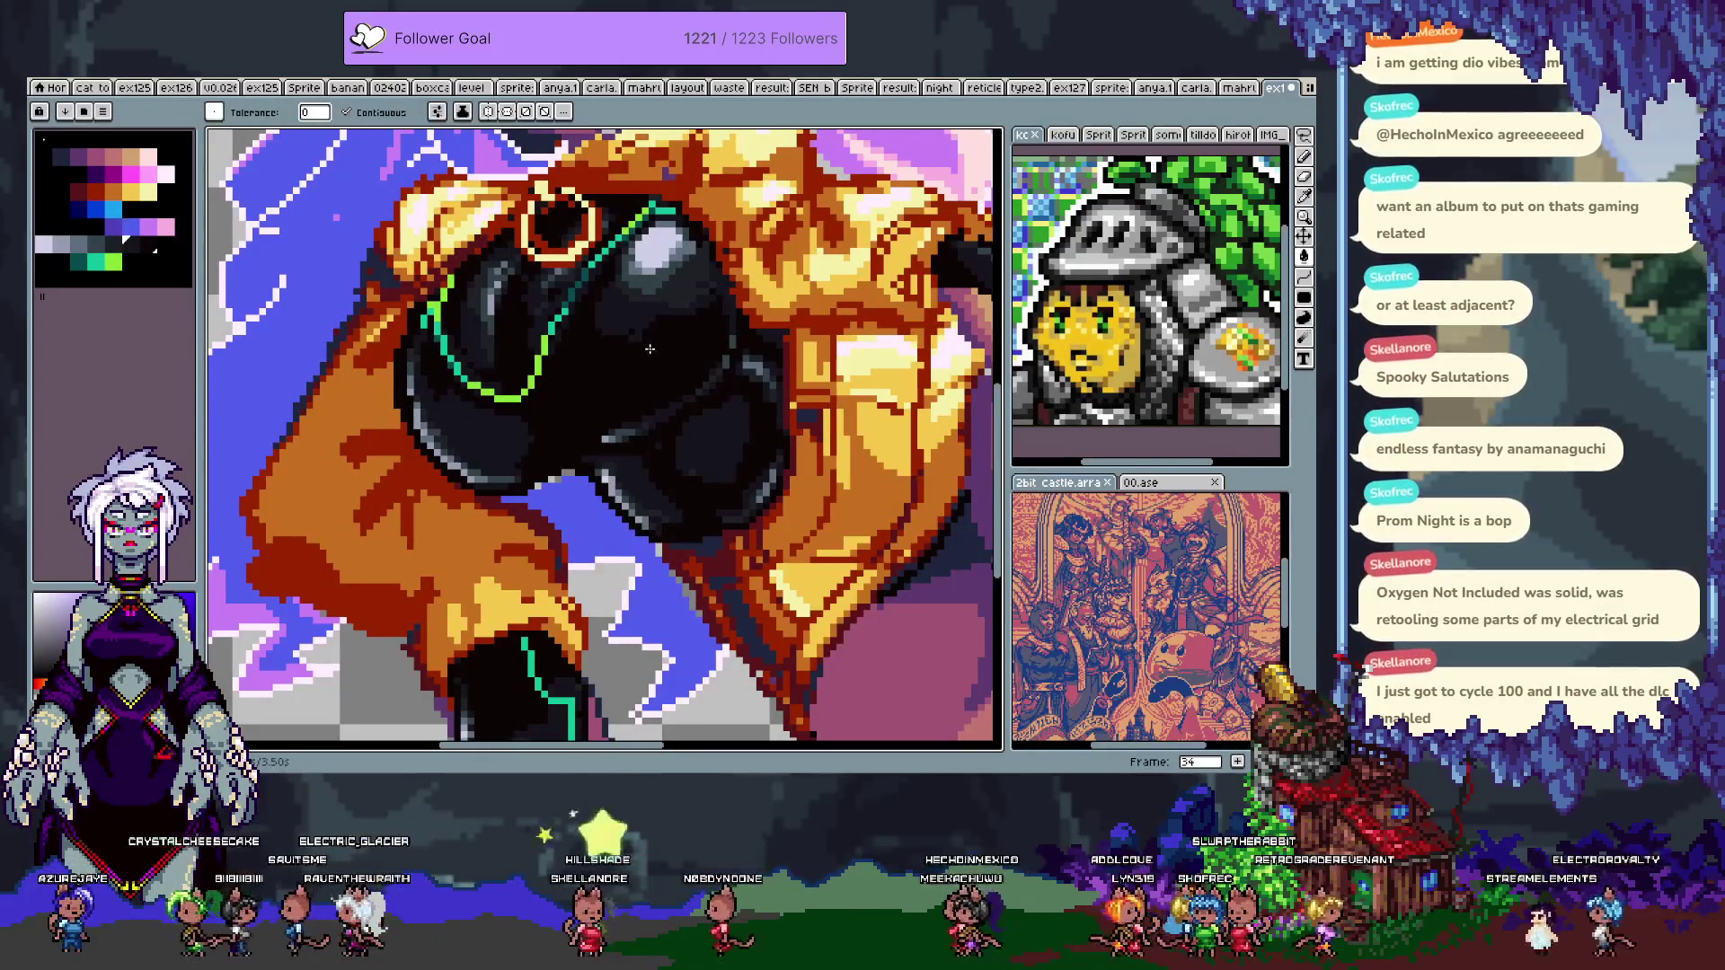
{"action": "key", "text": "b"}
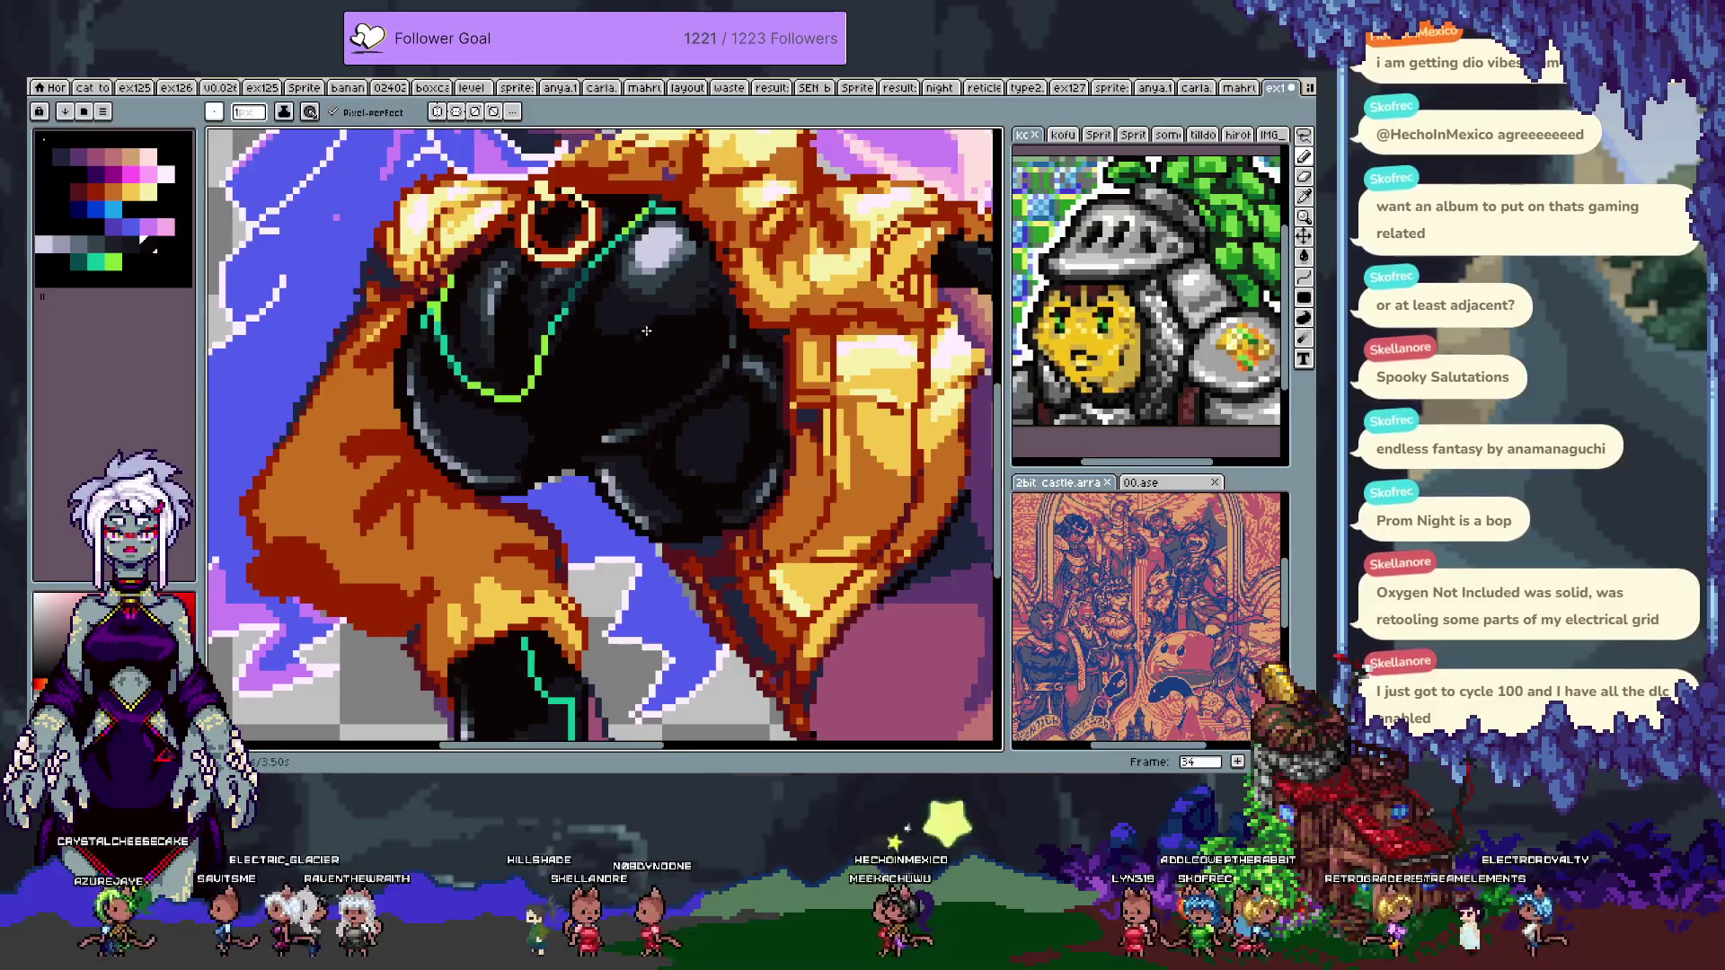
- Bucket-fill the black top's shading with a neighbouring dark shade
{"action": "left_click", "coordinate": [646, 371], "text": "alt"}
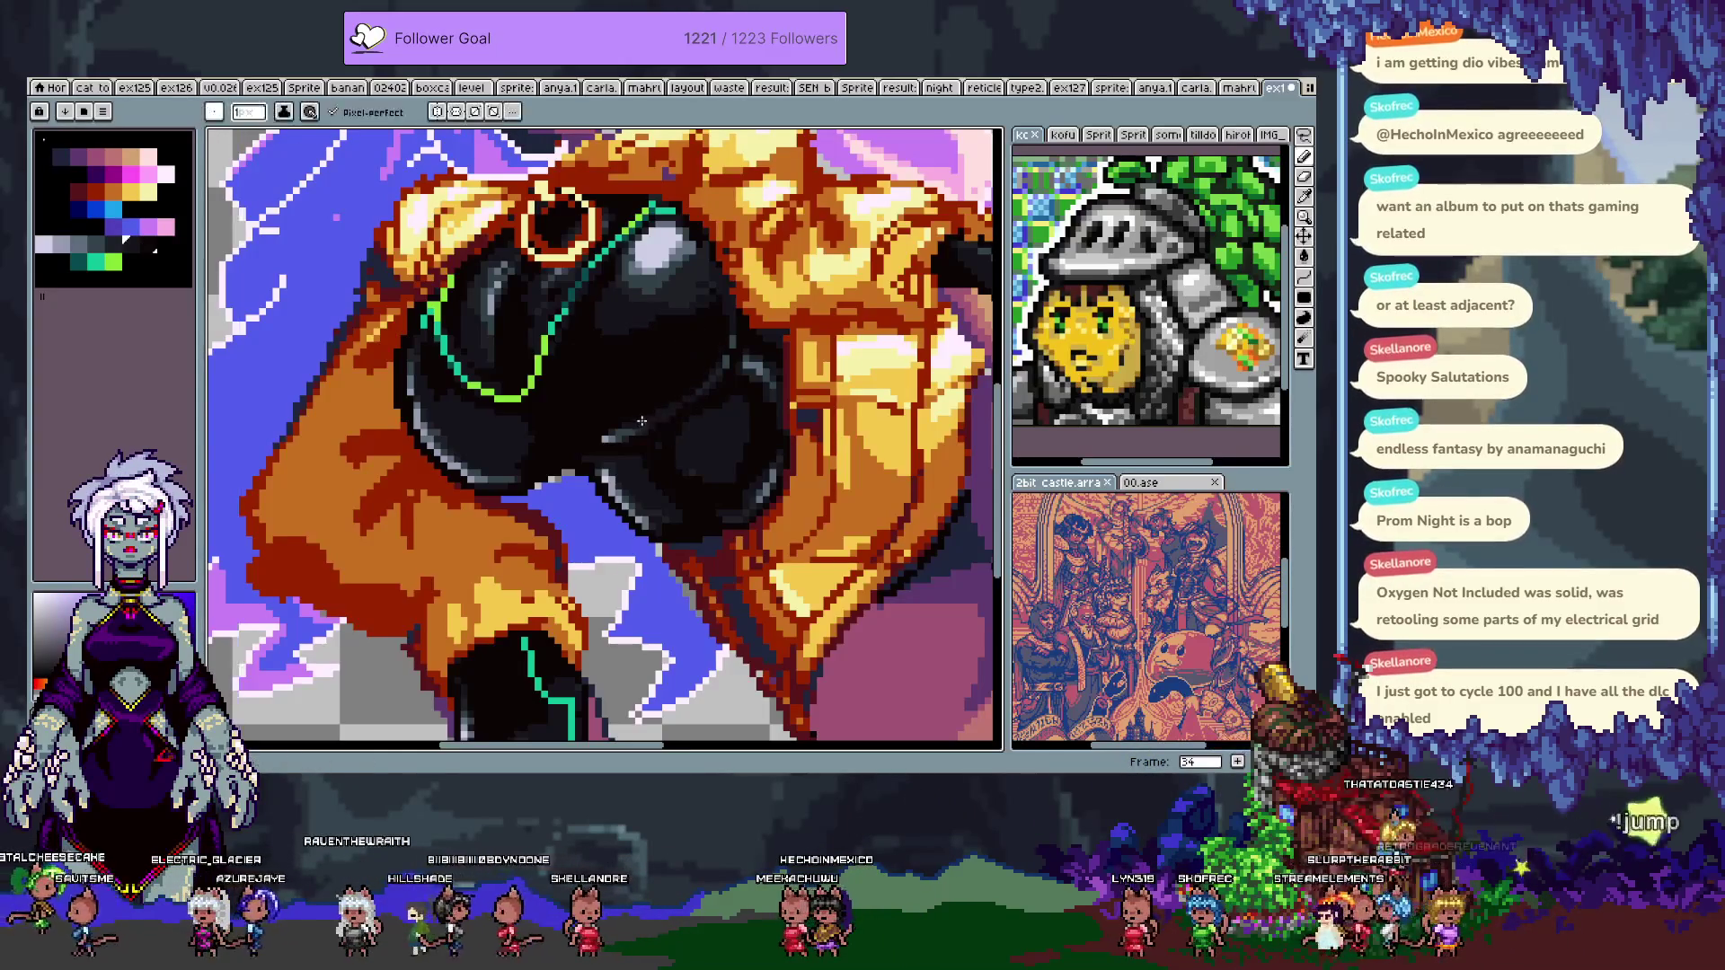
{"action": "key", "text": "g"}
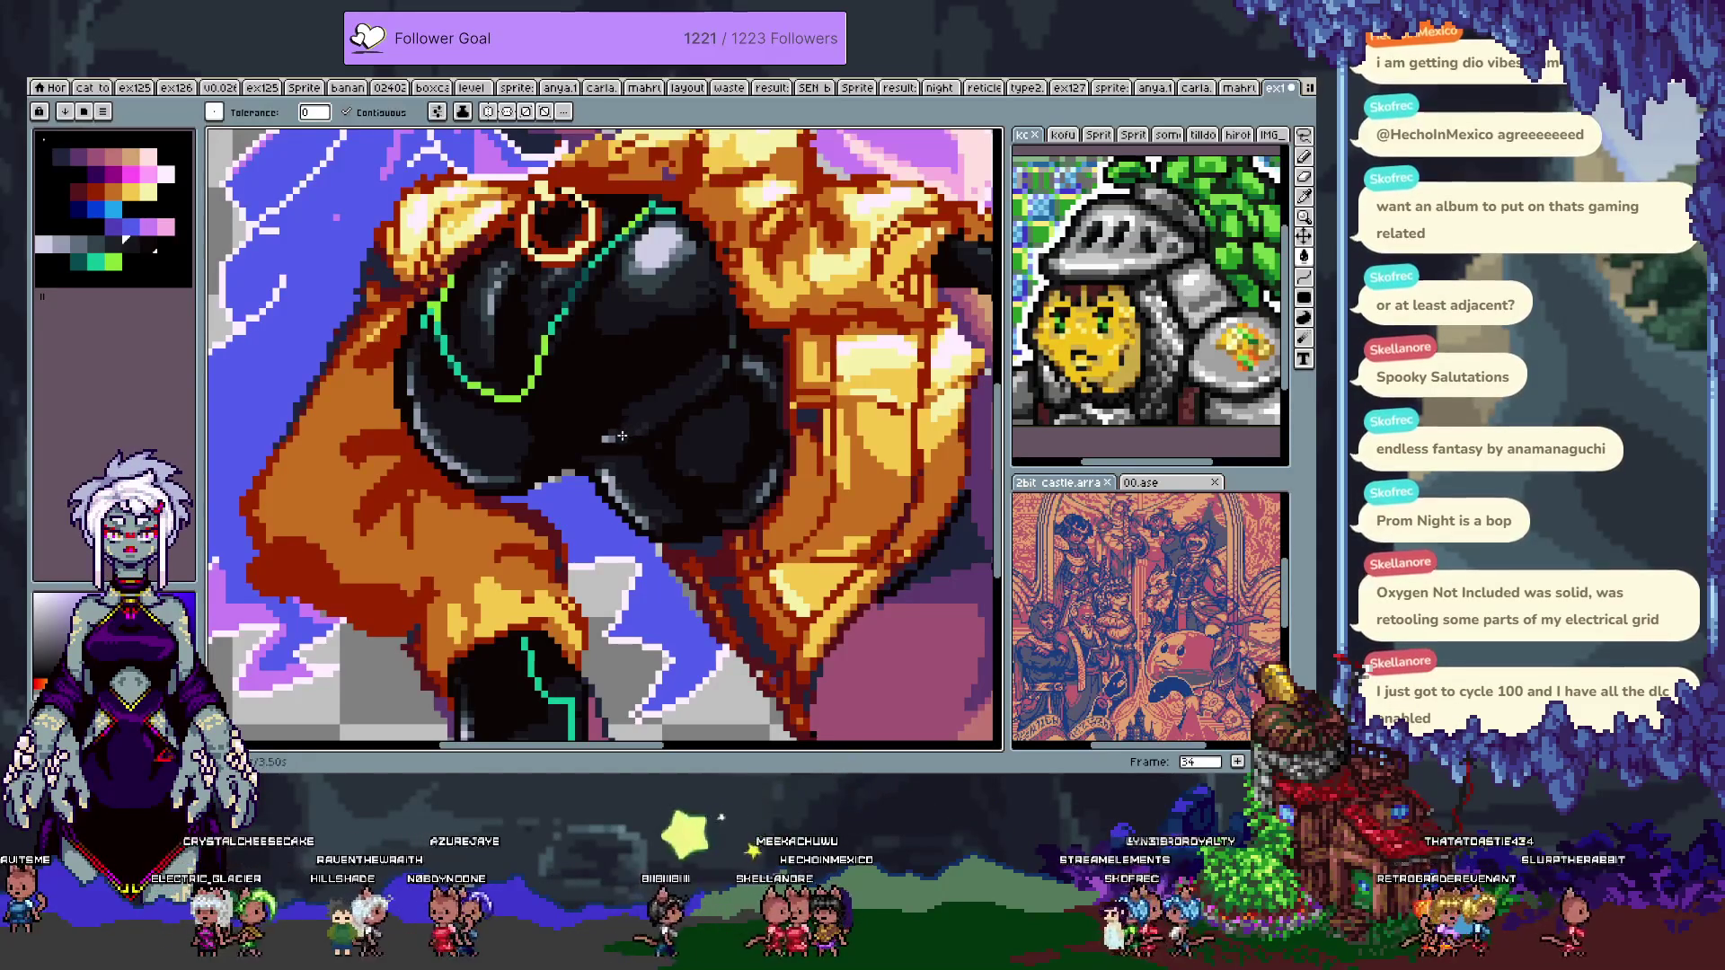
{"action": "key", "text": "ctrl+z"}
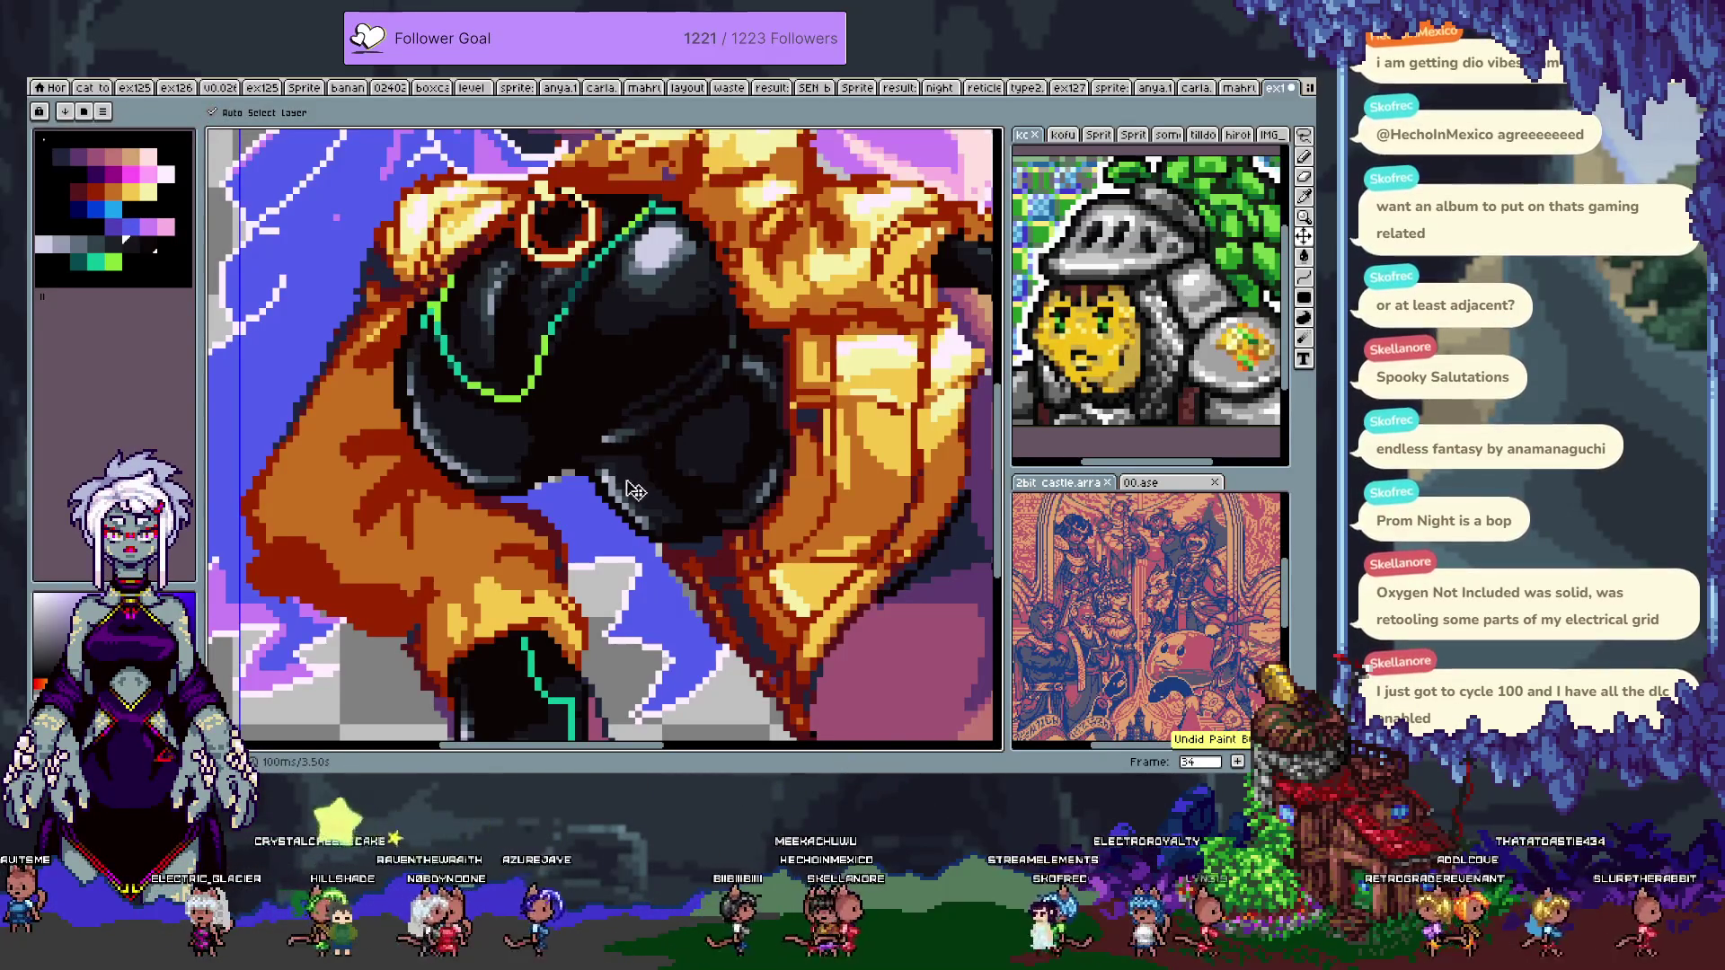
{"action": "key", "text": "ctrl+y"}
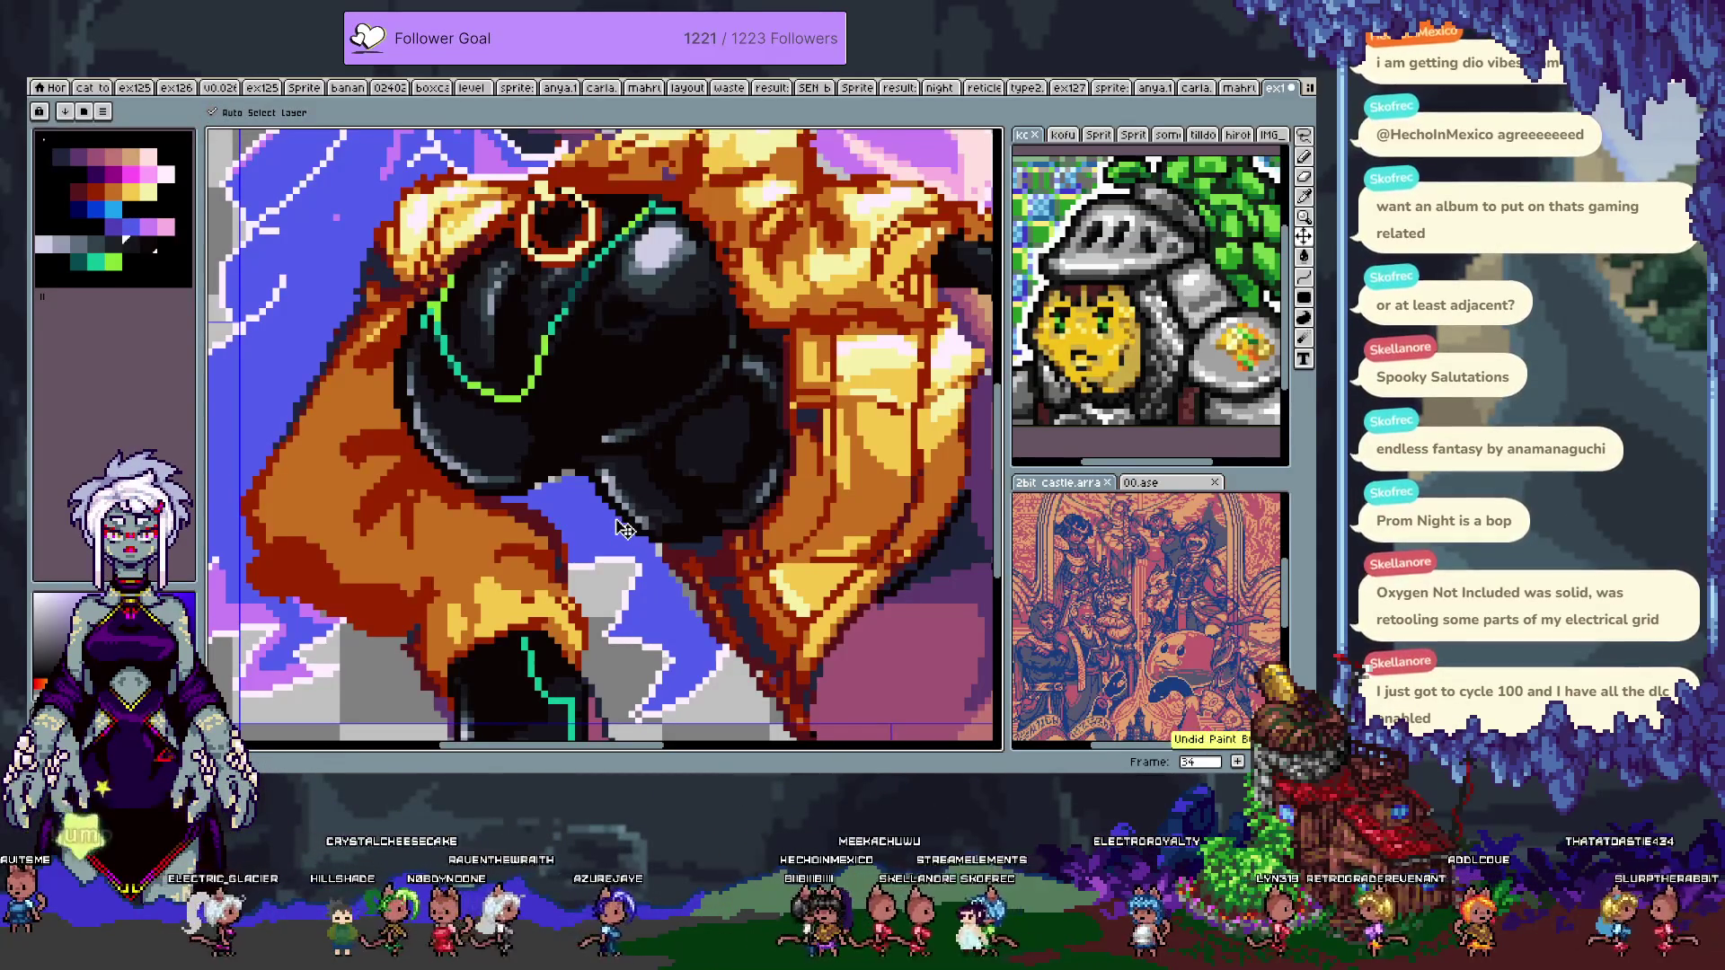
{"action": "scroll", "coordinate": [616, 517], "scroll_direction": "down", "scroll_amount": 5}
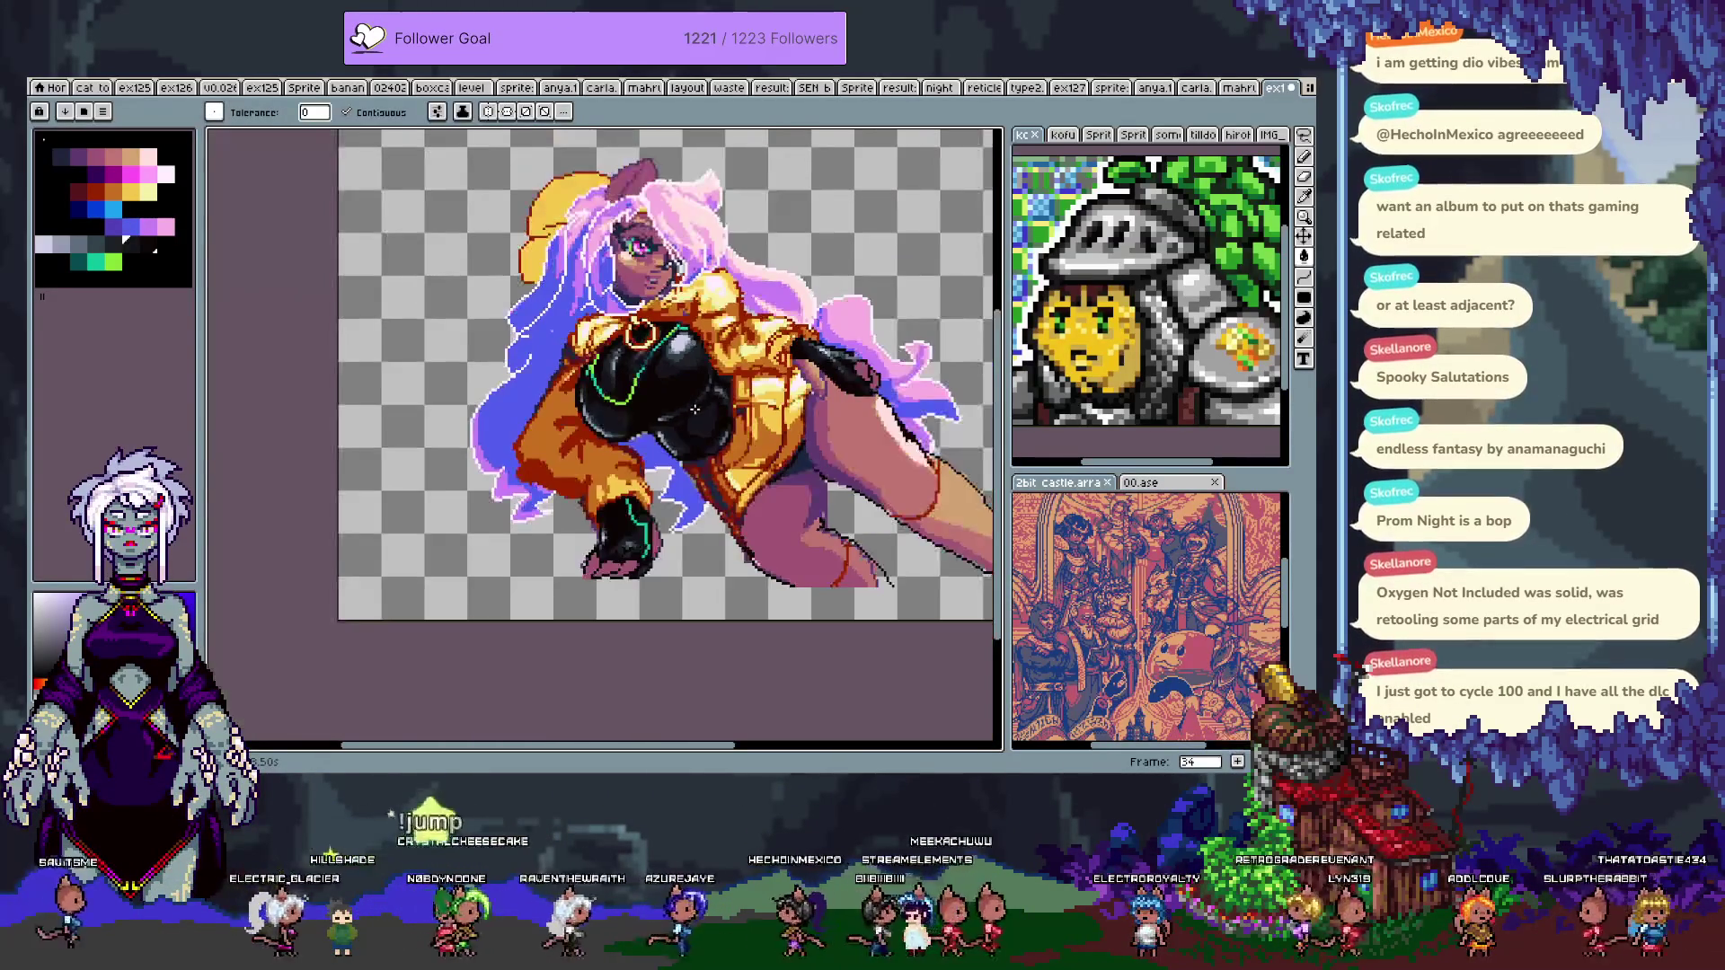
{"action": "scroll", "coordinate": [697, 423], "scroll_direction": "up", "scroll_amount": 3}
{"action": "scroll", "coordinate": [561, 449], "scroll_direction": "down", "scroll_amount": 1}
{"action": "scroll", "coordinate": [583, 526], "scroll_direction": "up", "scroll_amount": 1}
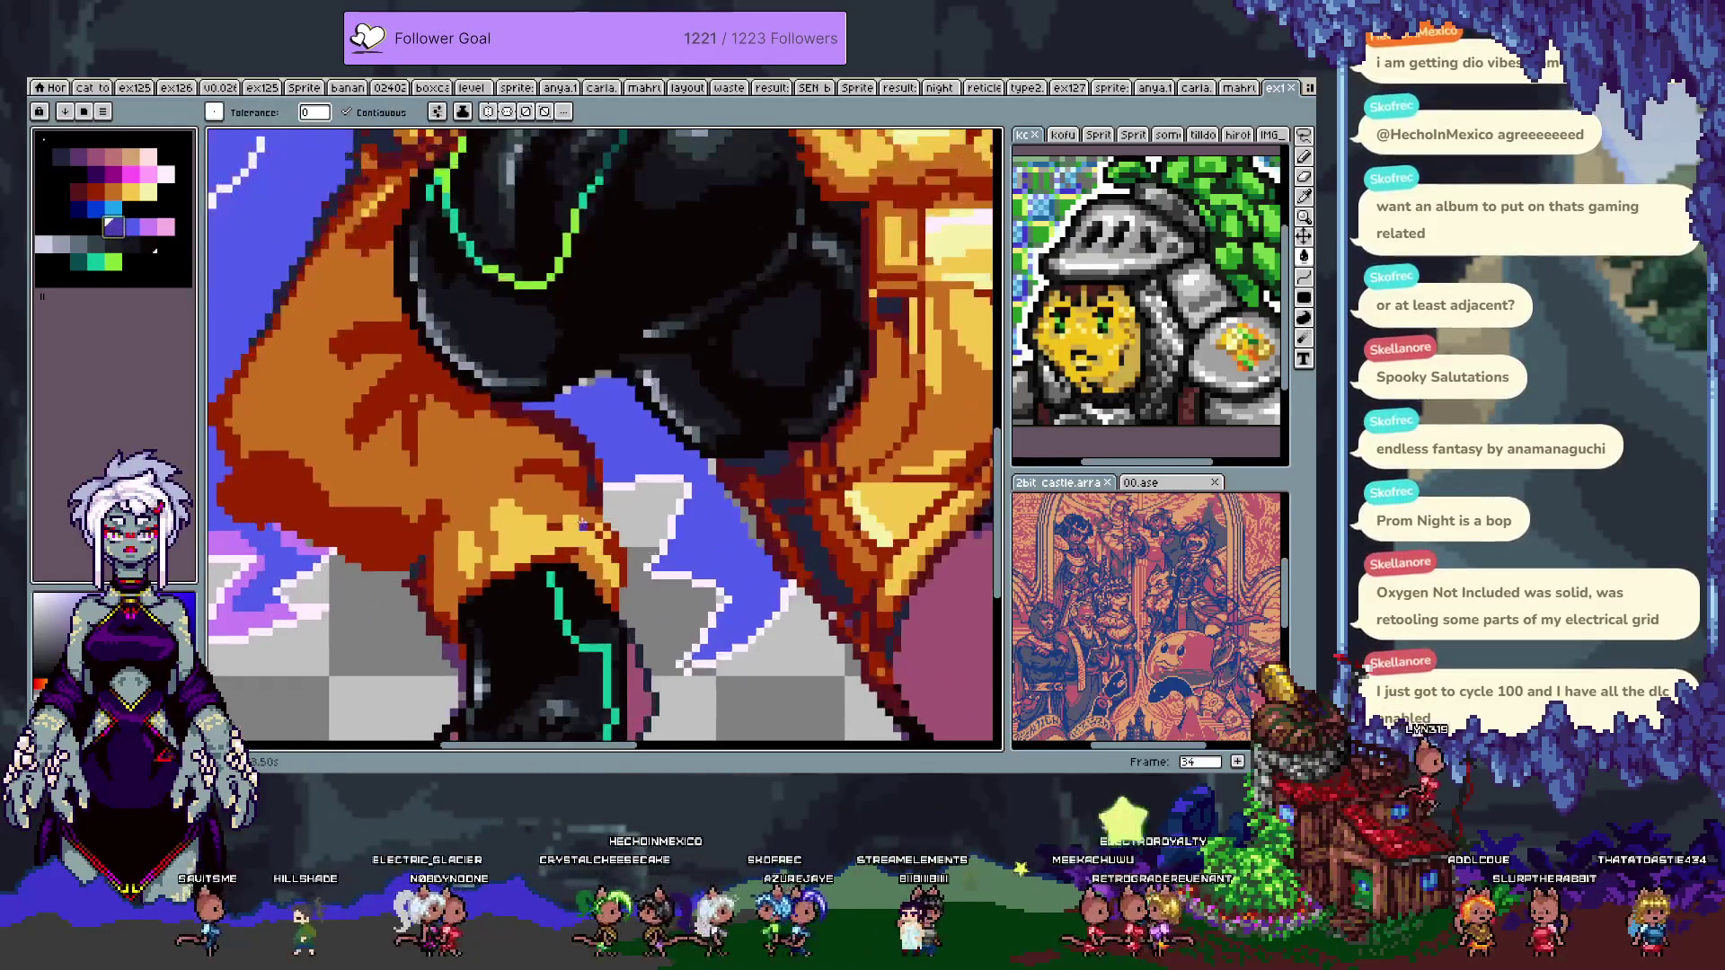
- Revert a trial blue glove fill and move the blue-violet swatch left in the palette
{"action": "scroll", "coordinate": [668, 448], "scroll_direction": "right", "scroll_amount": 1}
{"action": "left_click", "coordinate": [625, 408]}
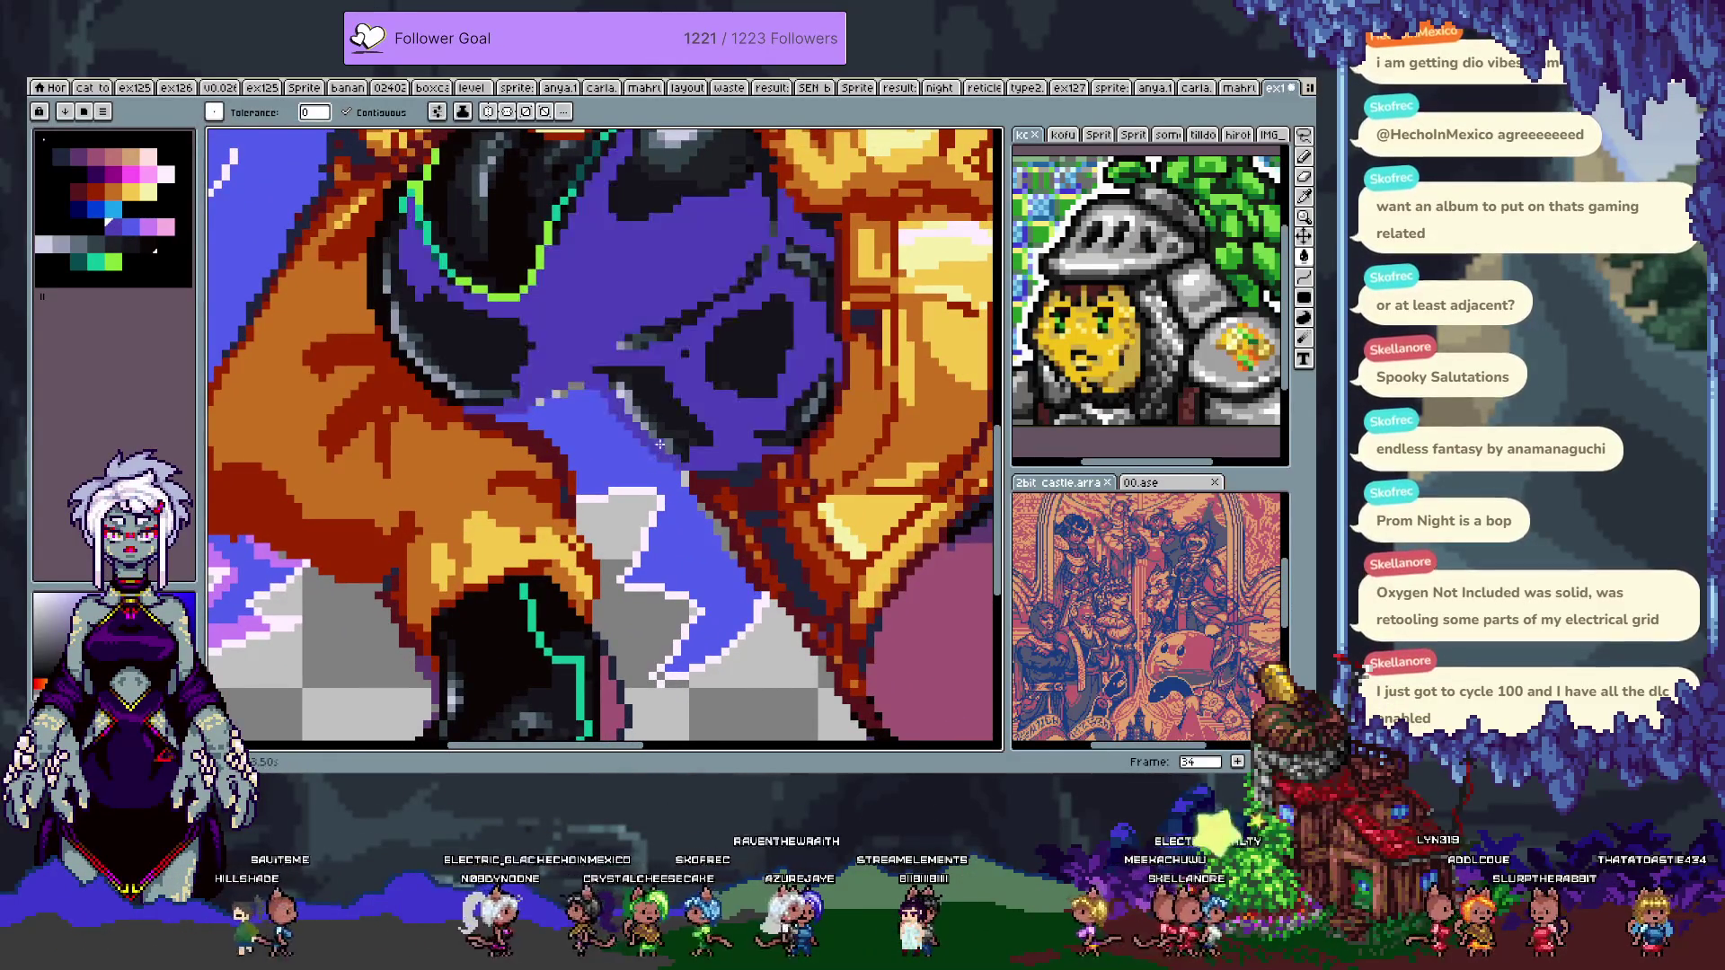
{"action": "key", "text": "ctrl+z"}
{"action": "key", "text": "b"}
{"action": "key", "text": "ctrl+z"}
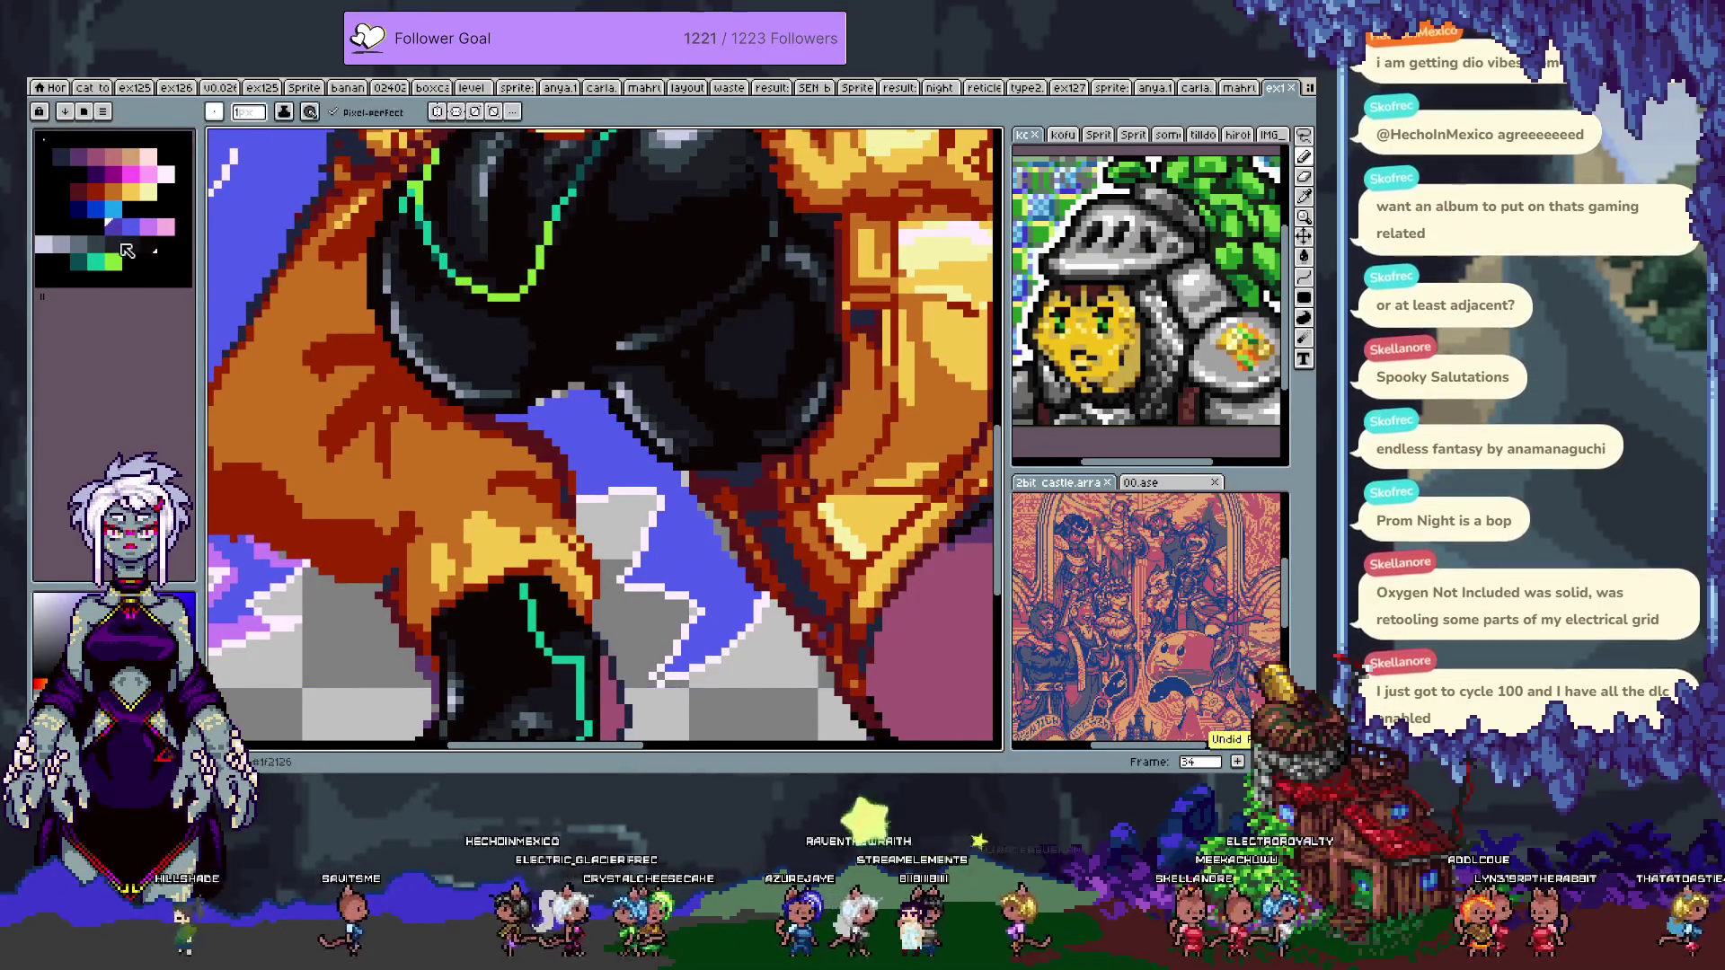
{"action": "left_click", "coordinate": [116, 232]}
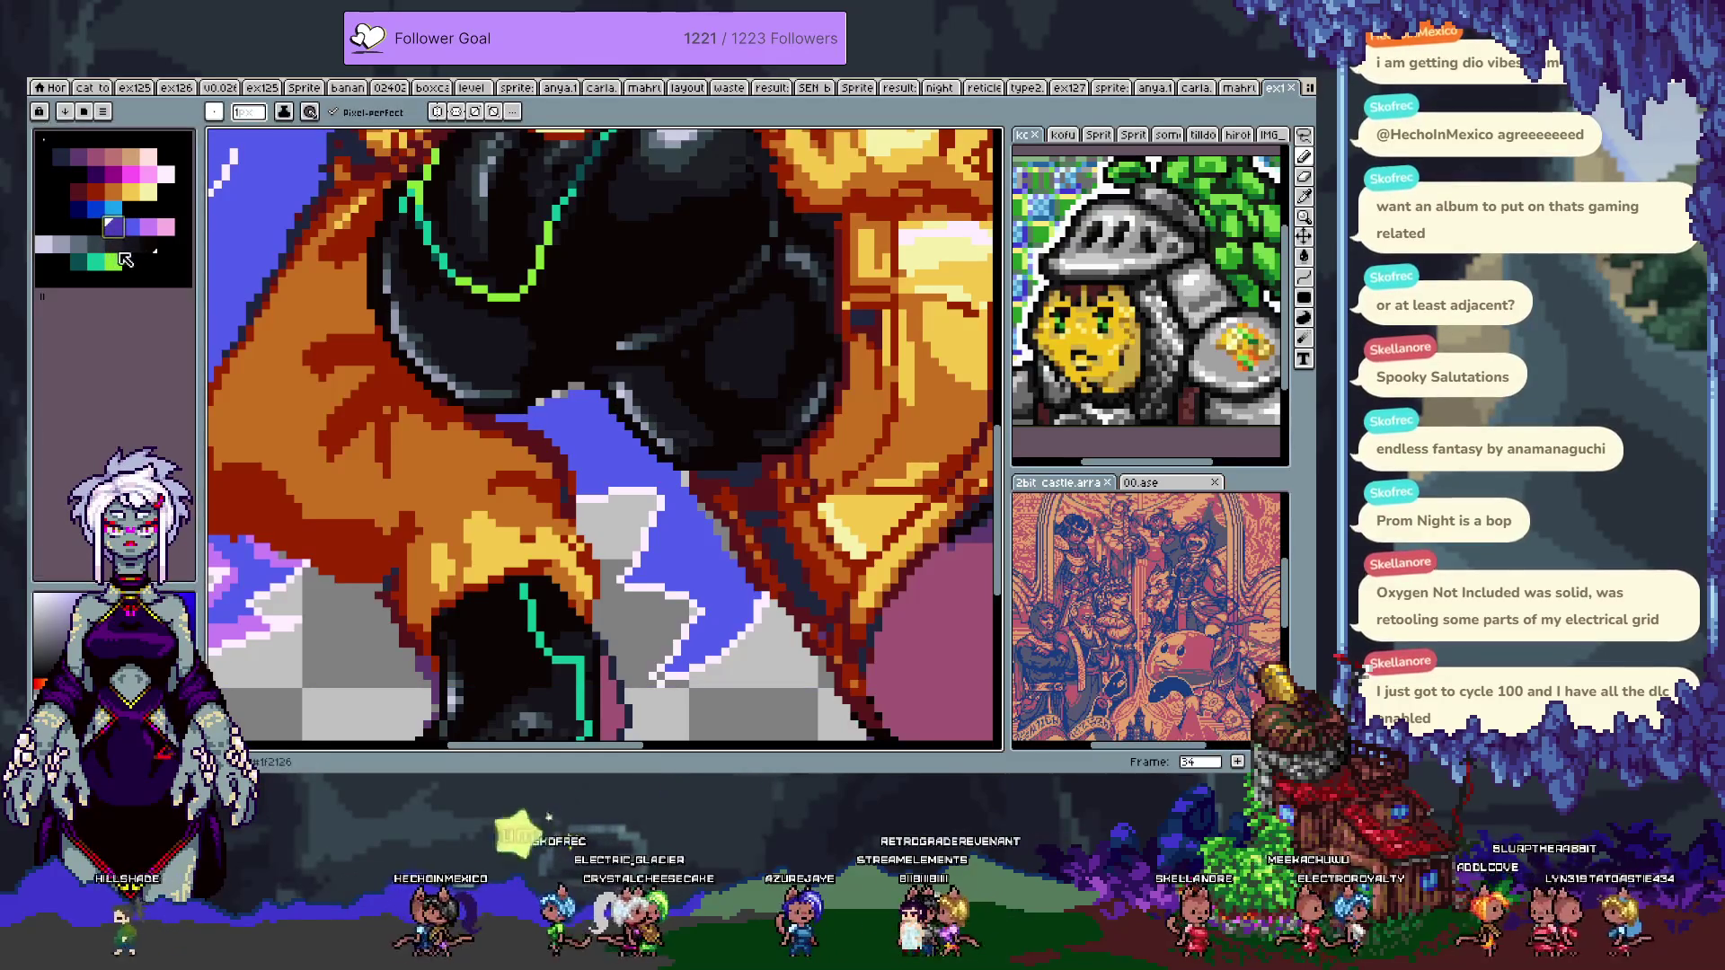
{"action": "left_click_drag", "start_coordinate": [114, 227], "coordinate": [79, 227]}
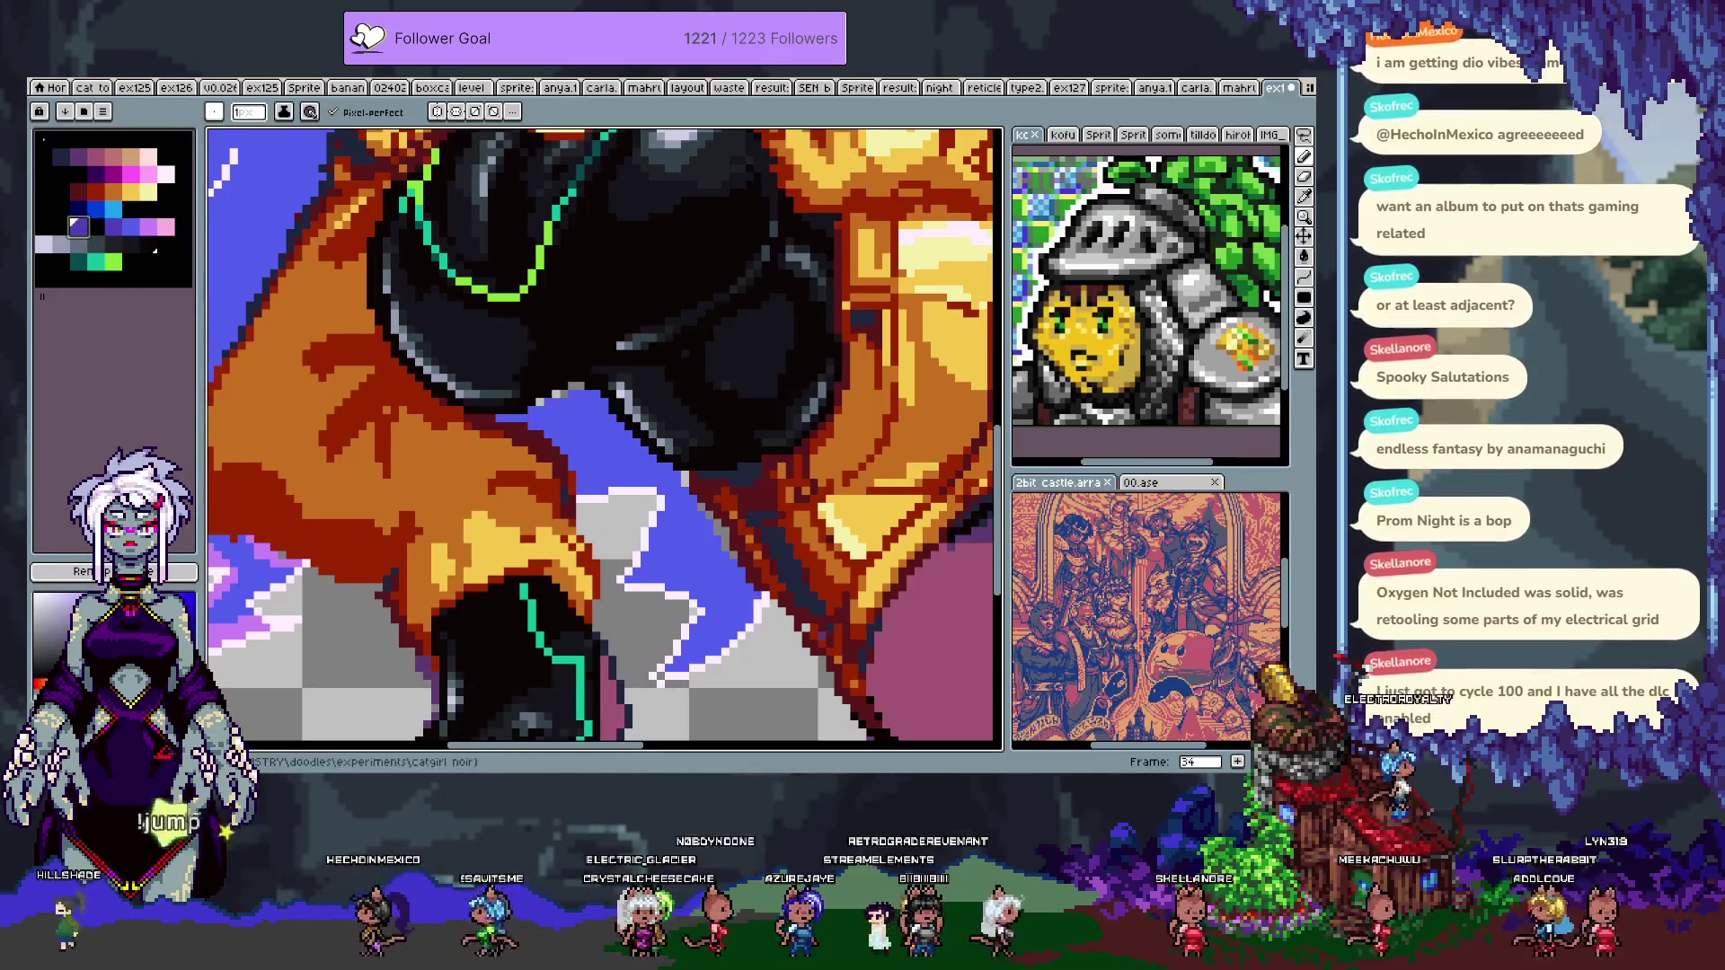
- Darken the blue-violet swatch to HSL lightness 32
{"action": "double_click", "coordinate": [79, 227]}
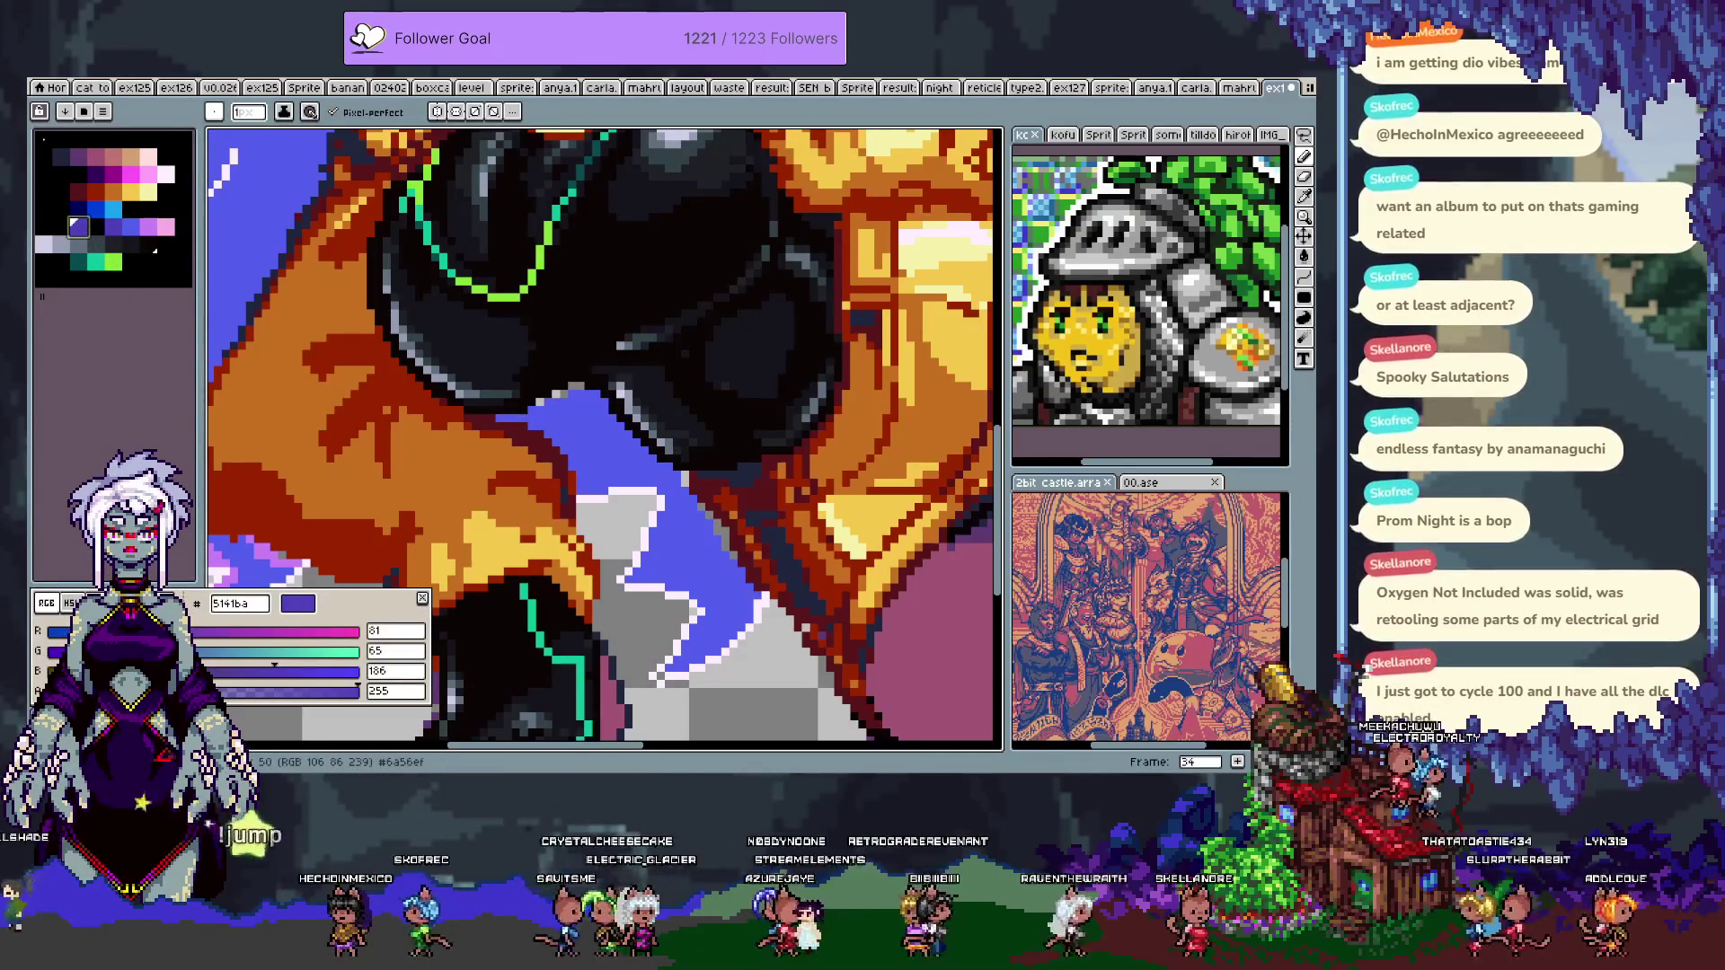
{"action": "left_click", "coordinate": [93, 603]}
{"action": "left_click", "coordinate": [147, 671]}
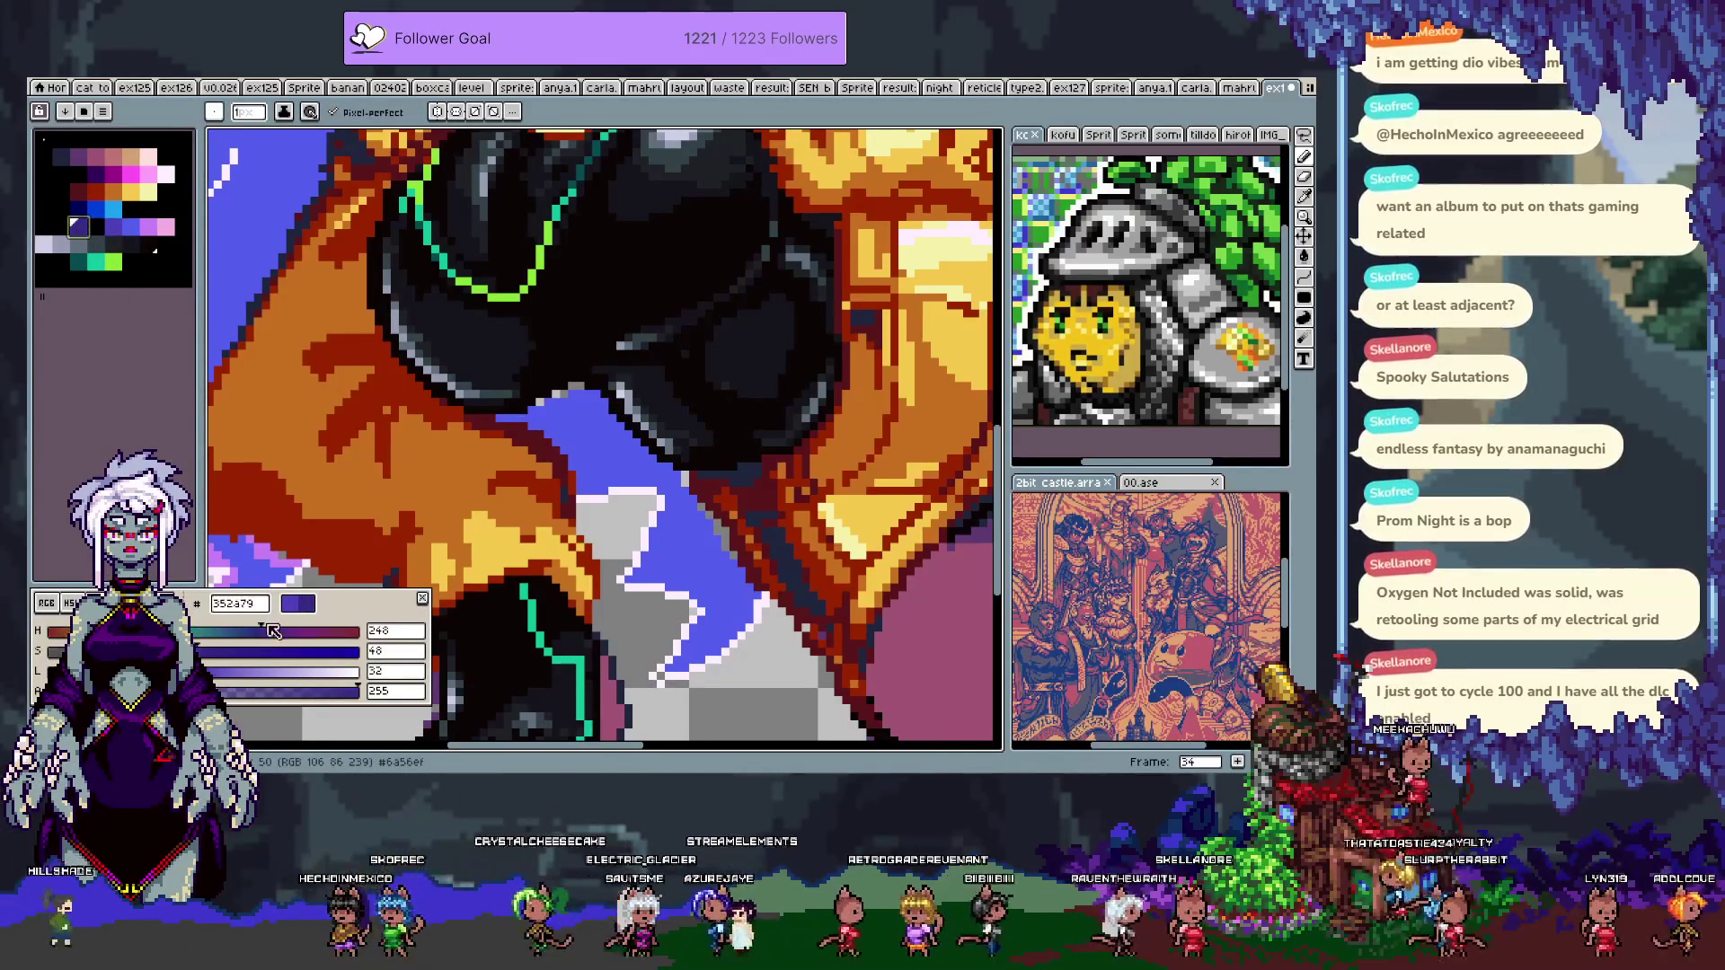
{"action": "scroll", "coordinate": [209, 669], "scroll_direction": "down", "scroll_amount": 10}
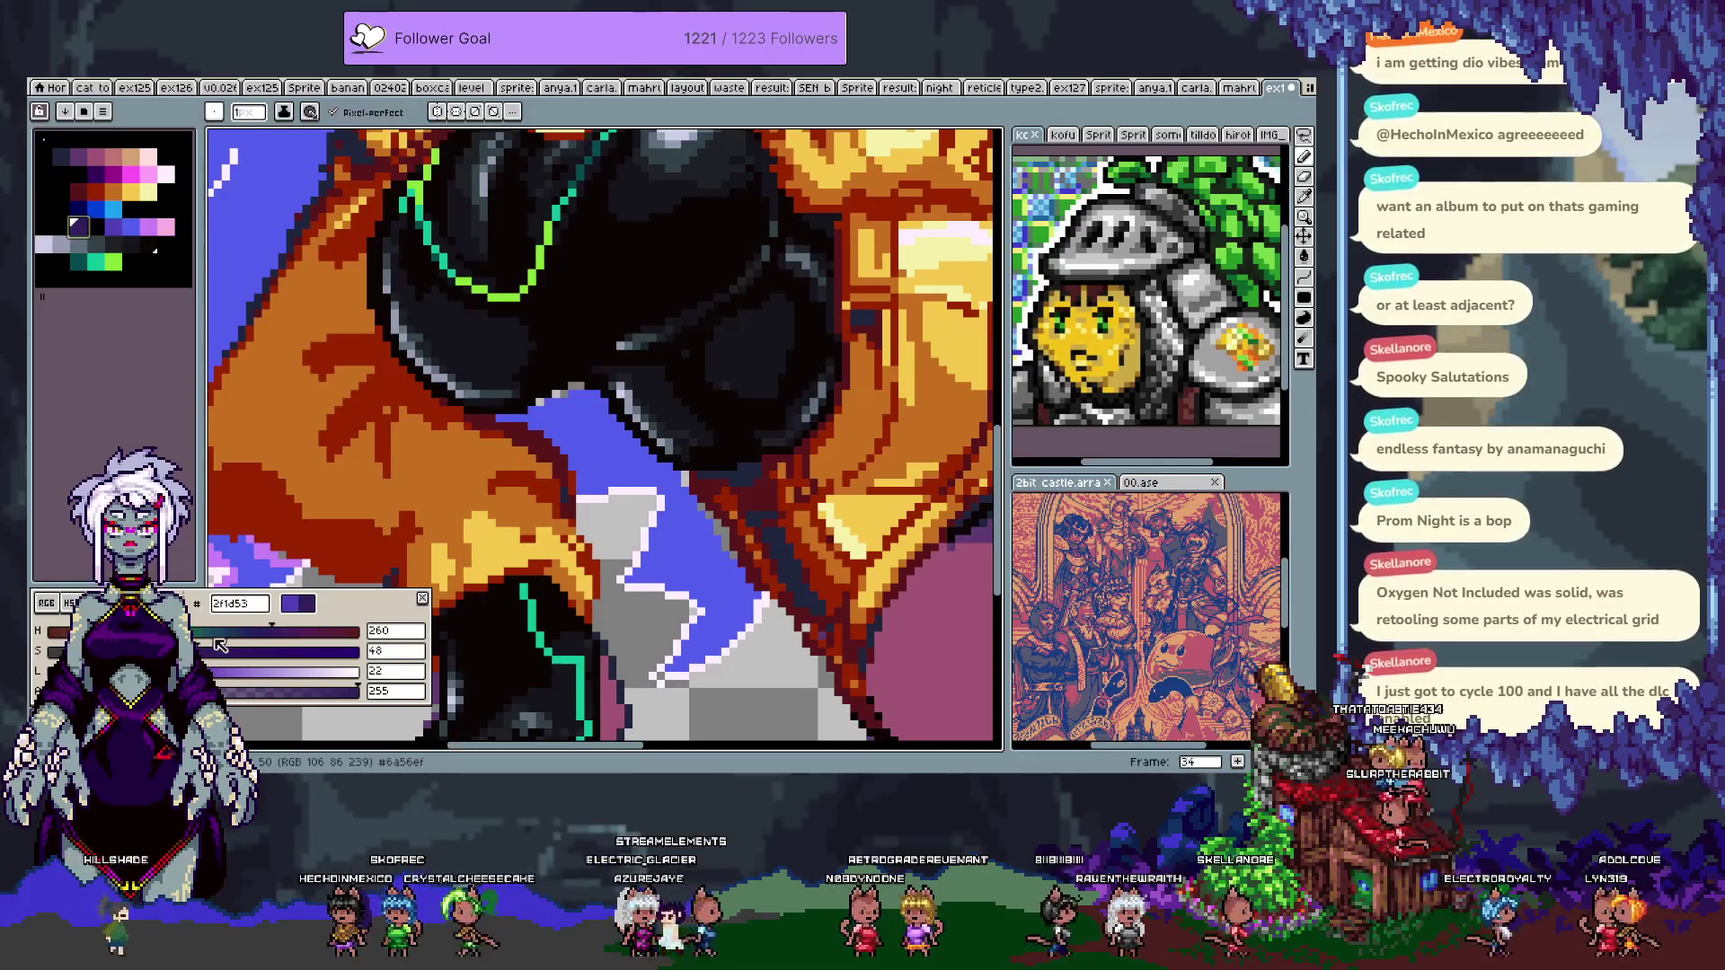
{"action": "left_click", "coordinate": [258, 568]}
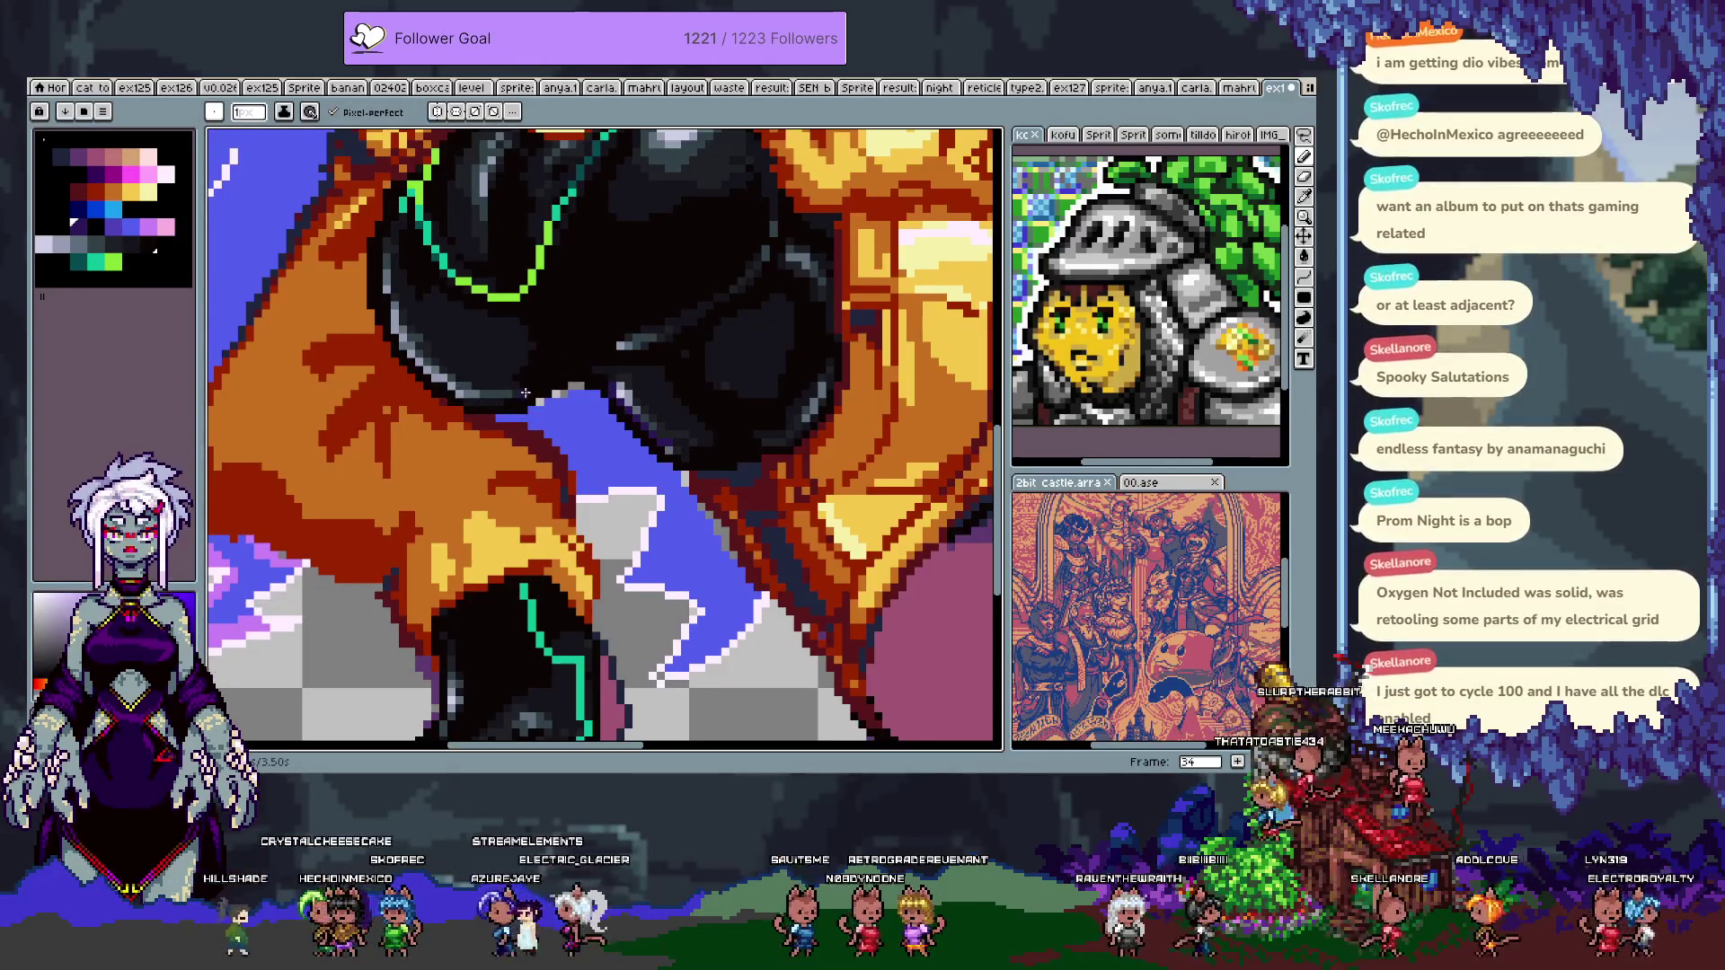
- Paint a short dark purple stroke along the black glove's edge
{"action": "key", "text": "space"}
{"action": "mouse_move", "coordinate": [451, 382]}
{"action": "left_mouse_down"}
{"action": "mouse_move", "coordinate": [580, 537]}
{"action": "mouse_move", "coordinate": [511, 409]}
{"action": "left_mouse_up"}
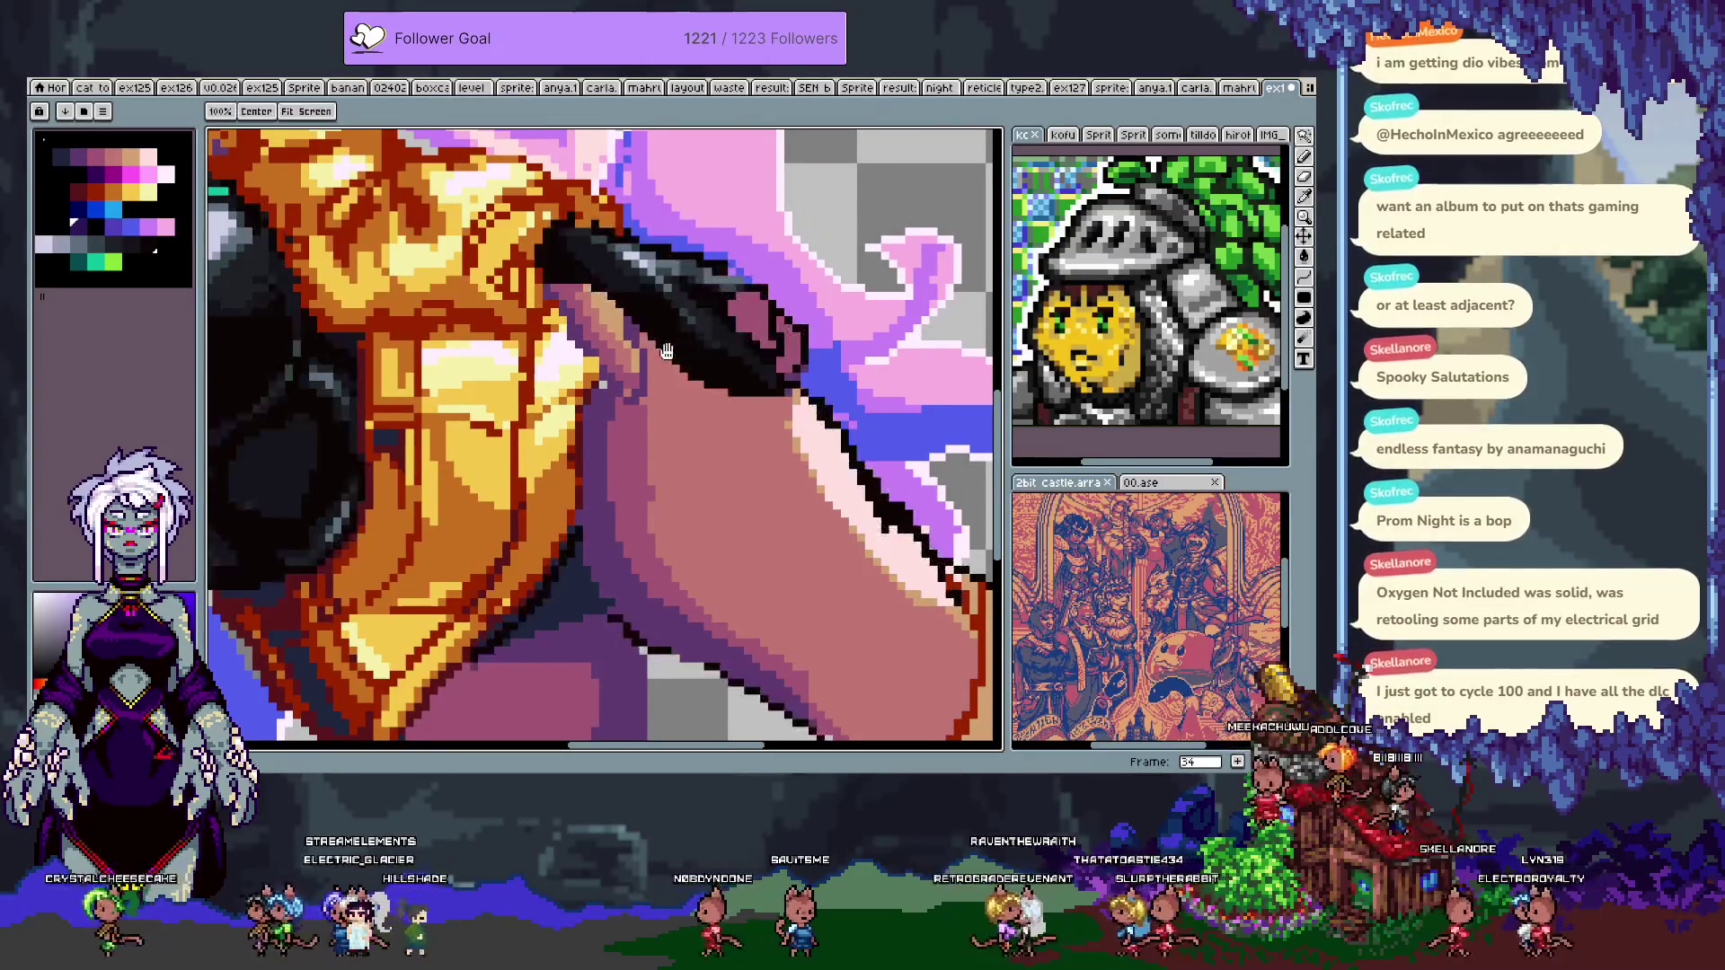
{"action": "left_click_drag", "start_coordinate": [681, 359], "coordinate": [723, 378]}
{"action": "scroll", "coordinate": [643, 409], "scroll_direction": "down", "scroll_amount": 10}
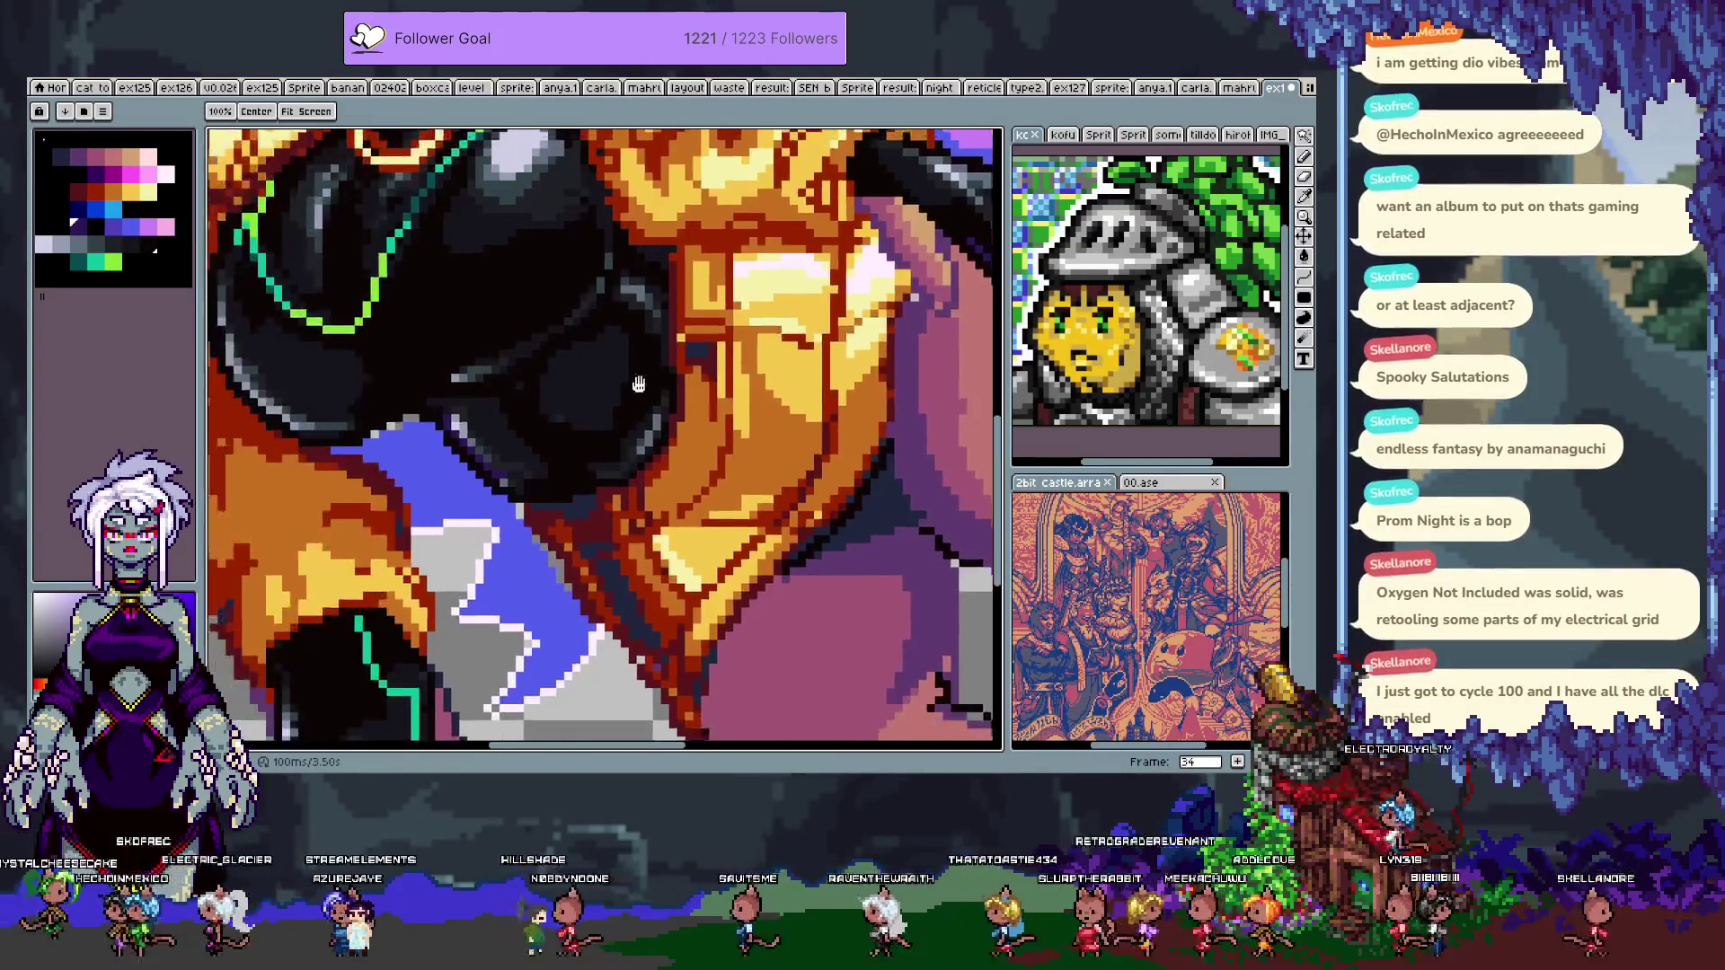
{"action": "key", "text": "b"}
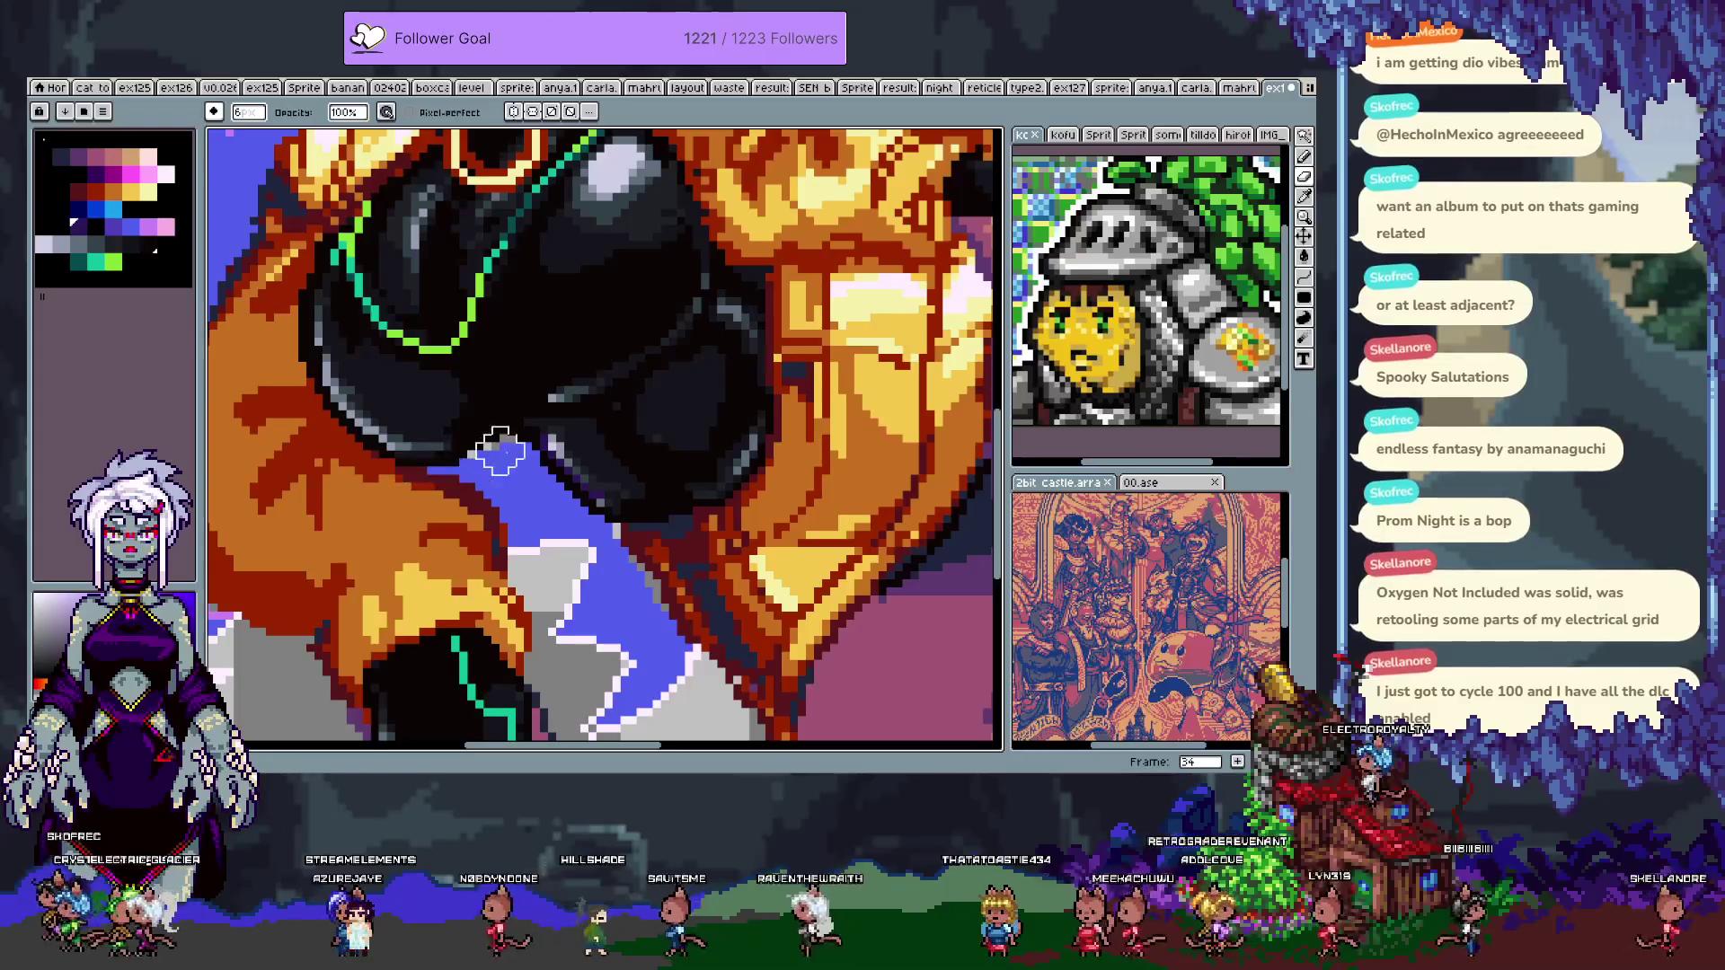
- Hide the editor panels to enlarge the canvas
{"action": "key", "text": "Tab"}
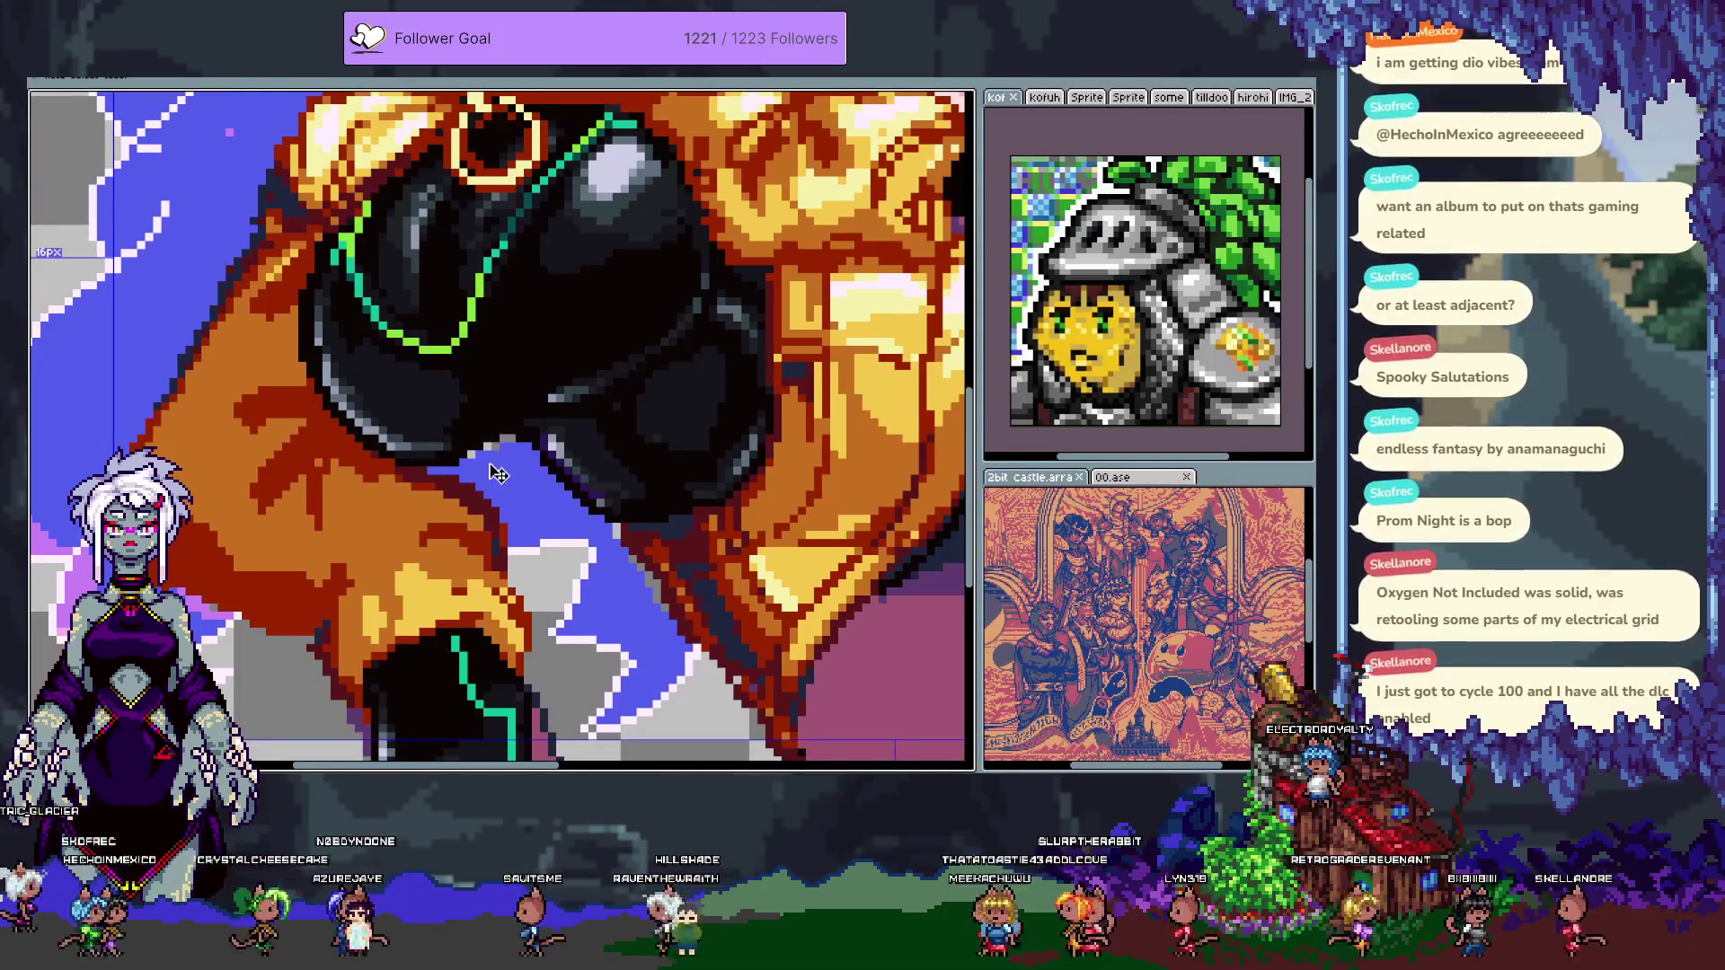
{"action": "key", "text": "ctrl"}
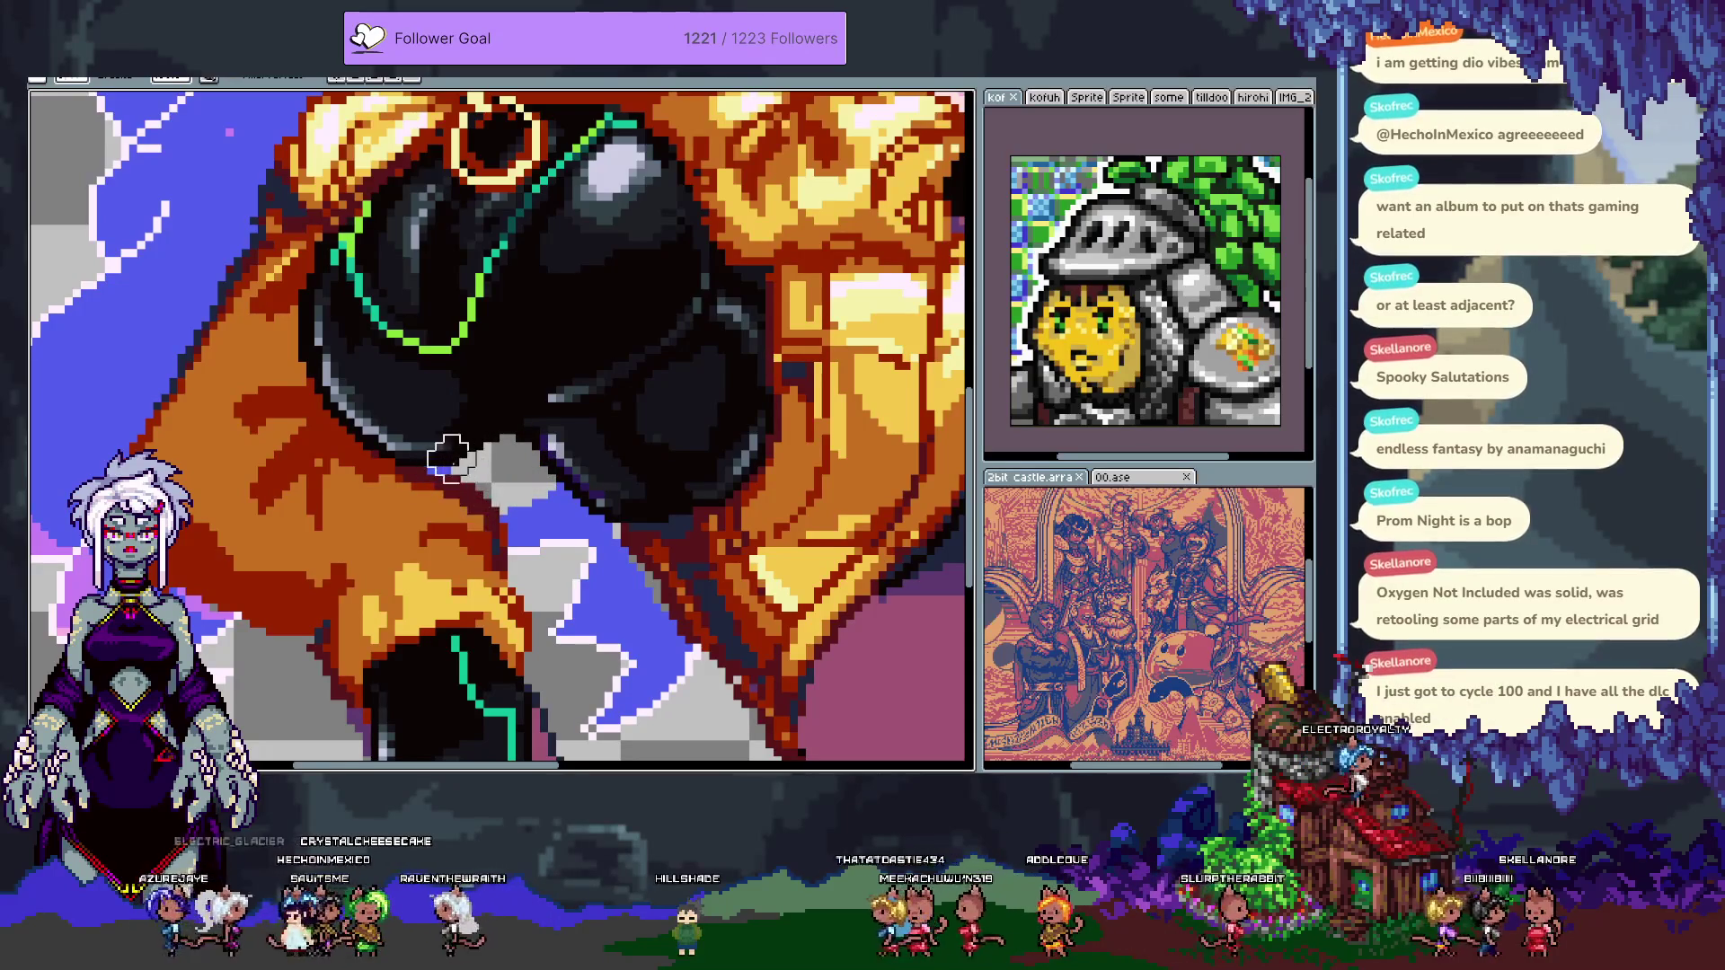
{"action": "key", "text": "m"}
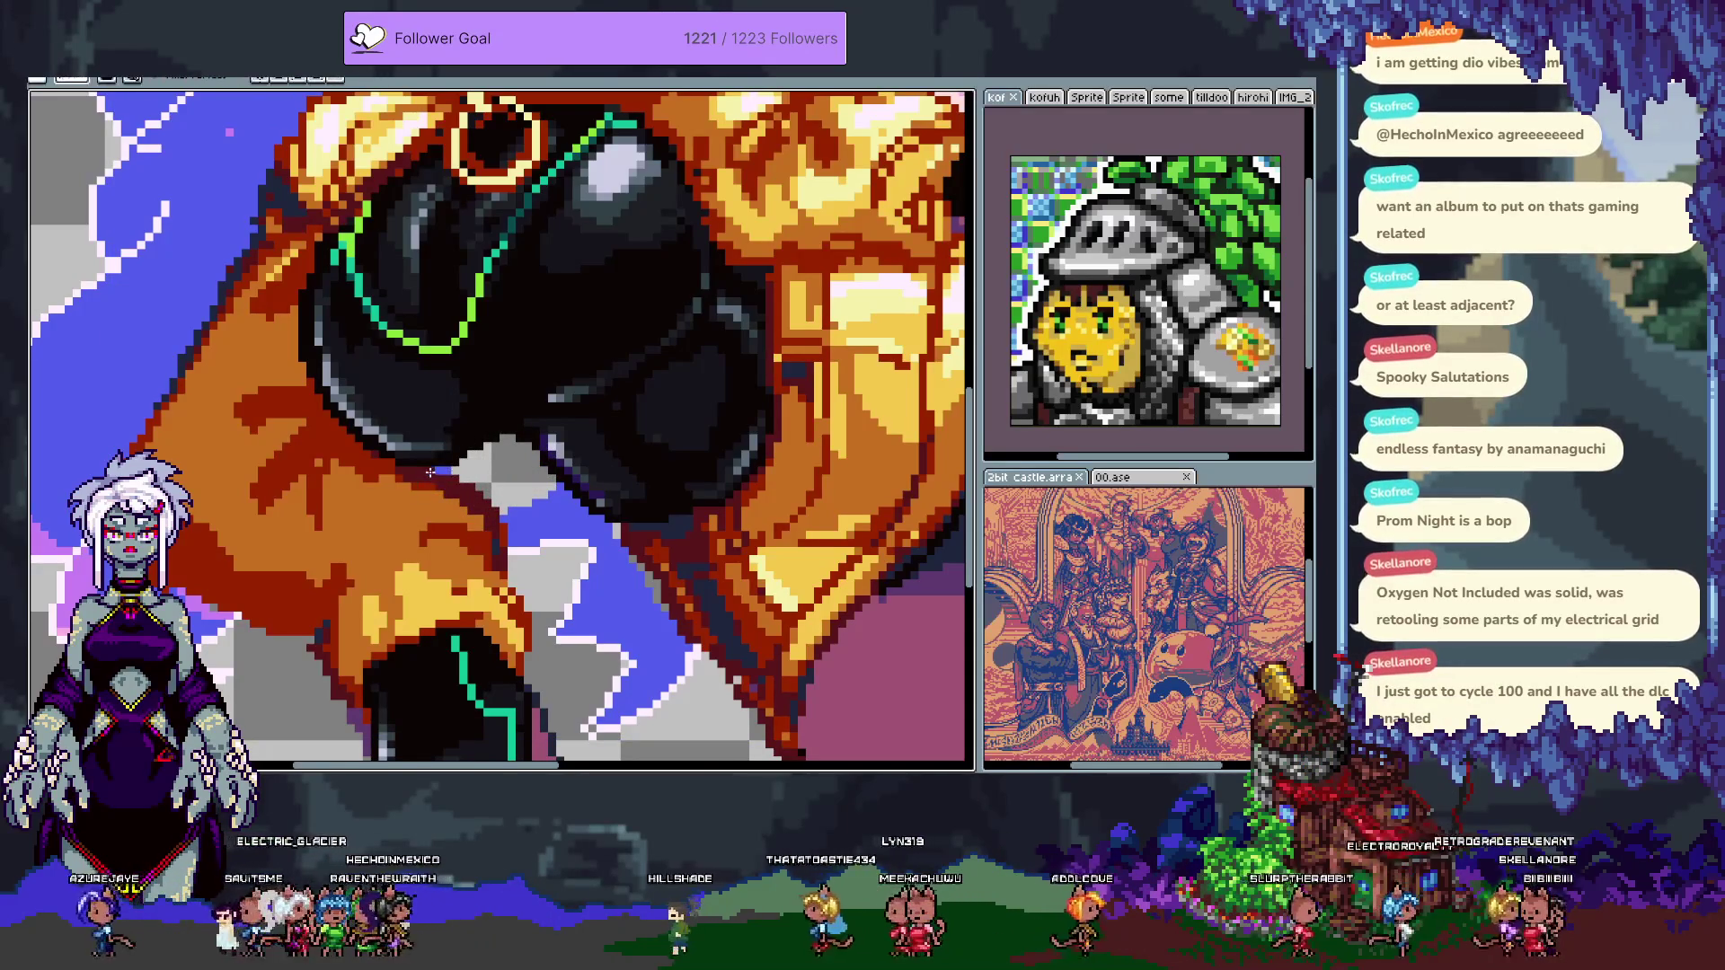
{"action": "key", "text": "b"}
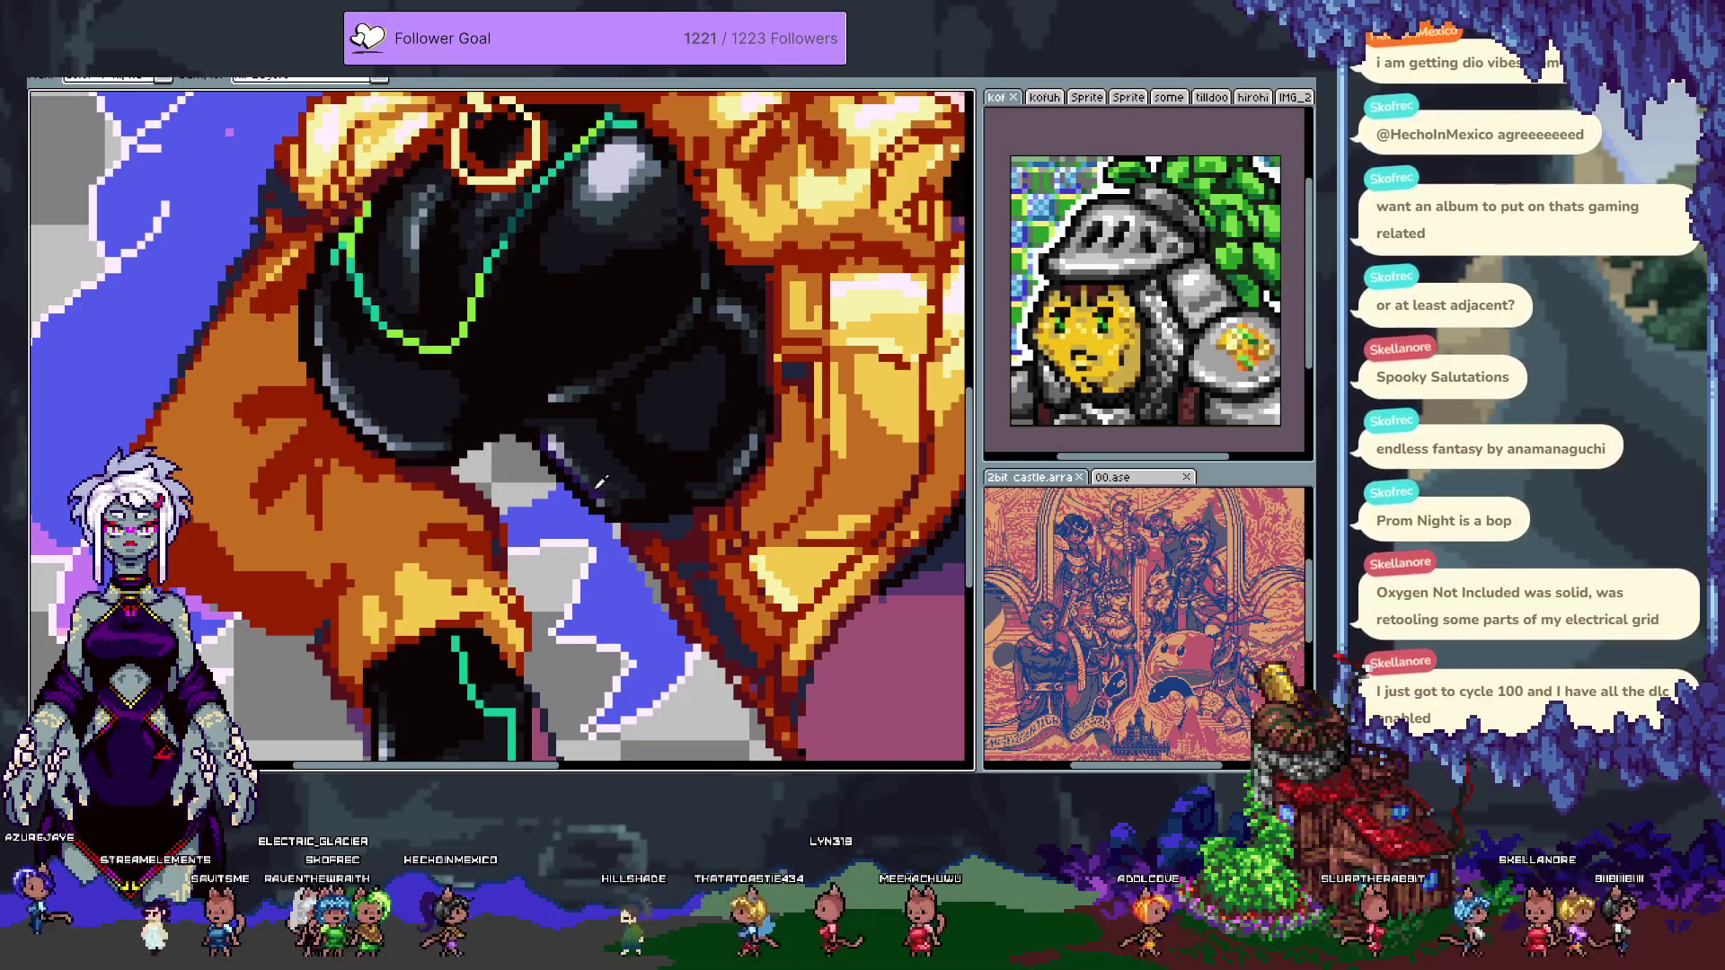
{"action": "scroll", "coordinate": [651, 461], "scroll_direction": "down", "scroll_amount": 1}
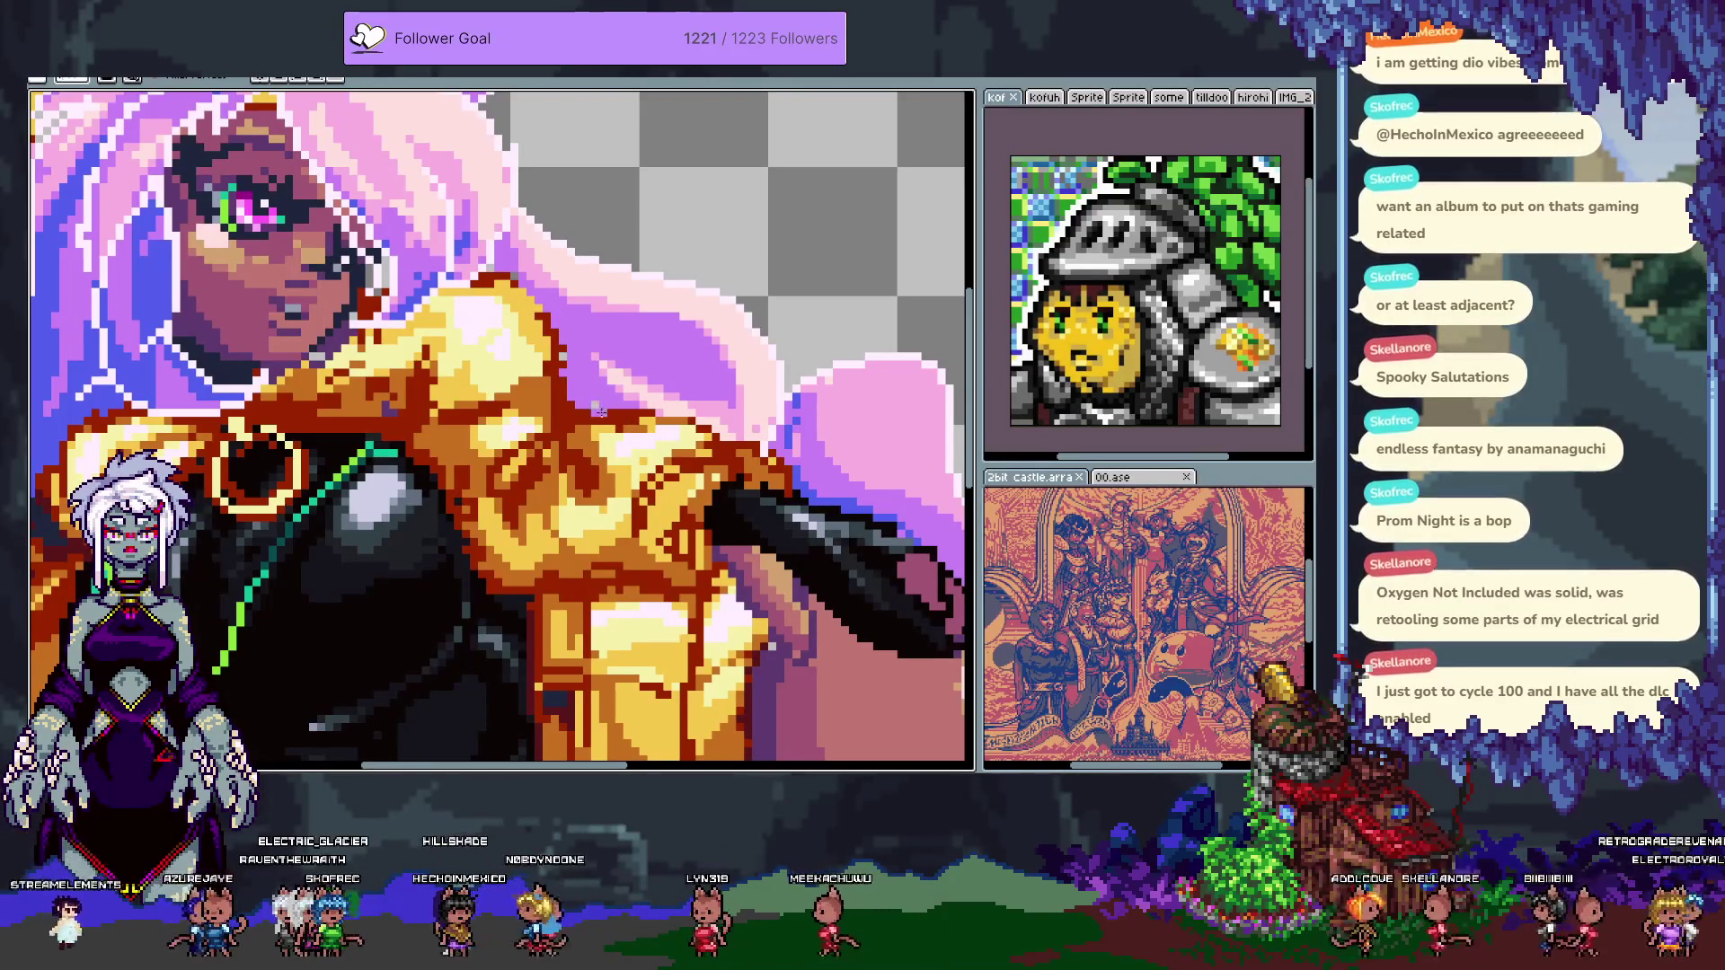
{"action": "key", "text": "m"}
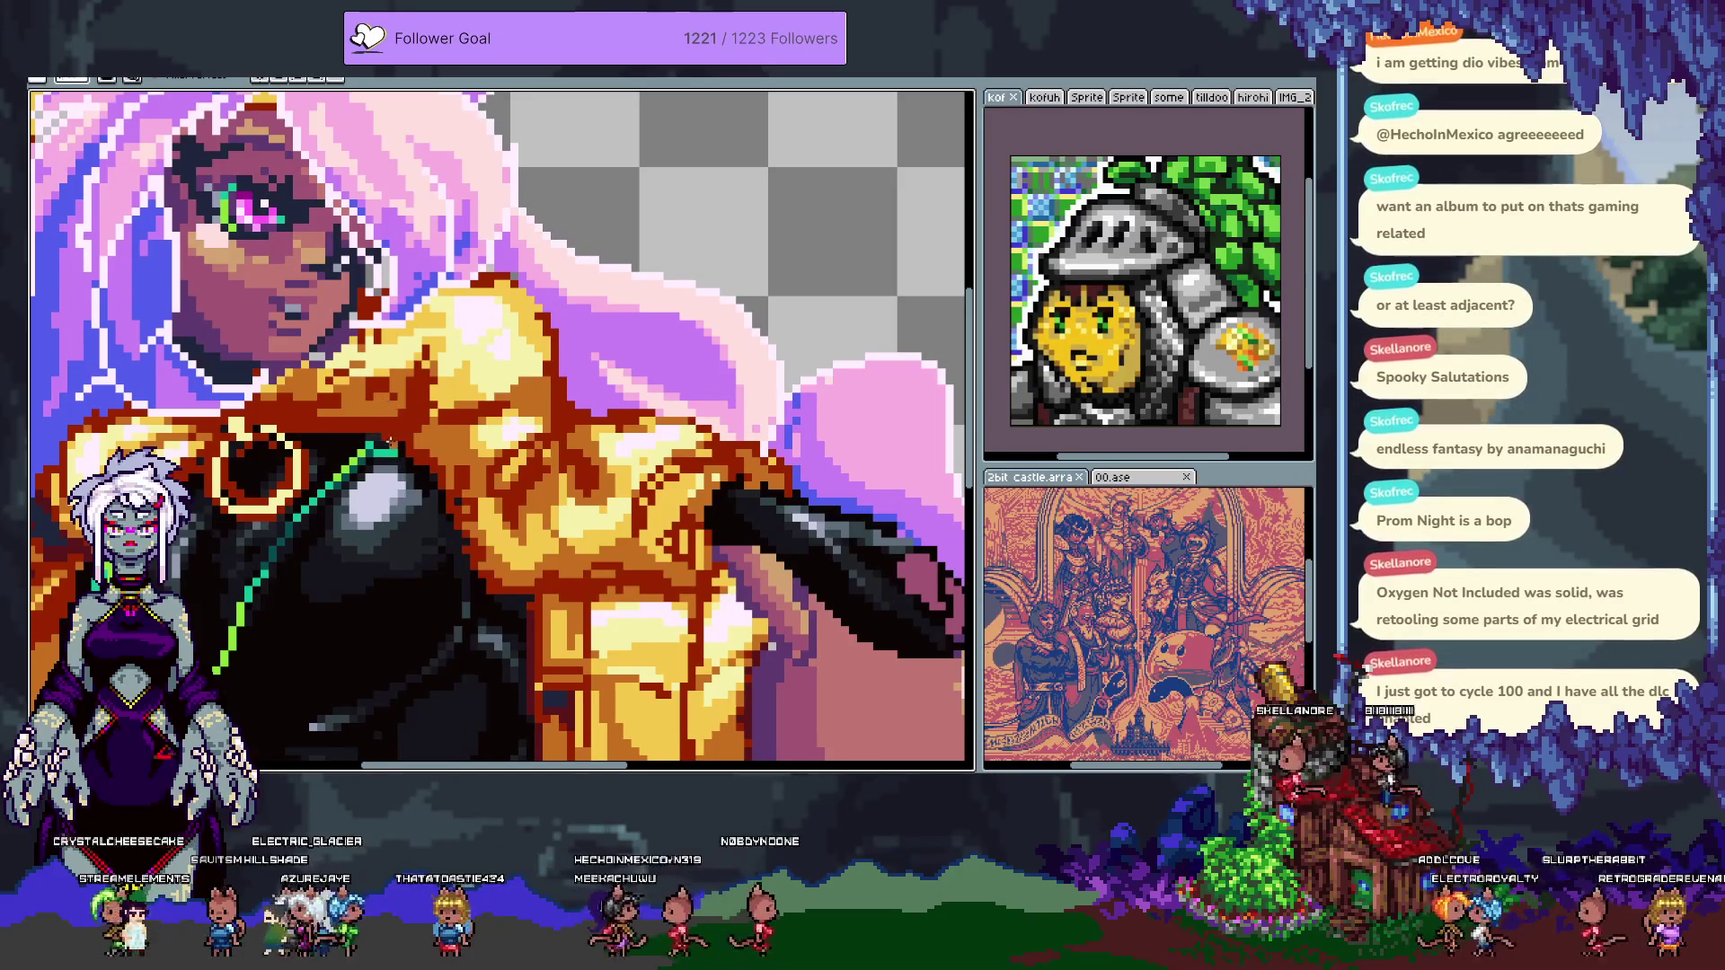
{"action": "right_click", "coordinate": [623, 365]}
{"action": "left_click", "coordinate": [462, 446]}
{"action": "scroll", "coordinate": [462, 446], "scroll_direction": "down", "scroll_amount": 3}
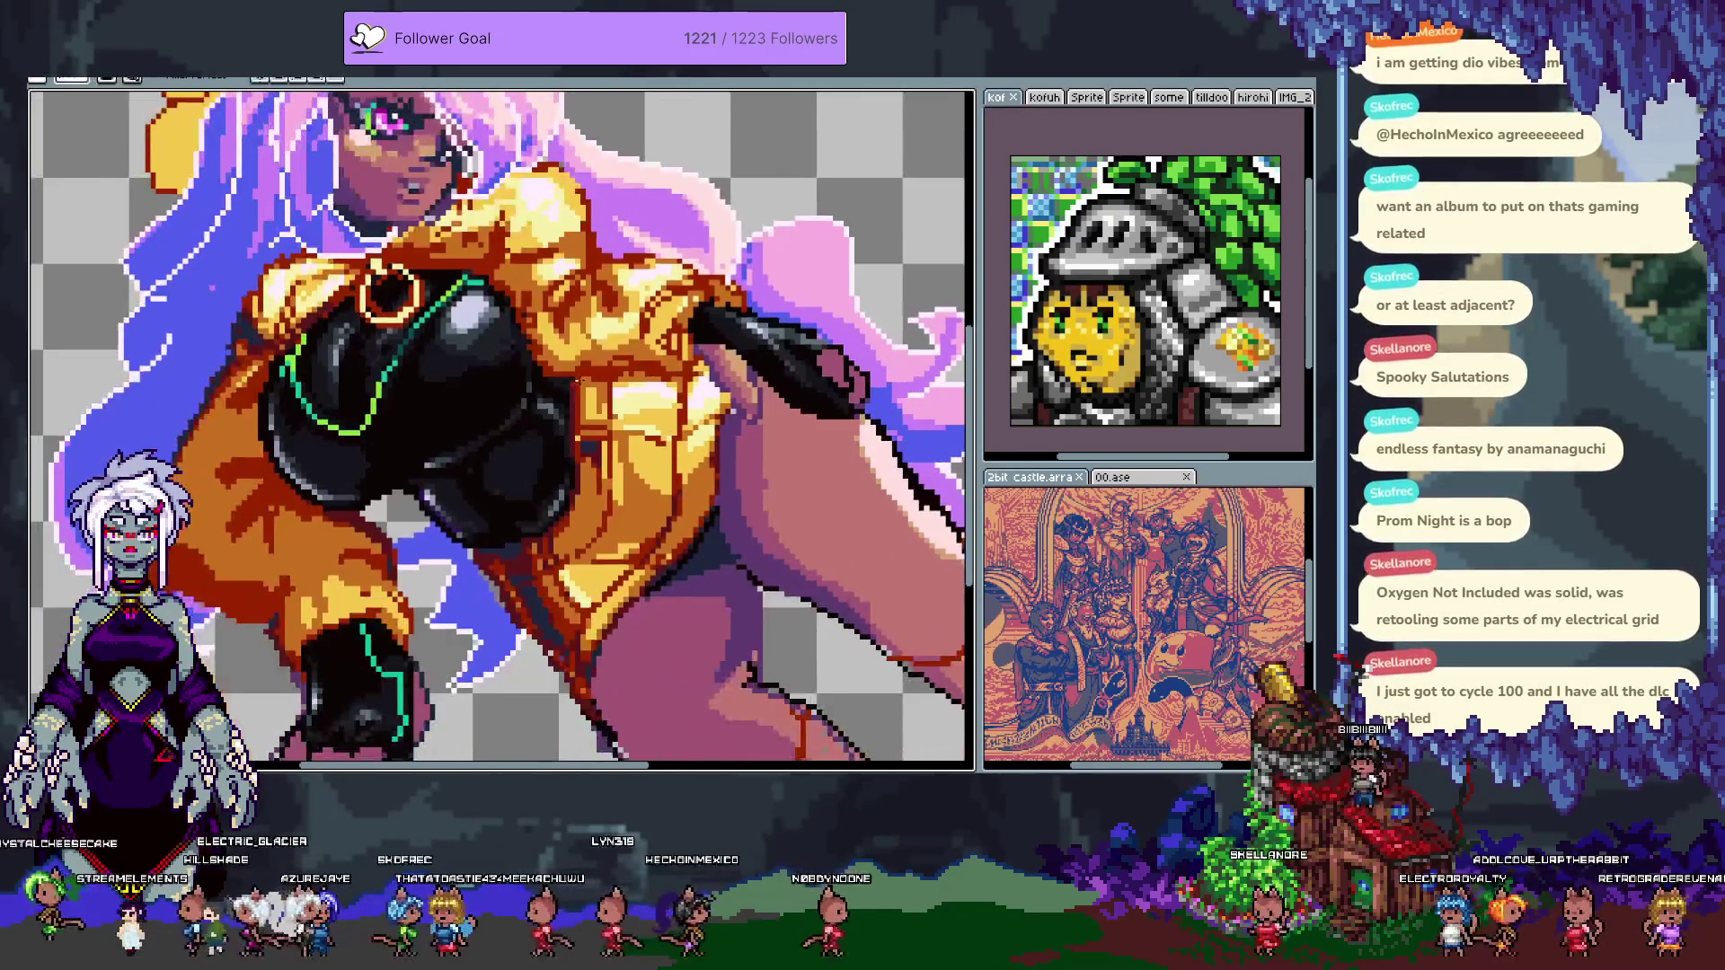
- Bring the editor panels back, pick a dark outline swatch, and test diagonal edge lines
{"action": "scroll", "coordinate": [566, 444], "scroll_direction": "up", "scroll_amount": 2}
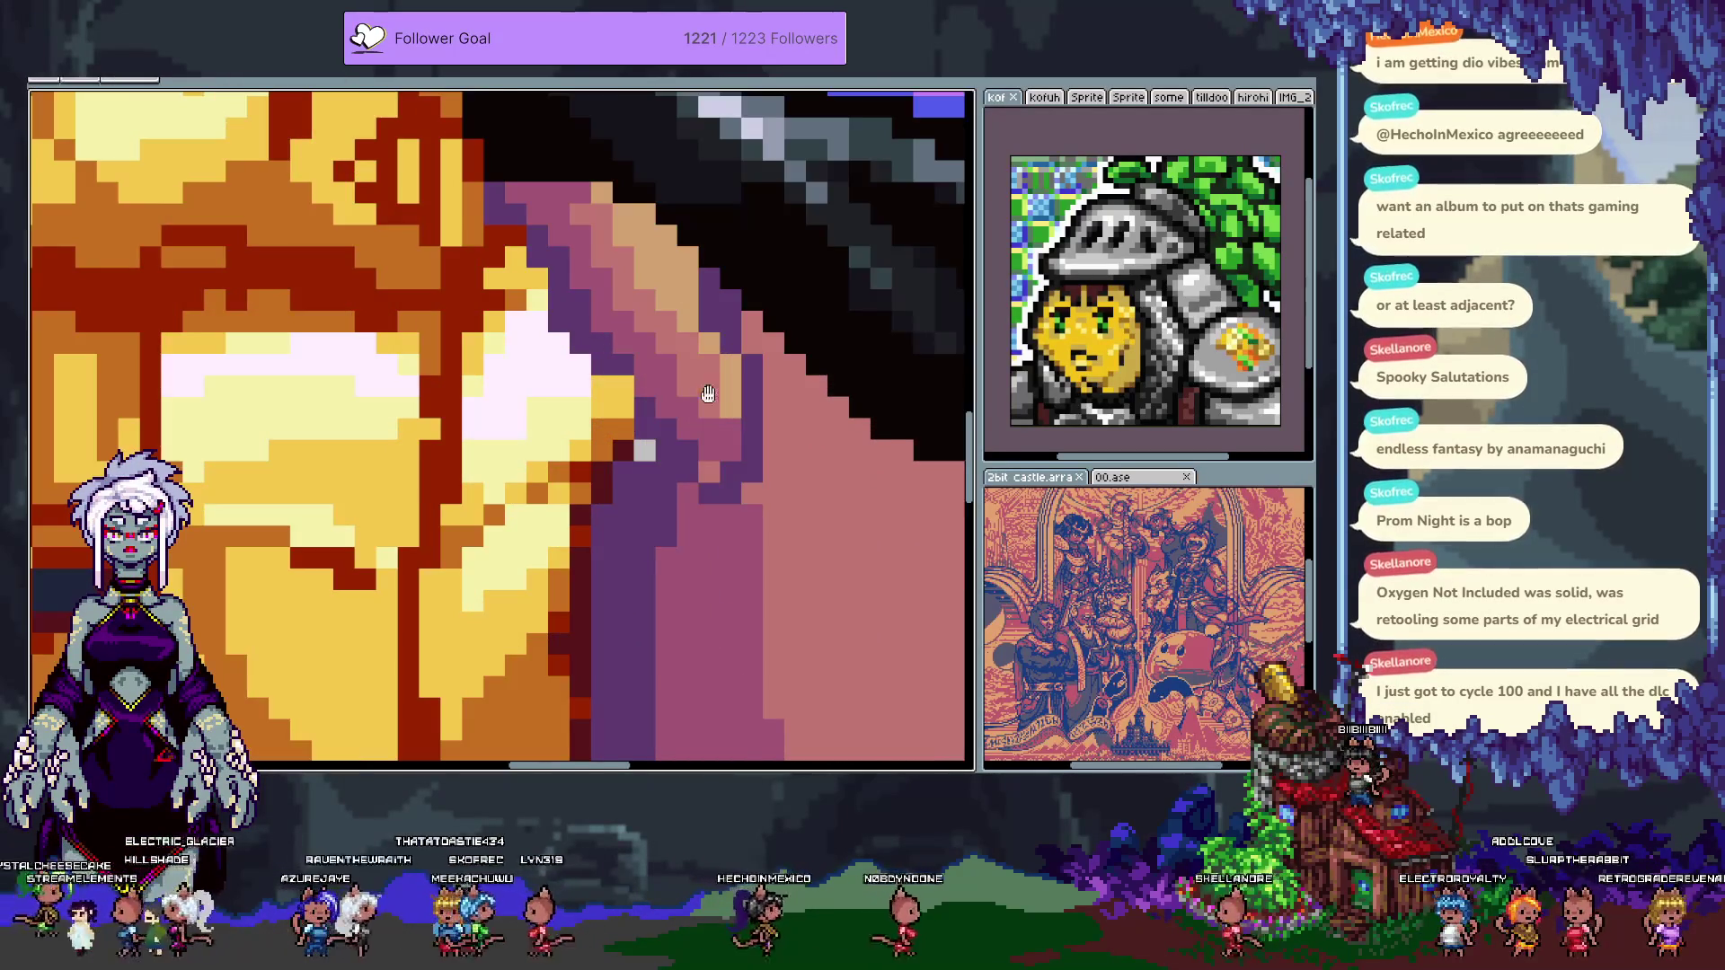
{"action": "scroll", "coordinate": [566, 444], "scroll_direction": "up", "scroll_amount": 2}
{"action": "key", "text": "ctrl+f"}
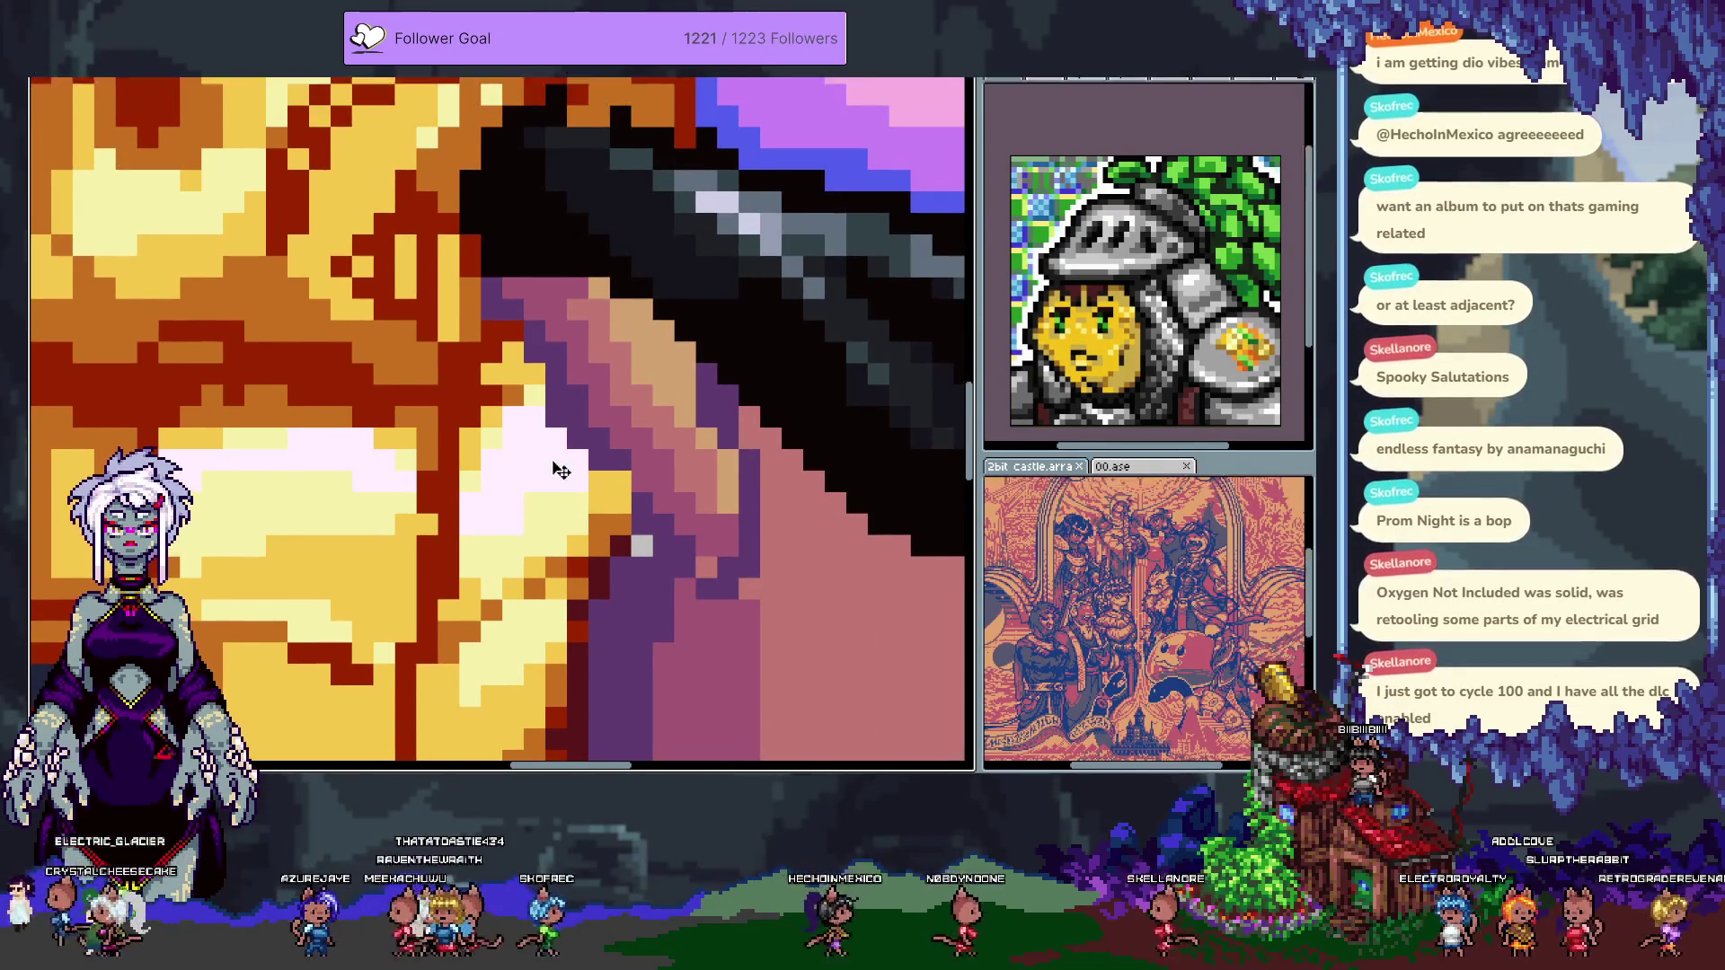
{"action": "left_click", "coordinate": [150, 253]}
{"action": "left_click_drag", "start_coordinate": [492, 295], "coordinate": [610, 440]}
{"action": "key", "text": "ctrl+z"}
{"action": "left_click_drag", "start_coordinate": [471, 301], "coordinate": [573, 440]}
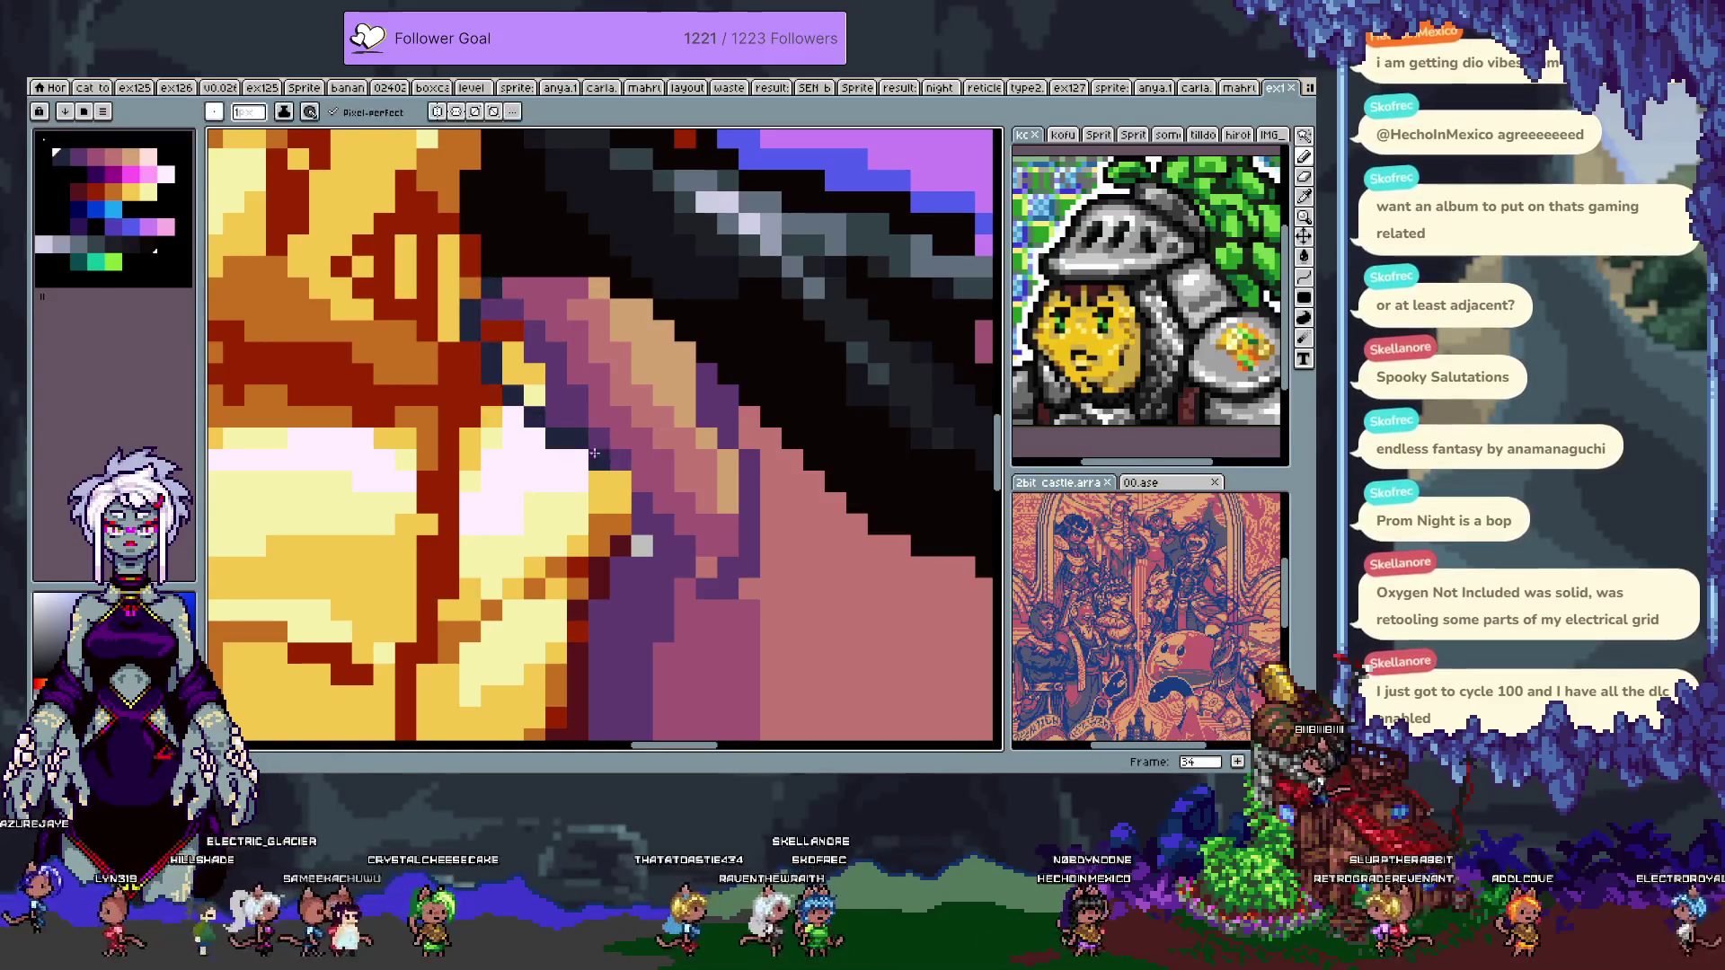
{"action": "key", "text": "ctrl+z"}
- Pencil a dark purple line down the skin's edge beside the gold jacket, removing stray pixels
{"action": "key", "text": "v"}
{"action": "key", "text": "b"}
{"action": "mouse_move", "coordinate": [513, 368]}
{"action": "left_mouse_down"}
{"action": "mouse_move", "coordinate": [640, 463]}
{"action": "mouse_move", "coordinate": [656, 539]}
{"action": "mouse_move", "coordinate": [705, 600]}
{"action": "left_mouse_up"}
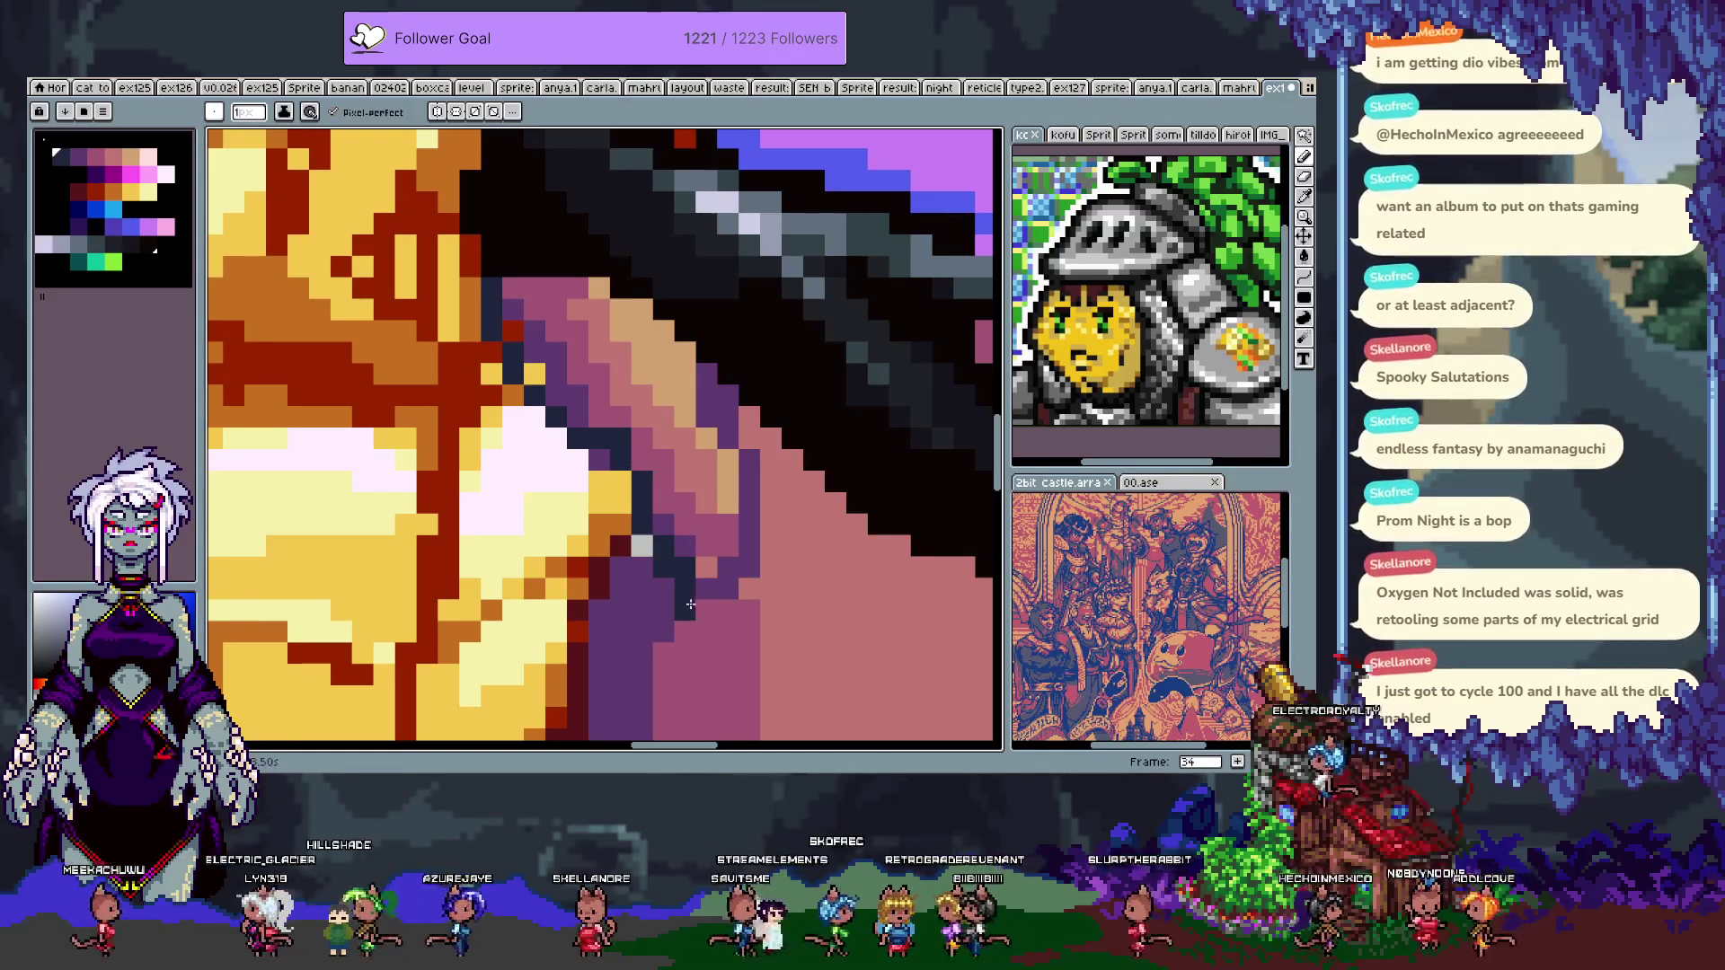
{"action": "left_click_drag", "start_coordinate": [707, 624], "coordinate": [717, 615]}
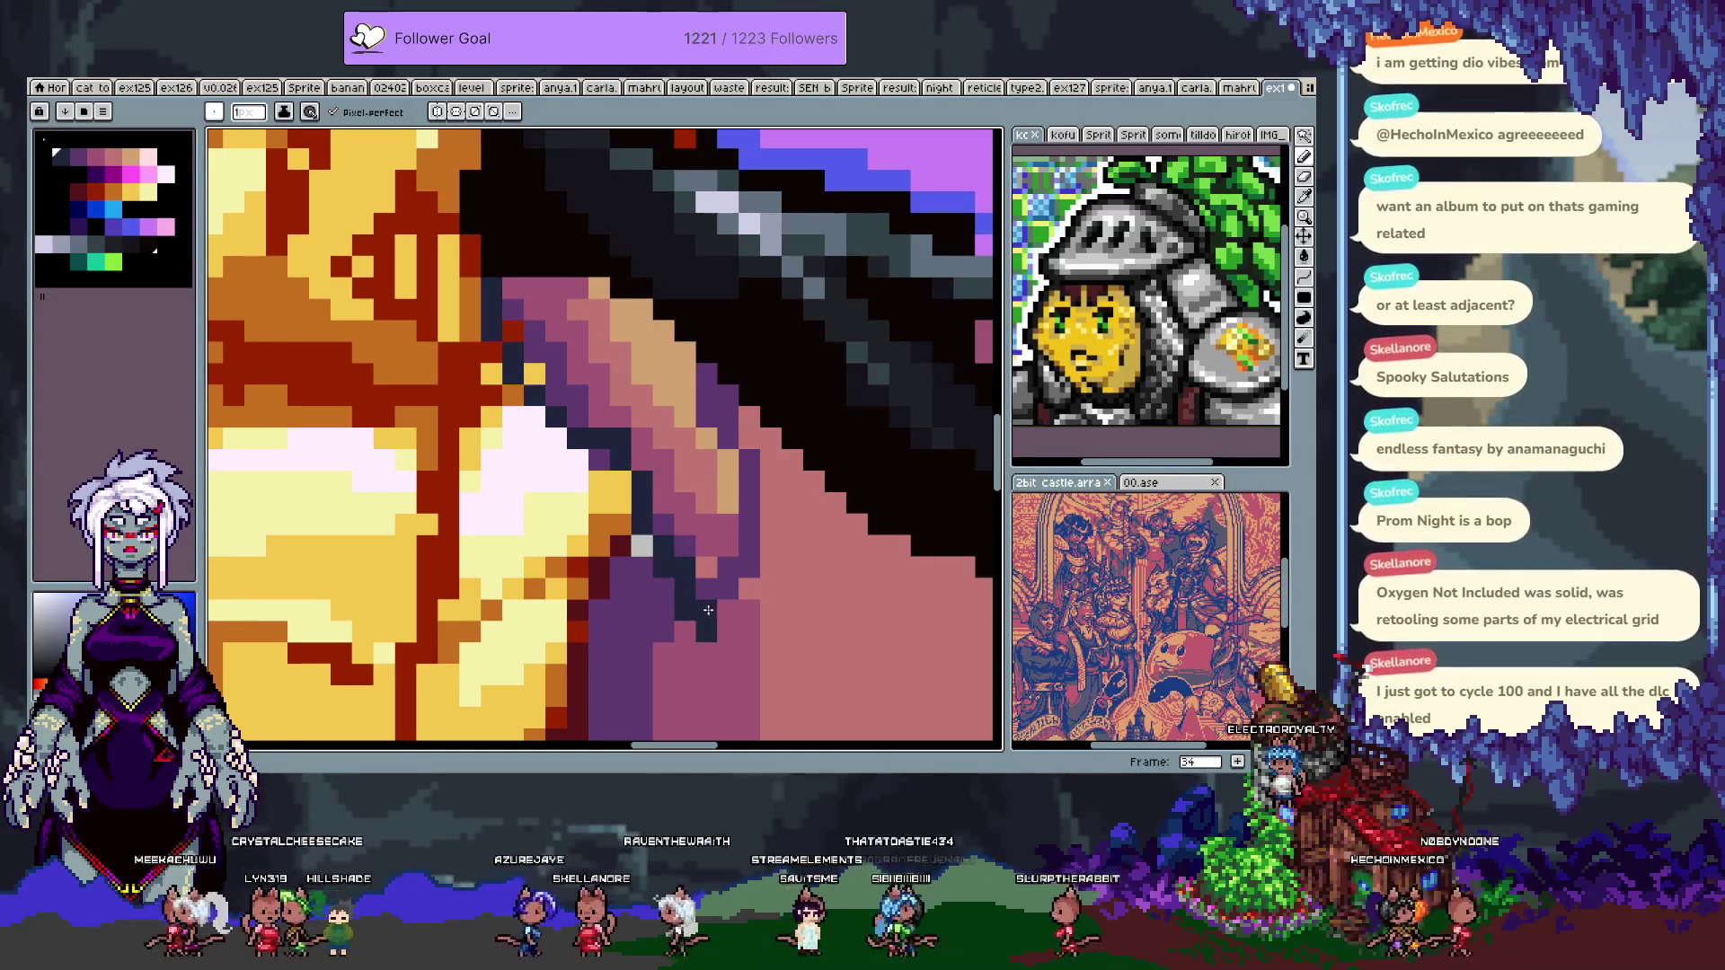
{"action": "key", "text": "ctrl+z"}
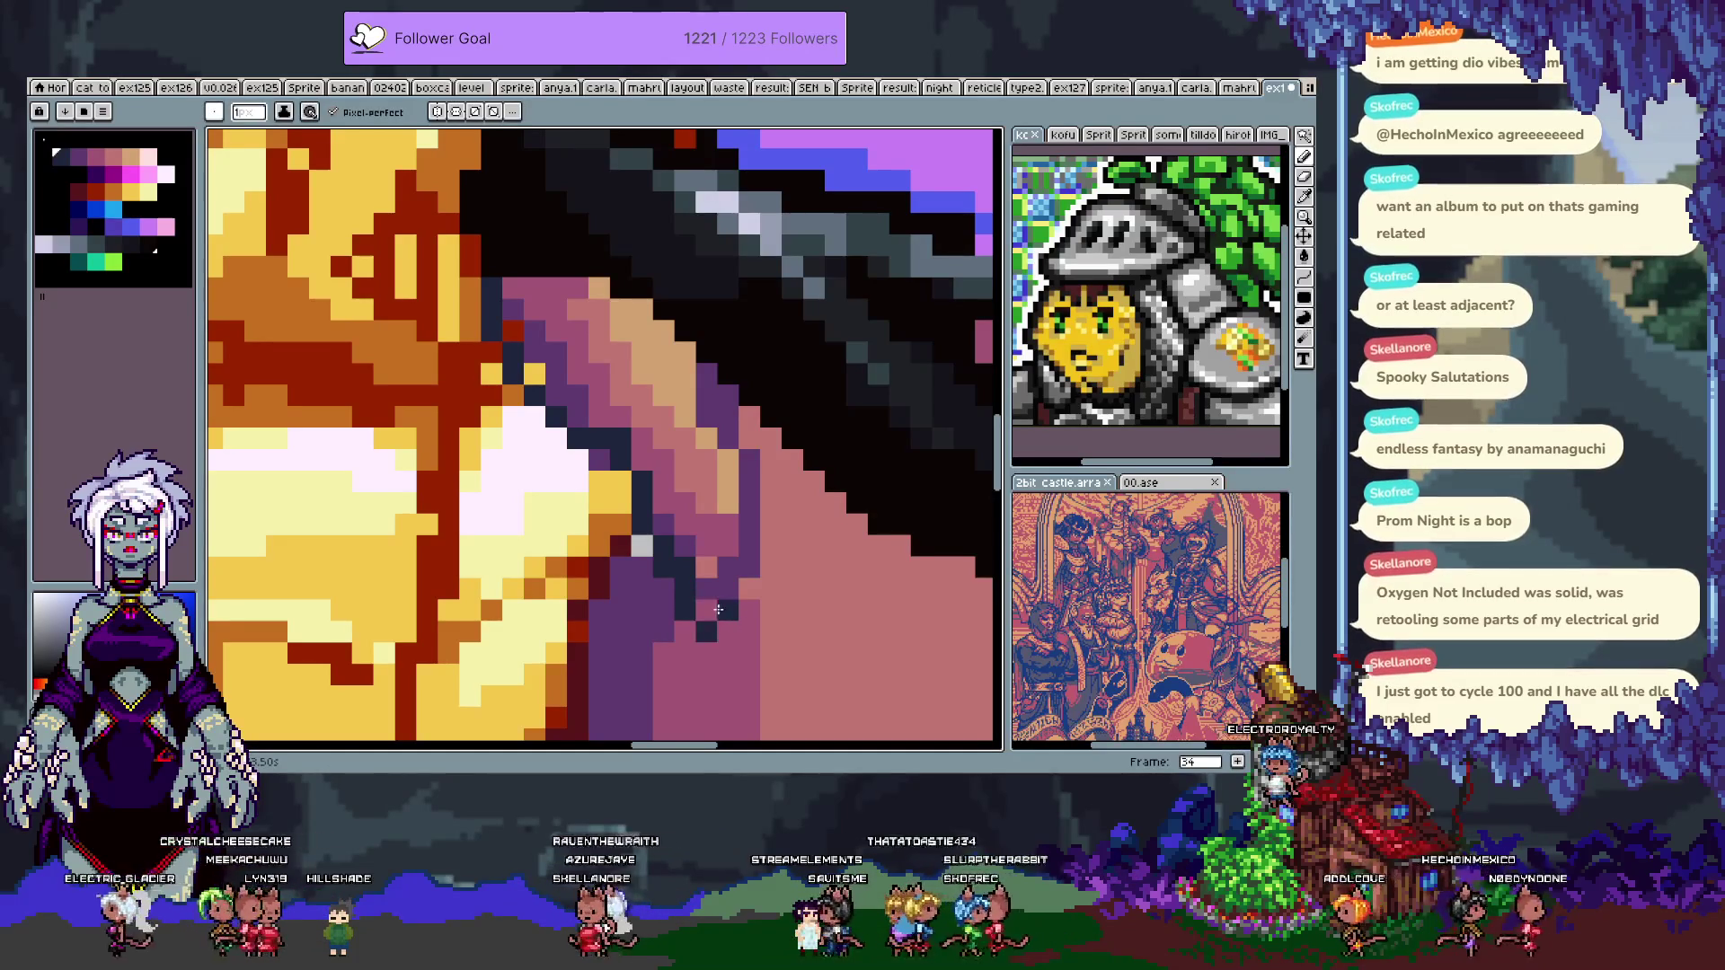
{"action": "key", "text": "ctrl+z"}
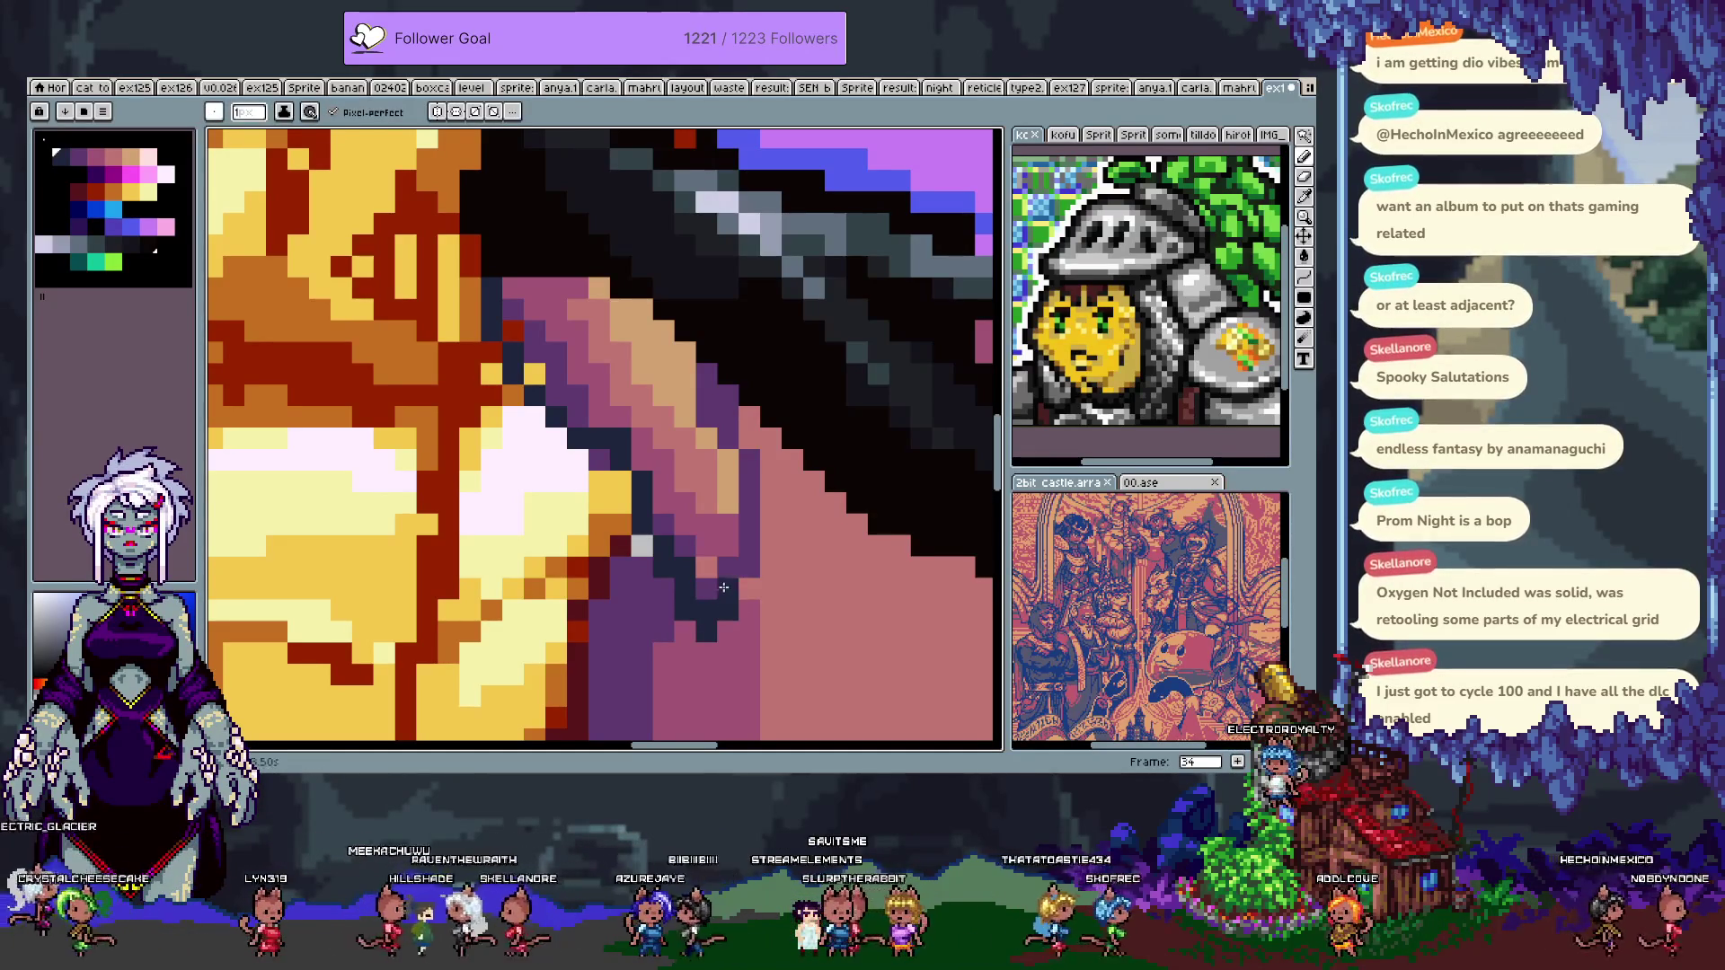
{"action": "left_click_drag", "start_coordinate": [754, 560], "coordinate": [733, 396]}
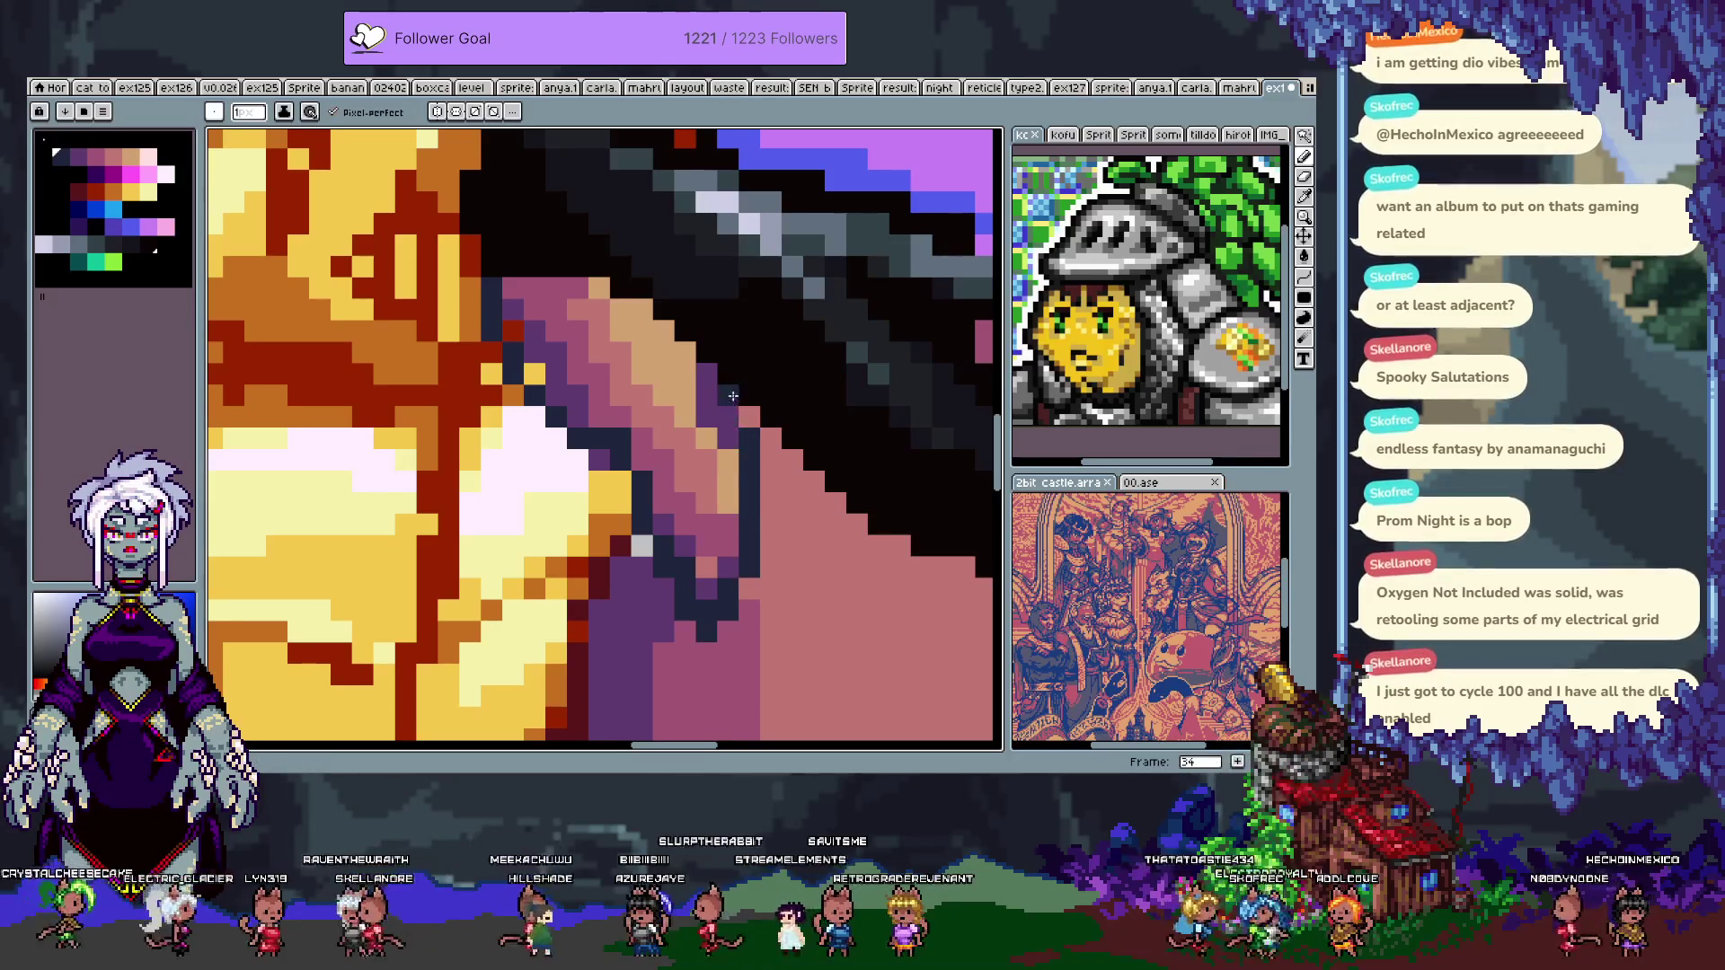
{"action": "left_click", "coordinate": [707, 459]}
{"action": "scroll", "coordinate": [679, 400], "scroll_direction": "down", "scroll_amount": 3}
{"action": "scroll", "coordinate": [678, 401], "scroll_direction": "down", "scroll_amount": 3}
{"action": "scroll", "coordinate": [630, 444], "scroll_direction": "up", "scroll_amount": 1}
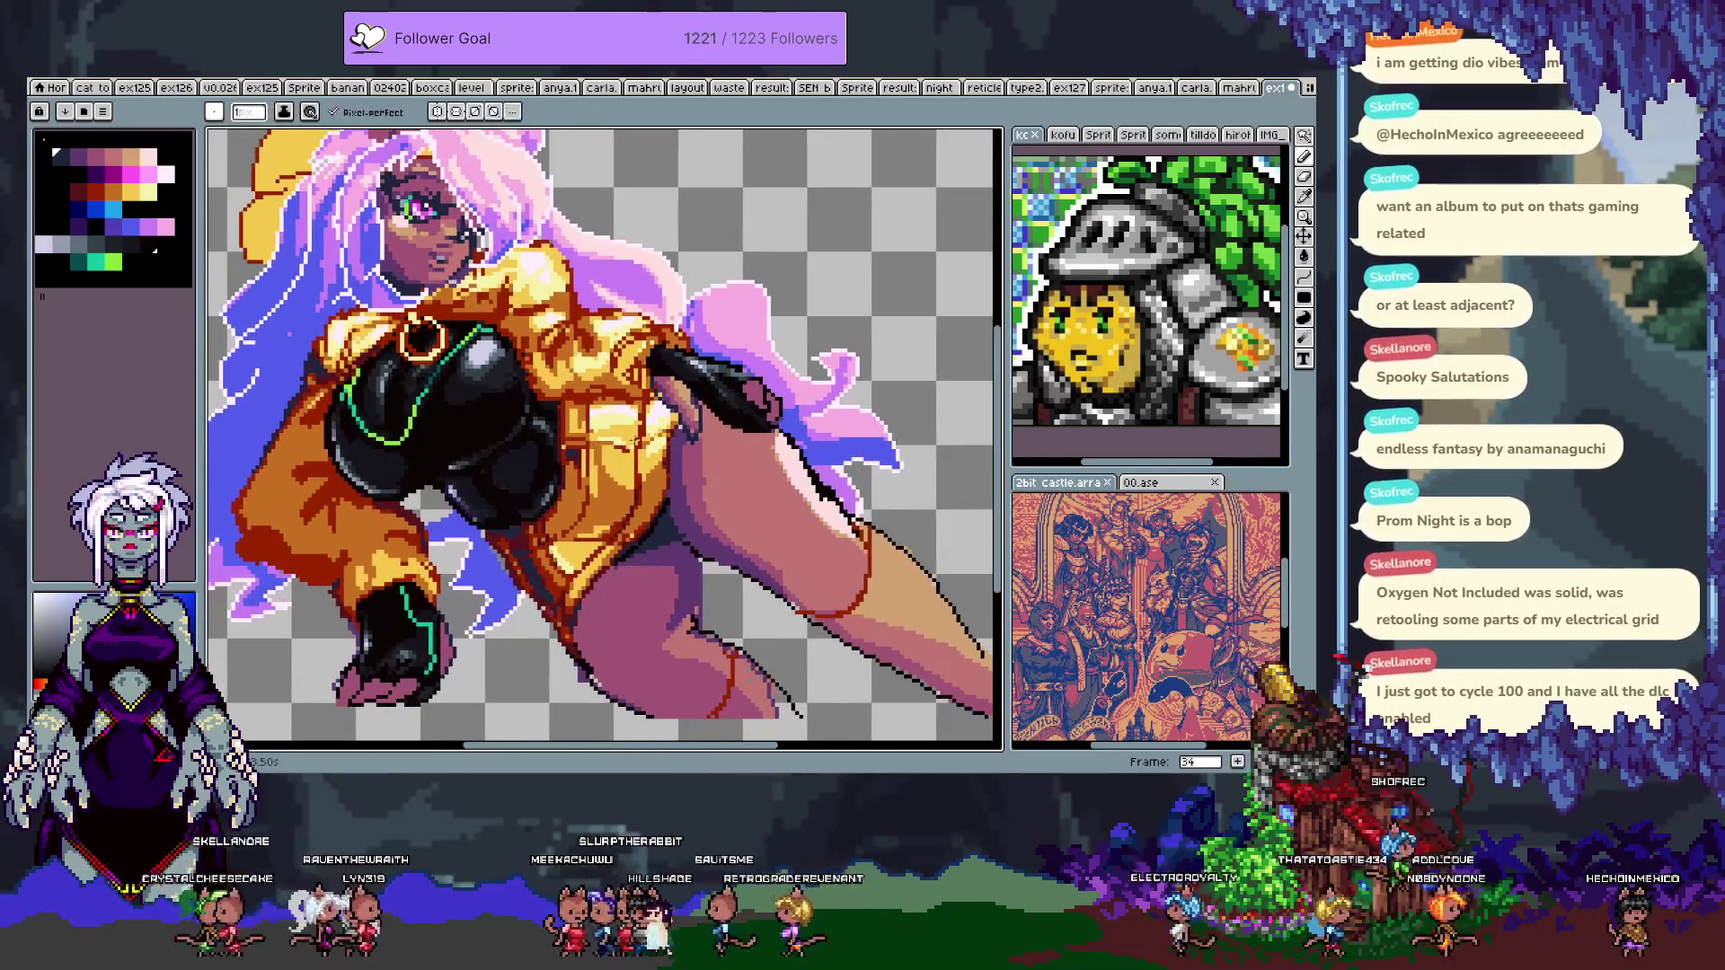
- Sample a colour from the artwork and paint dark eye pixels mauve, undoing the last one
{"action": "scroll", "coordinate": [629, 443], "scroll_direction": "up", "scroll_amount": 3}
{"action": "key", "text": "i"}
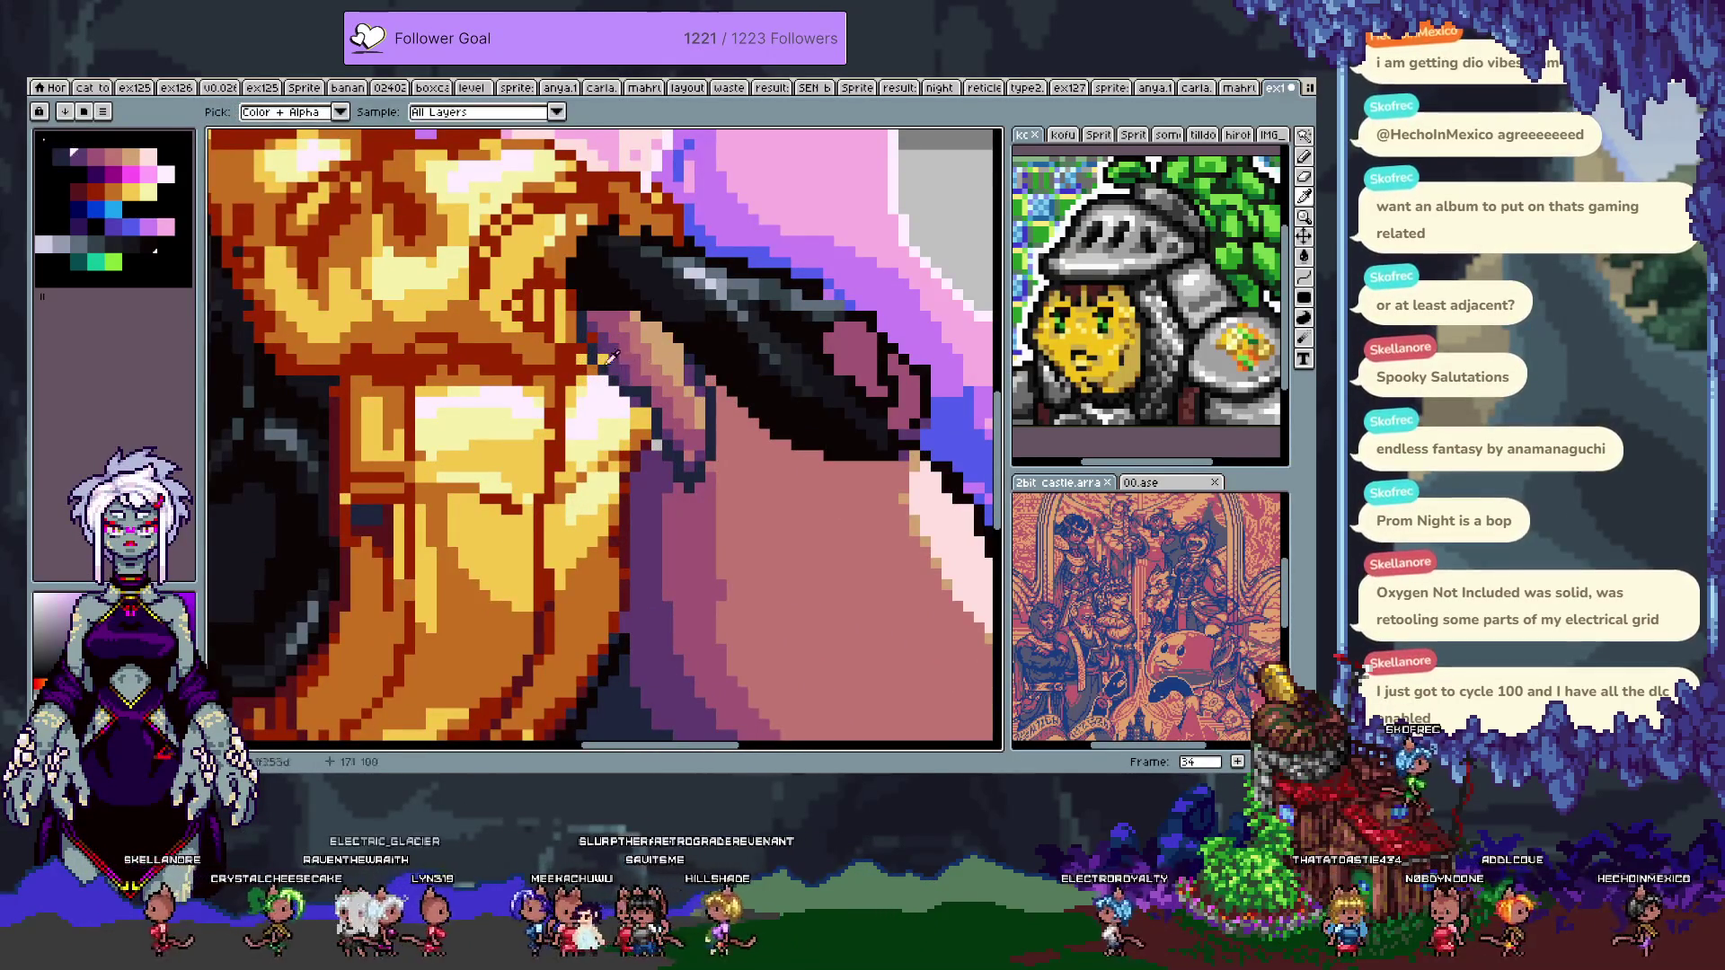
{"action": "left_click", "coordinate": [616, 356]}
{"action": "scroll", "coordinate": [633, 440], "scroll_direction": "down", "scroll_amount": 3}
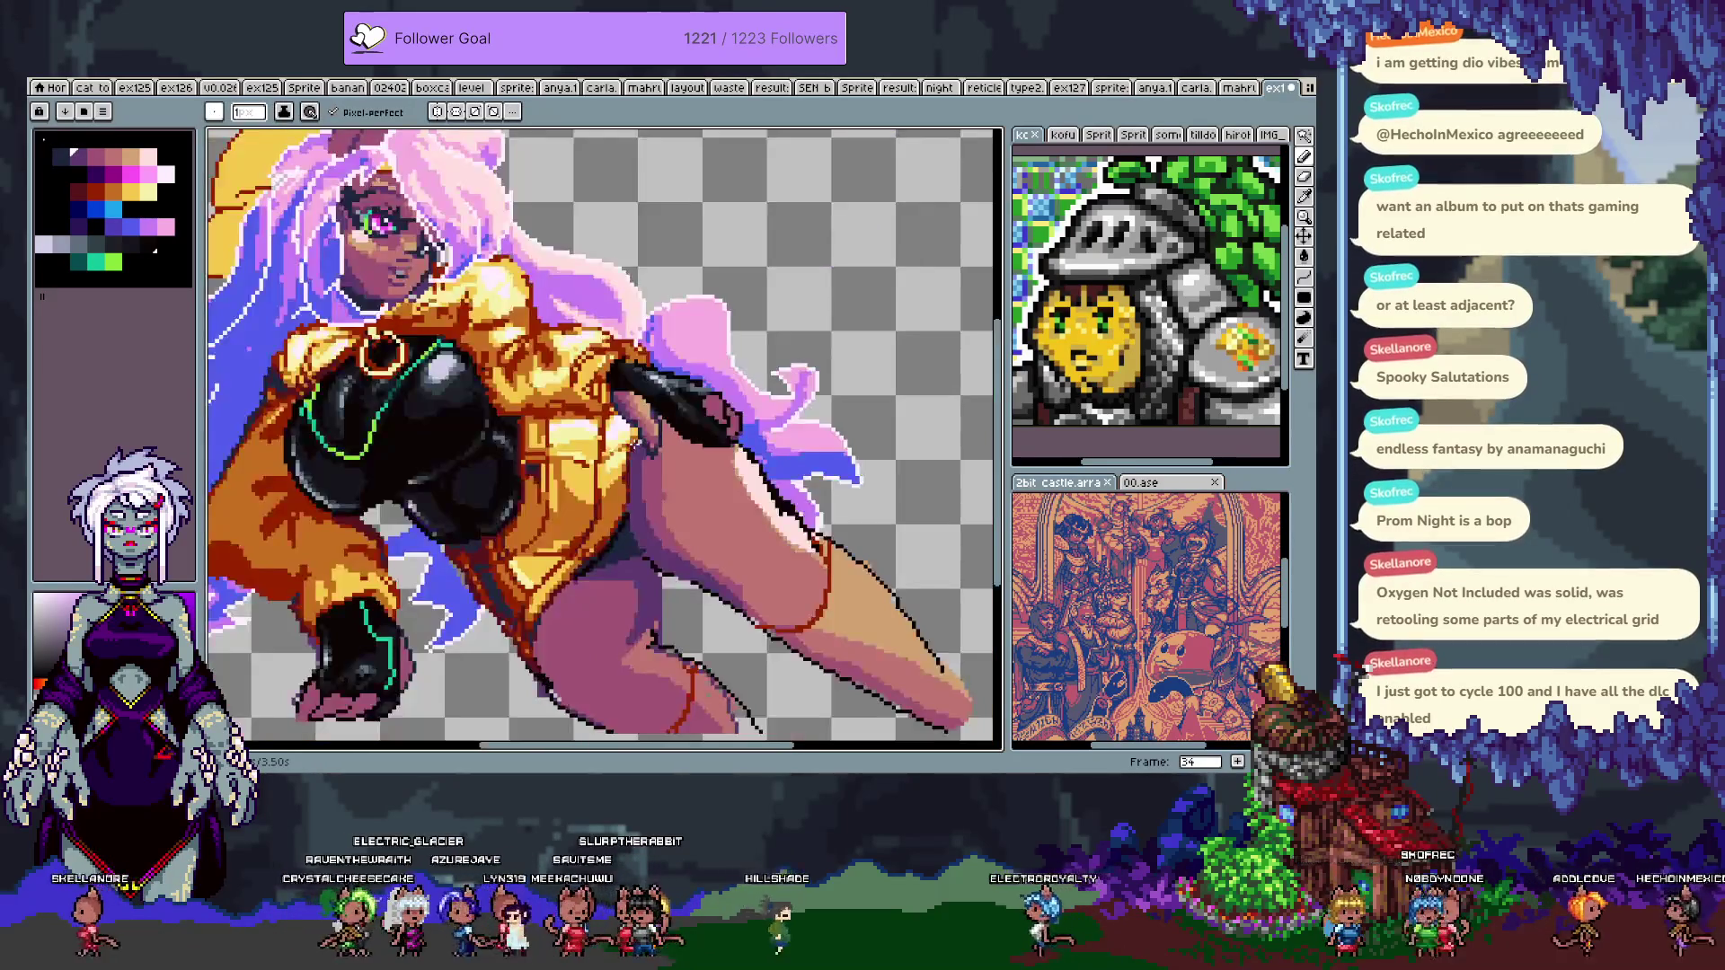
{"action": "scroll", "coordinate": [765, 503], "scroll_direction": "down", "scroll_amount": 2}
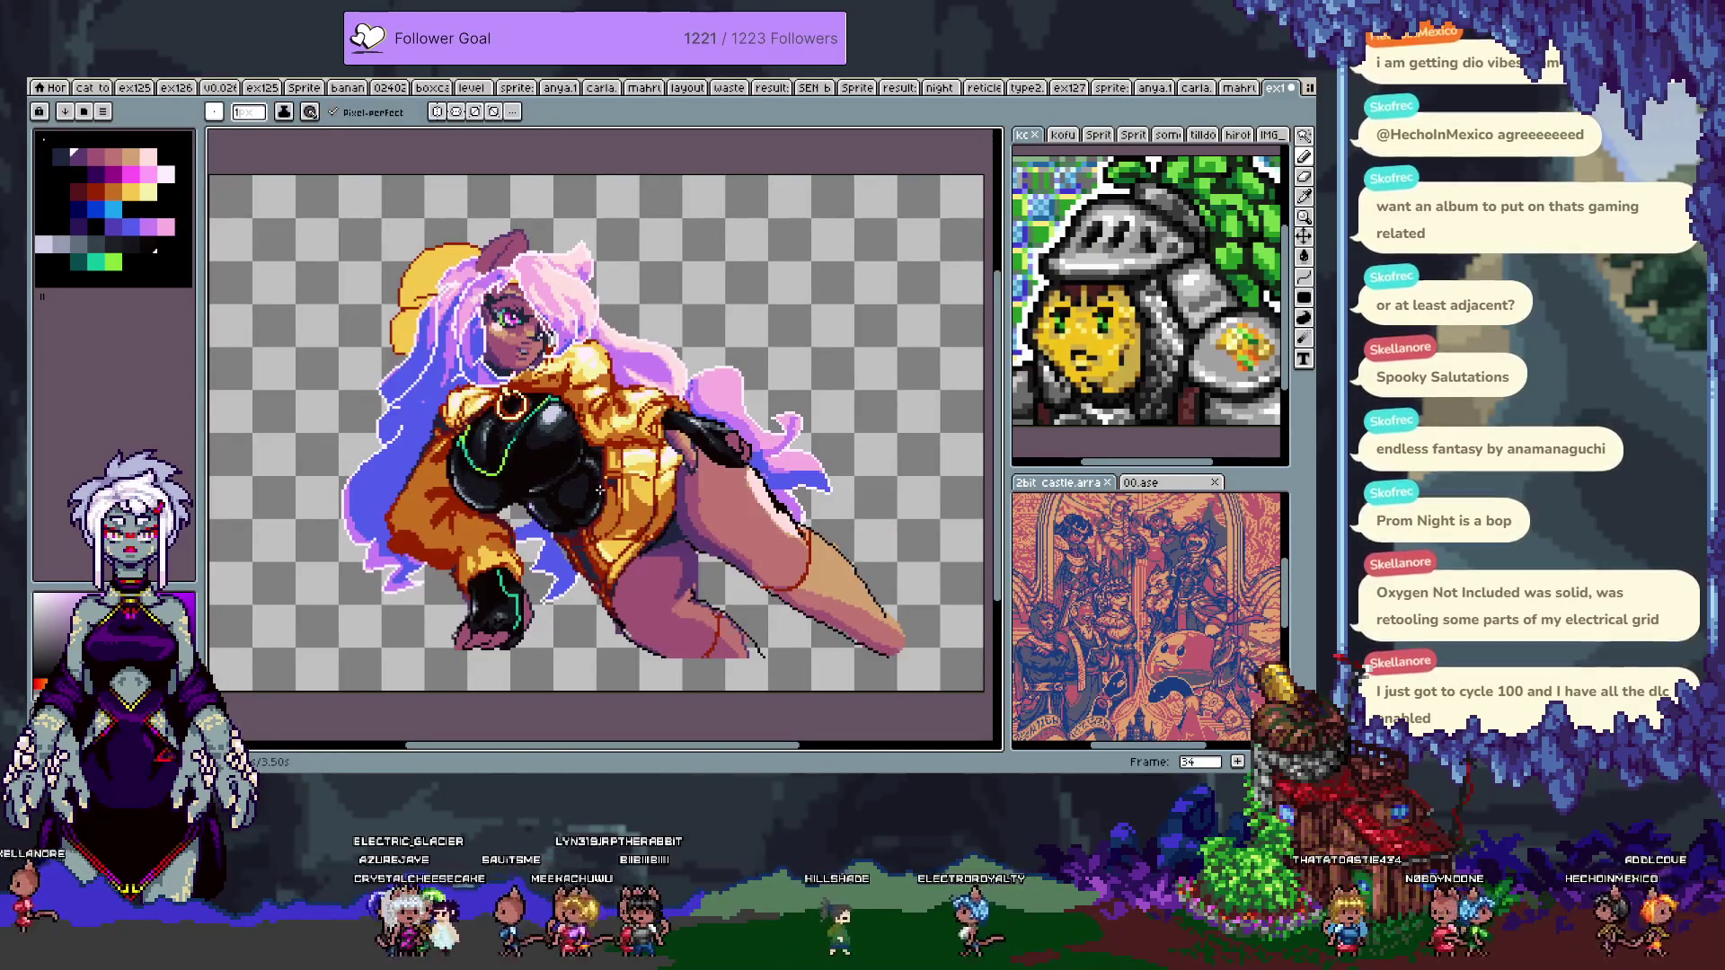
{"action": "scroll", "coordinate": [601, 396], "scroll_direction": "up", "scroll_amount": 4}
{"action": "key", "text": "v"}
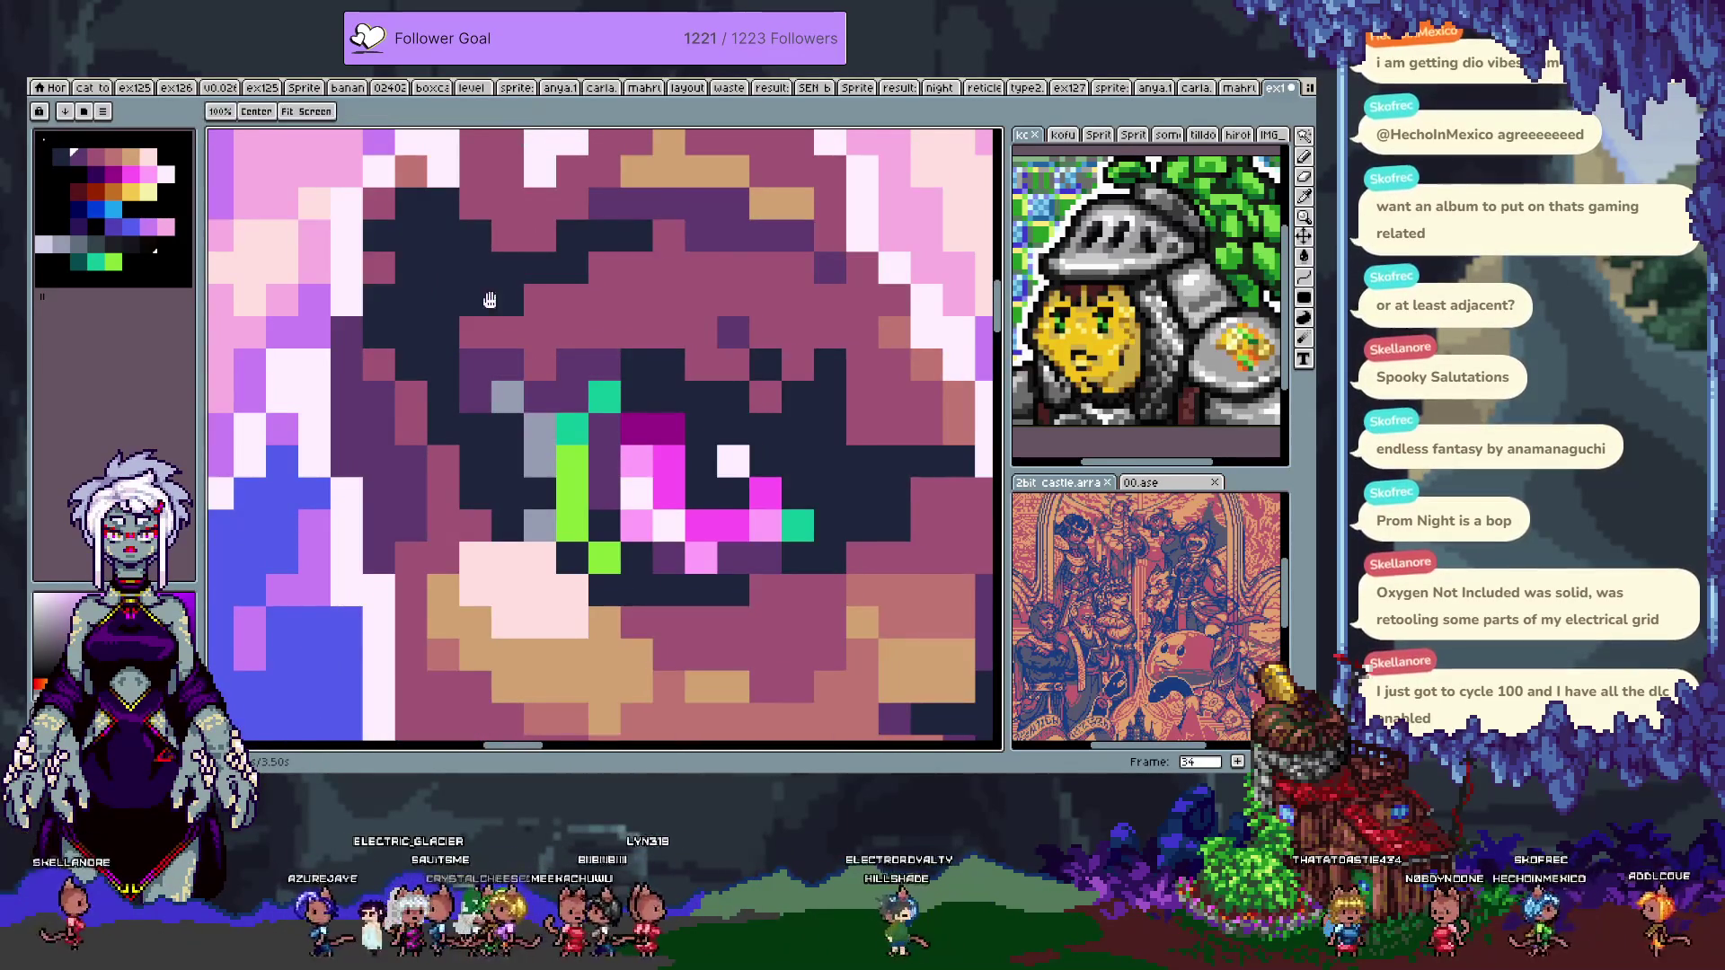
{"action": "key", "text": "b"}
{"action": "mouse_move", "coordinate": [573, 325]}
{"action": "left_mouse_down"}
{"action": "mouse_move", "coordinate": [507, 308]}
{"action": "mouse_move", "coordinate": [485, 337]}
{"action": "left_mouse_up"}
{"action": "key", "text": "ctrl+z"}
- Repaint two dark eye pixels with the mauve skin colour
{"action": "key", "text": "i"}
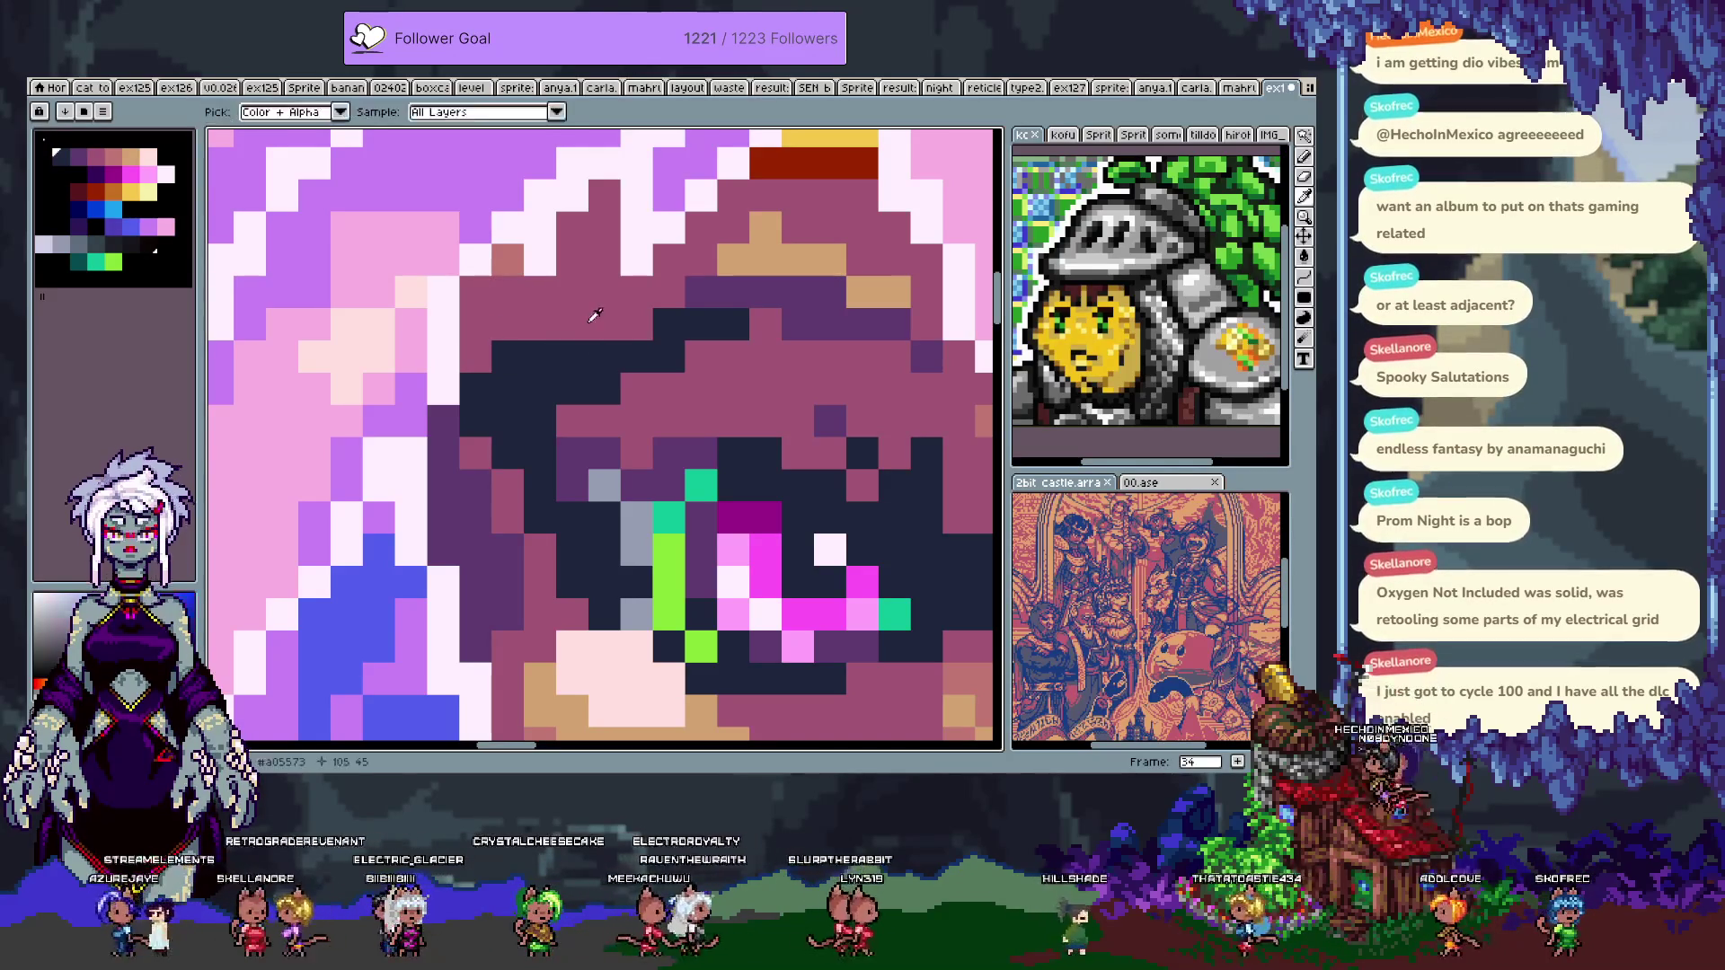
{"action": "left_click", "coordinate": [599, 321]}
{"action": "key", "text": "b"}
{"action": "left_click", "coordinate": [572, 389]}
{"action": "left_click", "coordinate": [507, 389]}
- Restore the dark navy eye outline and darken the plum pixel beside the eye
{"action": "left_click", "coordinate": [597, 389], "text": "alt"}
{"action": "left_click", "coordinate": [572, 389]}
{"action": "left_click_drag", "start_coordinate": [508, 485], "coordinate": [479, 449]}
{"action": "left_click", "coordinate": [443, 420]}
{"action": "left_click", "coordinate": [475, 452]}
- Paint the navy pixels above the eye mauve and lay dark purple over the lid
{"action": "scroll", "coordinate": [533, 537], "scroll_direction": "down", "scroll_amount": 5}
{"action": "scroll", "coordinate": [490, 380], "scroll_direction": "up", "scroll_amount": 4}
{"action": "left_click", "coordinate": [490, 380], "text": "alt"}
{"action": "left_click_drag", "start_coordinate": [540, 356], "coordinate": [466, 380]}
{"action": "left_click", "coordinate": [539, 334], "text": "alt"}
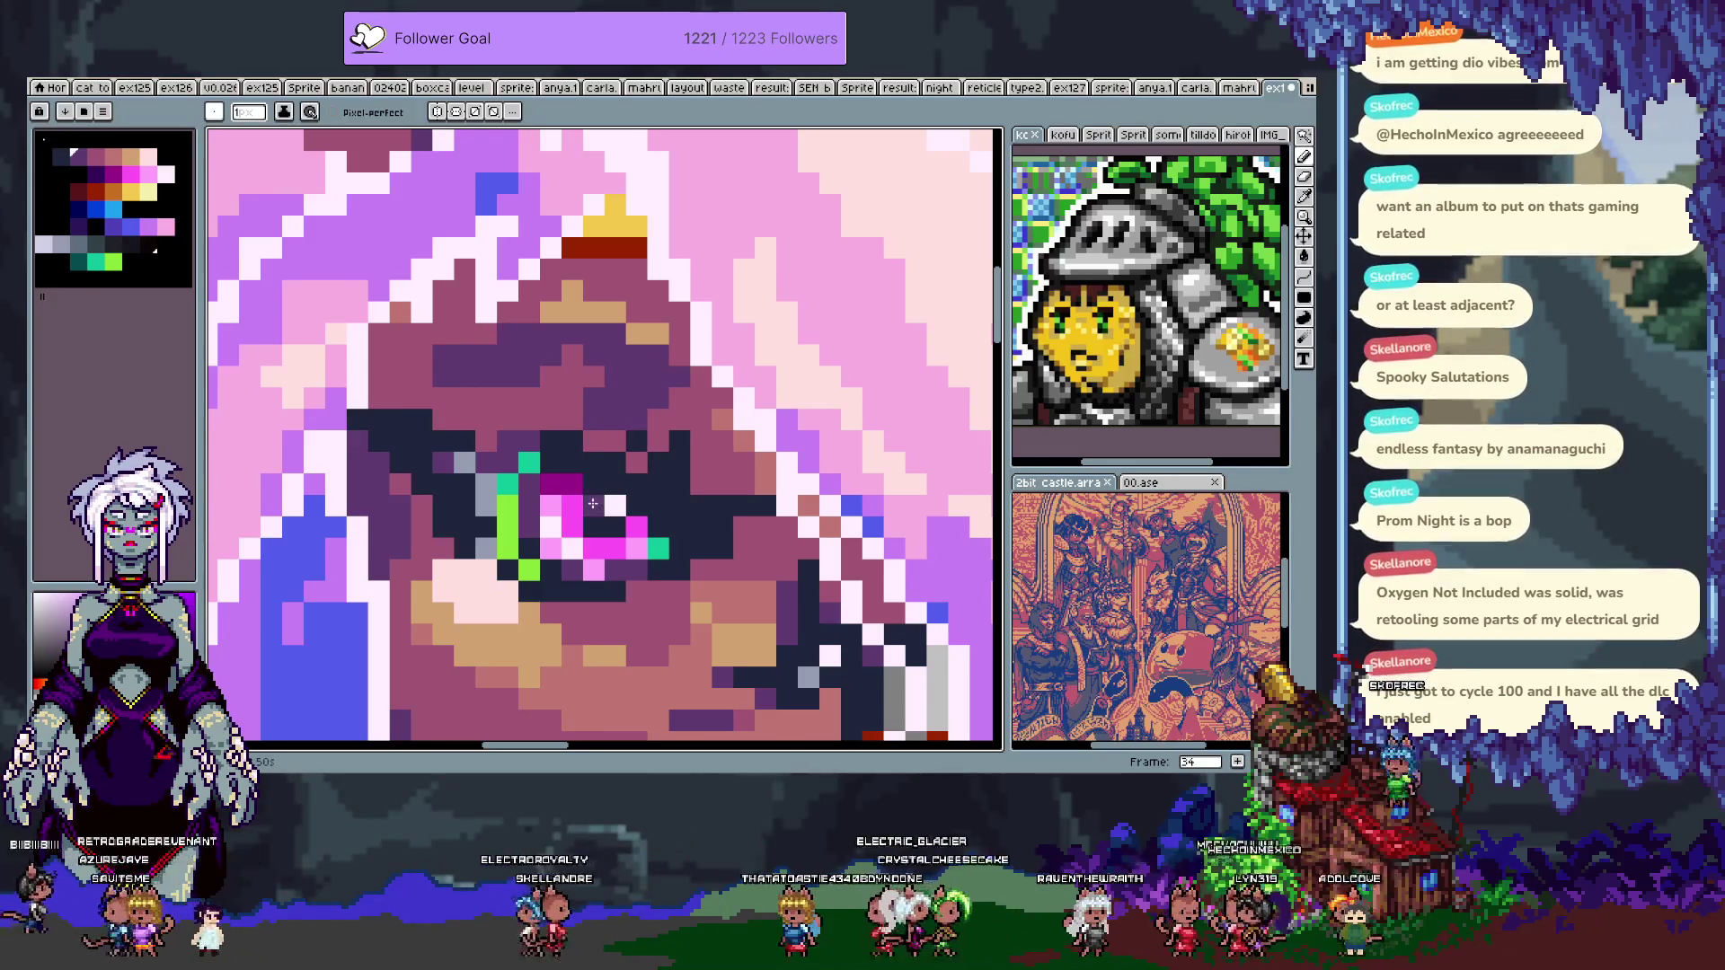
{"action": "scroll", "coordinate": [593, 504], "scroll_direction": "down", "scroll_amount": 5}
{"action": "scroll", "coordinate": [586, 459], "scroll_direction": "up", "scroll_amount": 3}
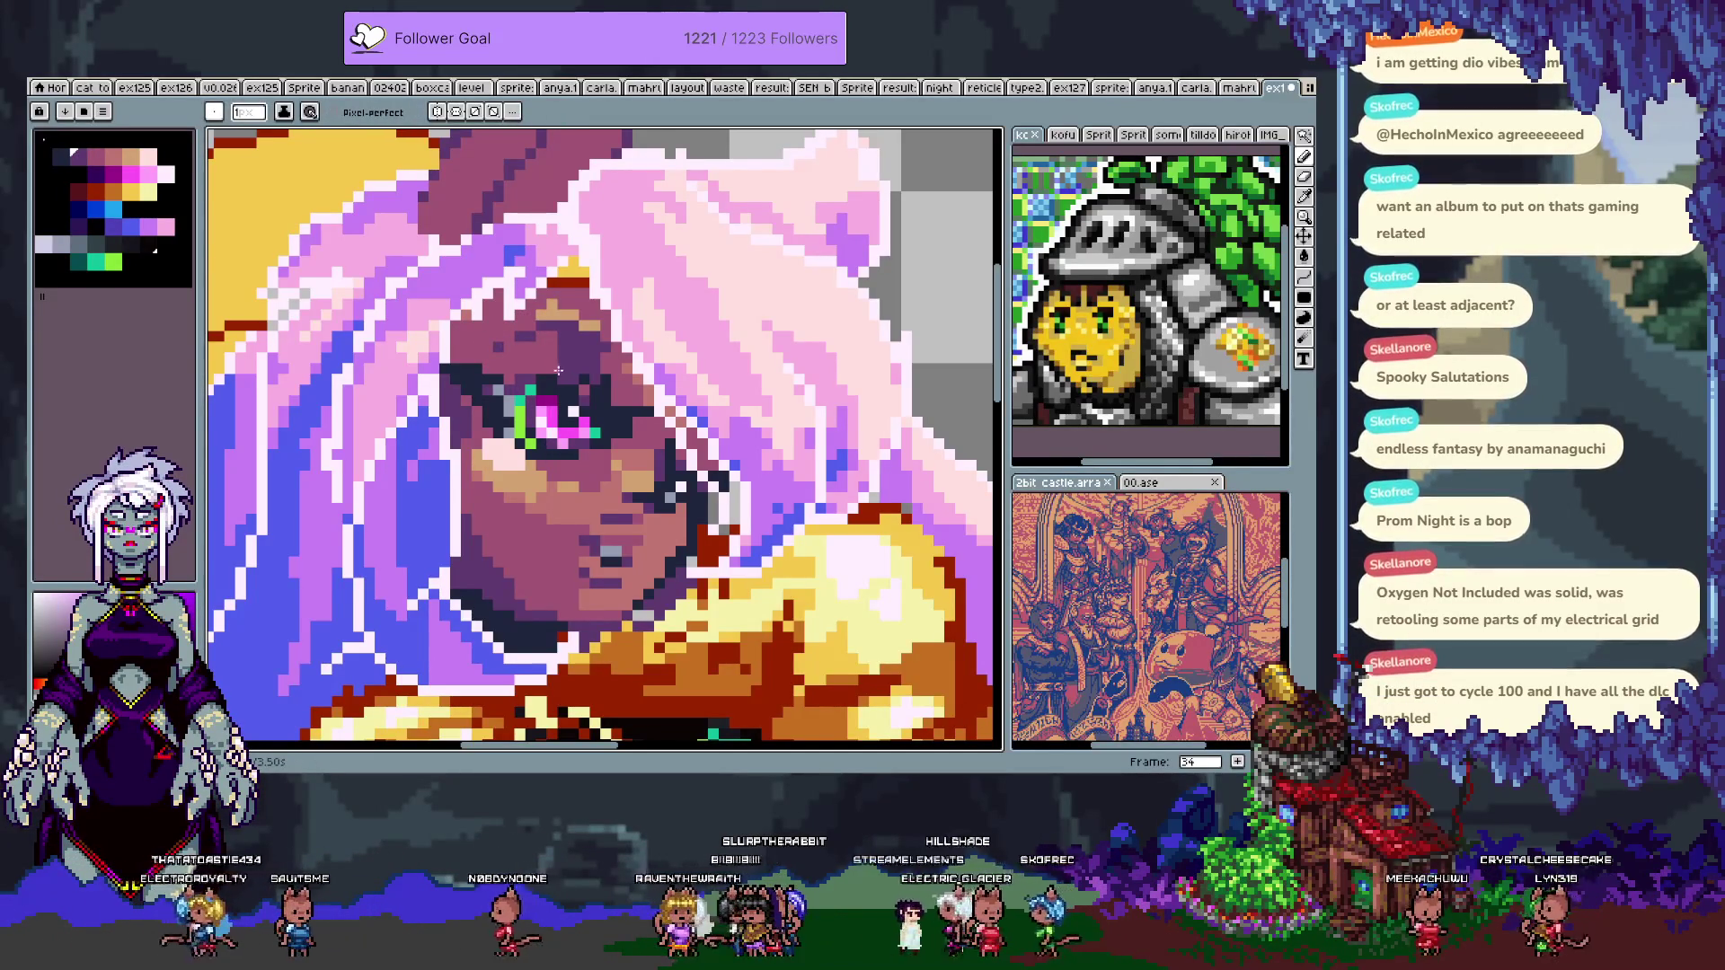
{"action": "key", "text": "alt"}
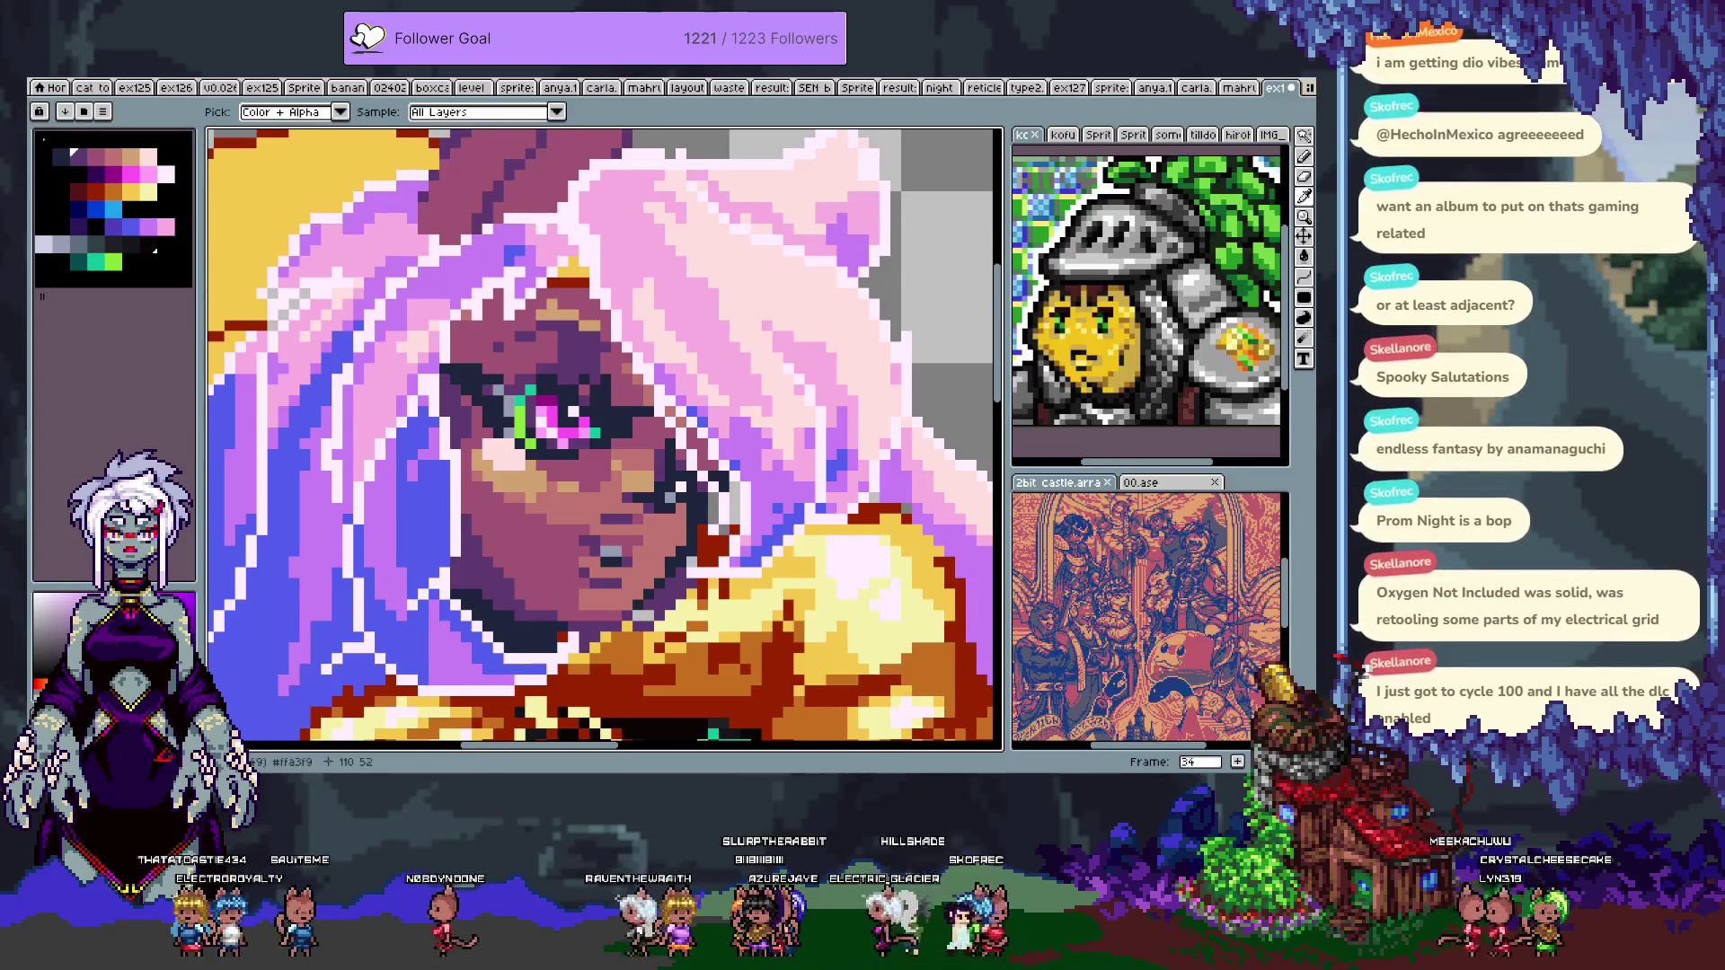
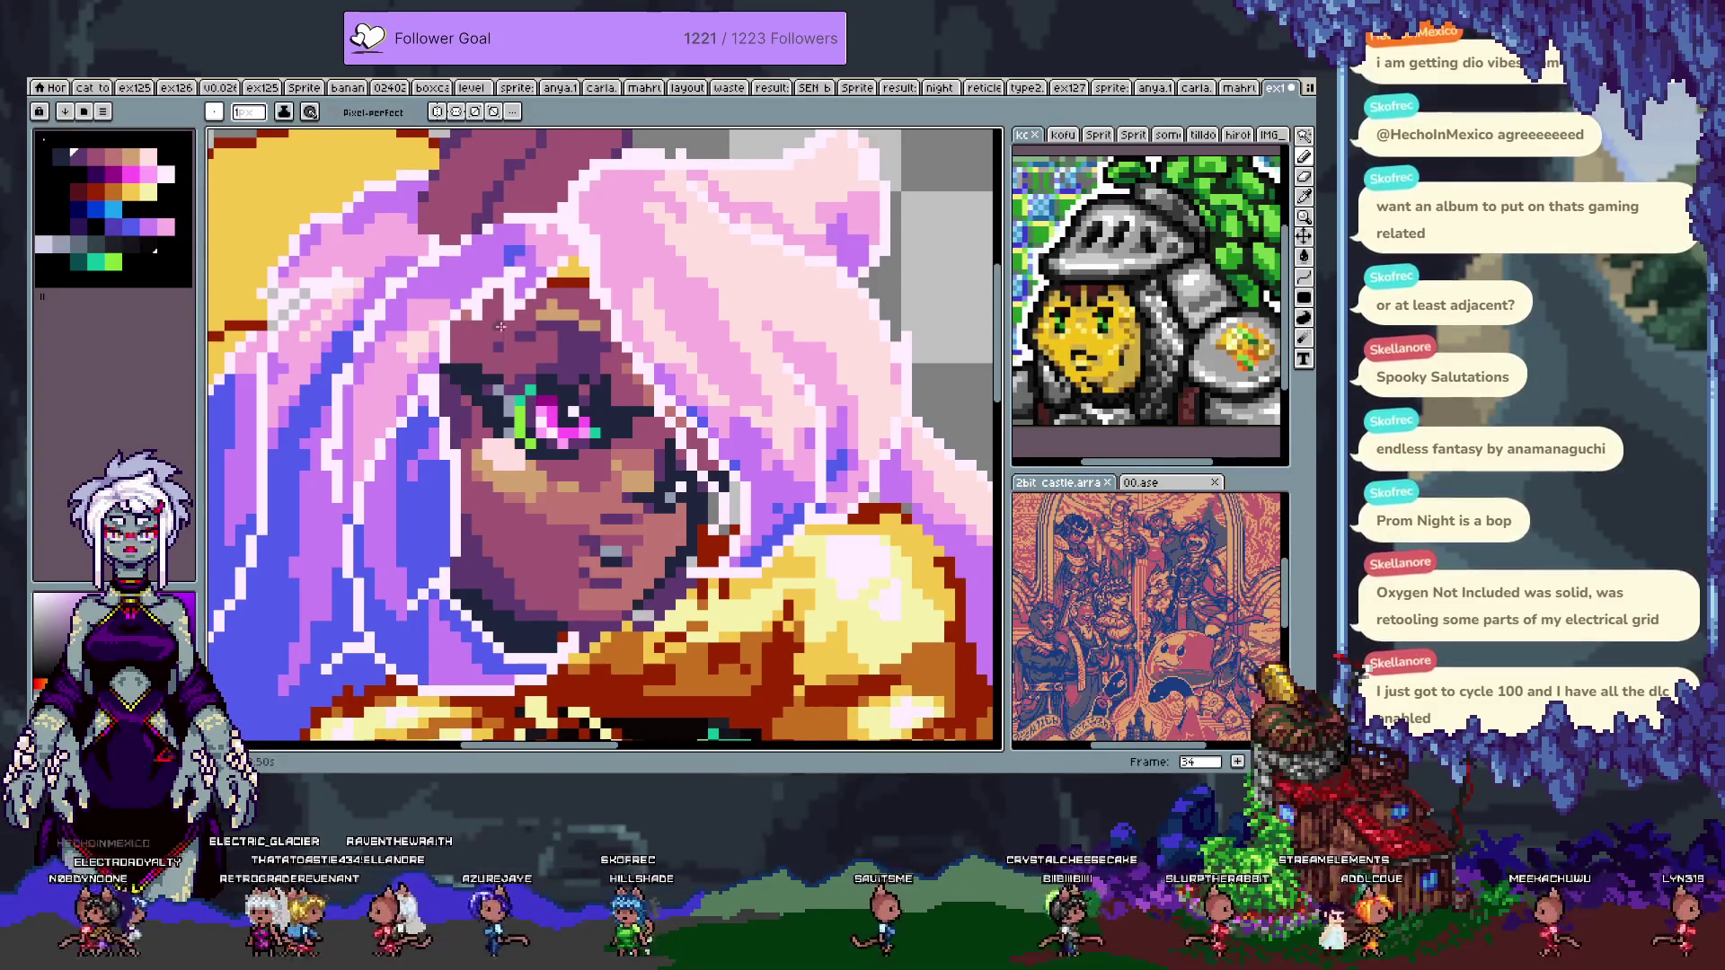
- Zoom out and back in on the sprite and advance to frame 35
{"action": "scroll", "coordinate": [539, 409], "scroll_direction": "down", "scroll_amount": 2}
{"action": "scroll", "coordinate": [539, 409], "scroll_direction": "down", "scroll_amount": 2}
{"action": "scroll", "coordinate": [539, 408], "scroll_direction": "up", "scroll_amount": 1}
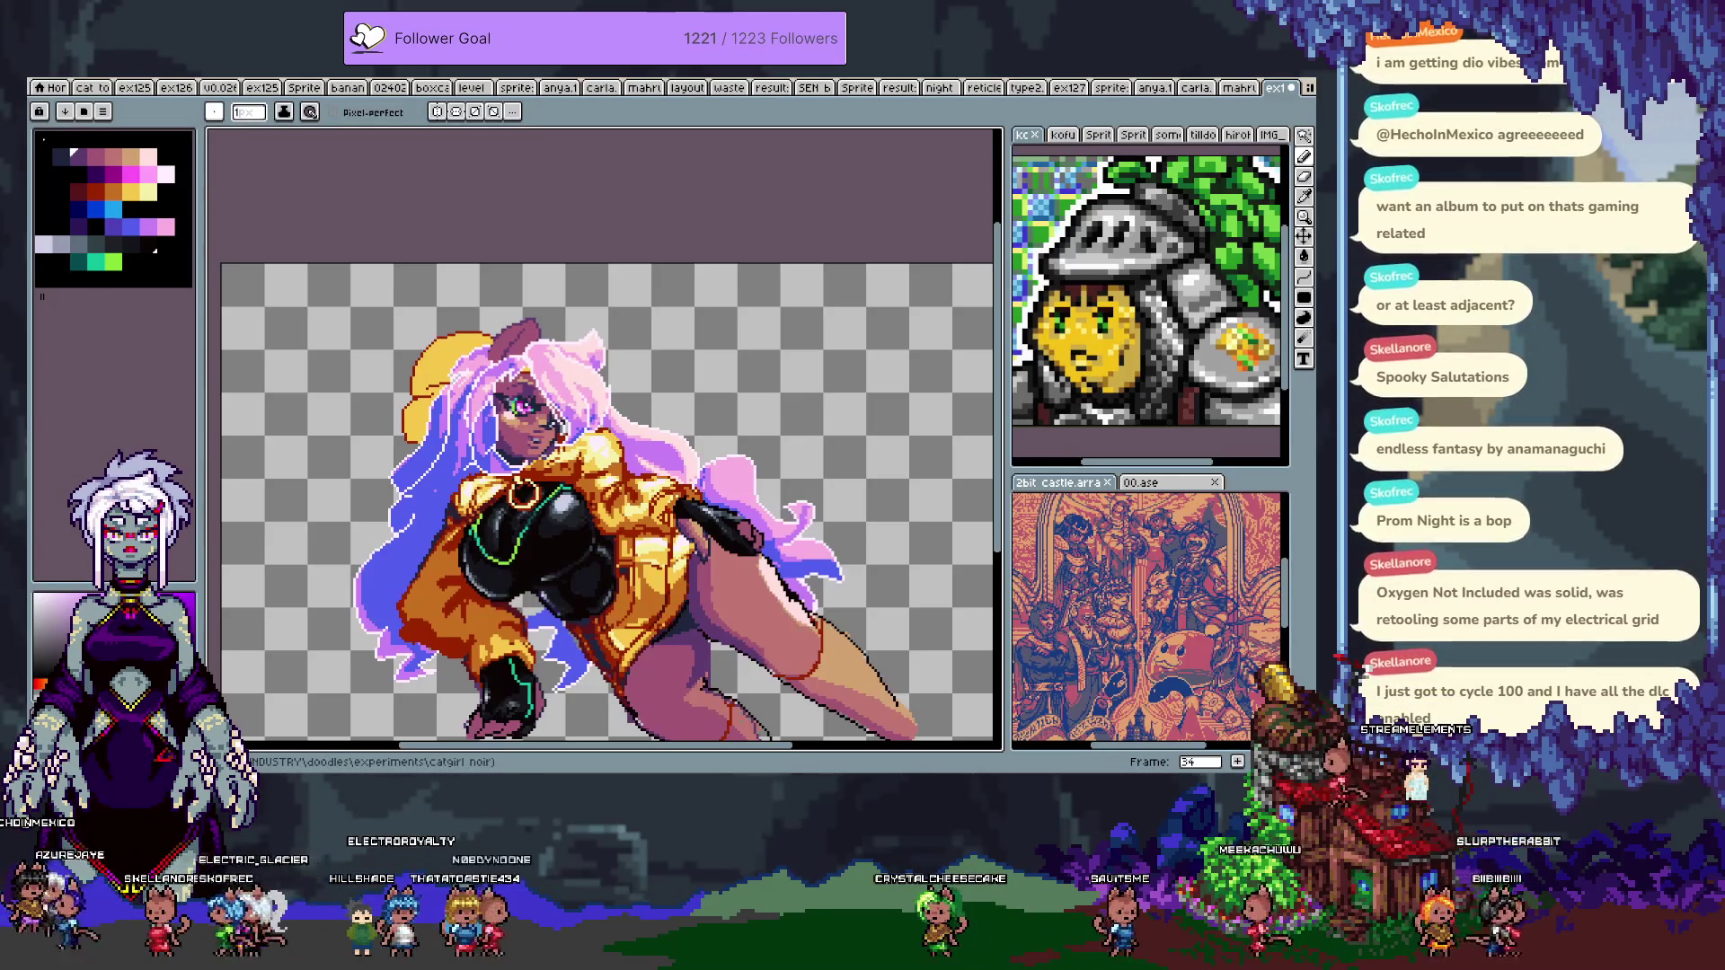
{"action": "scroll", "coordinate": [627, 427], "scroll_direction": "up", "scroll_amount": 1}
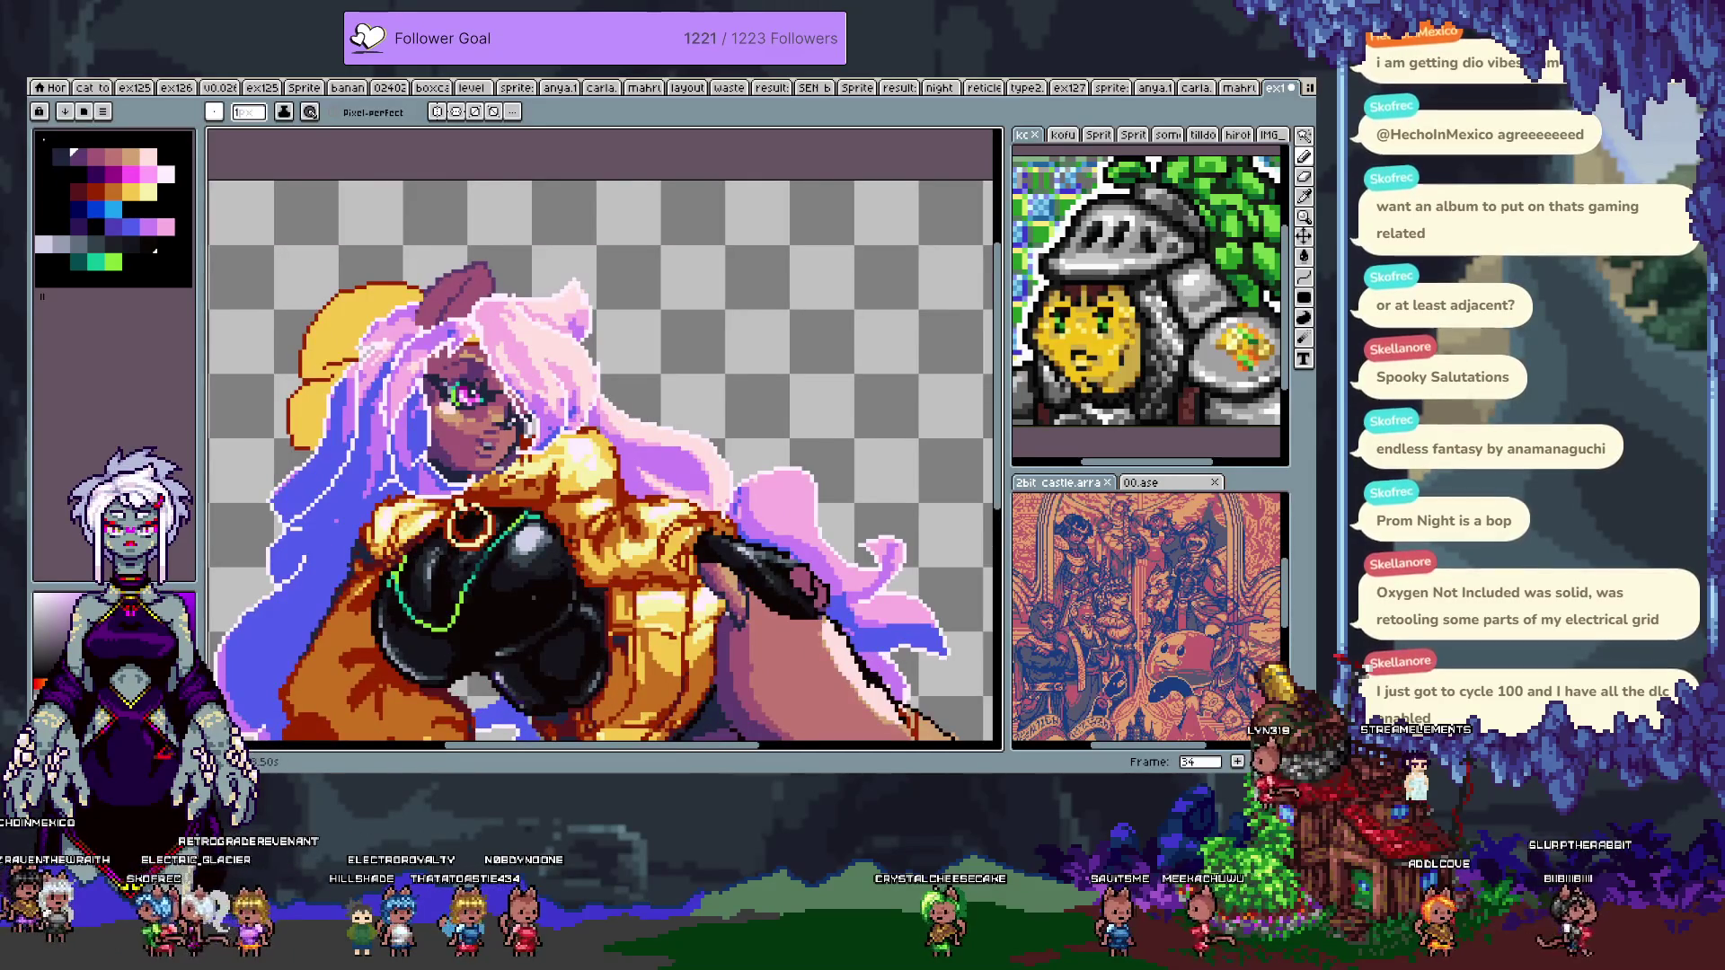
{"action": "scroll", "coordinate": [697, 500], "scroll_direction": "up", "scroll_amount": 2}
{"action": "key", "text": "Tab"}
{"action": "key", "text": "Tab"}
- Sample a dark colour from the canvas and paint over the left side of the chest ring
{"action": "key", "text": "period"}
{"action": "key", "text": "alt"}
{"action": "left_click", "coordinate": [527, 438], "text": "alt"}
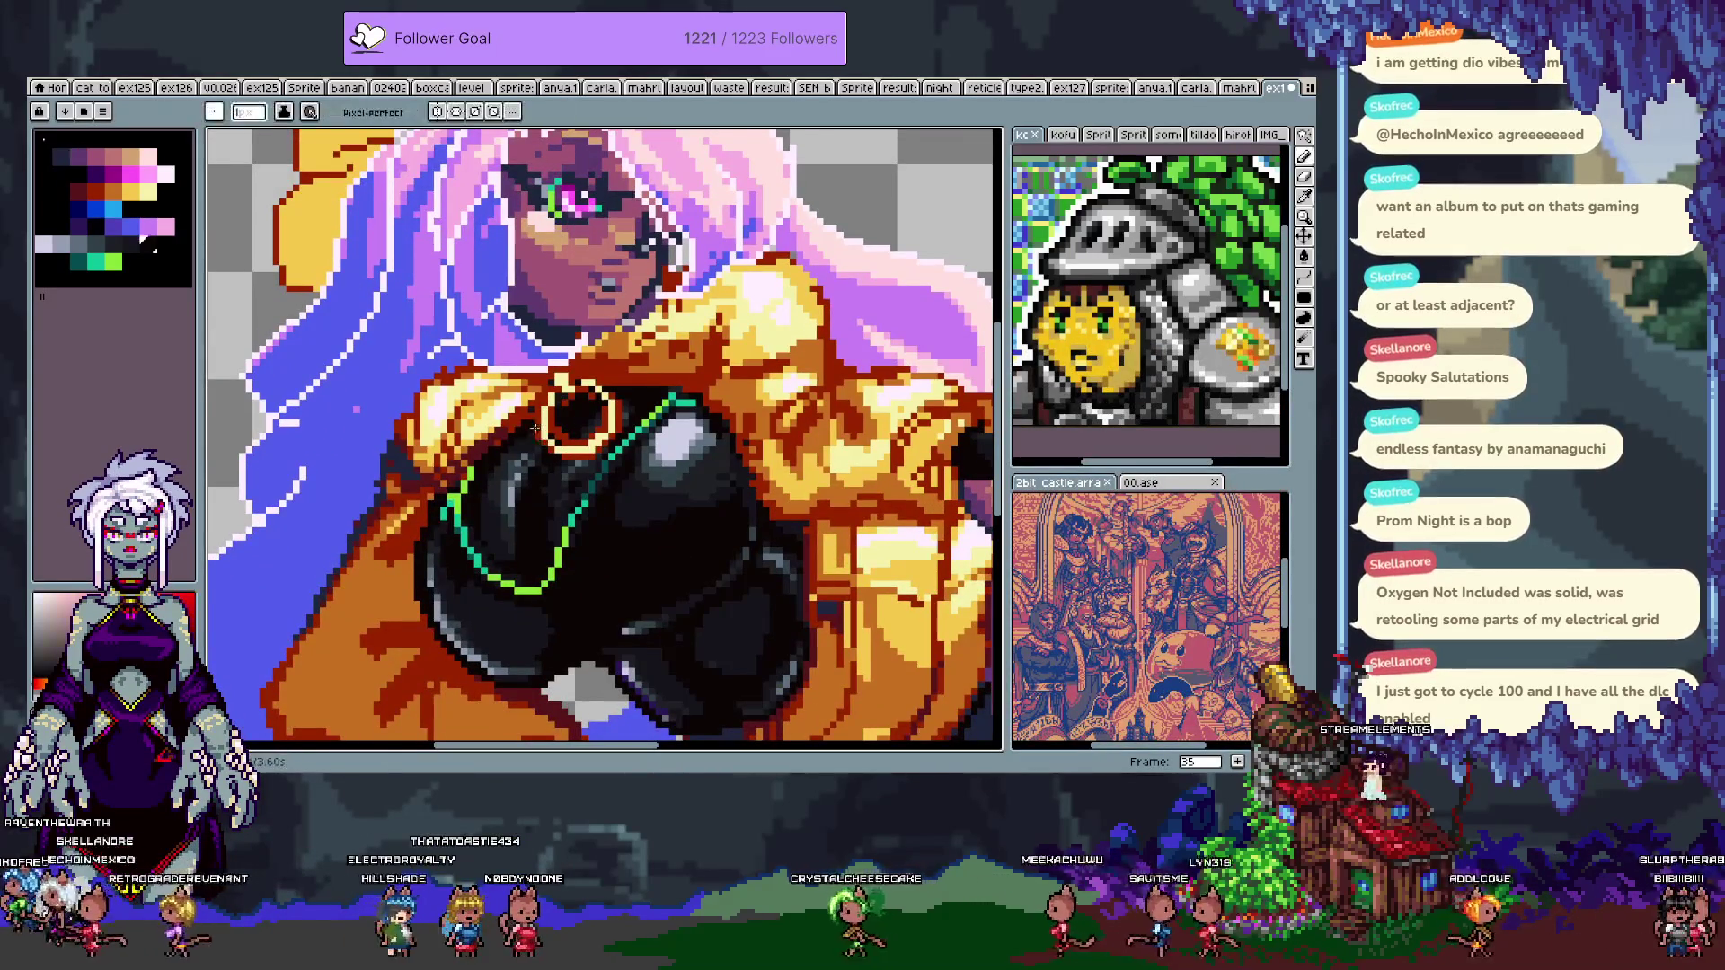
- Paint the ring's left part and top arc dark, then sample dark colours from the bodysuit
{"action": "mouse_move", "coordinate": [559, 400]}
{"action": "left_mouse_down"}
{"action": "mouse_move", "coordinate": [544, 430]}
{"action": "mouse_move", "coordinate": [601, 448]}
{"action": "left_mouse_up"}
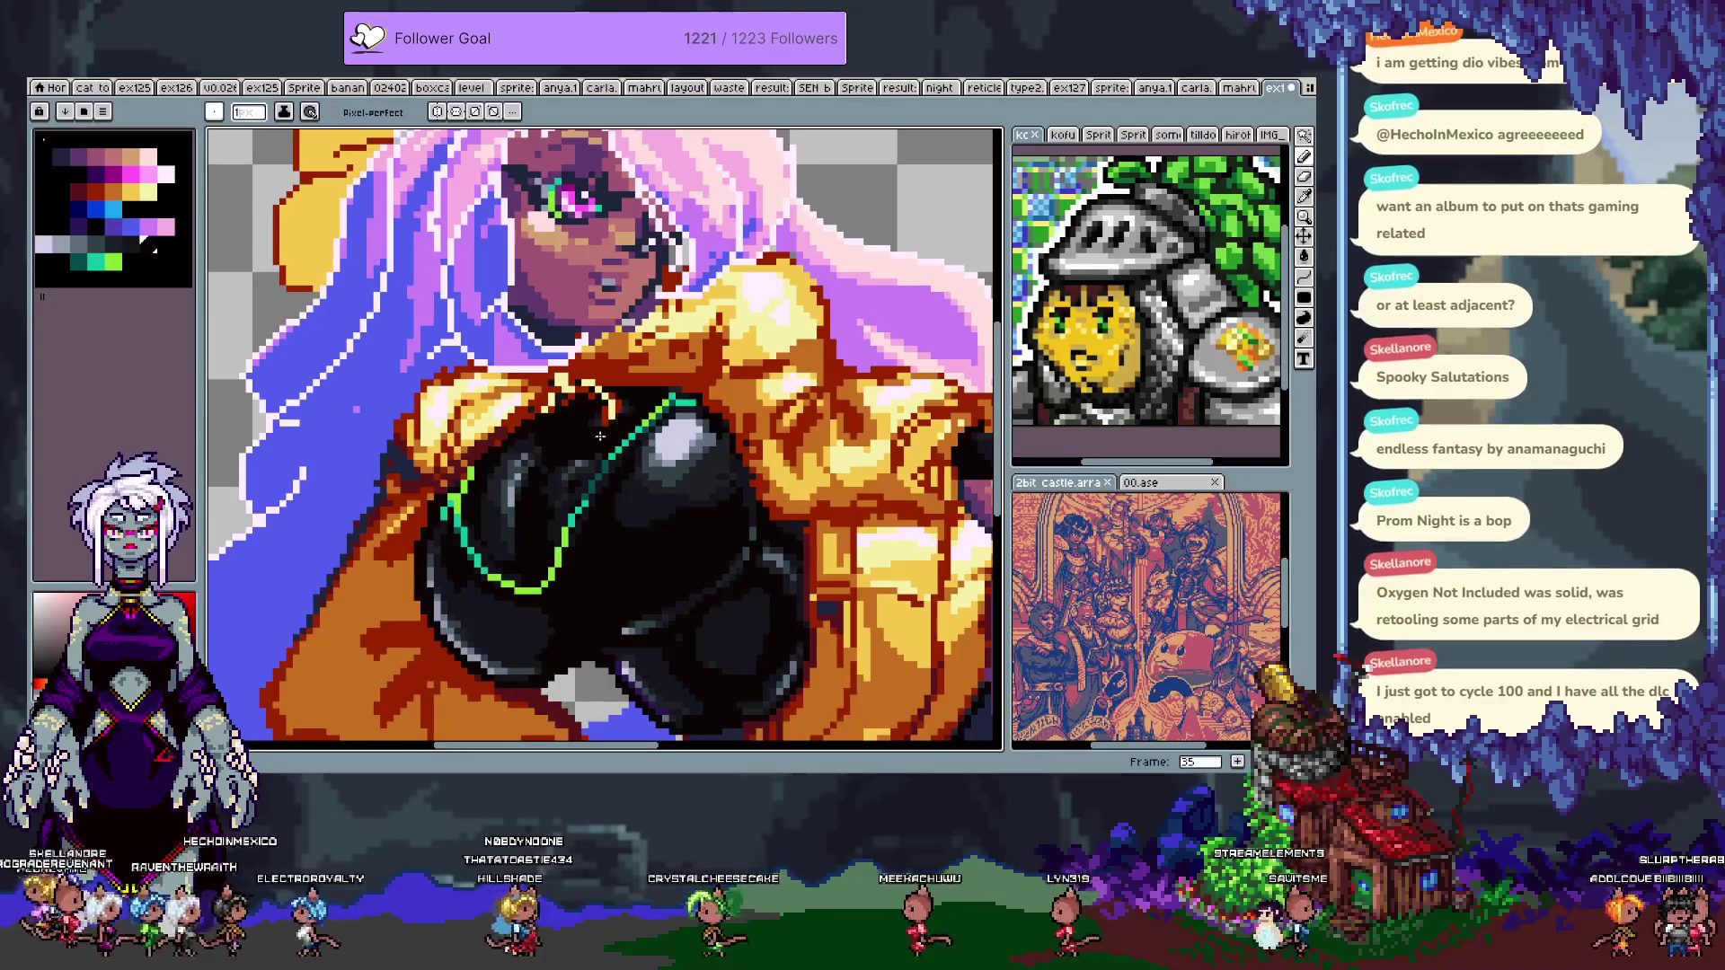
{"action": "left_click_drag", "start_coordinate": [601, 449], "coordinate": [601, 392]}
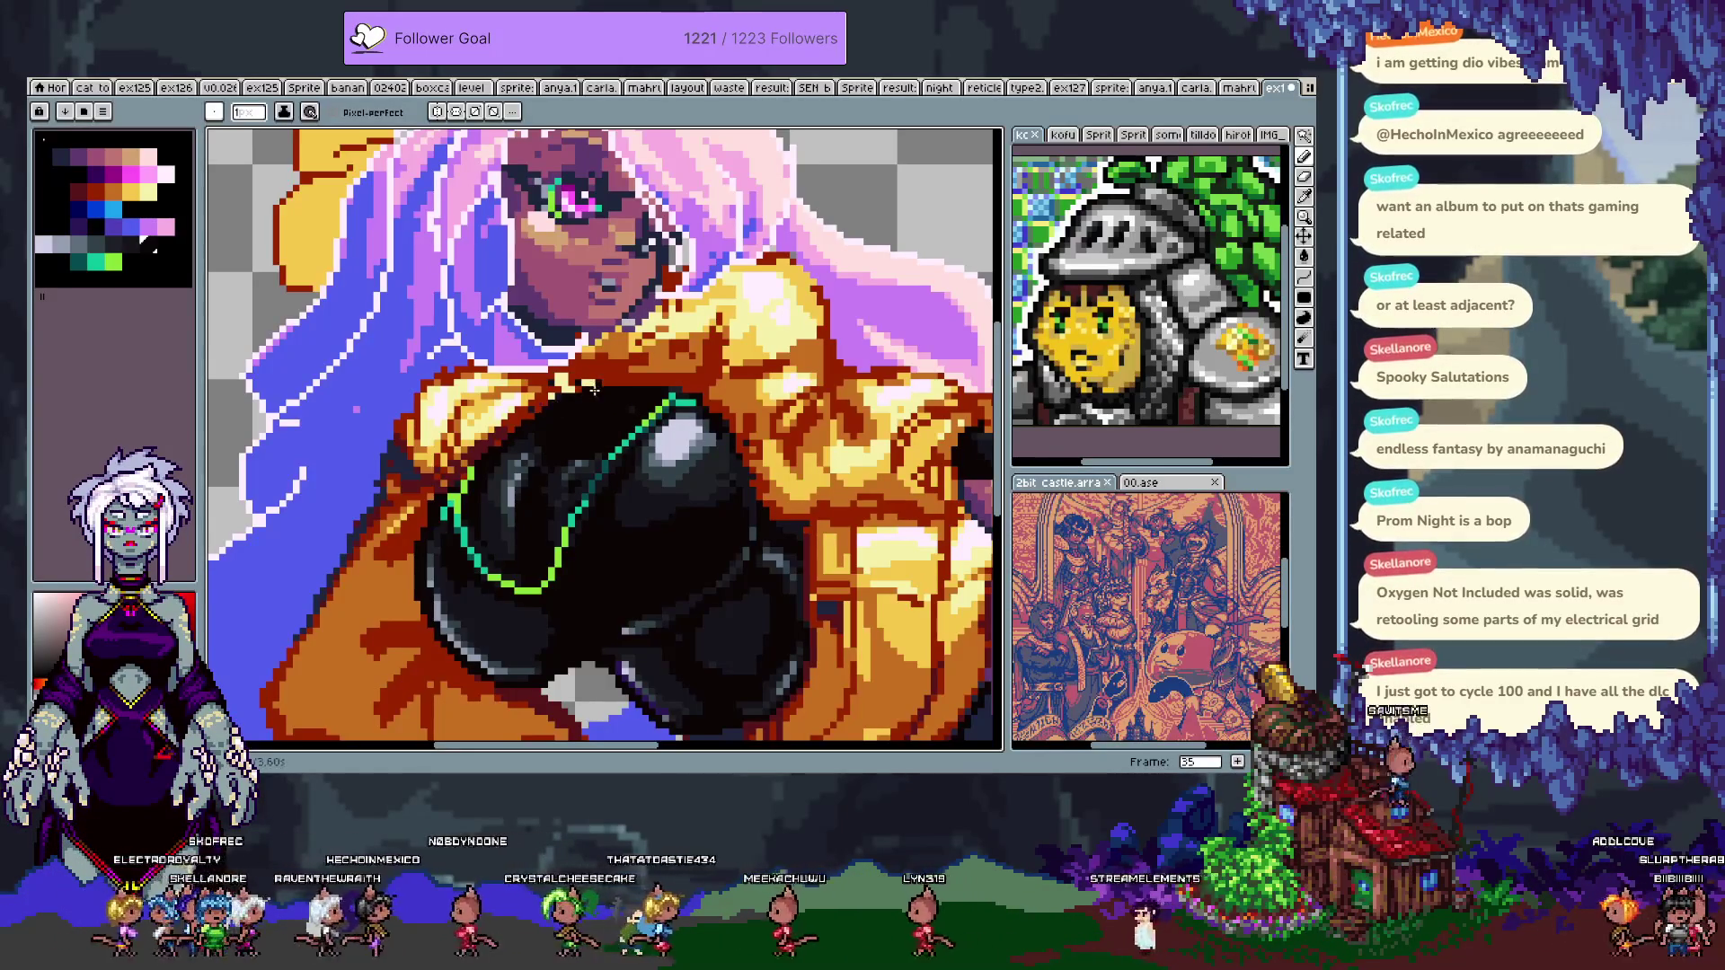
{"action": "left_click", "coordinate": [570, 383], "text": "alt"}
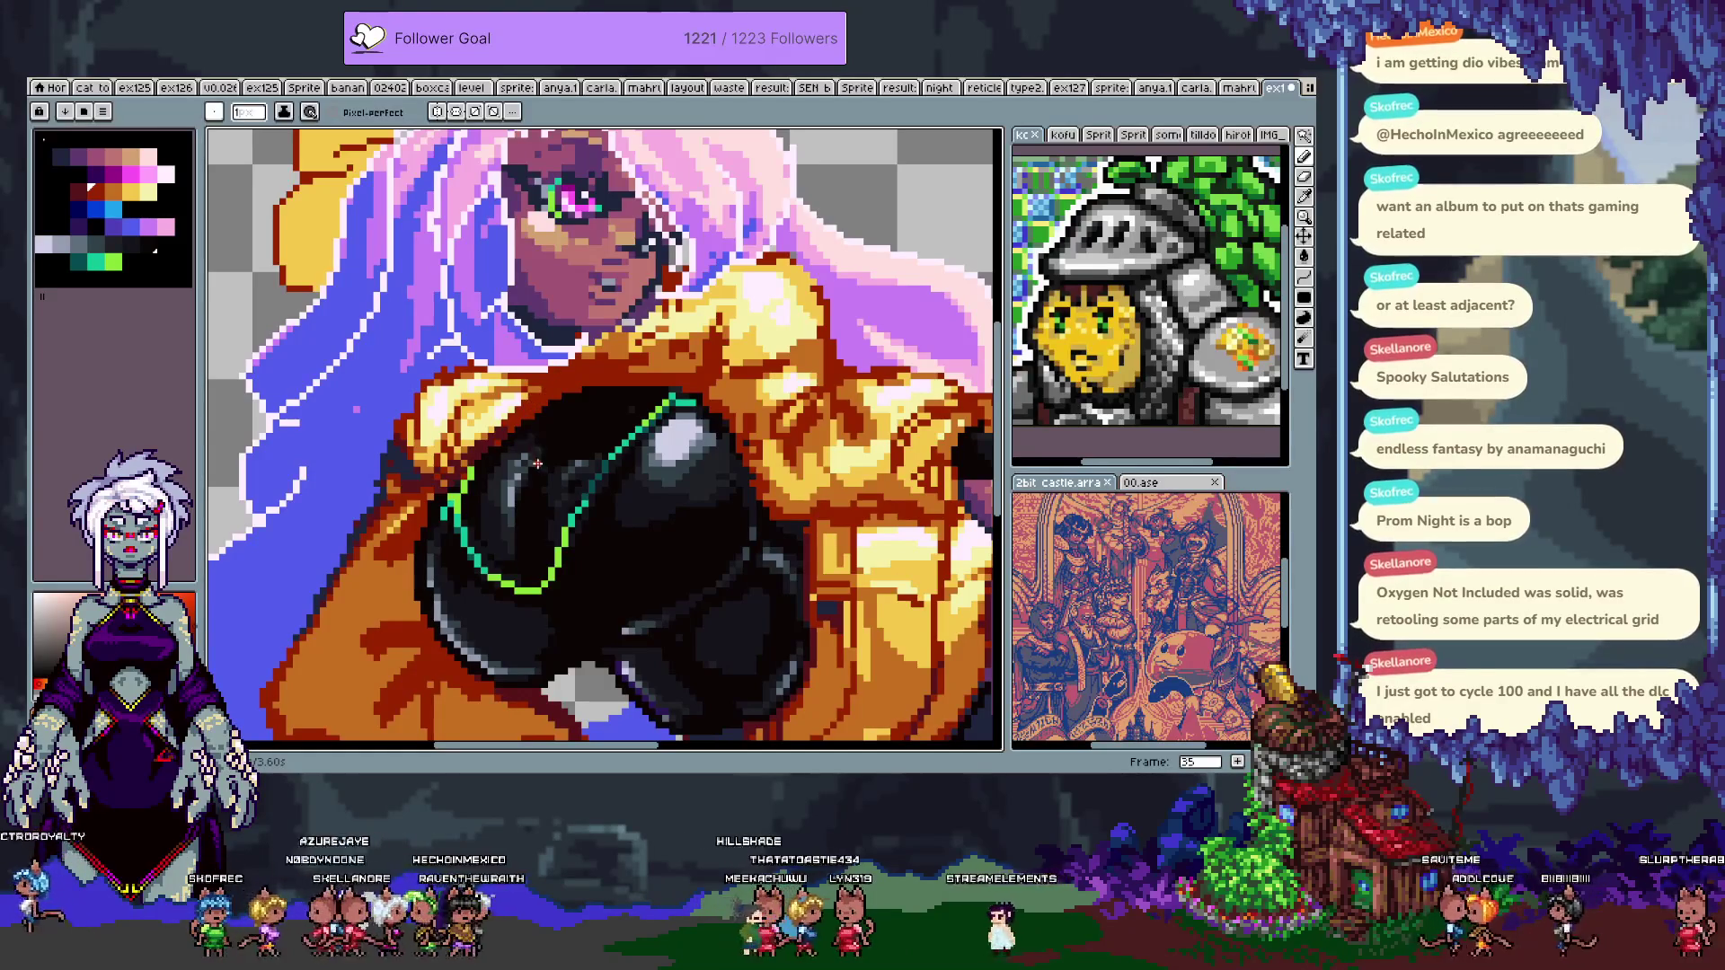
{"action": "key", "text": "alt"}
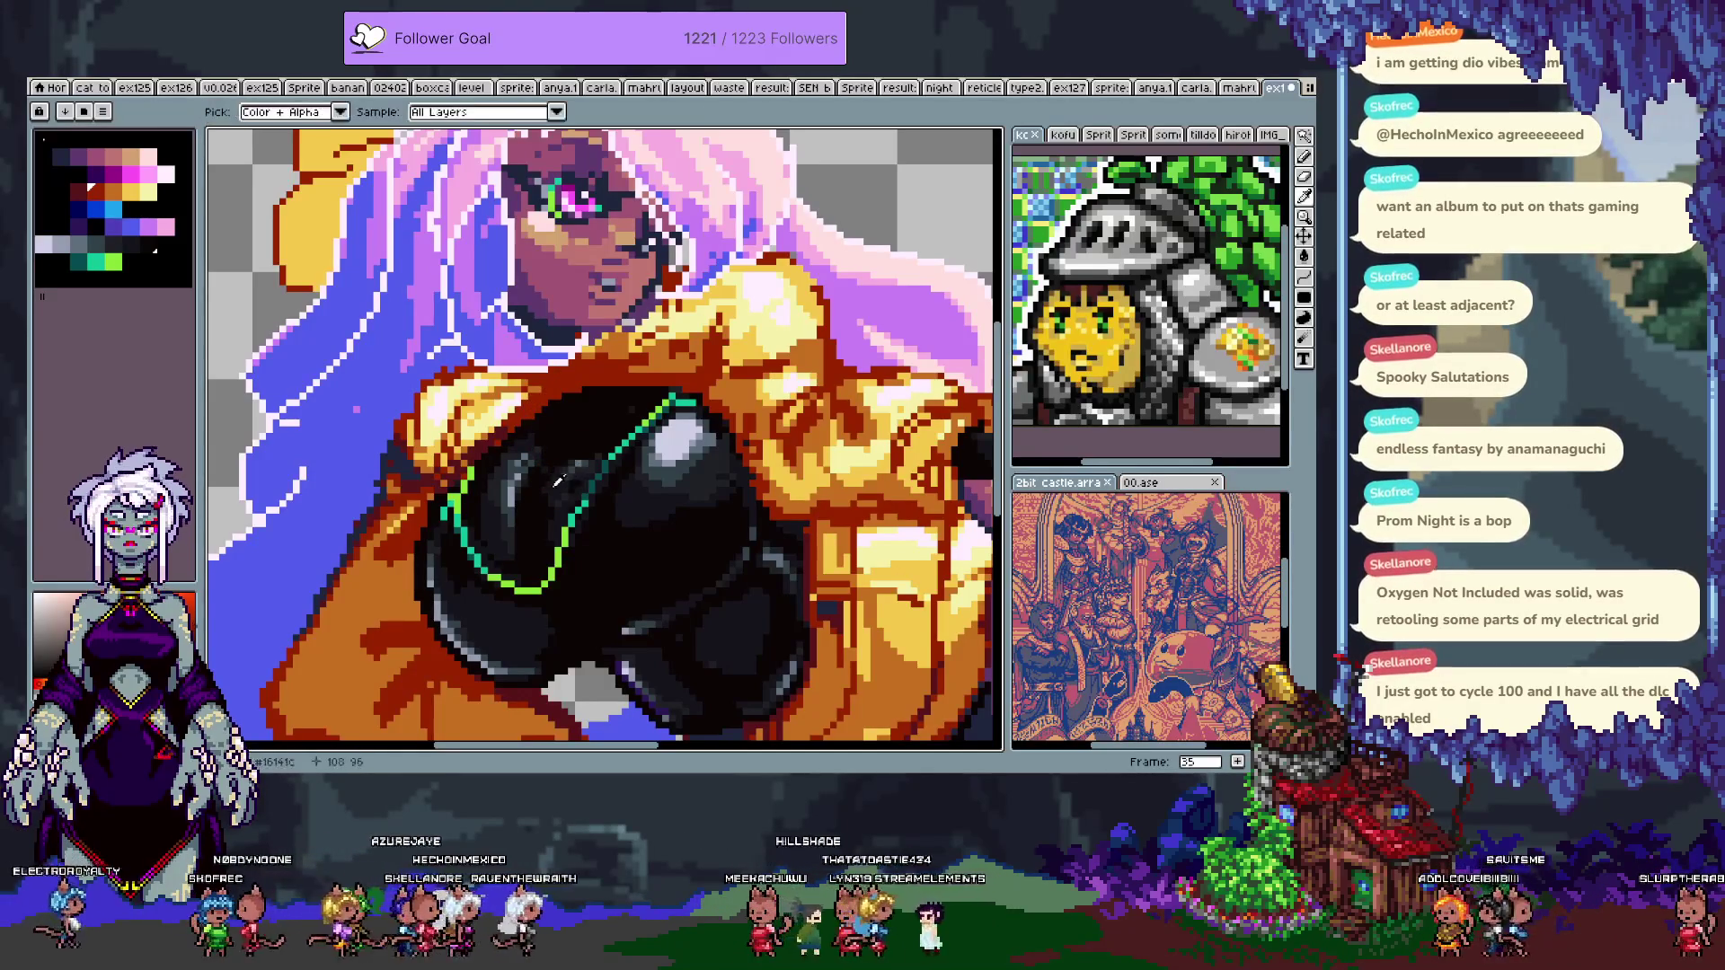
{"action": "left_click", "coordinate": [517, 536], "text": "alt"}
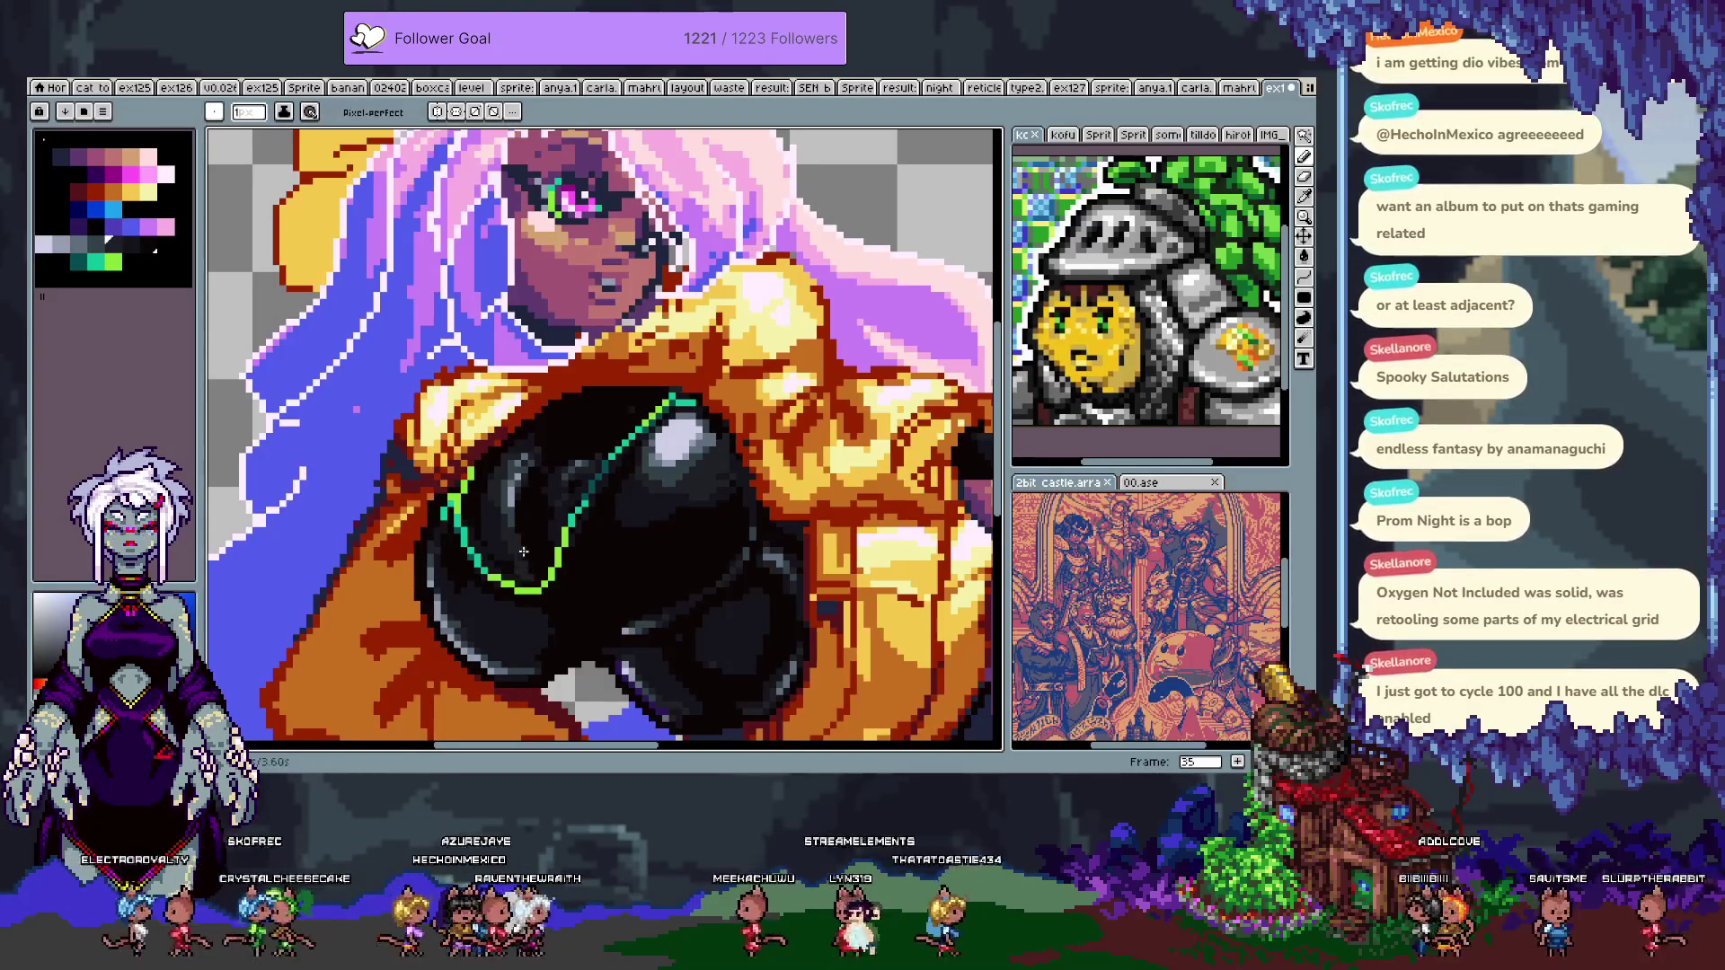
{"action": "left_click", "coordinate": [530, 532], "text": "alt"}
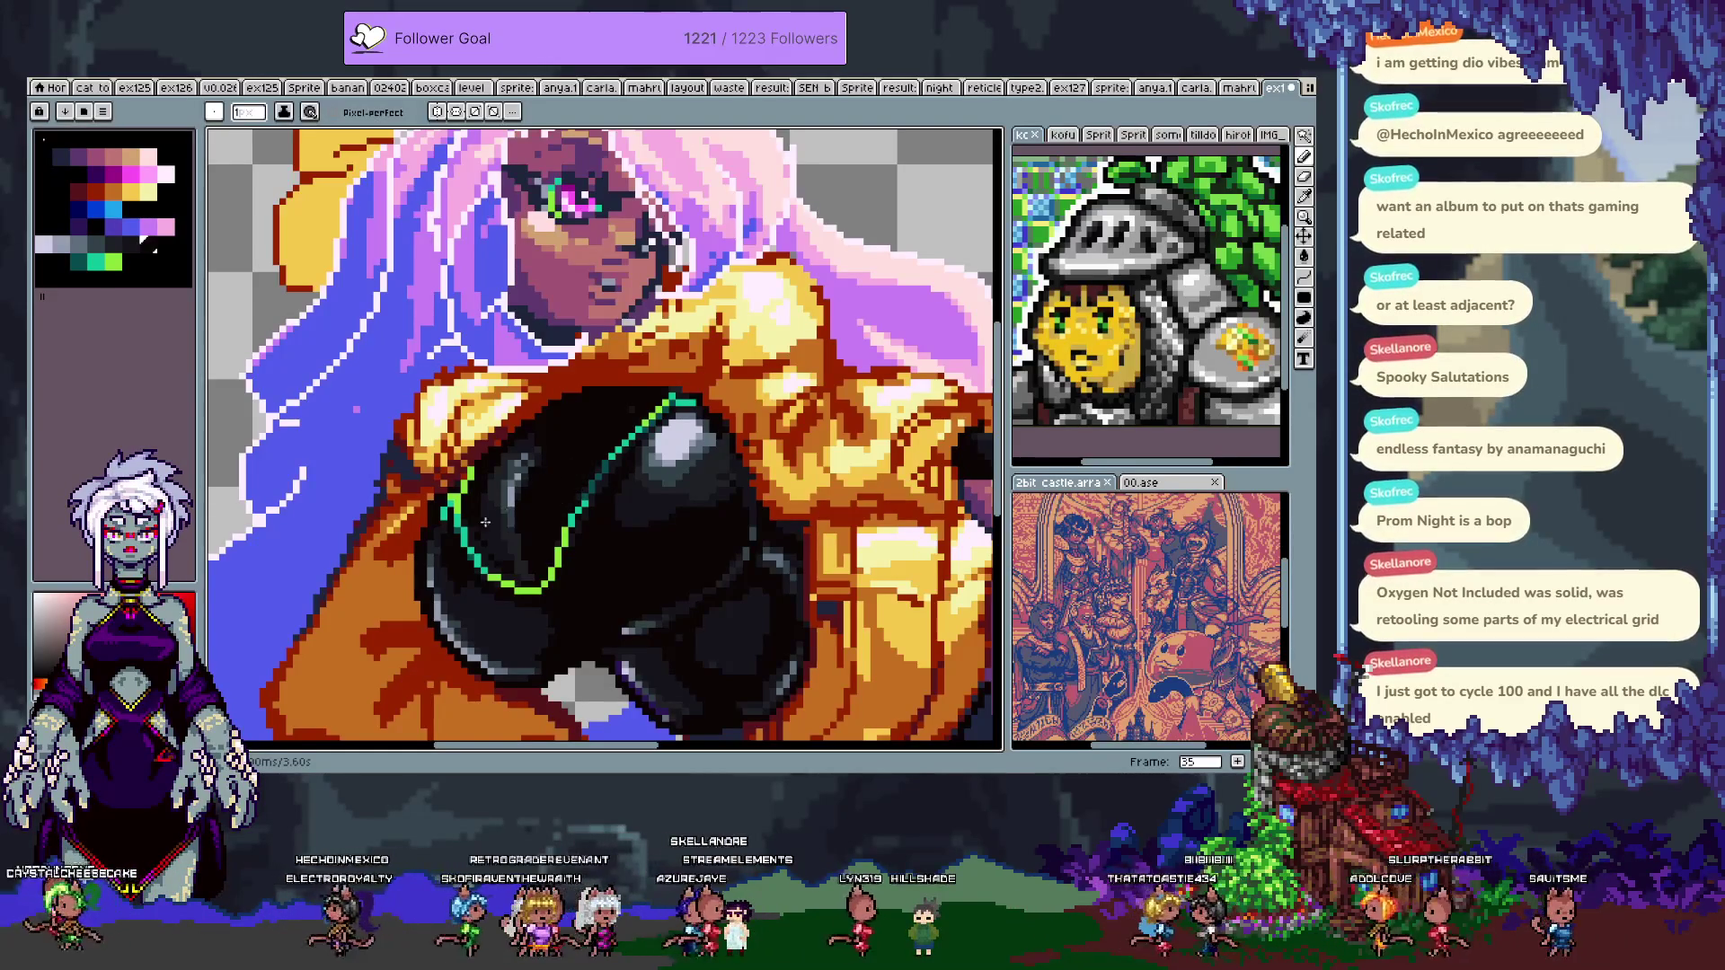
- Try Magic Wand and Lasso selections on the black glove, undo both, and return to the Pencil
{"action": "key", "text": "w"}
{"action": "left_click", "coordinate": [497, 495]}
{"action": "key", "text": "ctrl+z"}
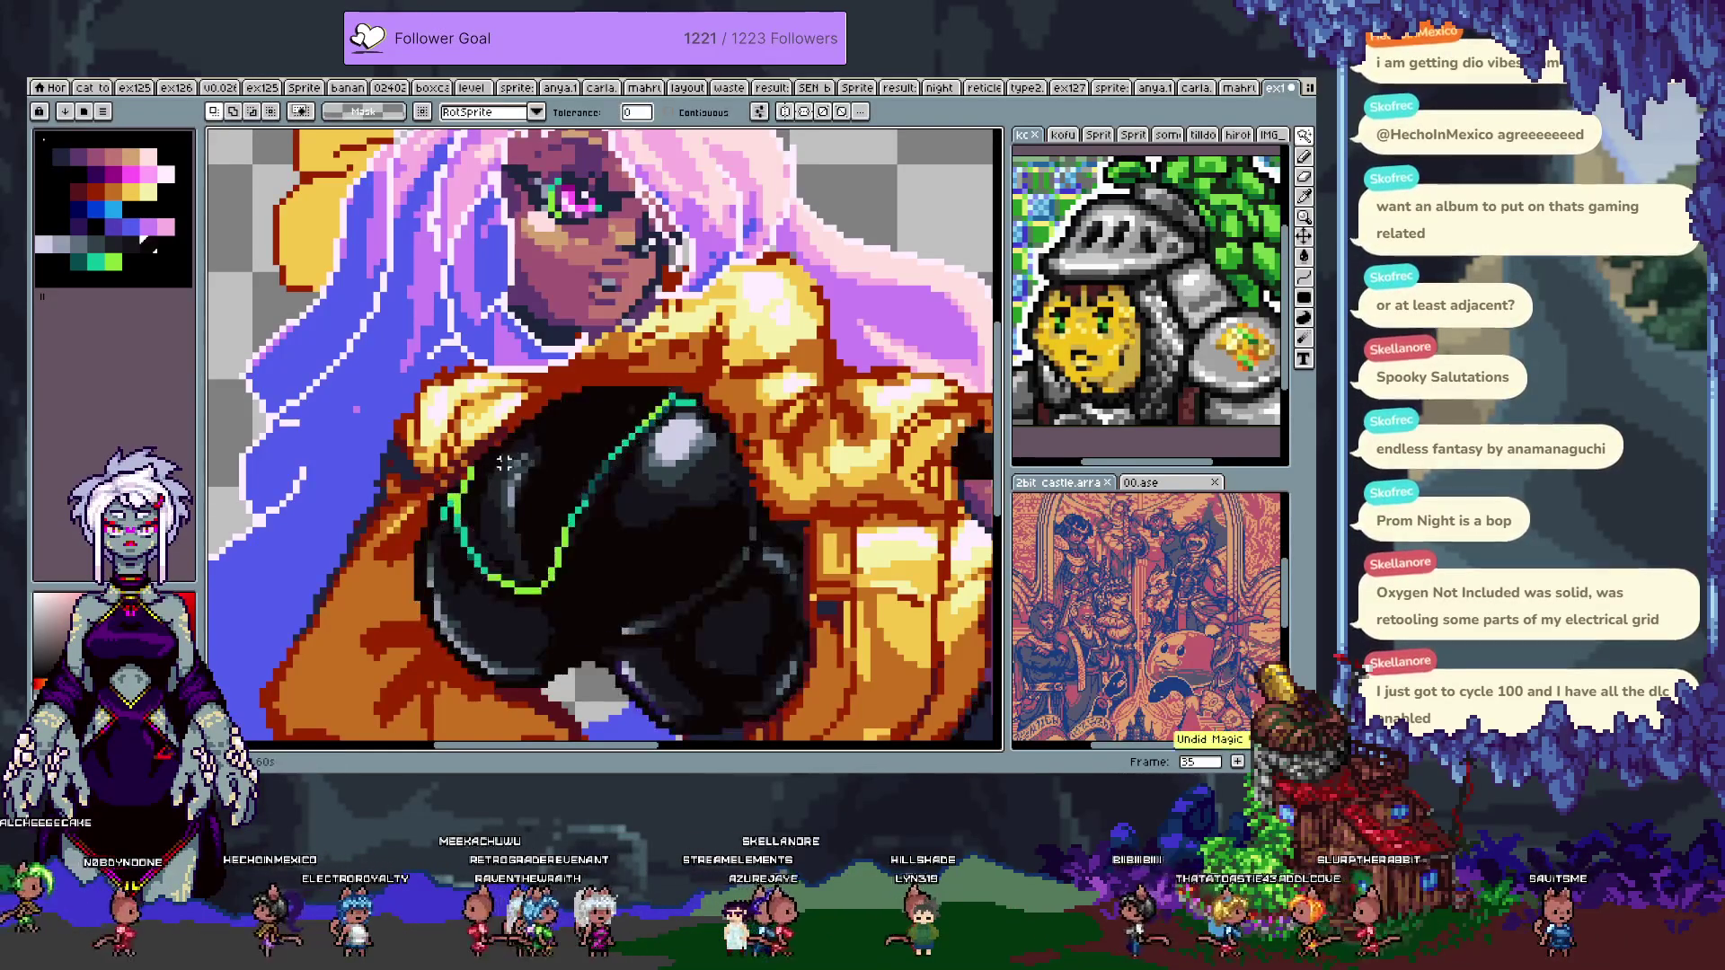
{"action": "key", "text": "q"}
{"action": "mouse_move", "coordinate": [503, 467]}
{"action": "left_mouse_down"}
{"action": "mouse_move", "coordinate": [539, 445]}
{"action": "mouse_move", "coordinate": [544, 571]}
{"action": "left_mouse_up"}
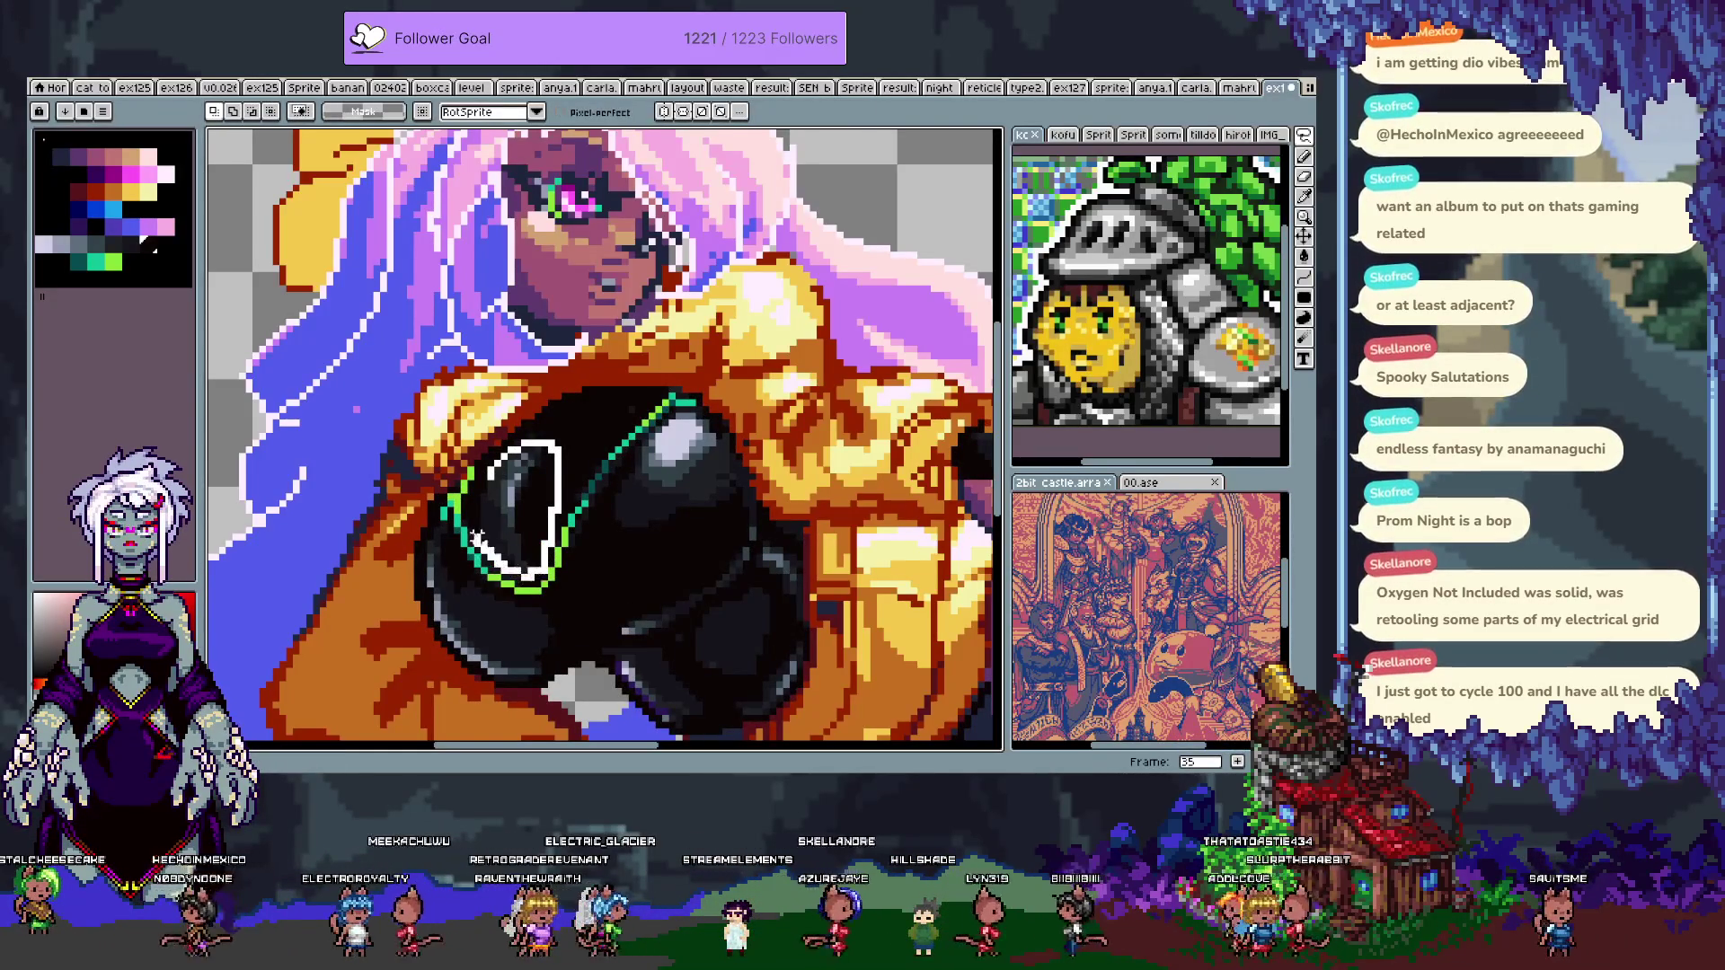
{"action": "key", "text": "ctrl+z"}
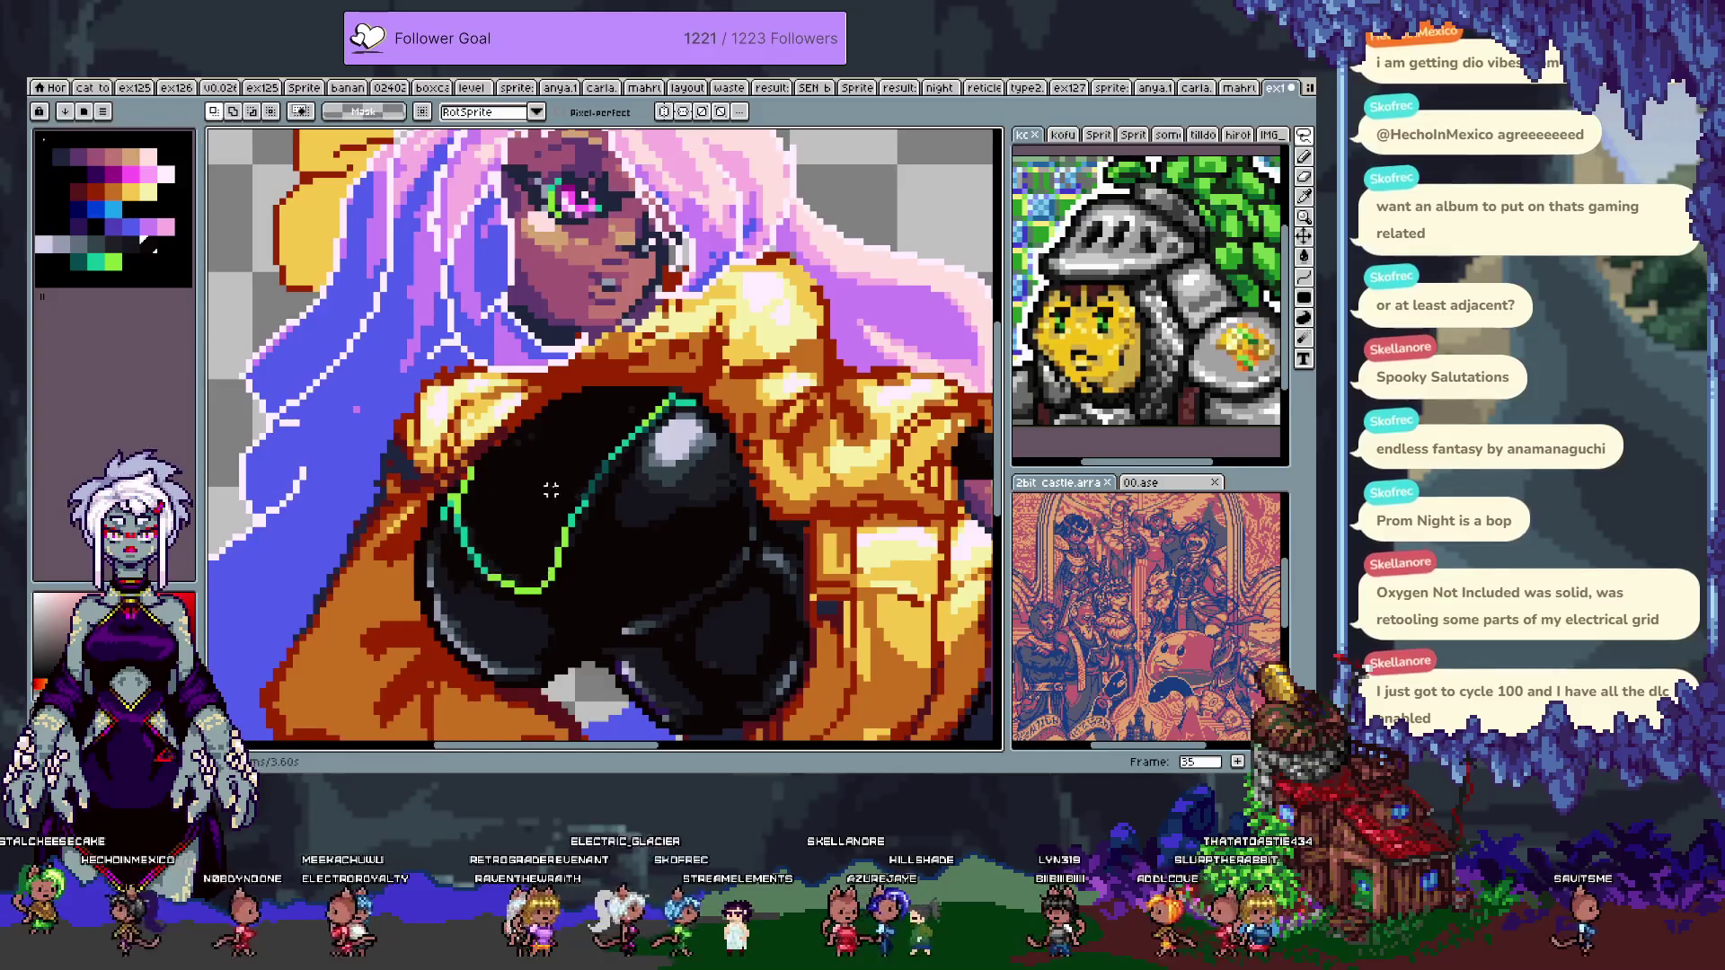
{"action": "key", "text": "b"}
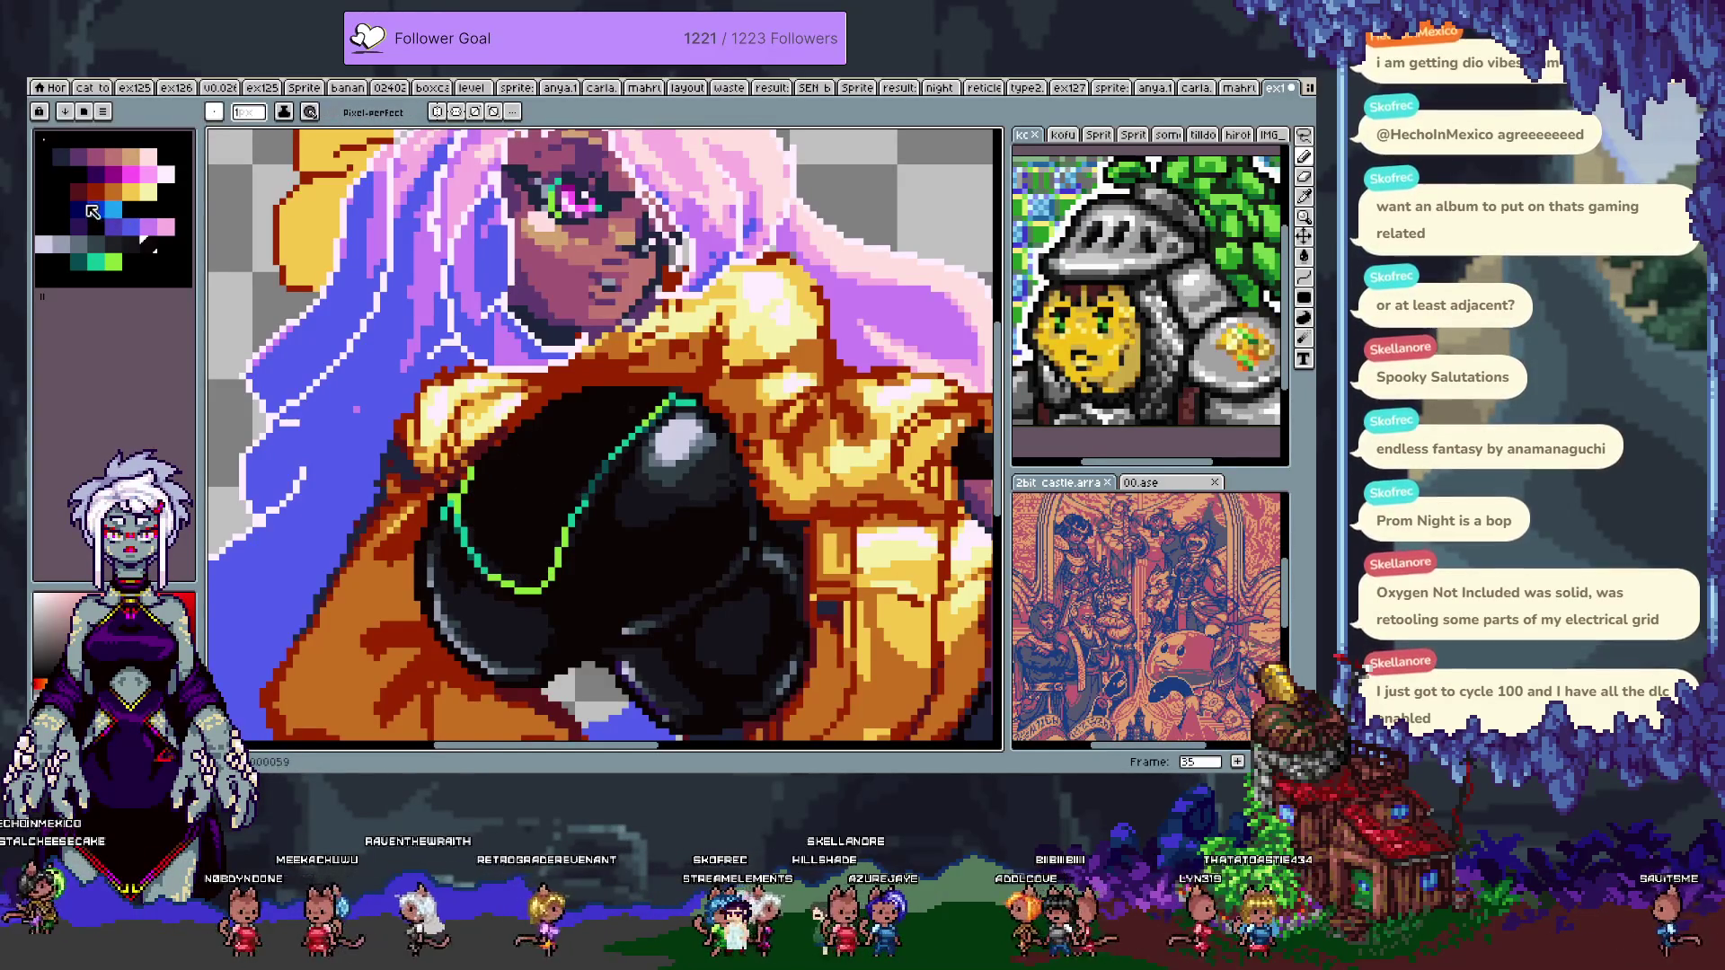
- Choose the dark swatch, move to frame 36, and flip frames to compare the glove
{"action": "left_click", "coordinate": [469, 515], "text": "alt"}
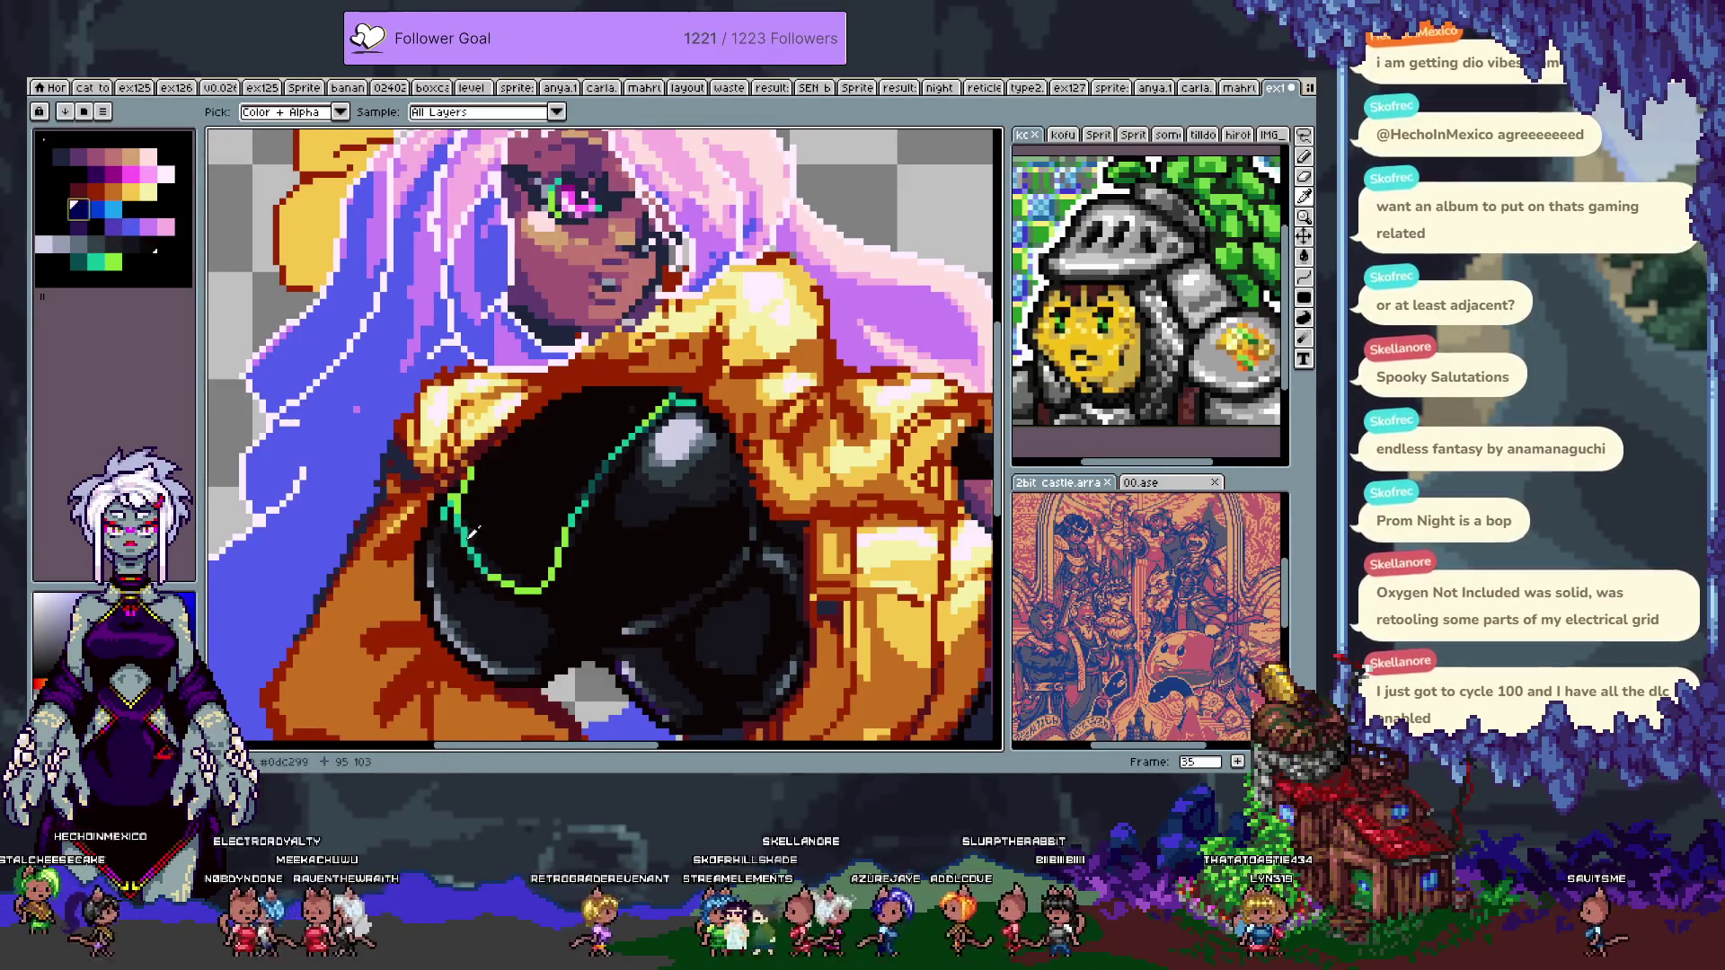
{"action": "key", "text": "Tab"}
{"action": "key", "text": "Right"}
{"action": "key", "text": "Tab"}
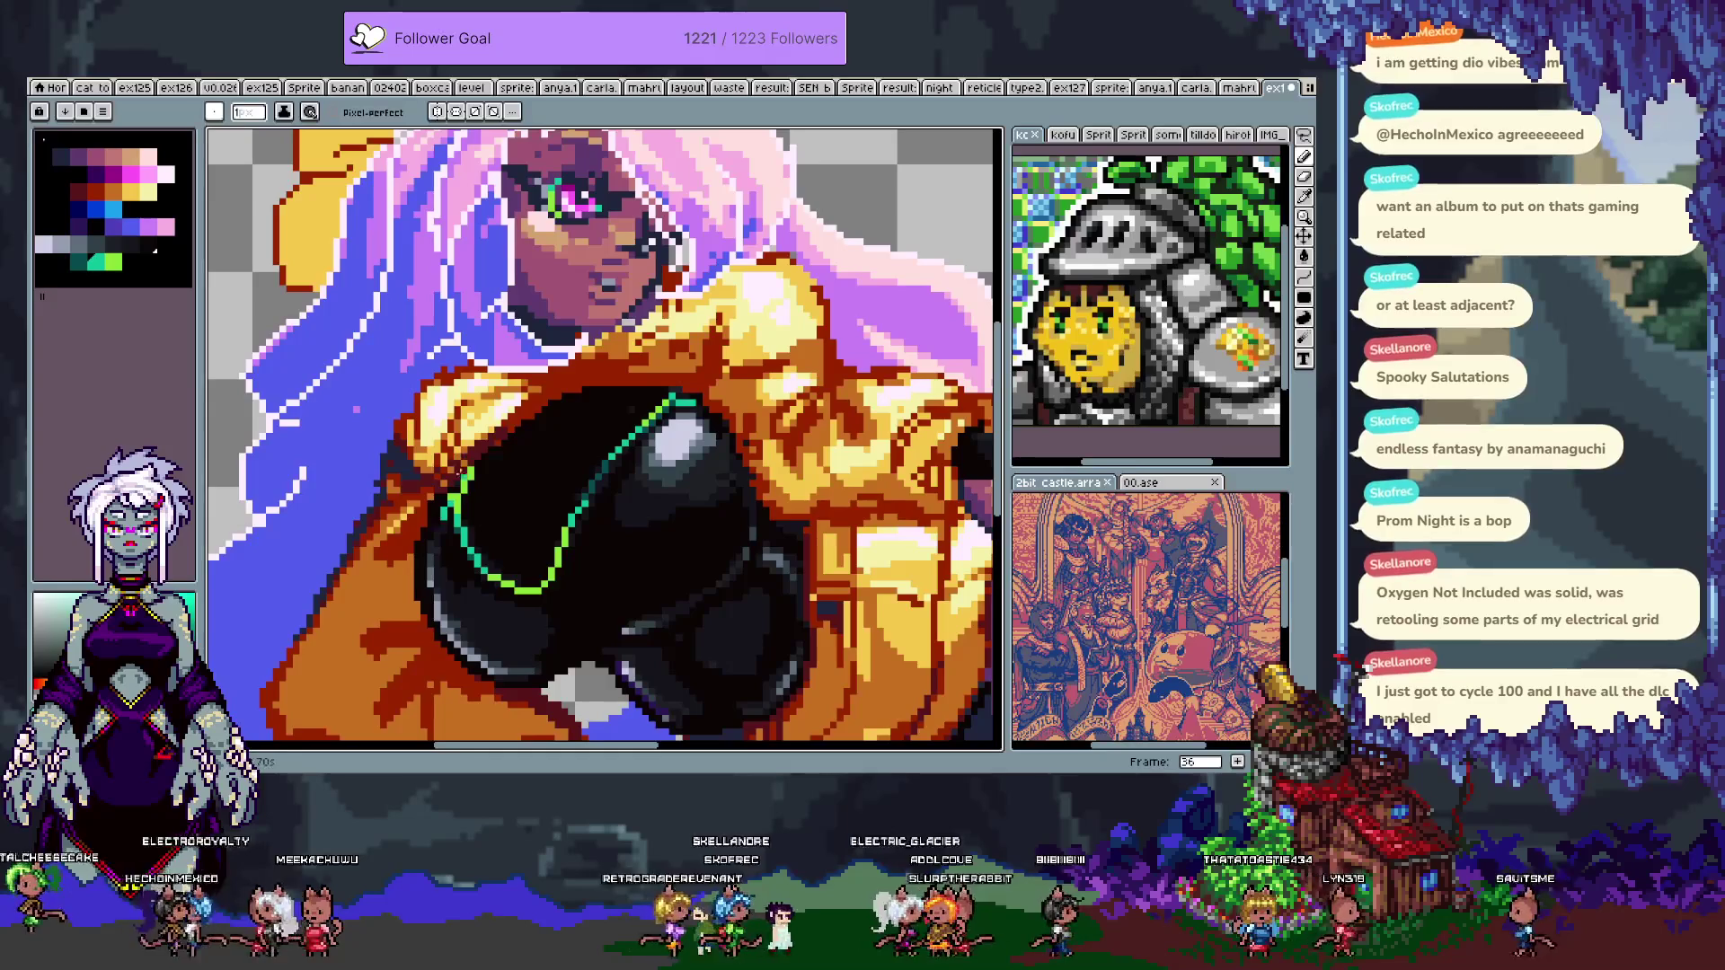
{"action": "key", "text": "Right"}
{"action": "key", "text": "Right"}
{"action": "key", "text": "Left"}
{"action": "key", "text": "Left"}
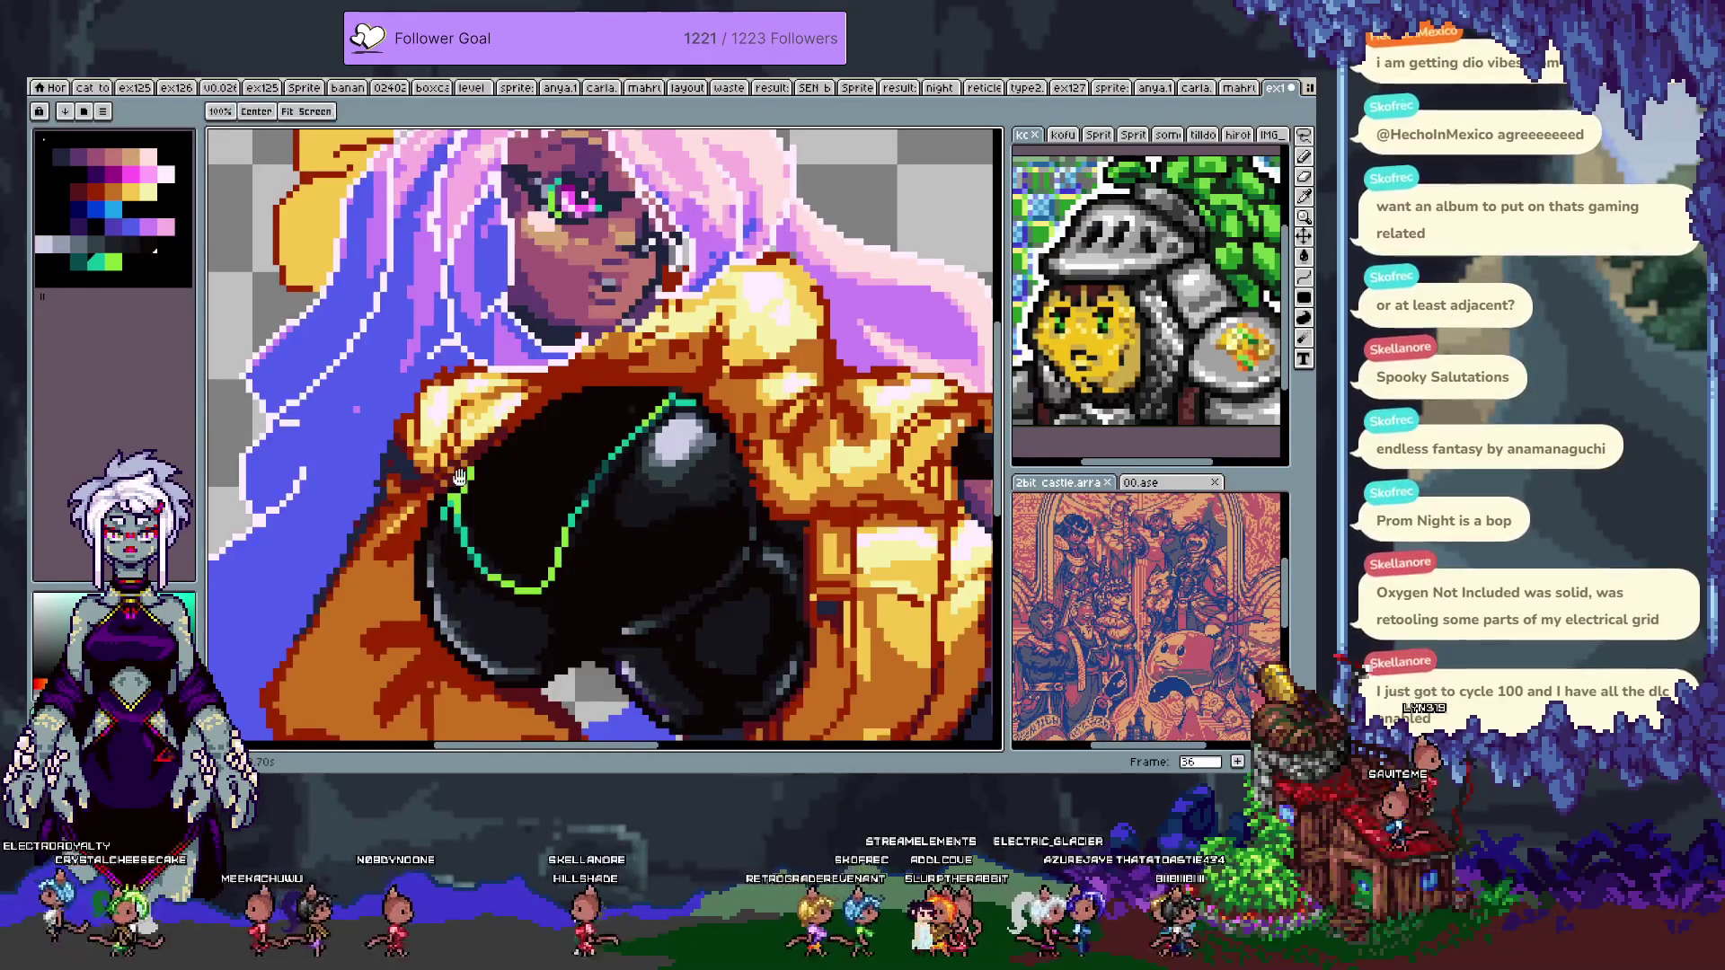
- Draw a straight dark line along the bodysuit's top edge and sample the dark red
{"action": "scroll", "coordinate": [495, 433], "scroll_direction": "down", "scroll_amount": 2}
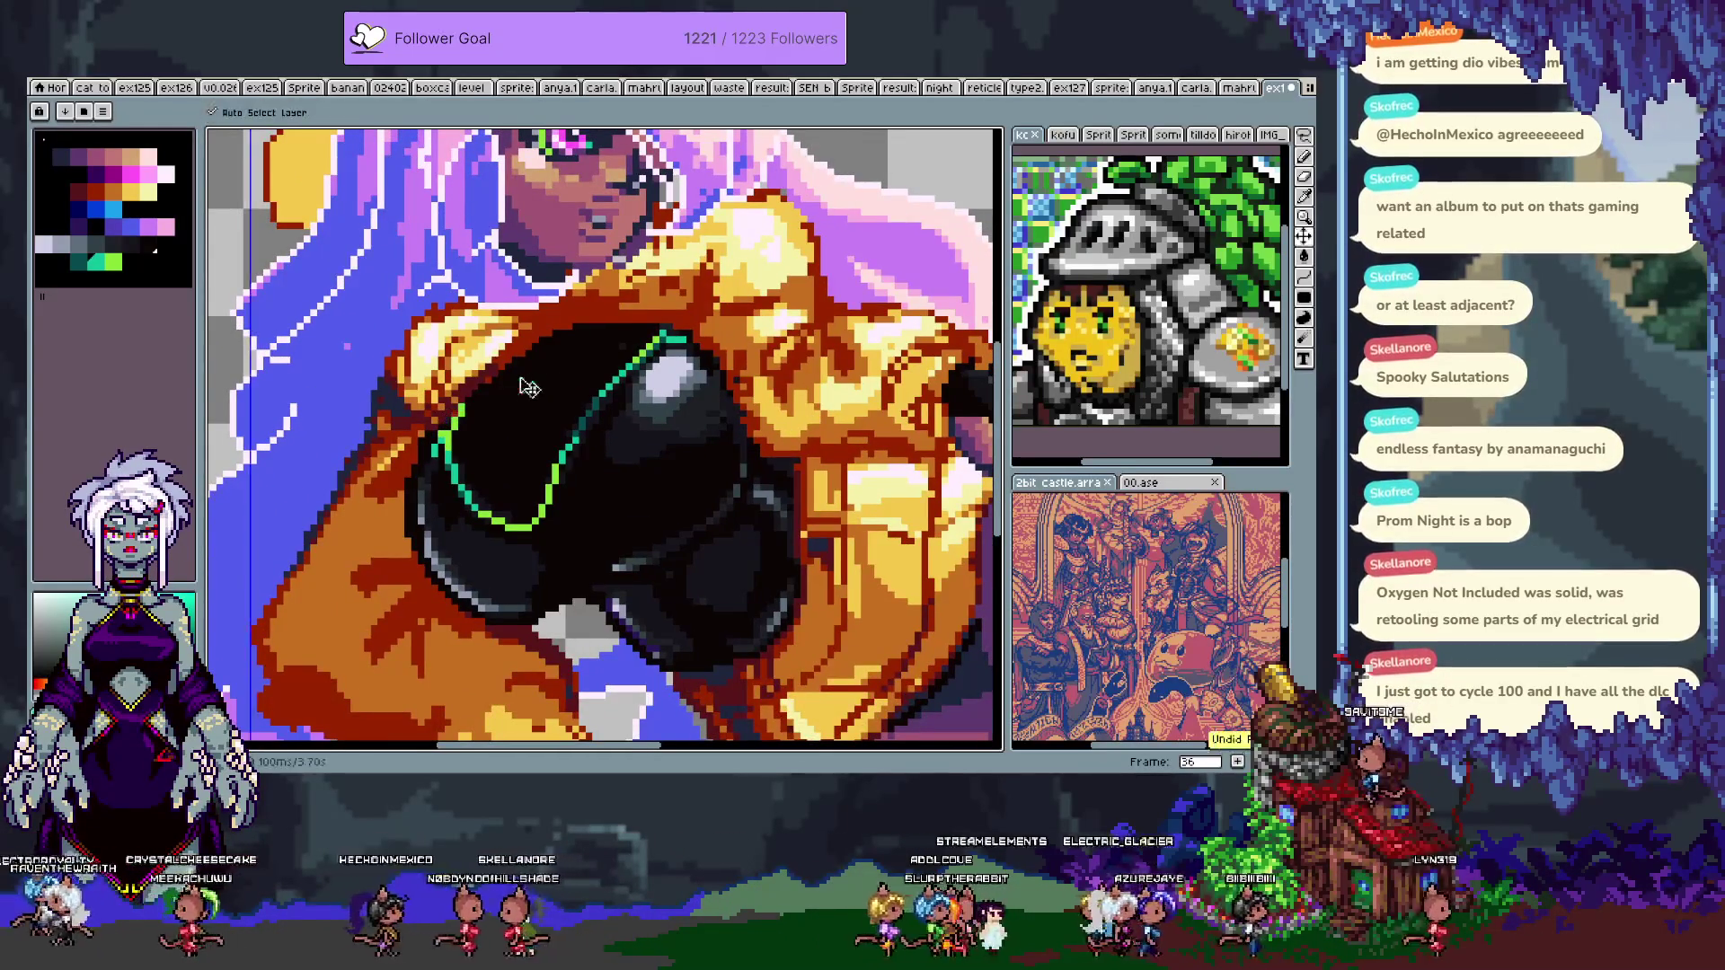
{"action": "key", "text": "ctrl"}
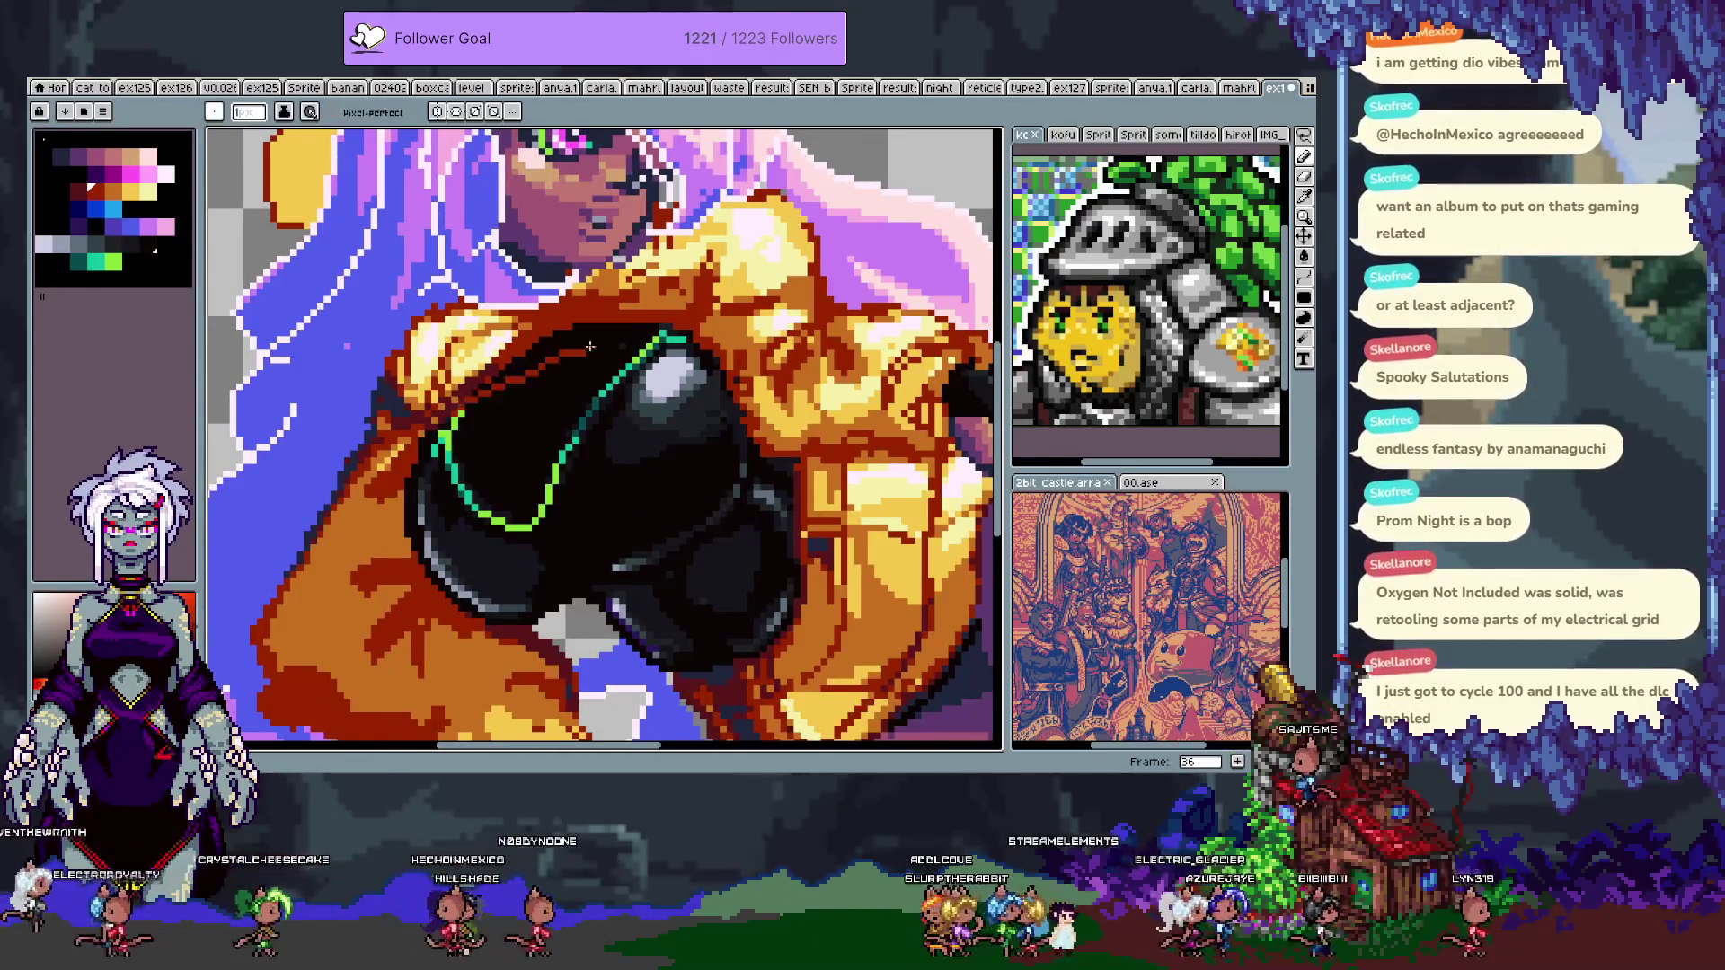
{"action": "left_click", "coordinate": [600, 345], "text": "shift"}
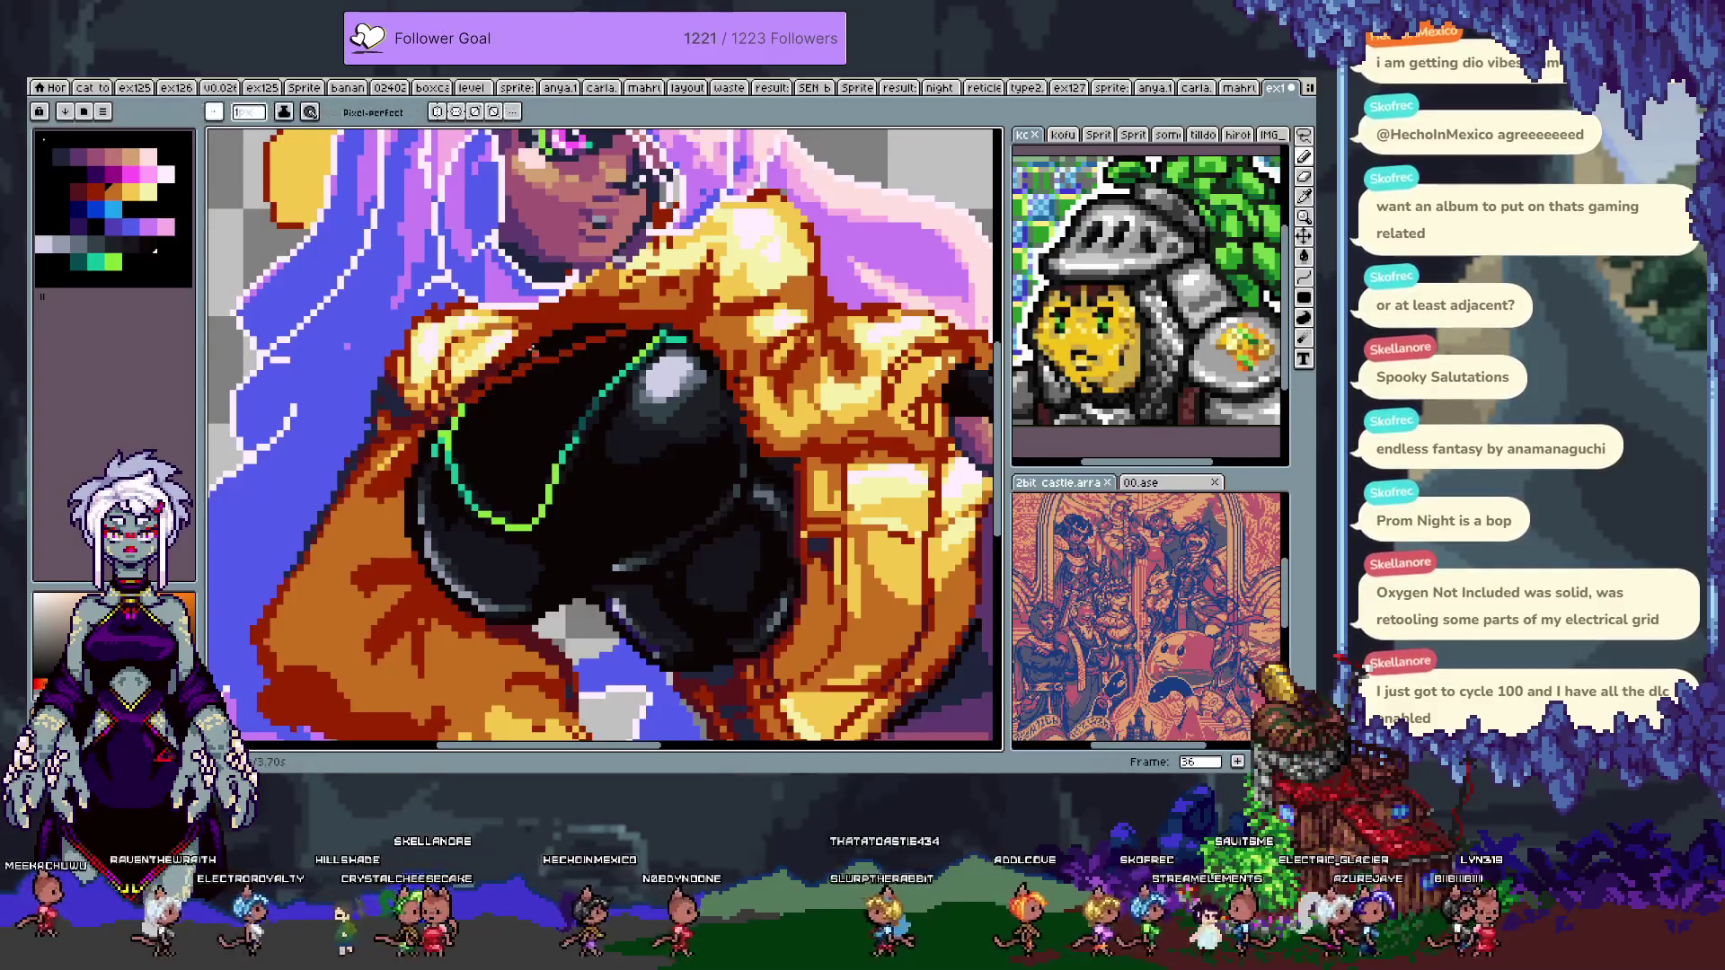
{"action": "key", "text": "g"}
{"action": "key", "text": "b"}
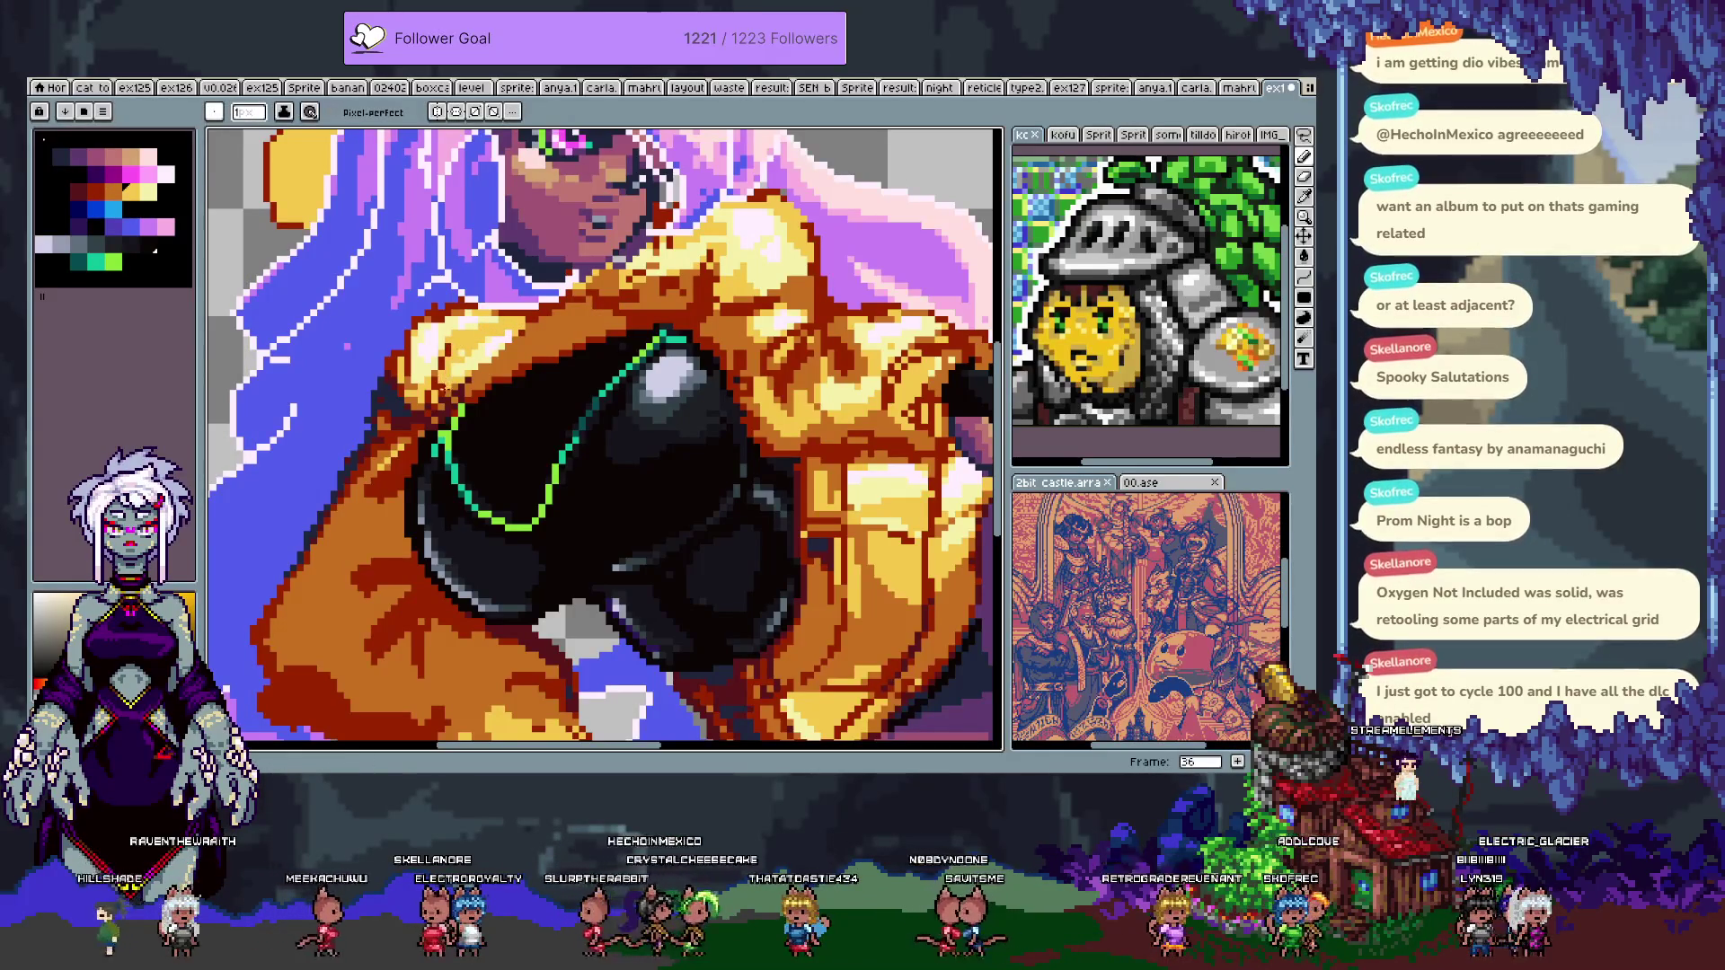
{"action": "left_click", "coordinate": [446, 390], "text": "alt"}
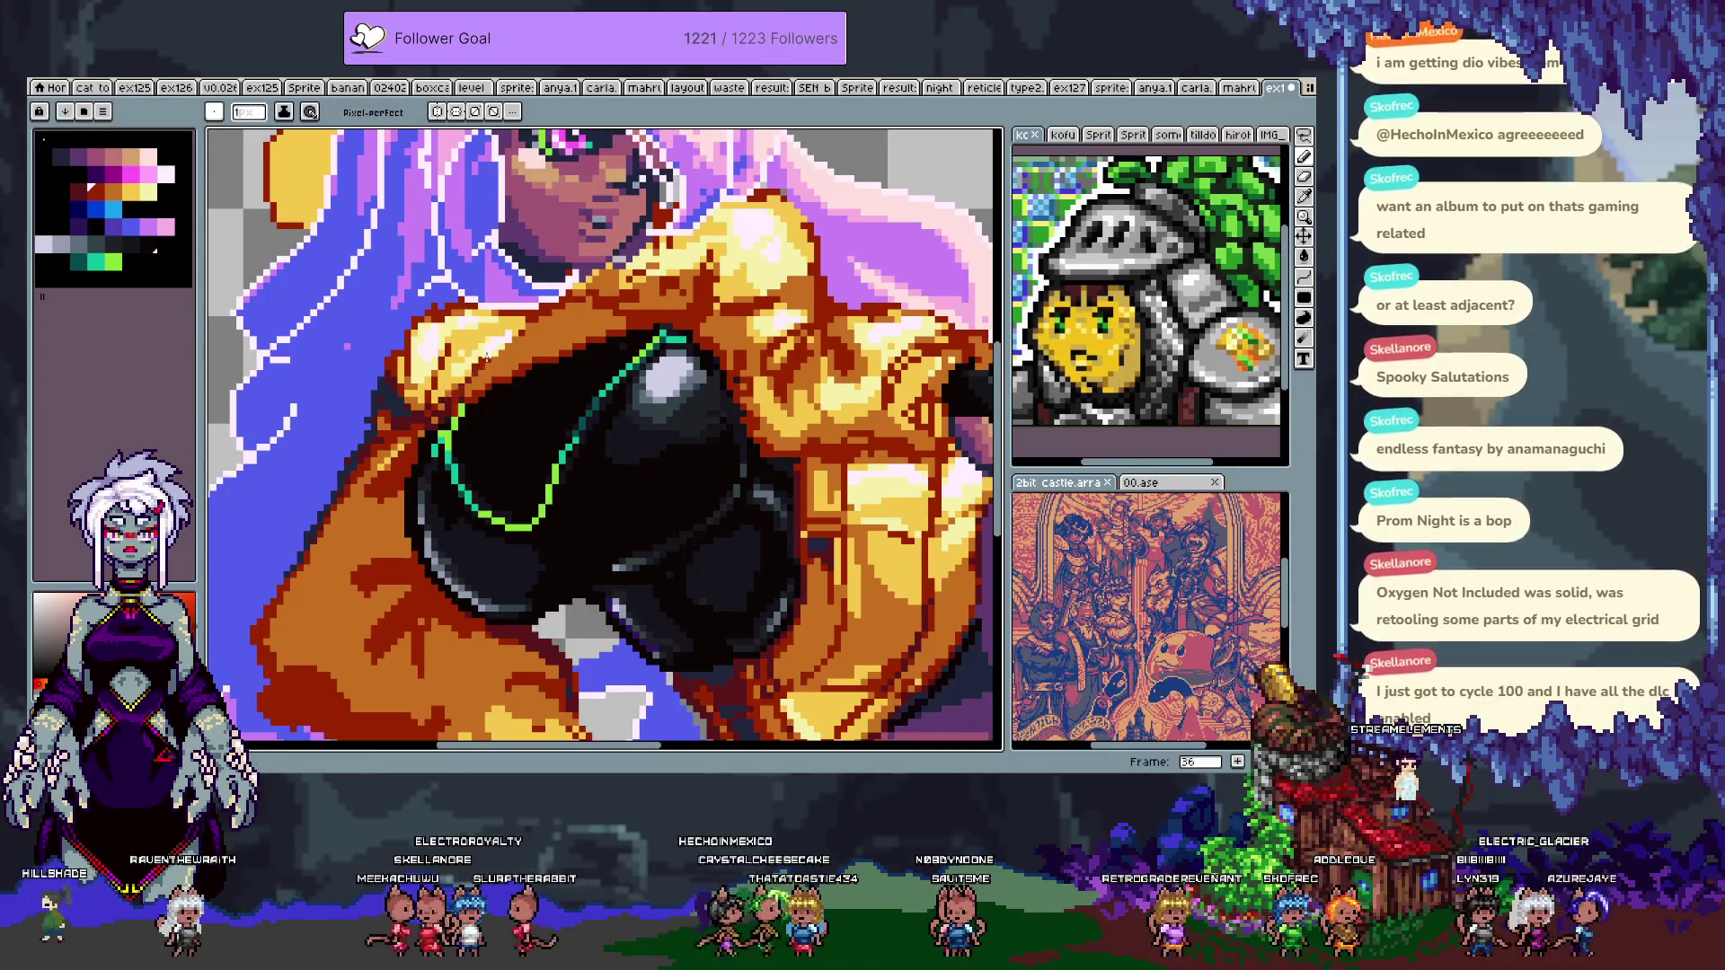
{"action": "scroll", "coordinate": [436, 415], "scroll_direction": "down", "scroll_amount": 4}
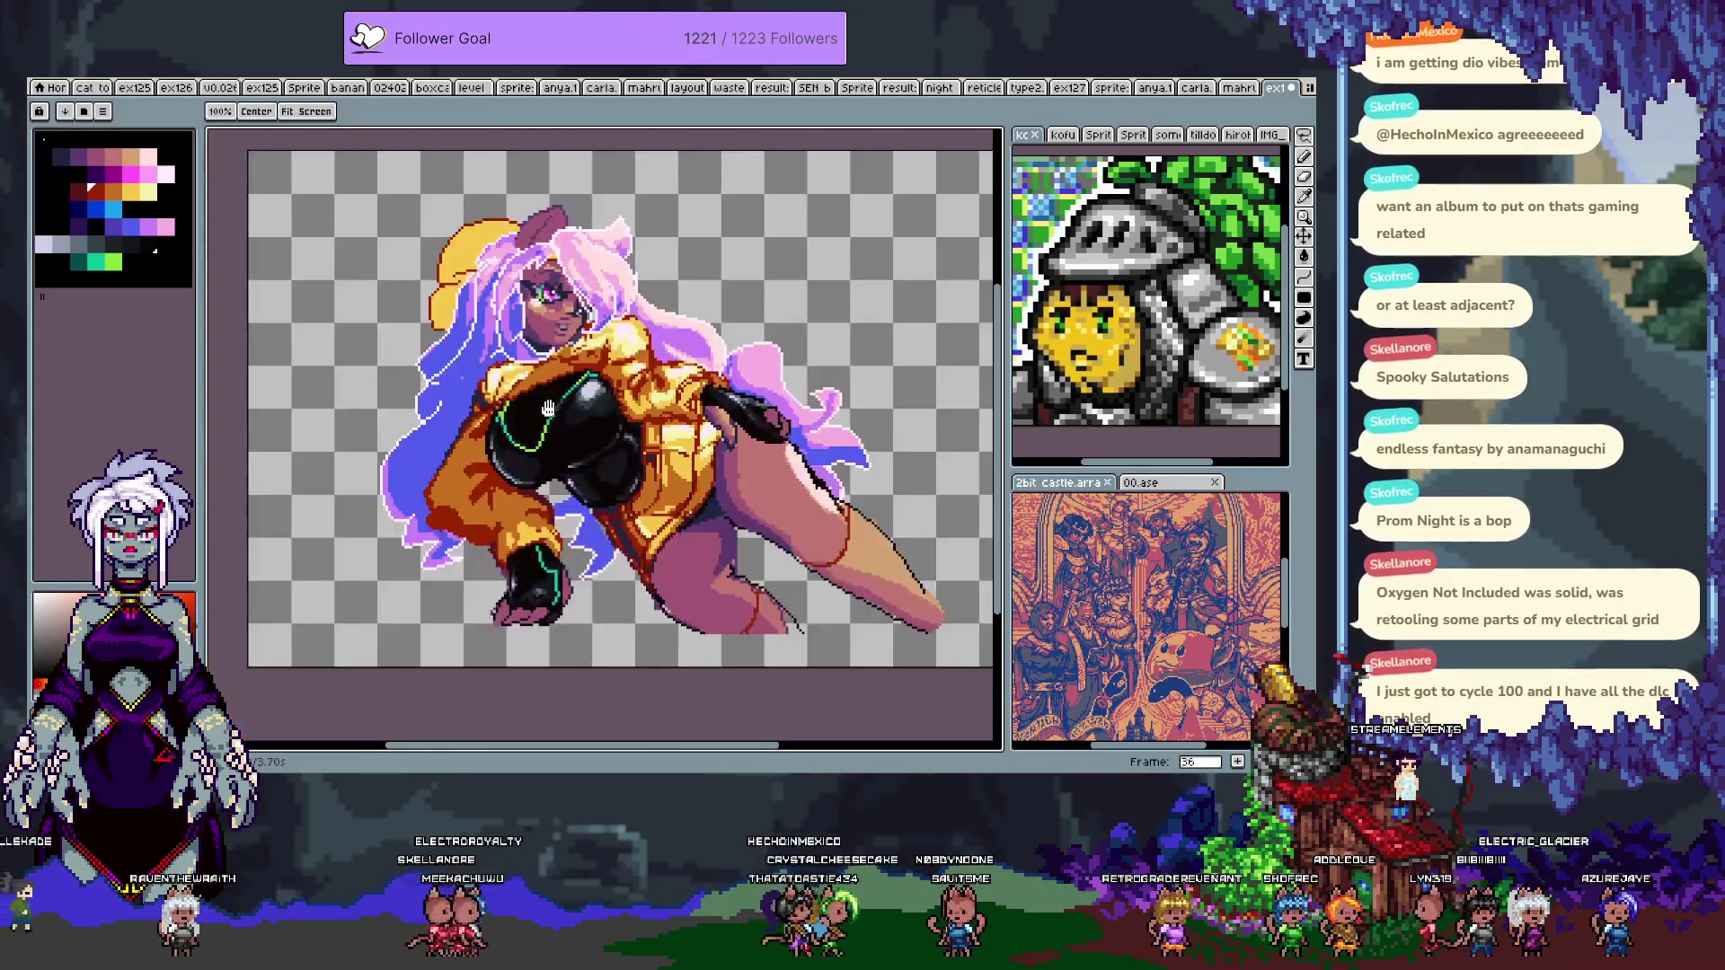
- Undo recent strokes near the face and sample a colour from the sprite
{"action": "scroll", "coordinate": [548, 382], "scroll_direction": "up", "scroll_amount": 3}
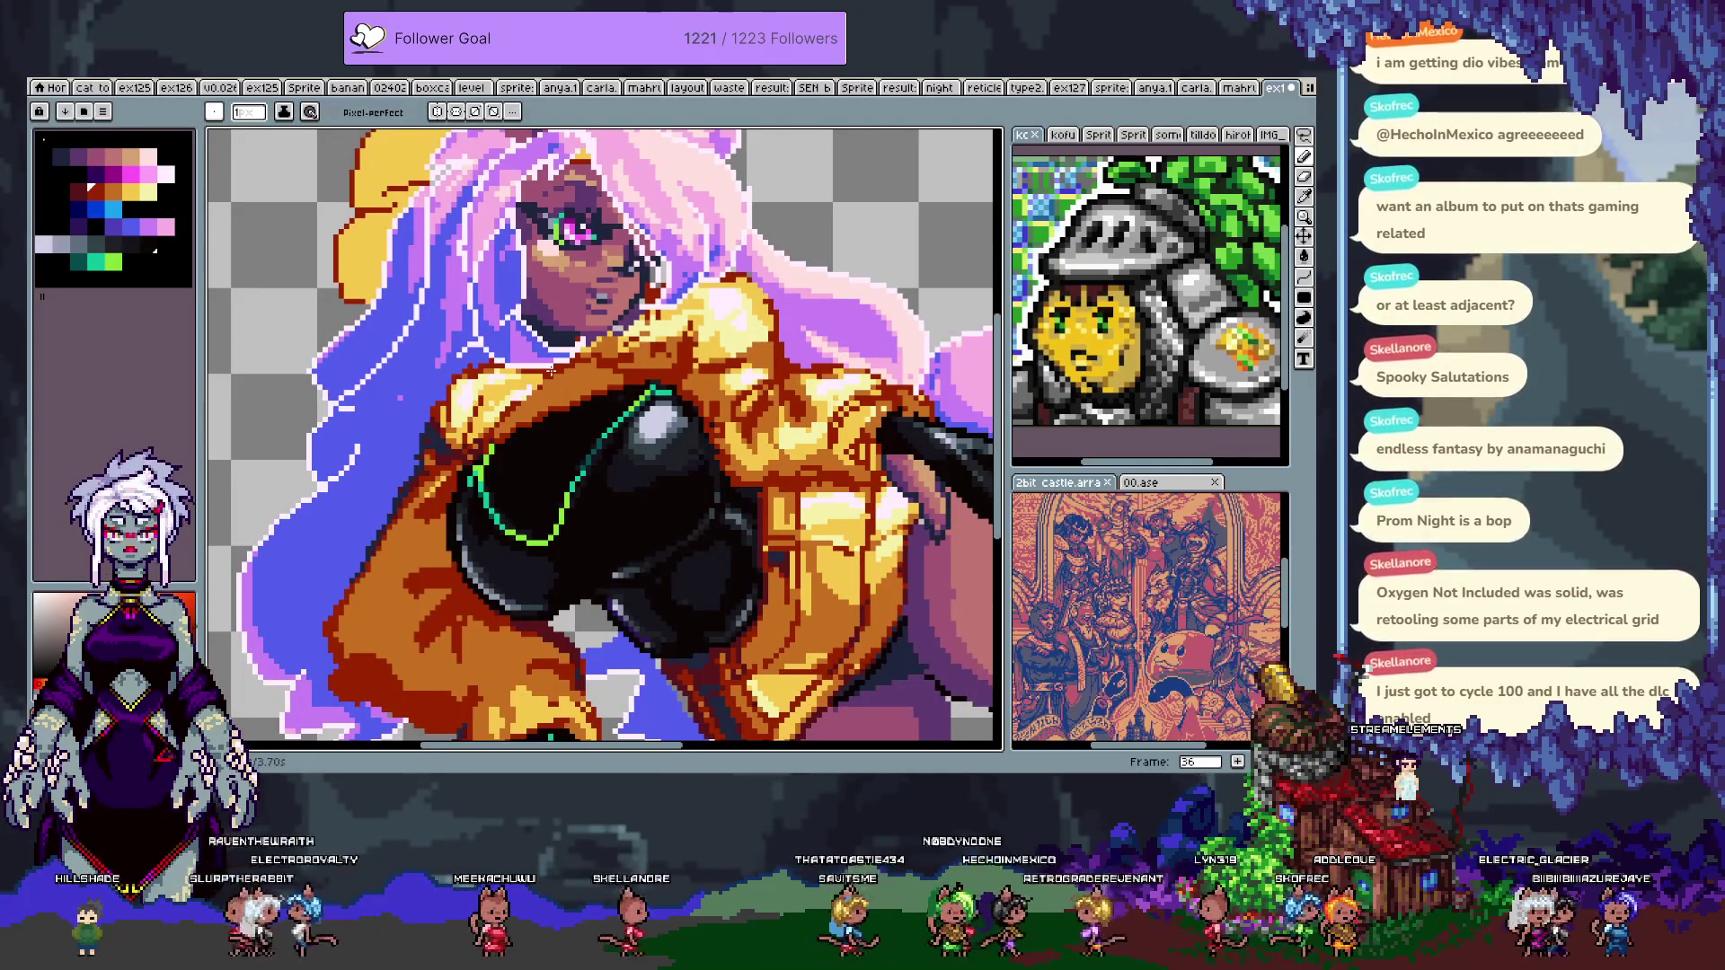
{"action": "key", "text": "ctrl+z"}
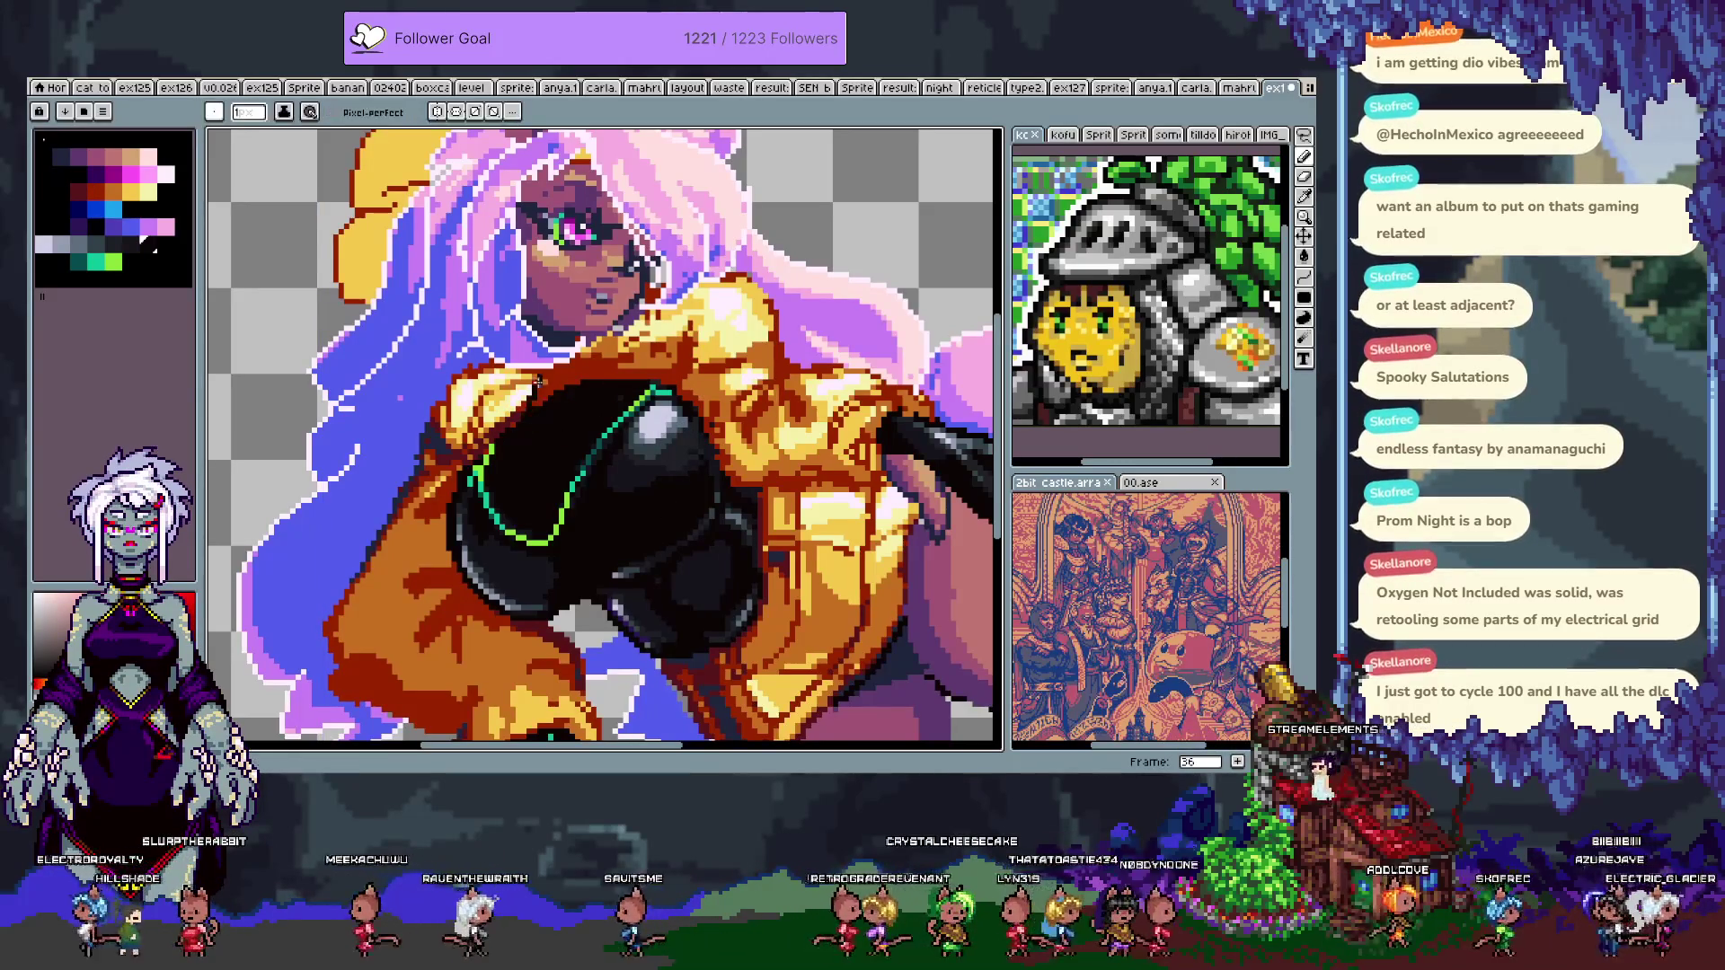
{"action": "key", "text": "ctrl"}
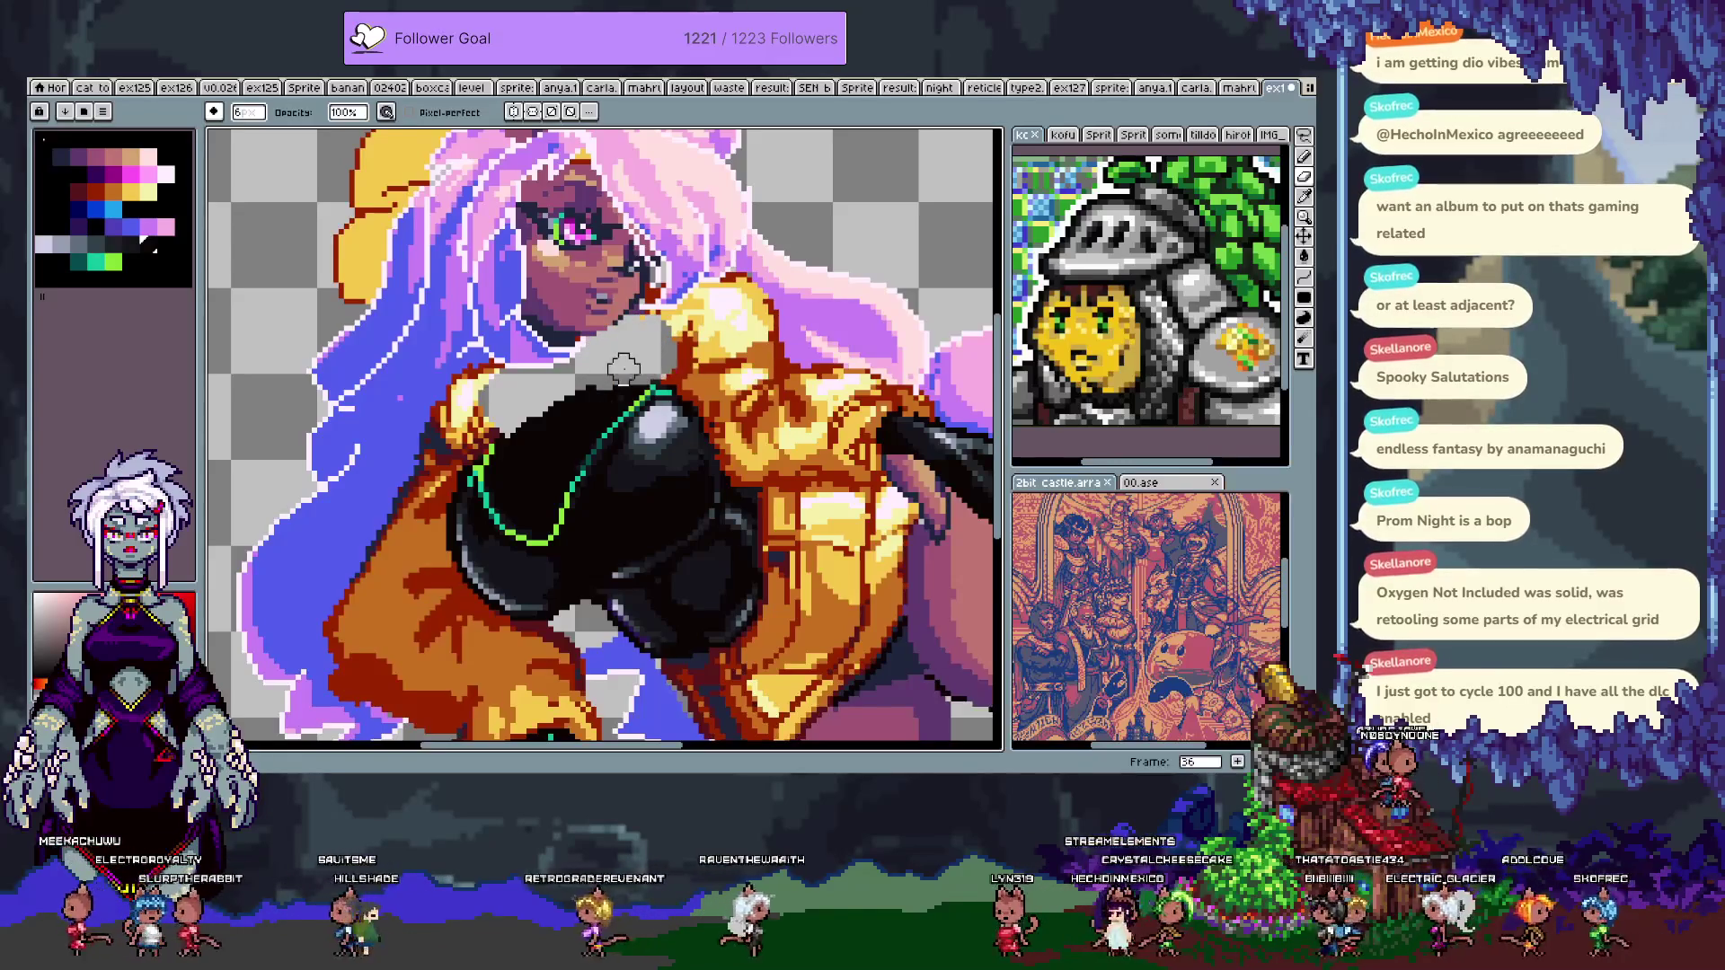
{"action": "key", "text": "alt"}
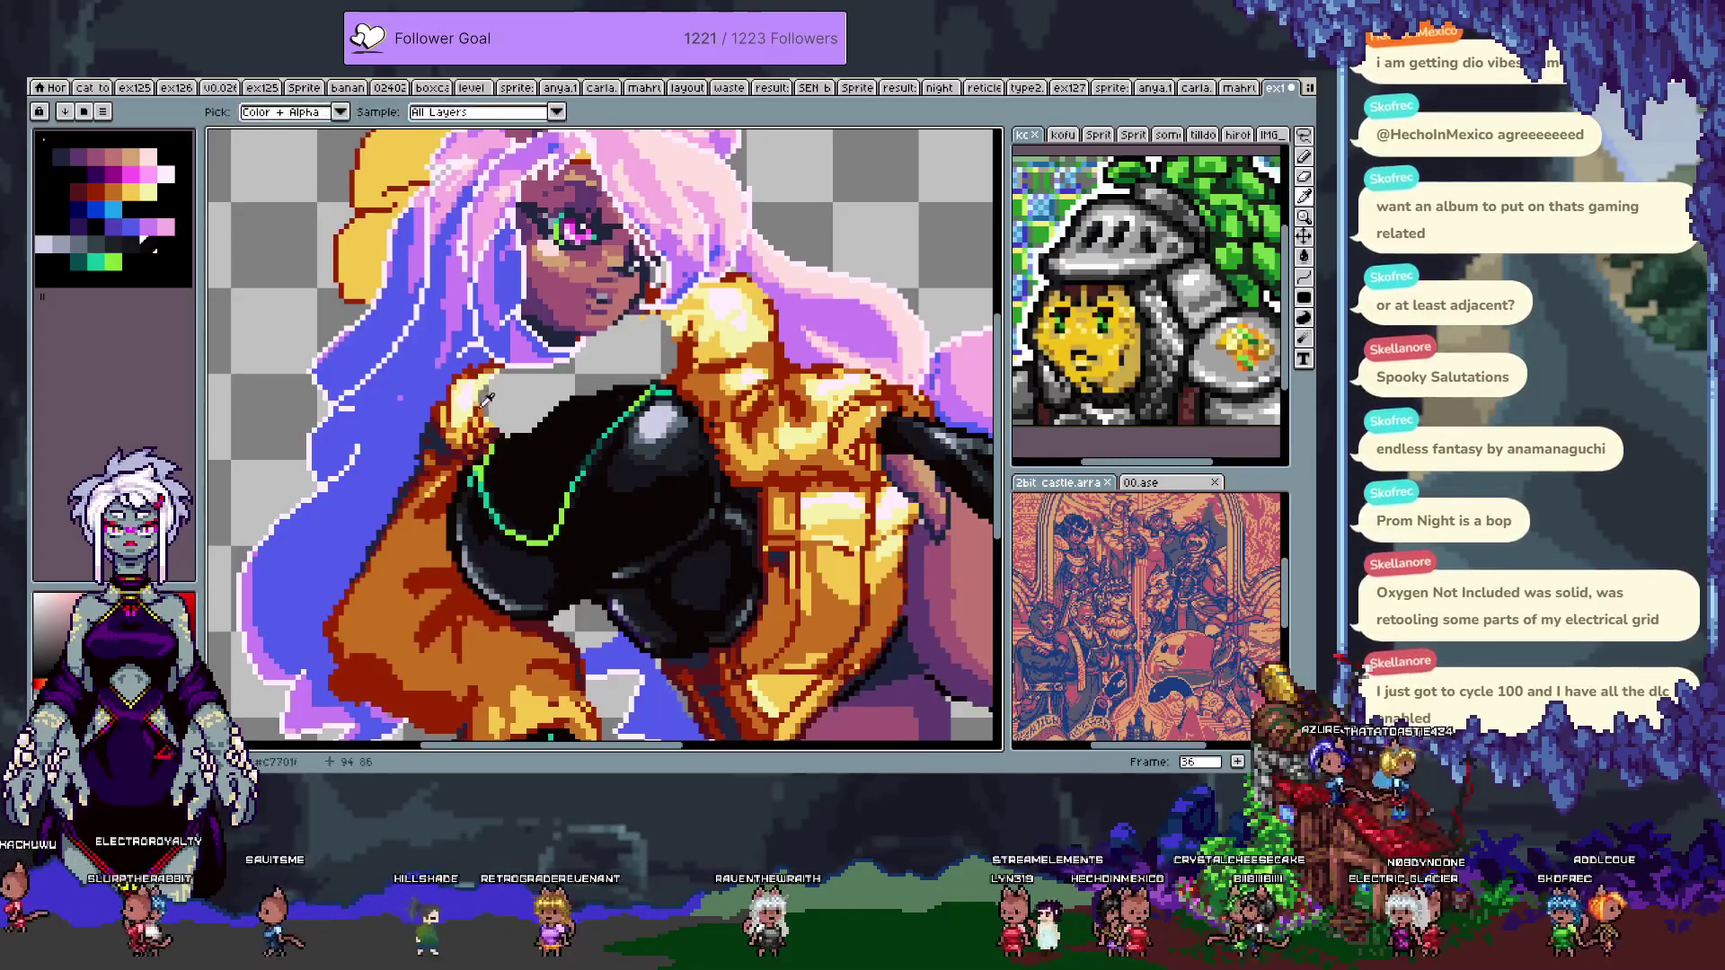
{"action": "left_click", "coordinate": [478, 363], "text": "alt"}
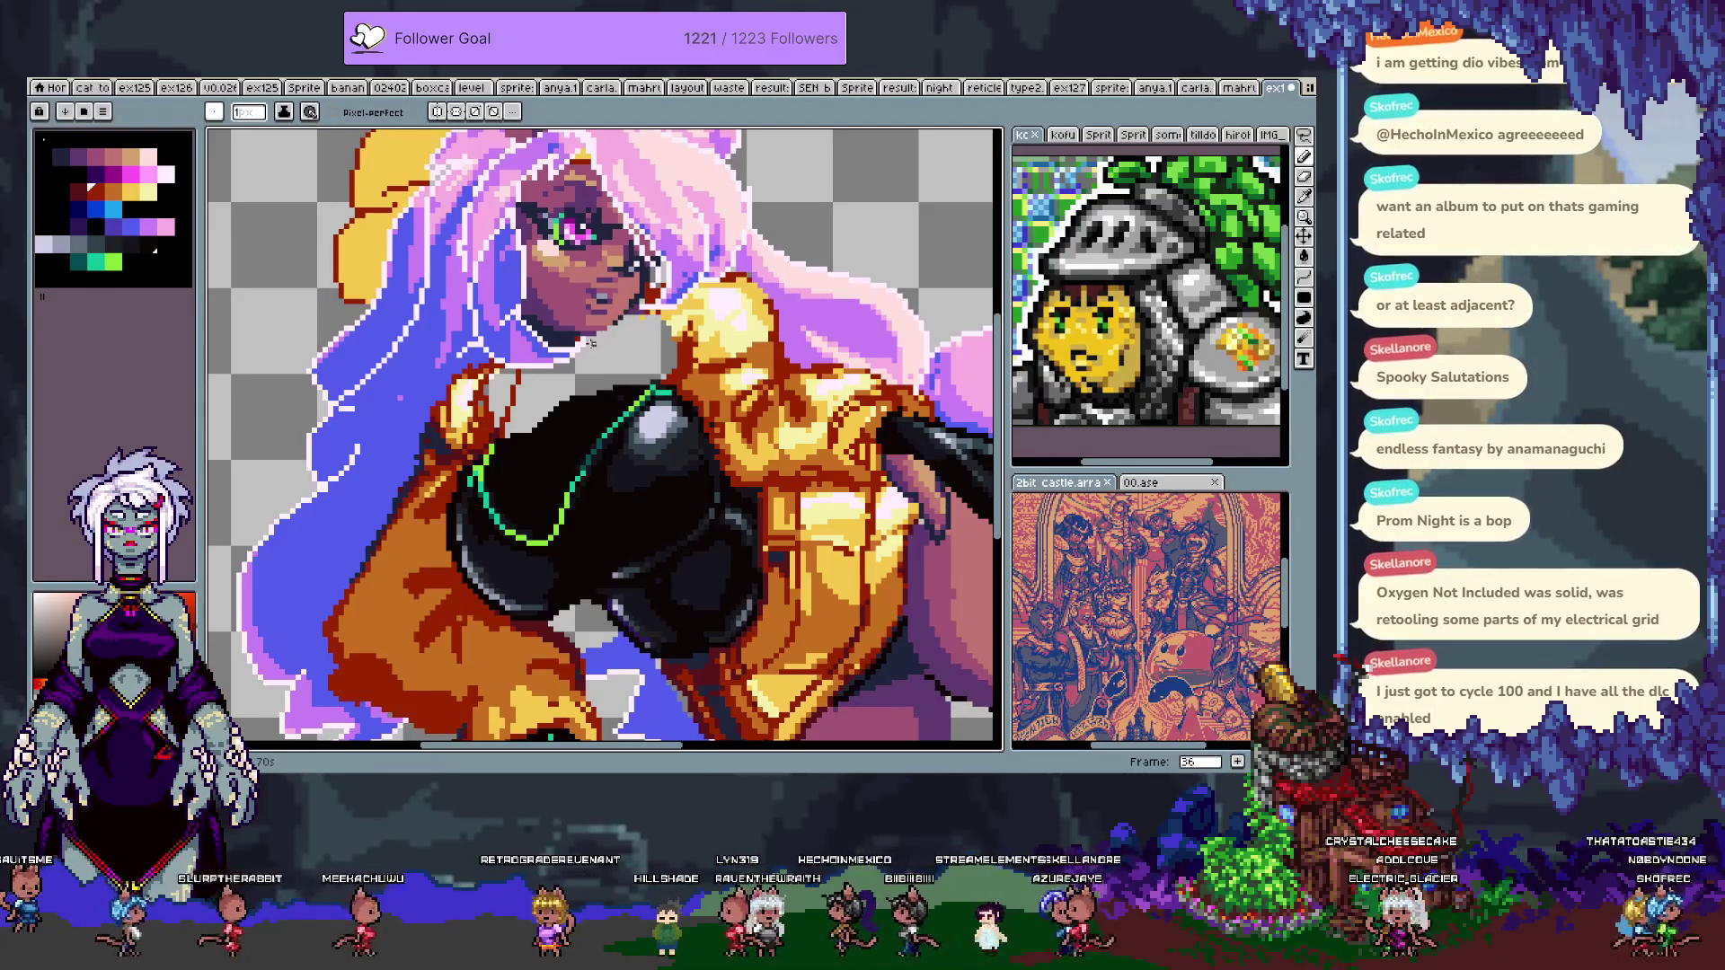
{"action": "key", "text": "ctrl+z"}
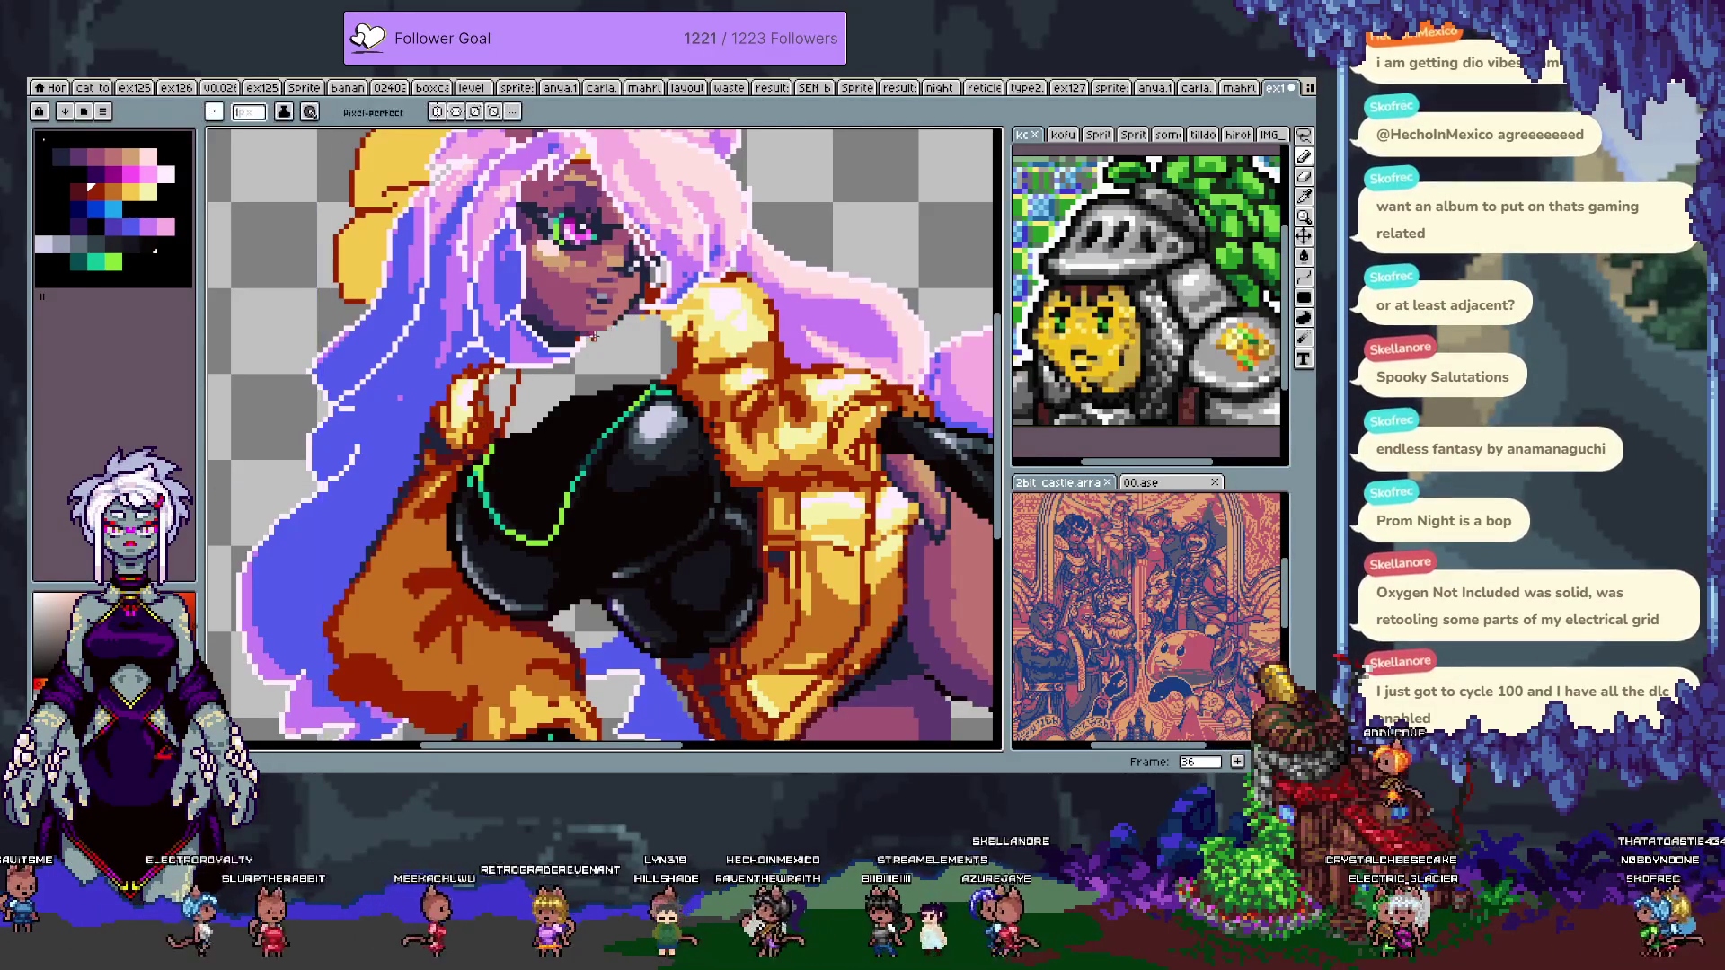
- Draw a dark-red outline below the chin, then try a black fill inside it and undo it
{"action": "left_click_drag", "start_coordinate": [602, 340], "coordinate": [626, 370]}
{"action": "key", "text": "ctrl+z"}
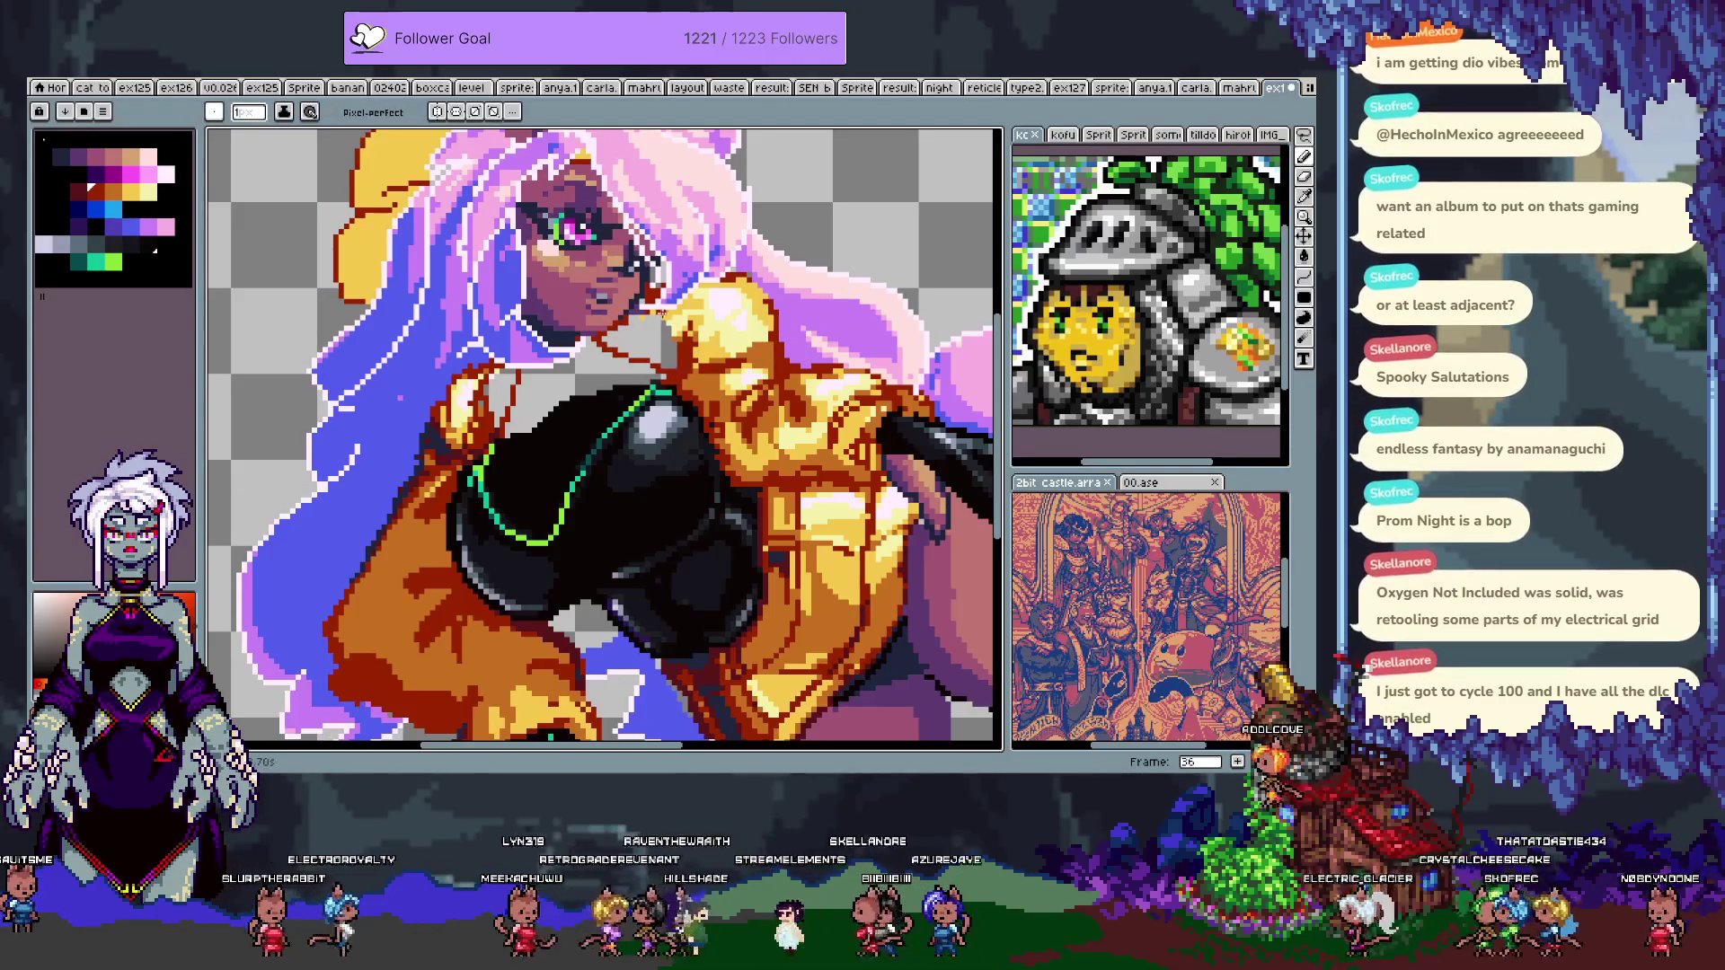
{"action": "left_click_drag", "start_coordinate": [650, 310], "coordinate": [666, 361]}
{"action": "key", "text": "g"}
{"action": "left_click", "coordinate": [498, 419]}
{"action": "key", "text": "ctrl+z"}
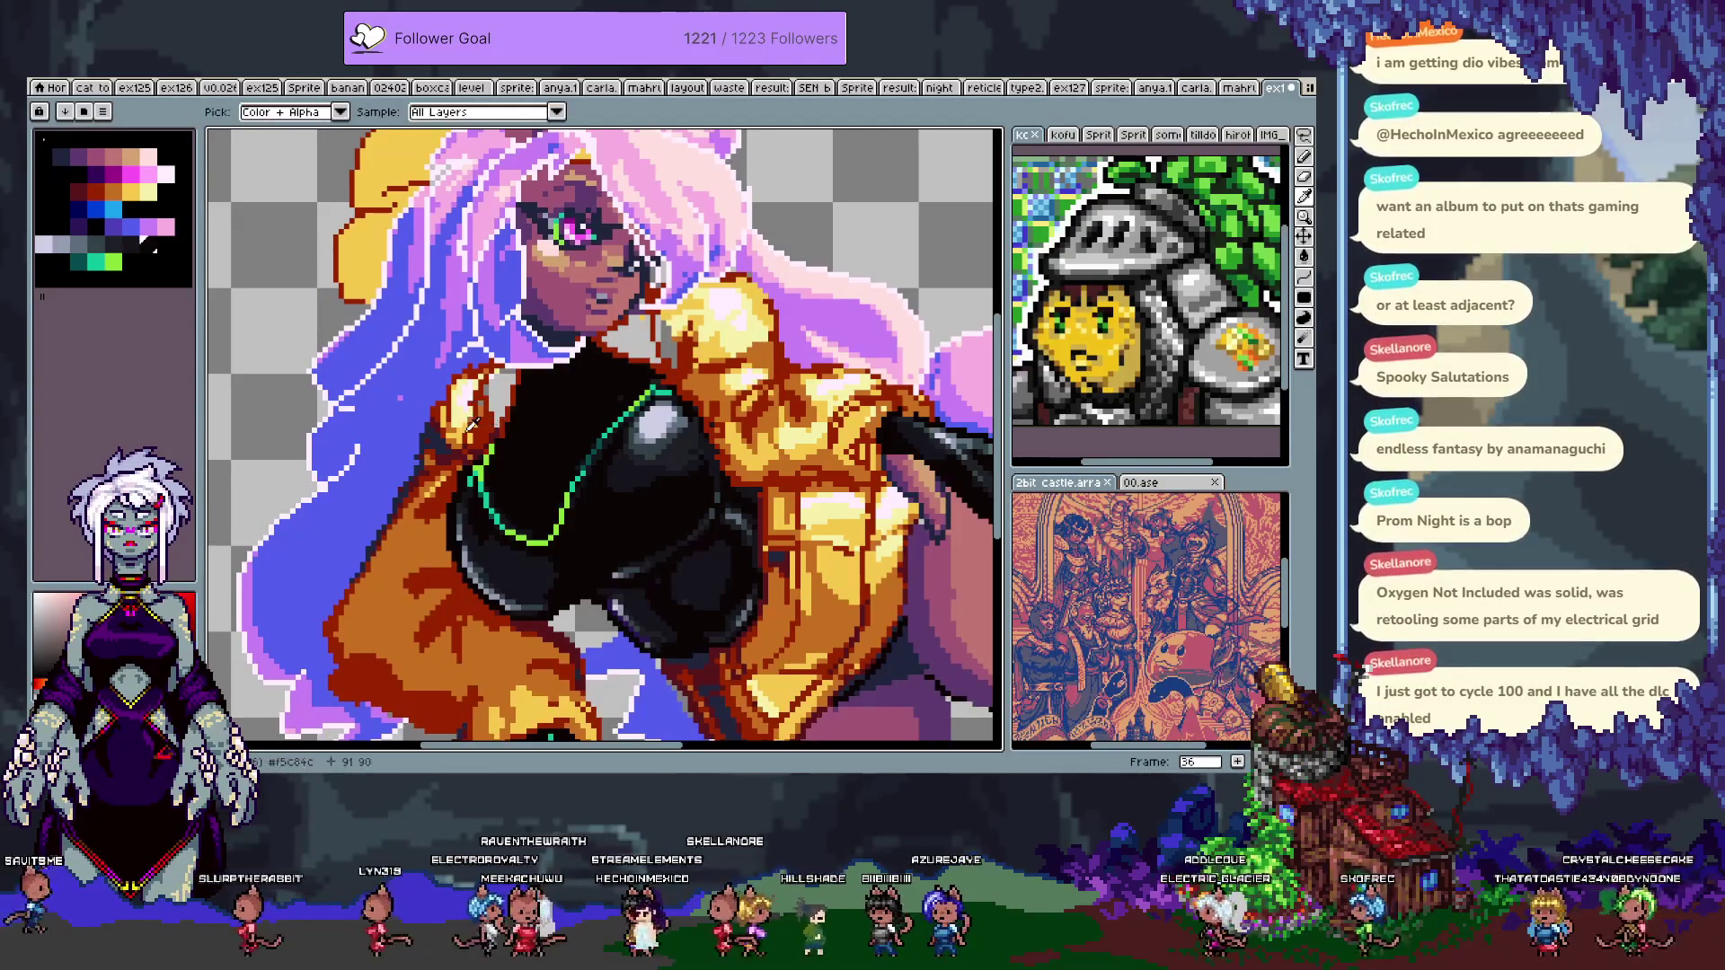
- Sample the jacket's gold colour with the Paint Bucket ready
{"action": "key", "text": "i"}
{"action": "left_click", "coordinate": [474, 419]}
{"action": "key", "text": "g"}
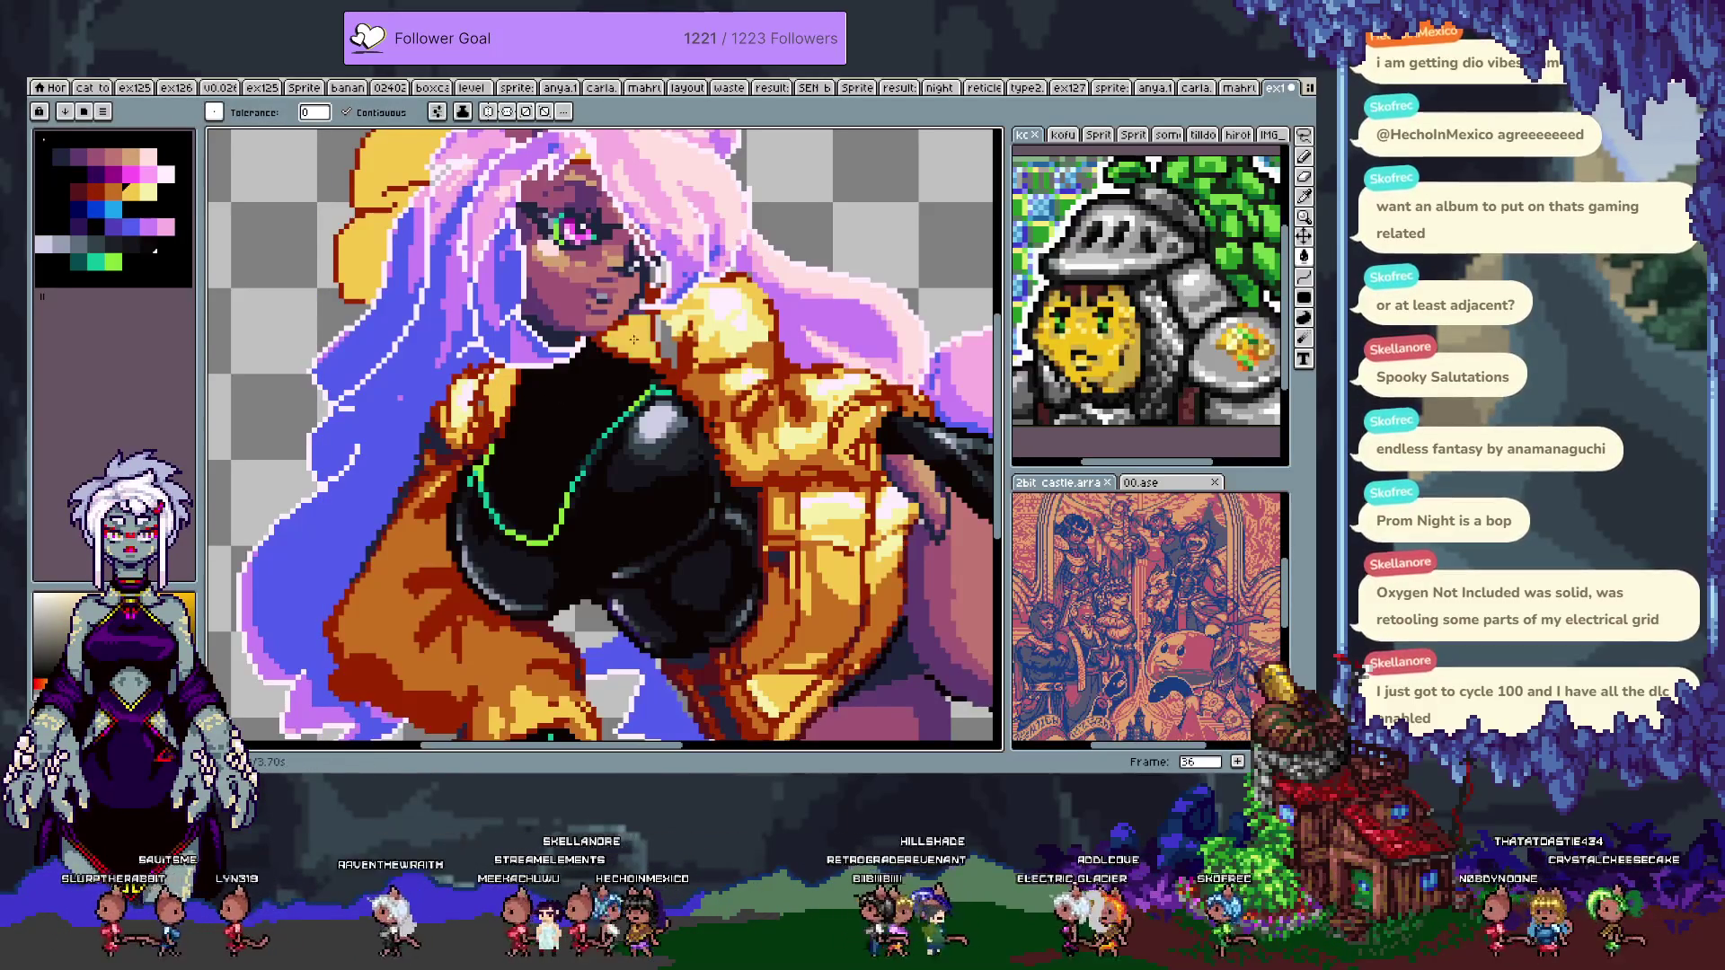
{"action": "scroll", "coordinate": [661, 381], "scroll_direction": "down", "scroll_amount": 2}
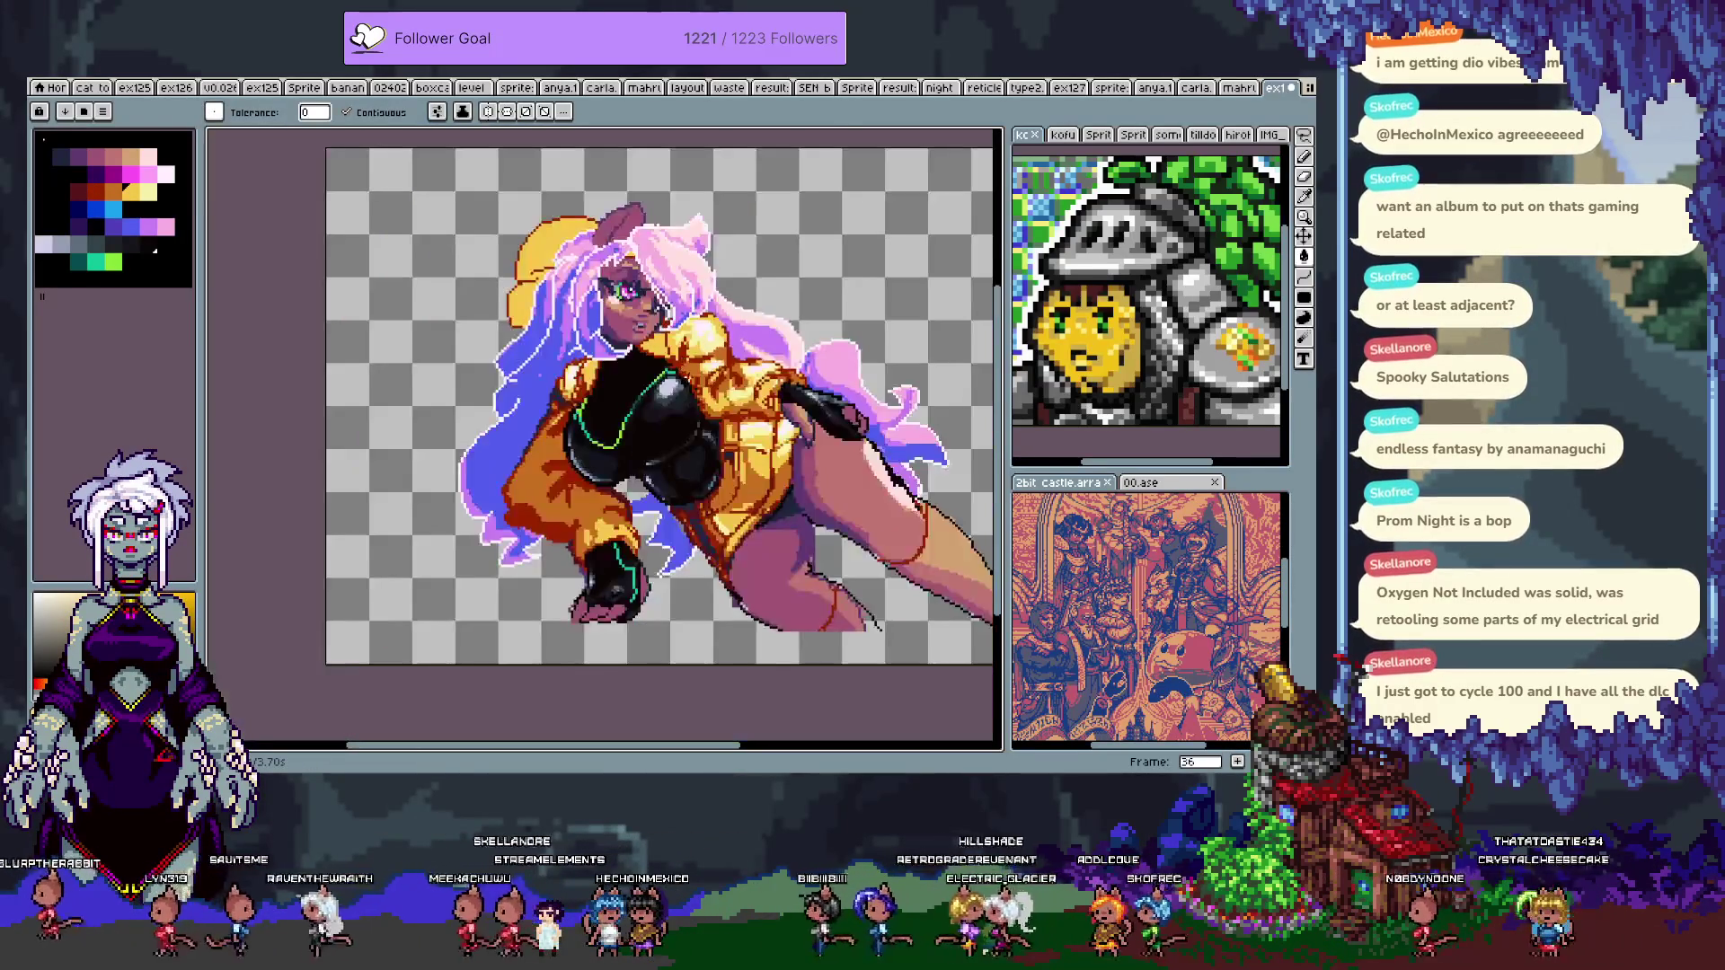
- Move to frame 37 and choose the magenta palette swatch
{"action": "scroll", "coordinate": [707, 346], "scroll_direction": "up", "scroll_amount": 1}
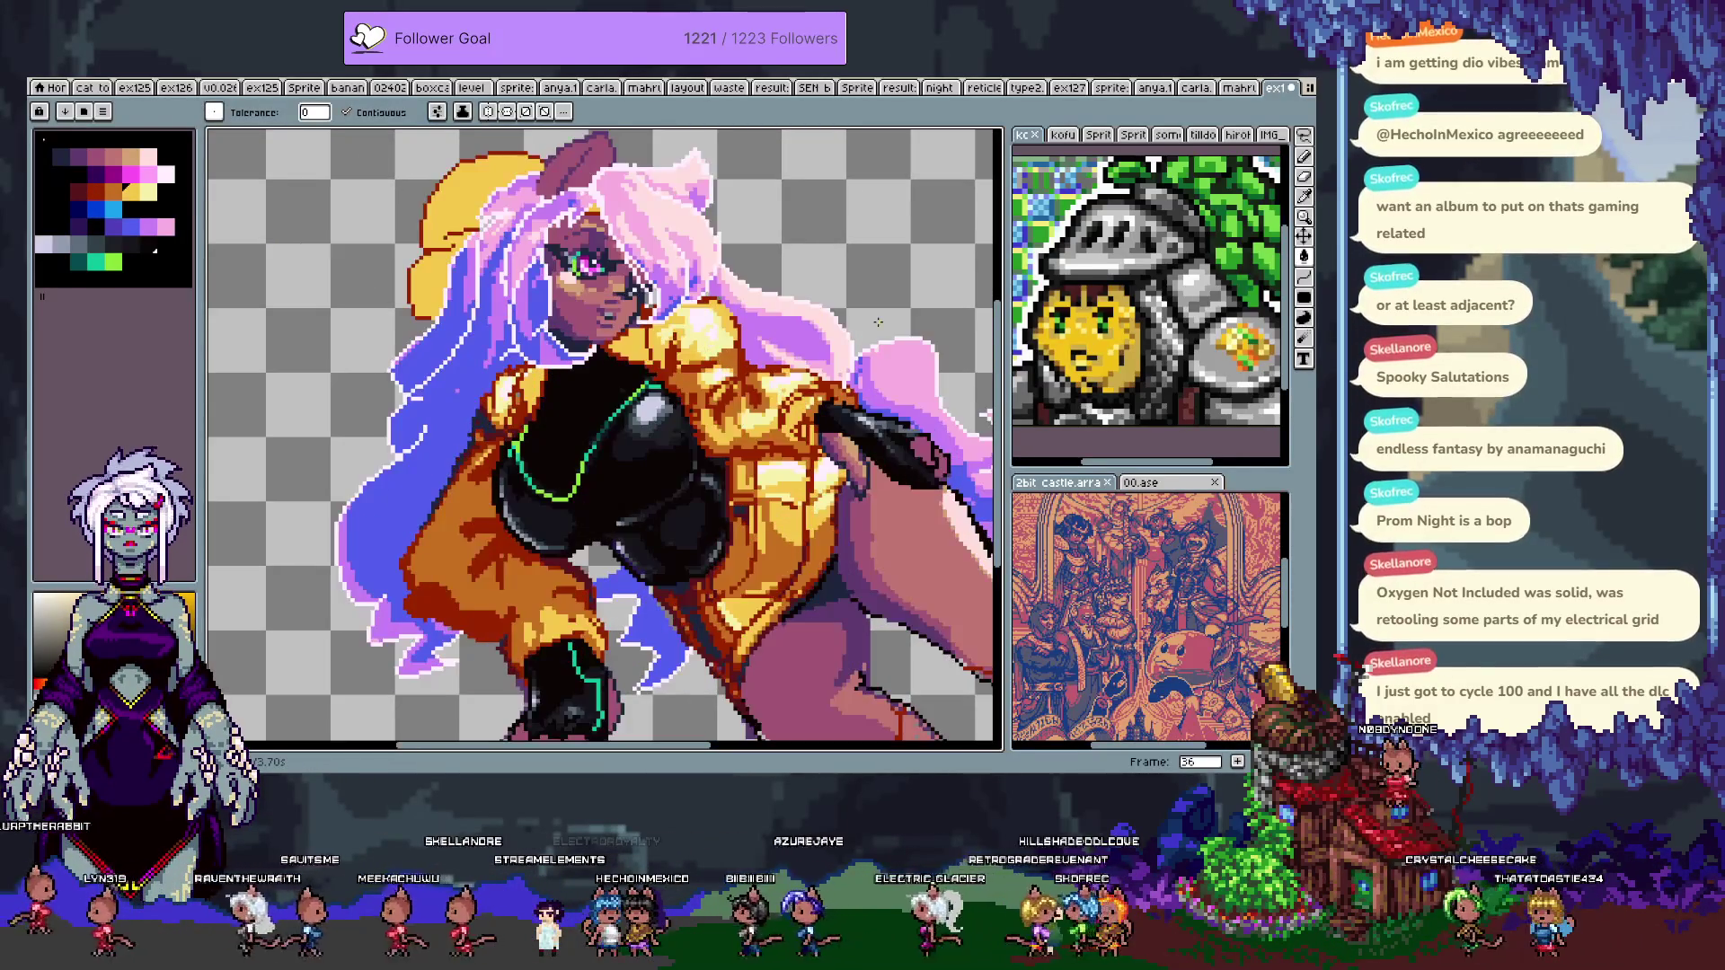
{"action": "key", "text": "Tab"}
{"action": "key", "text": "Tab"}
{"action": "key", "text": "Right"}
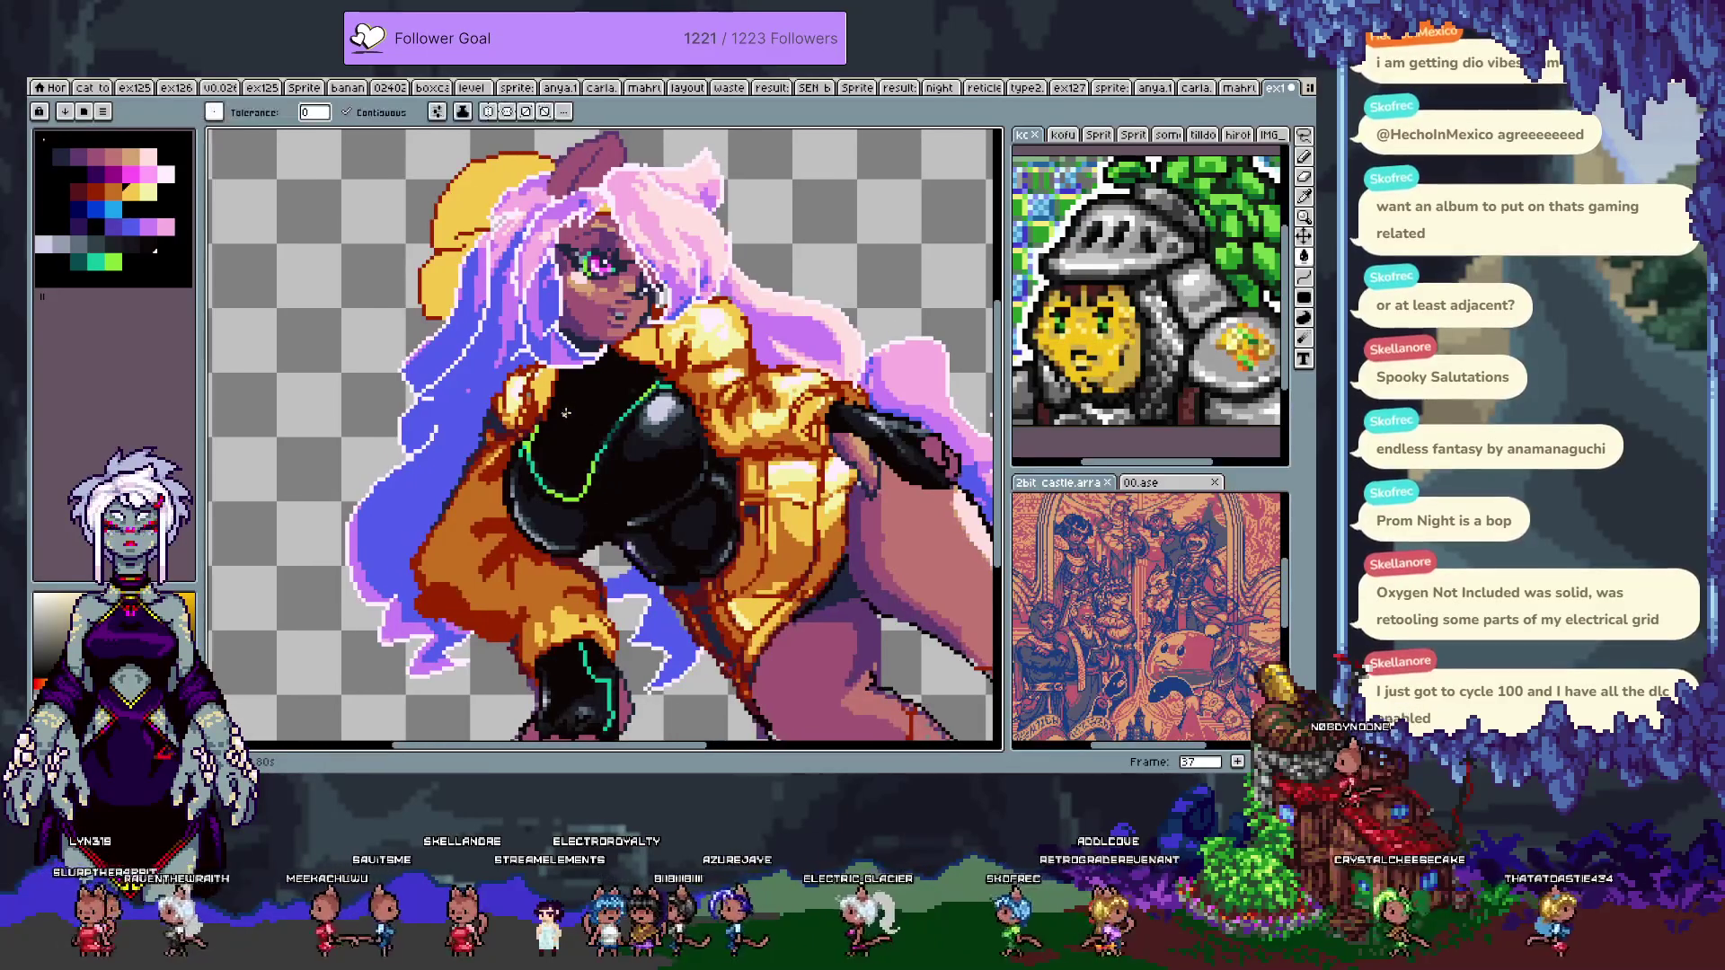
{"action": "left_click", "coordinate": [117, 175]}
{"action": "key", "text": "b"}
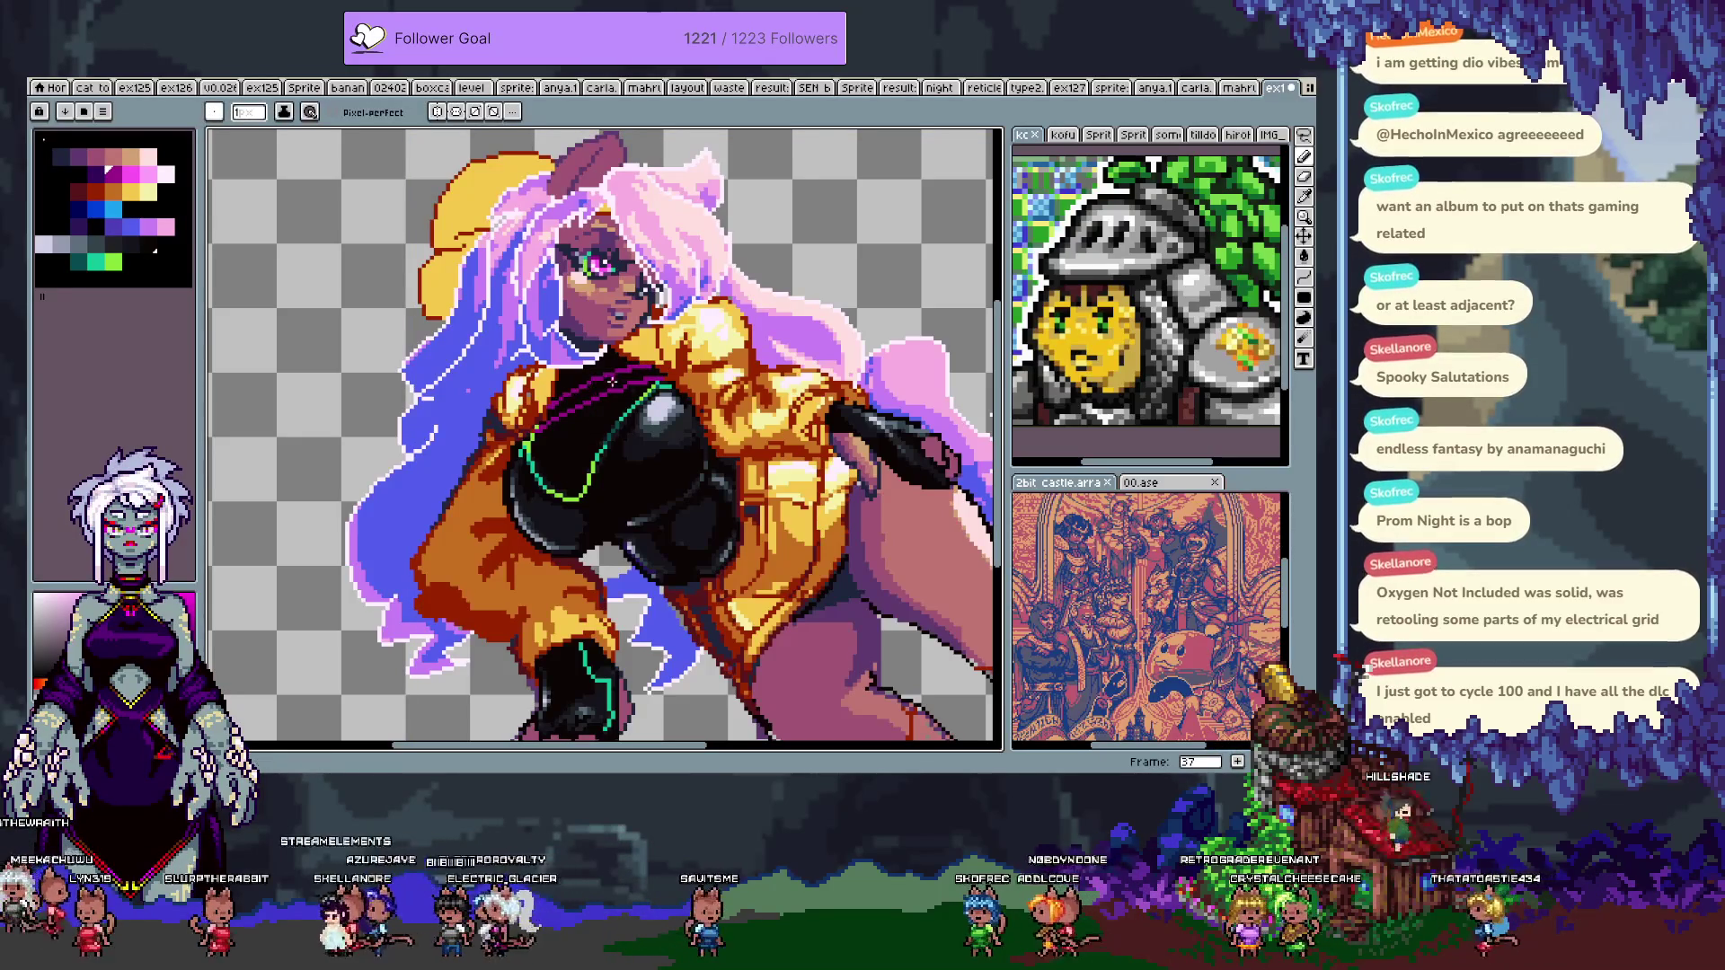
- Fill both parts of the chest collar band with magenta
{"action": "left_click", "coordinate": [585, 382], "text": "alt"}
{"action": "key", "text": "g"}
{"action": "left_click", "coordinate": [579, 395]}
{"action": "left_click", "coordinate": [629, 377]}
{"action": "left_click_drag", "start_coordinate": [588, 469], "coordinate": [445, 442]}
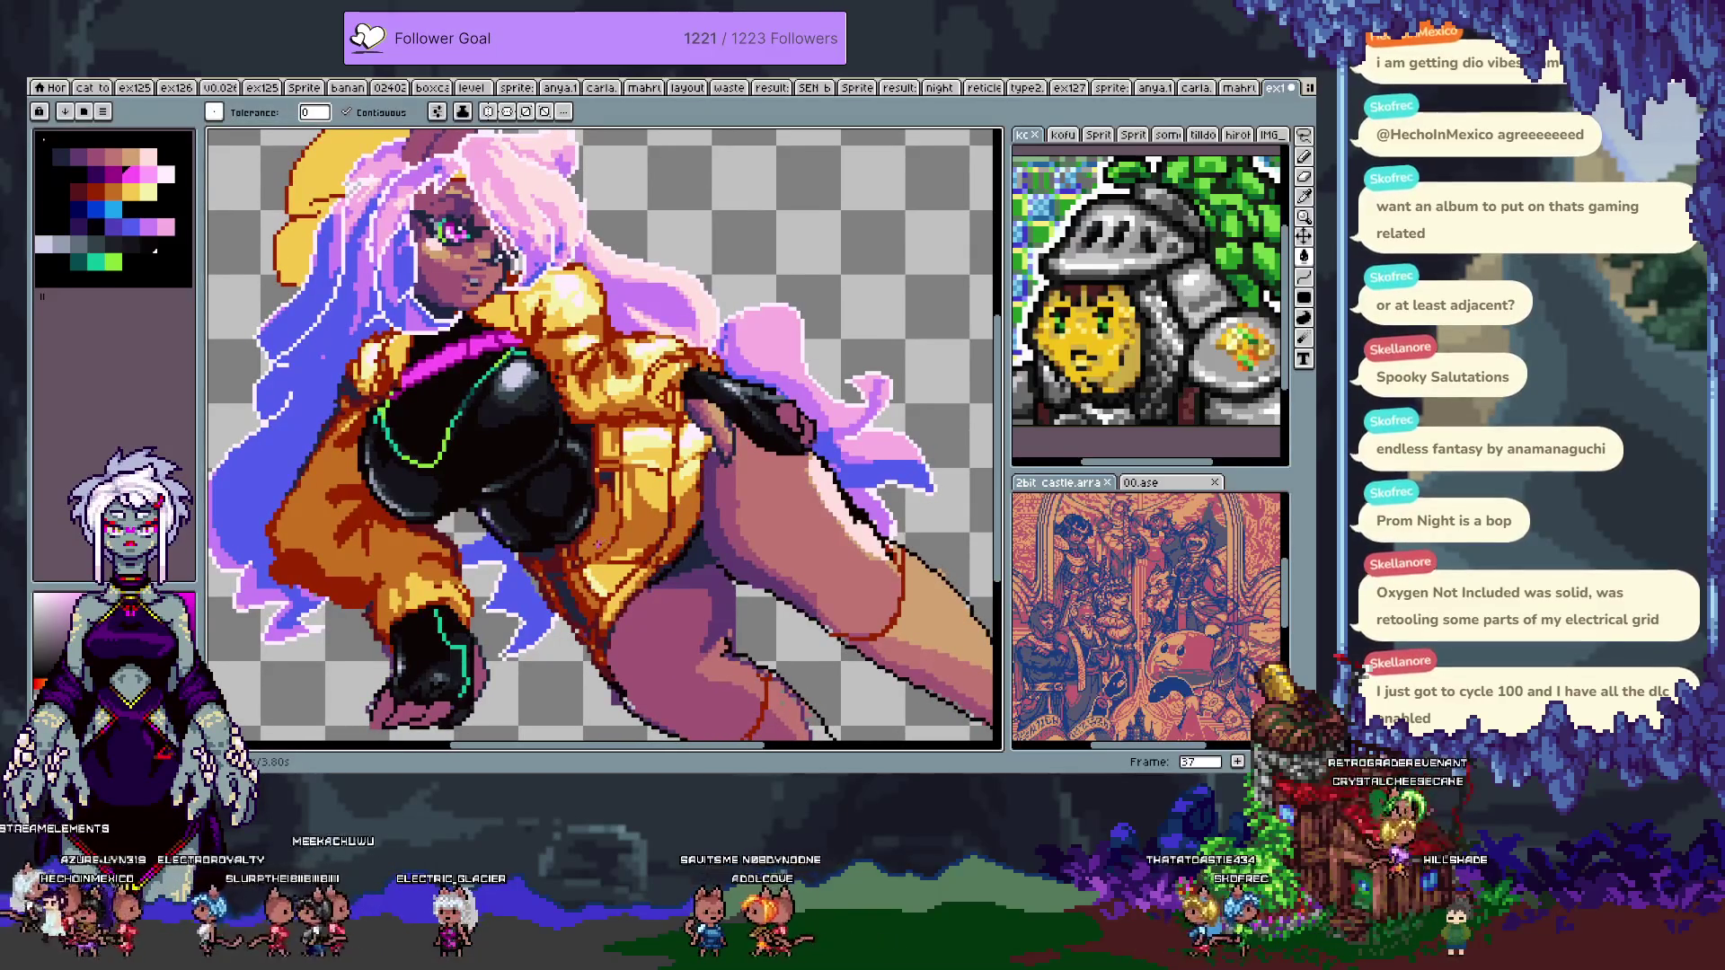
{"action": "key", "text": "i"}
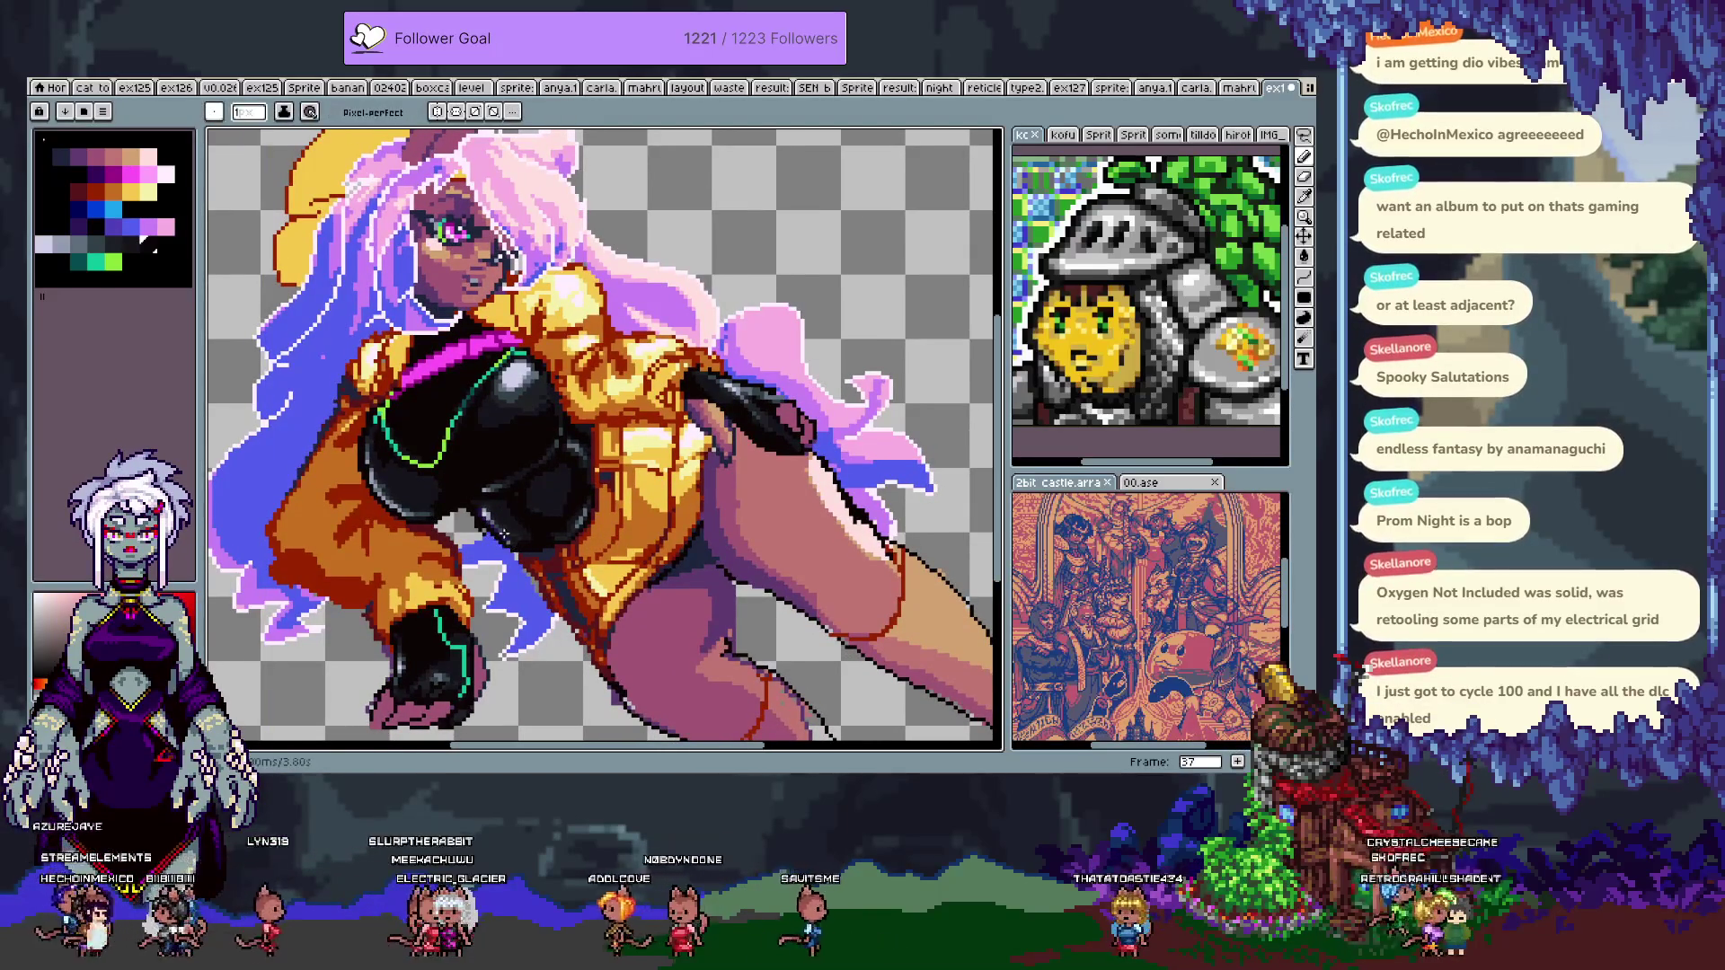
{"action": "key", "text": "v"}
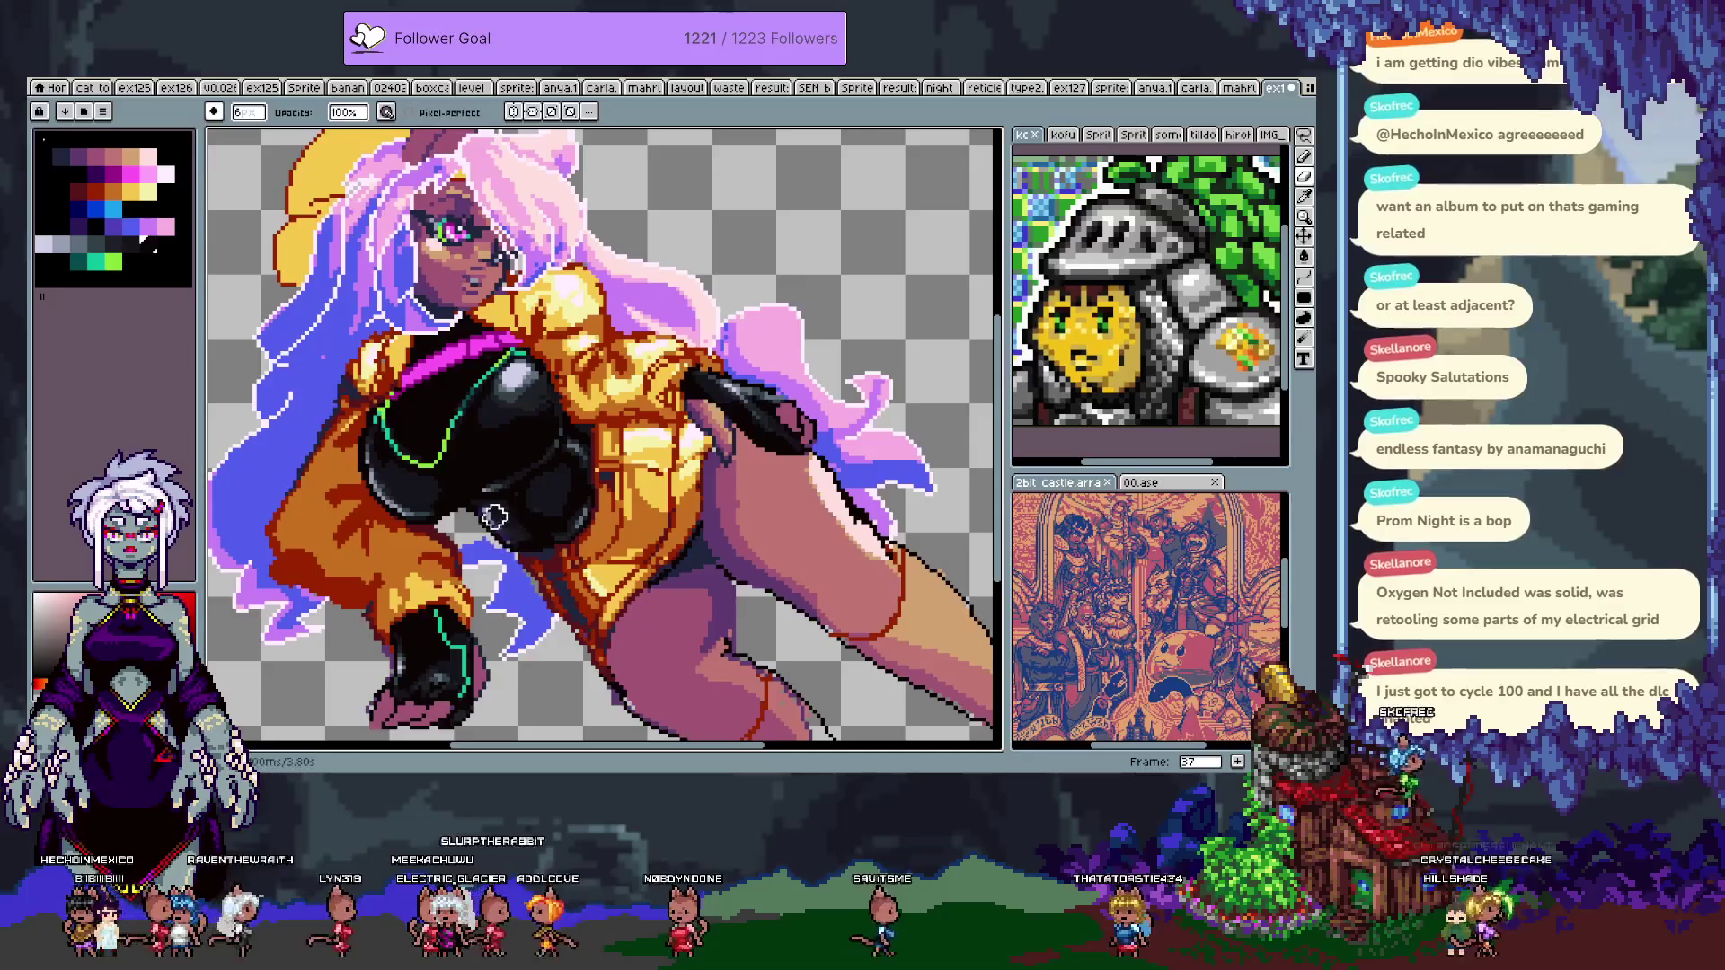
{"action": "key", "text": "i"}
{"action": "key", "text": "b"}
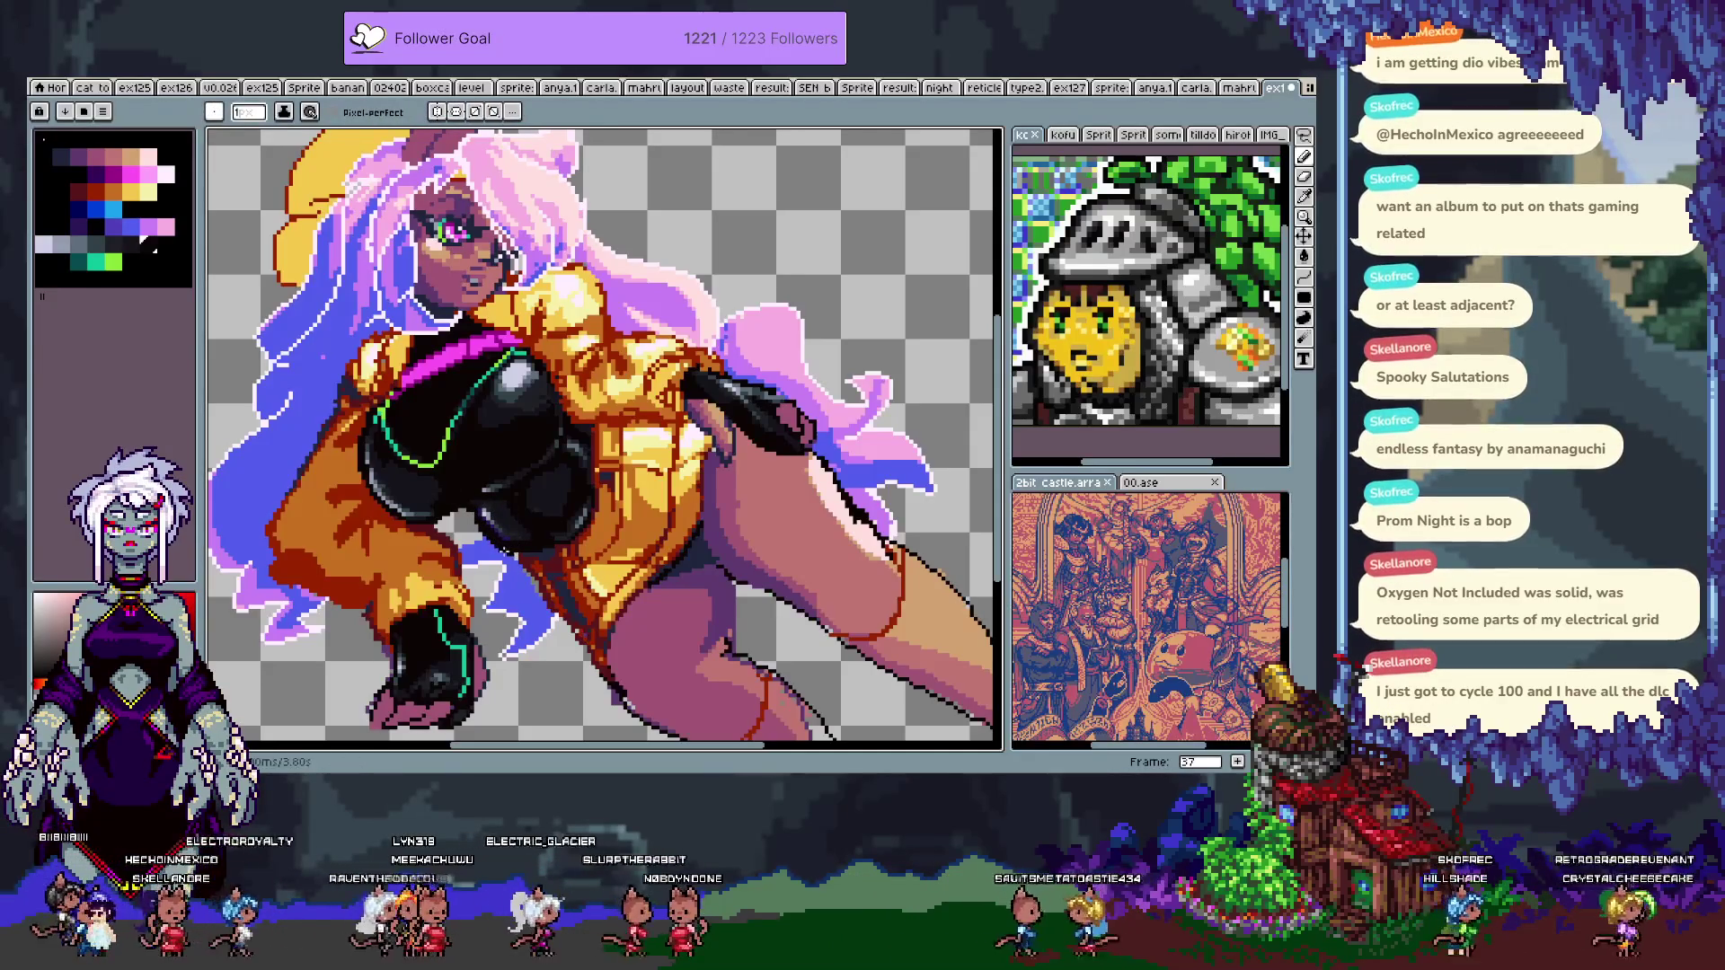
- Zoom in and sample the dark shade from the bodysuit
{"action": "key", "text": "g"}
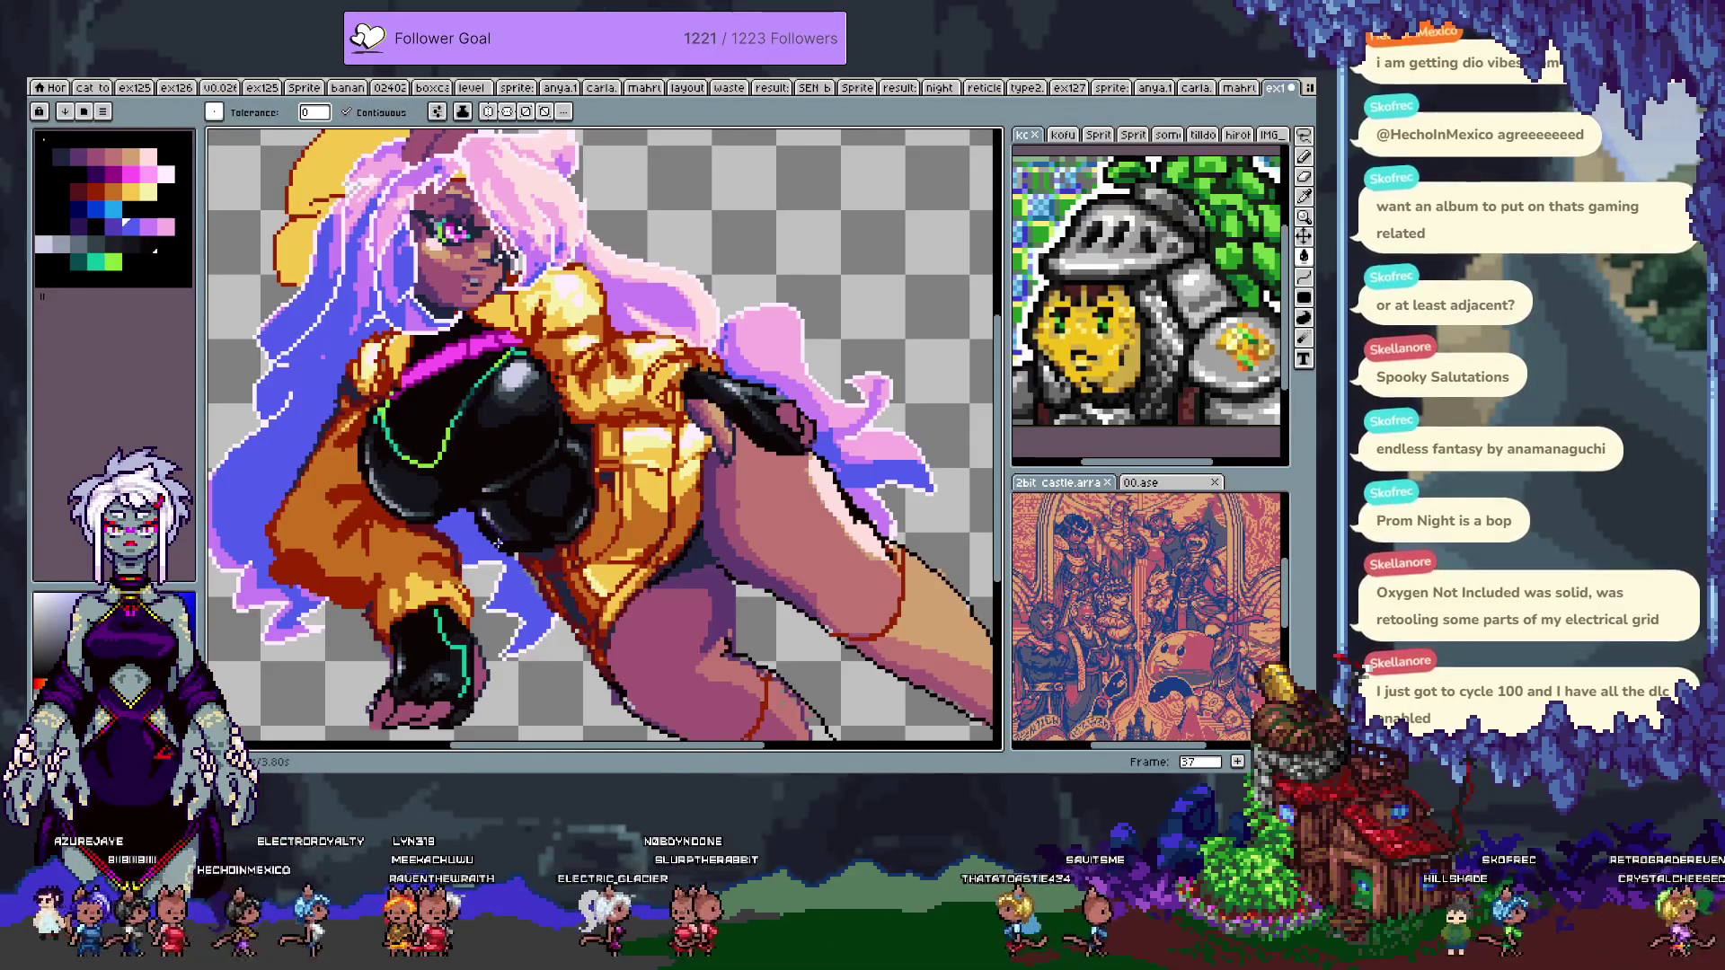
{"action": "key", "text": "b"}
{"action": "scroll", "coordinate": [499, 541], "scroll_direction": "up", "scroll_amount": 3}
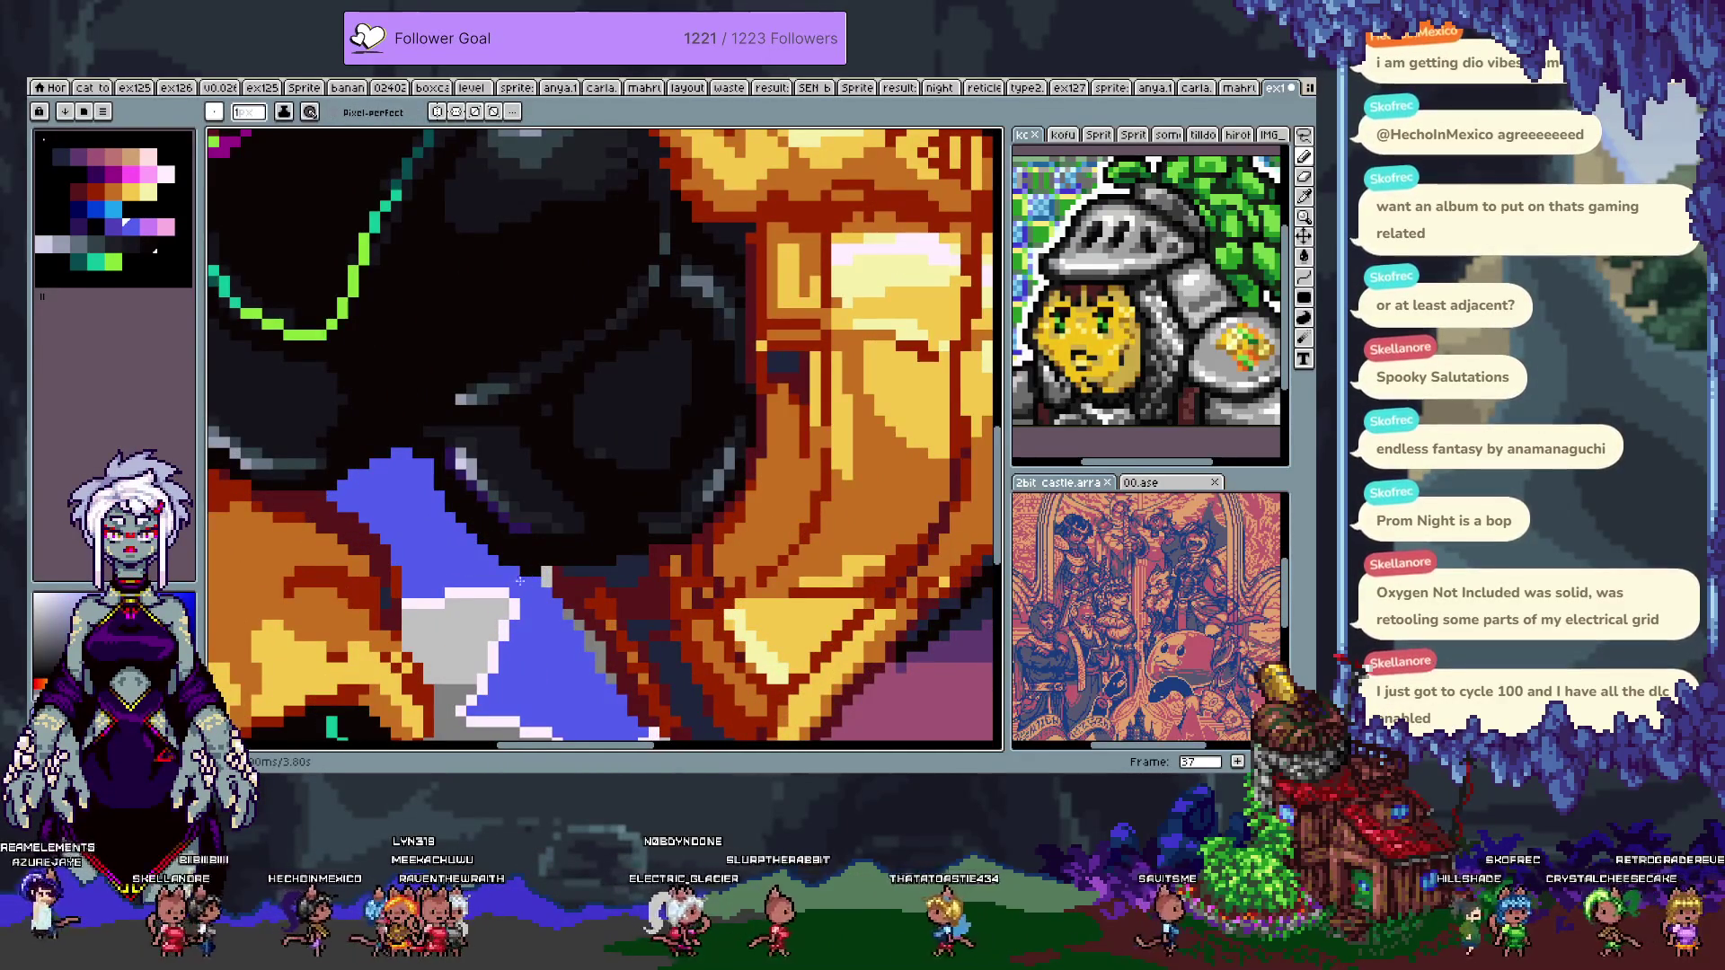
{"action": "left_click", "coordinate": [504, 562], "text": "alt"}
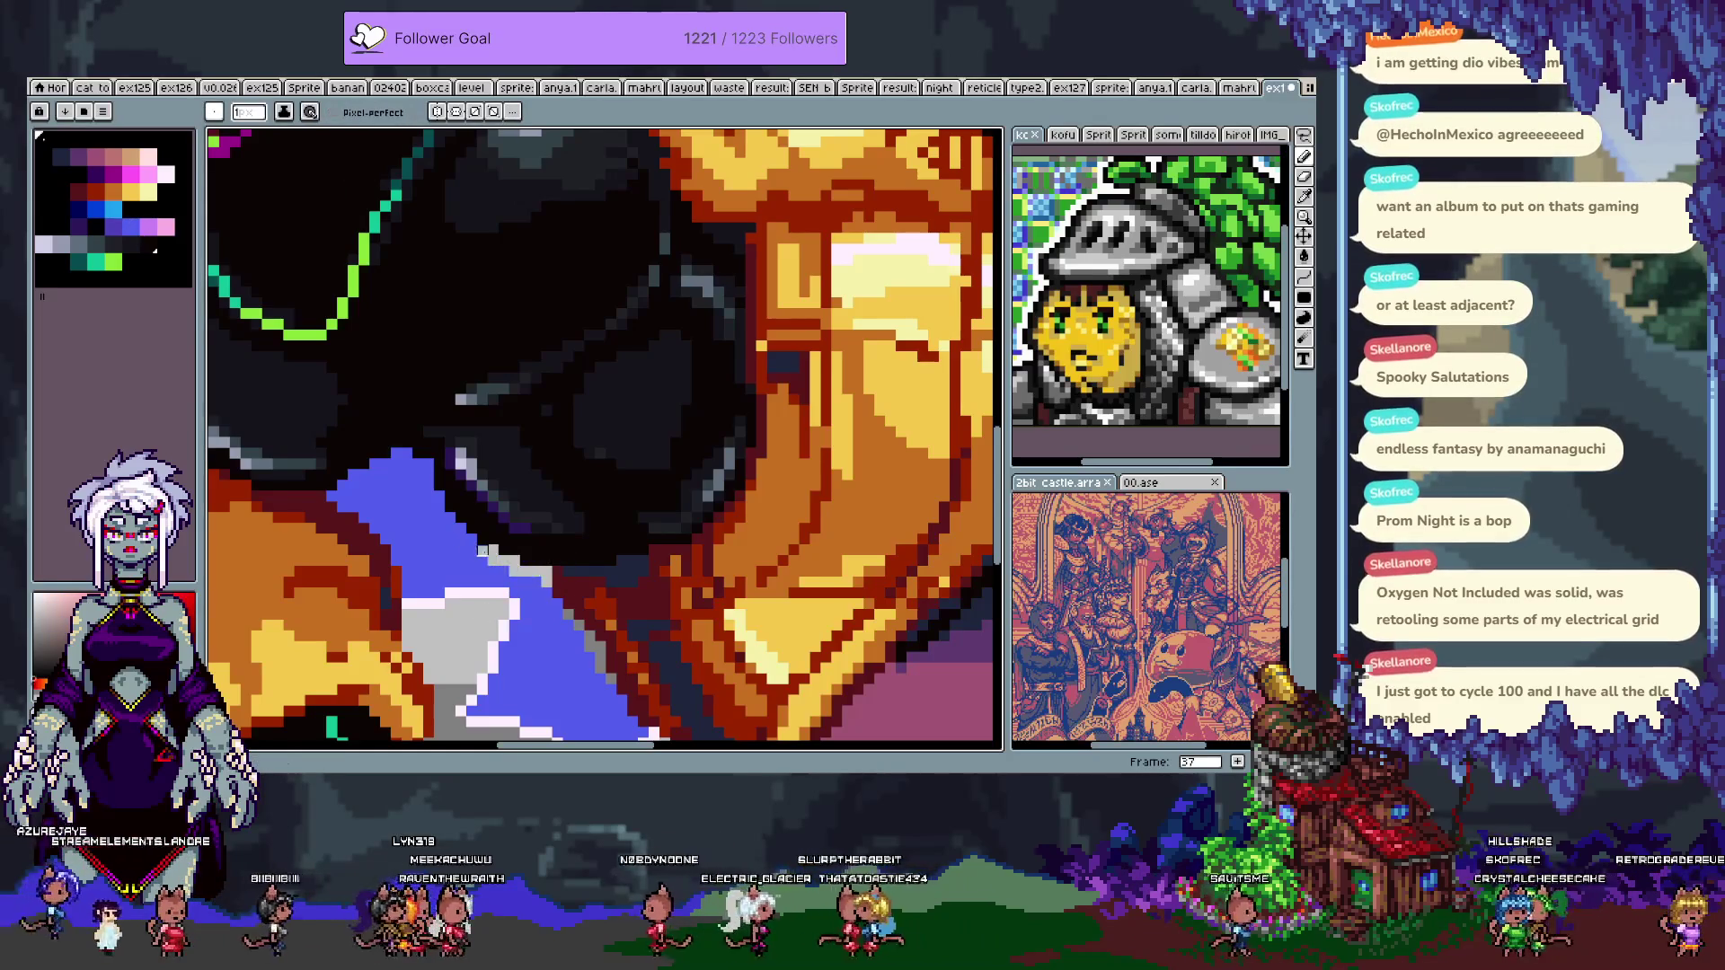
{"action": "left_click", "coordinate": [466, 440], "text": "alt"}
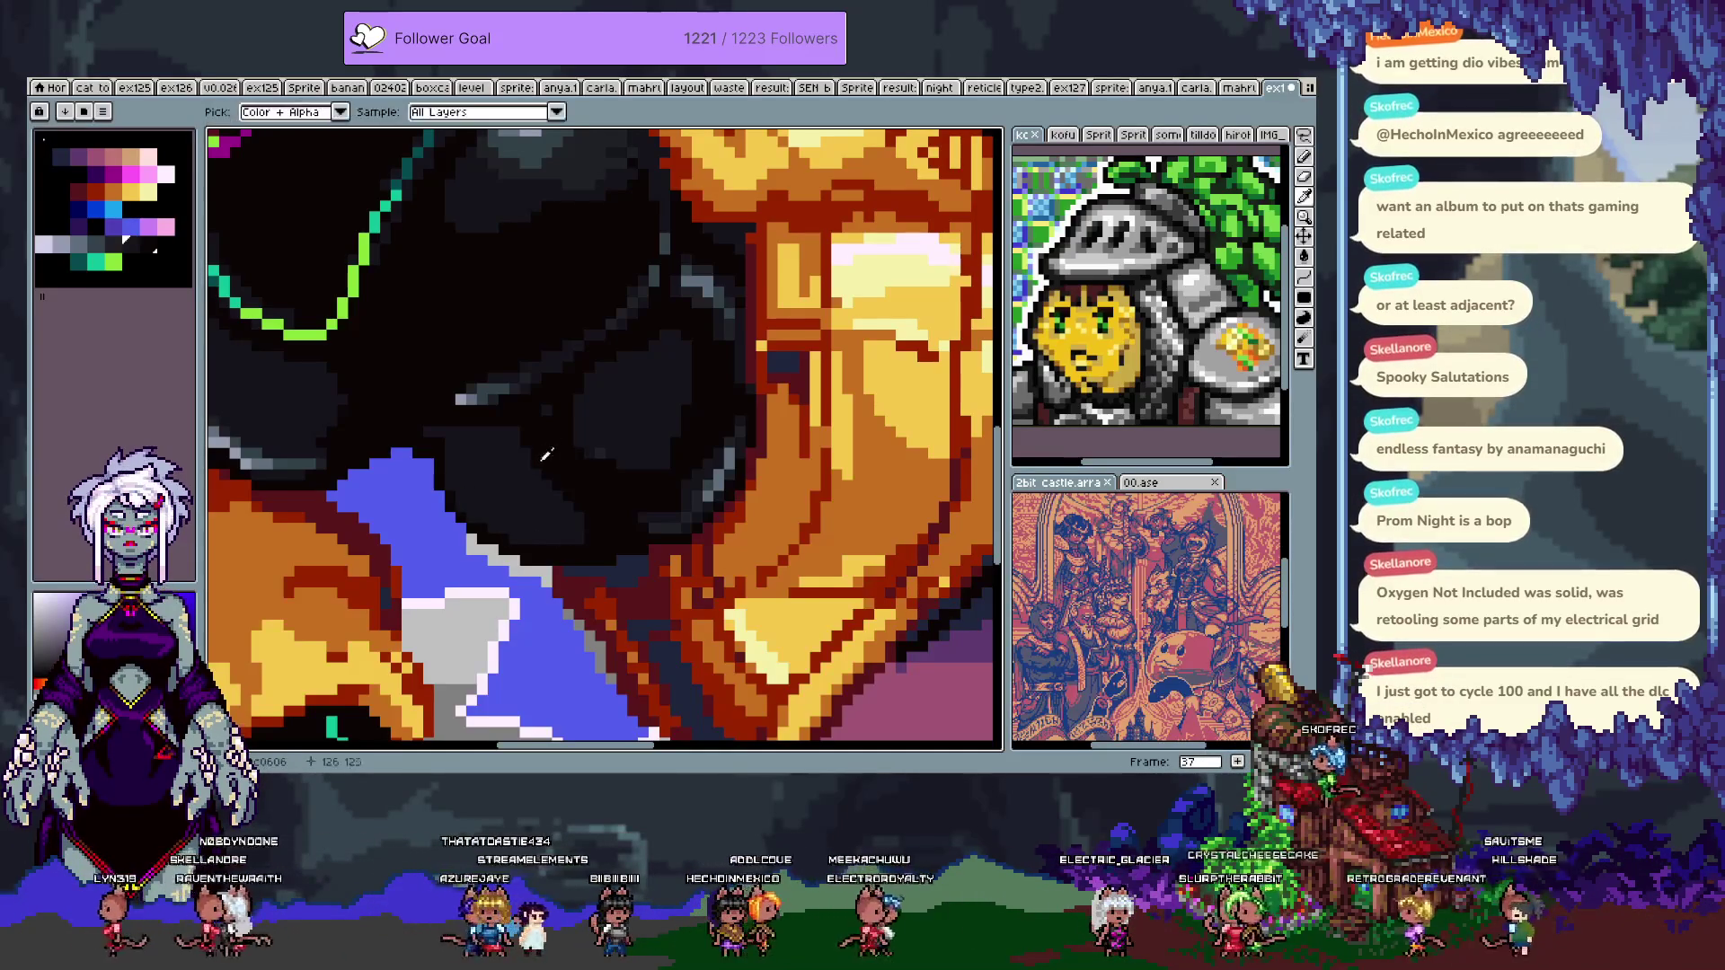
{"action": "key", "text": "g"}
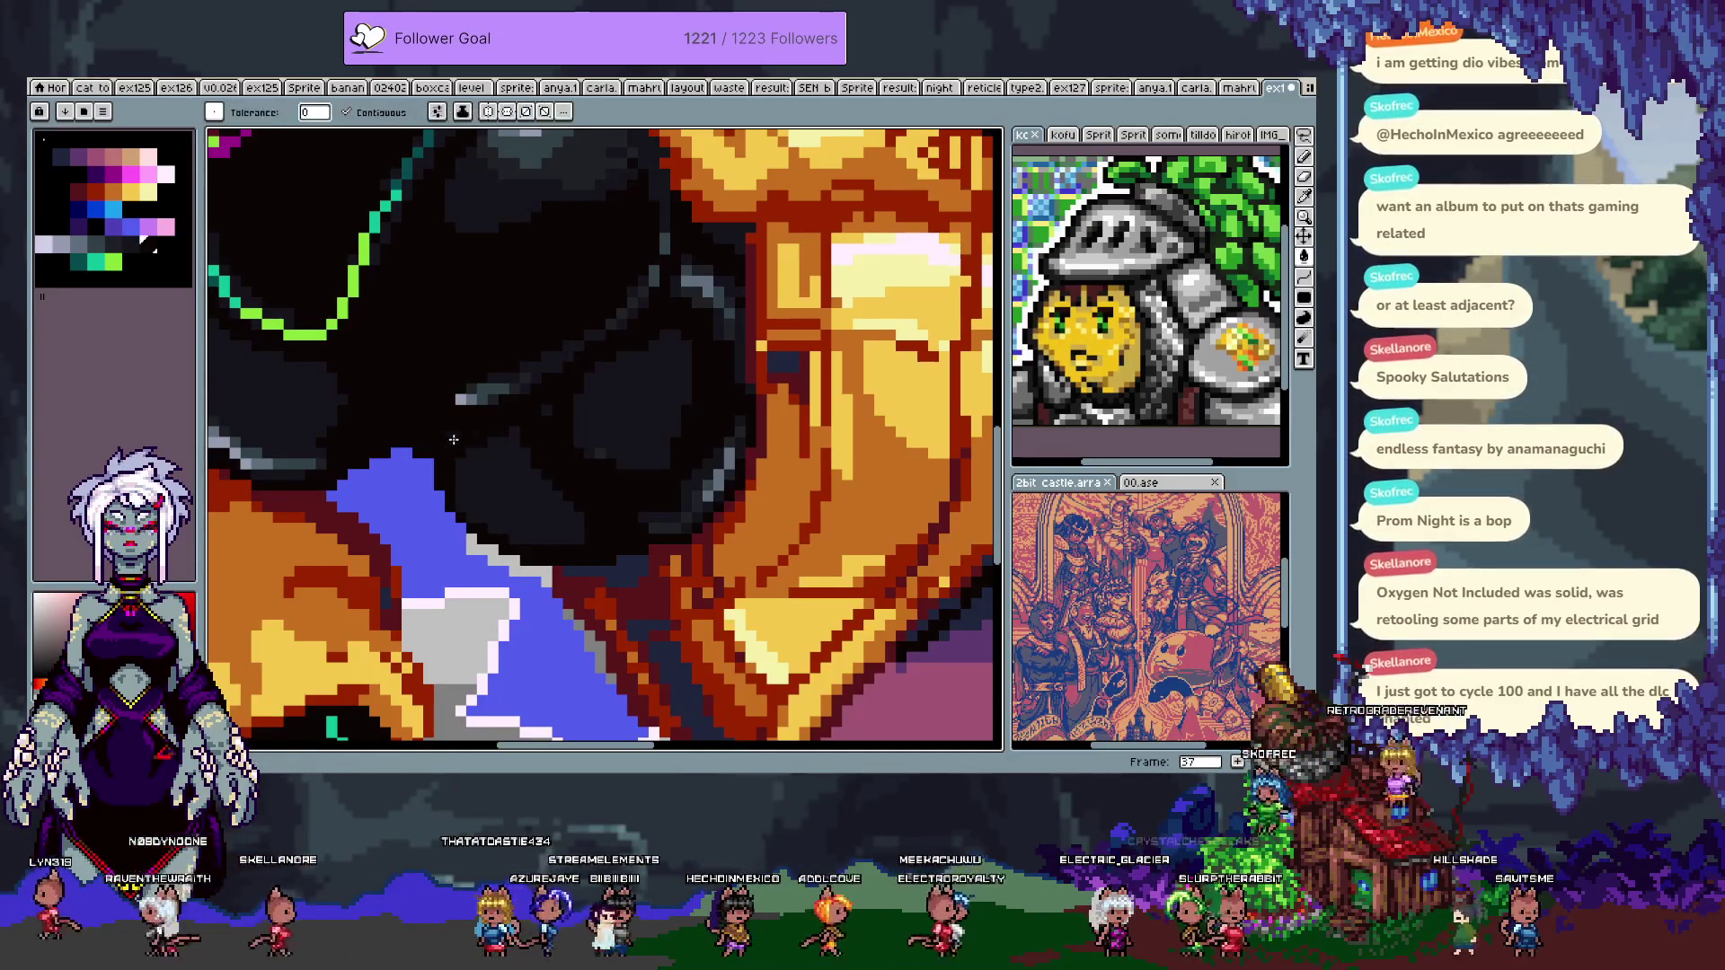
{"action": "key", "text": "b"}
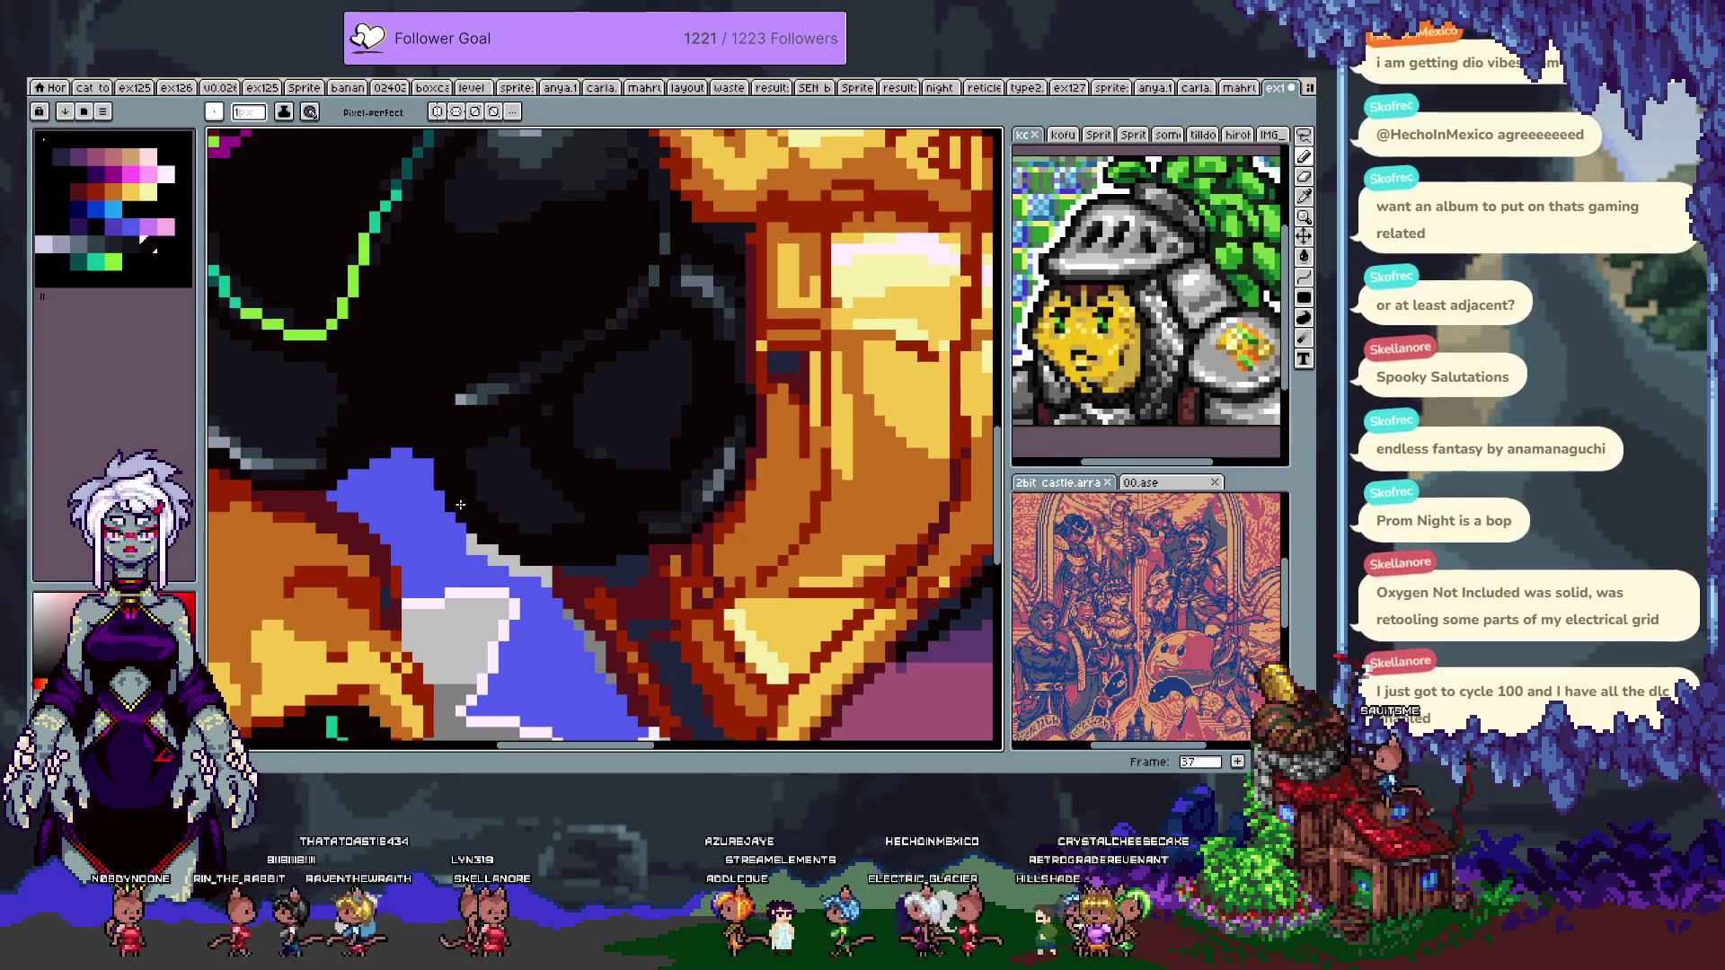
- Darken the grey edge pixels along the top of the blue patch
{"action": "scroll", "coordinate": [430, 485], "scroll_direction": "down", "scroll_amount": 3}
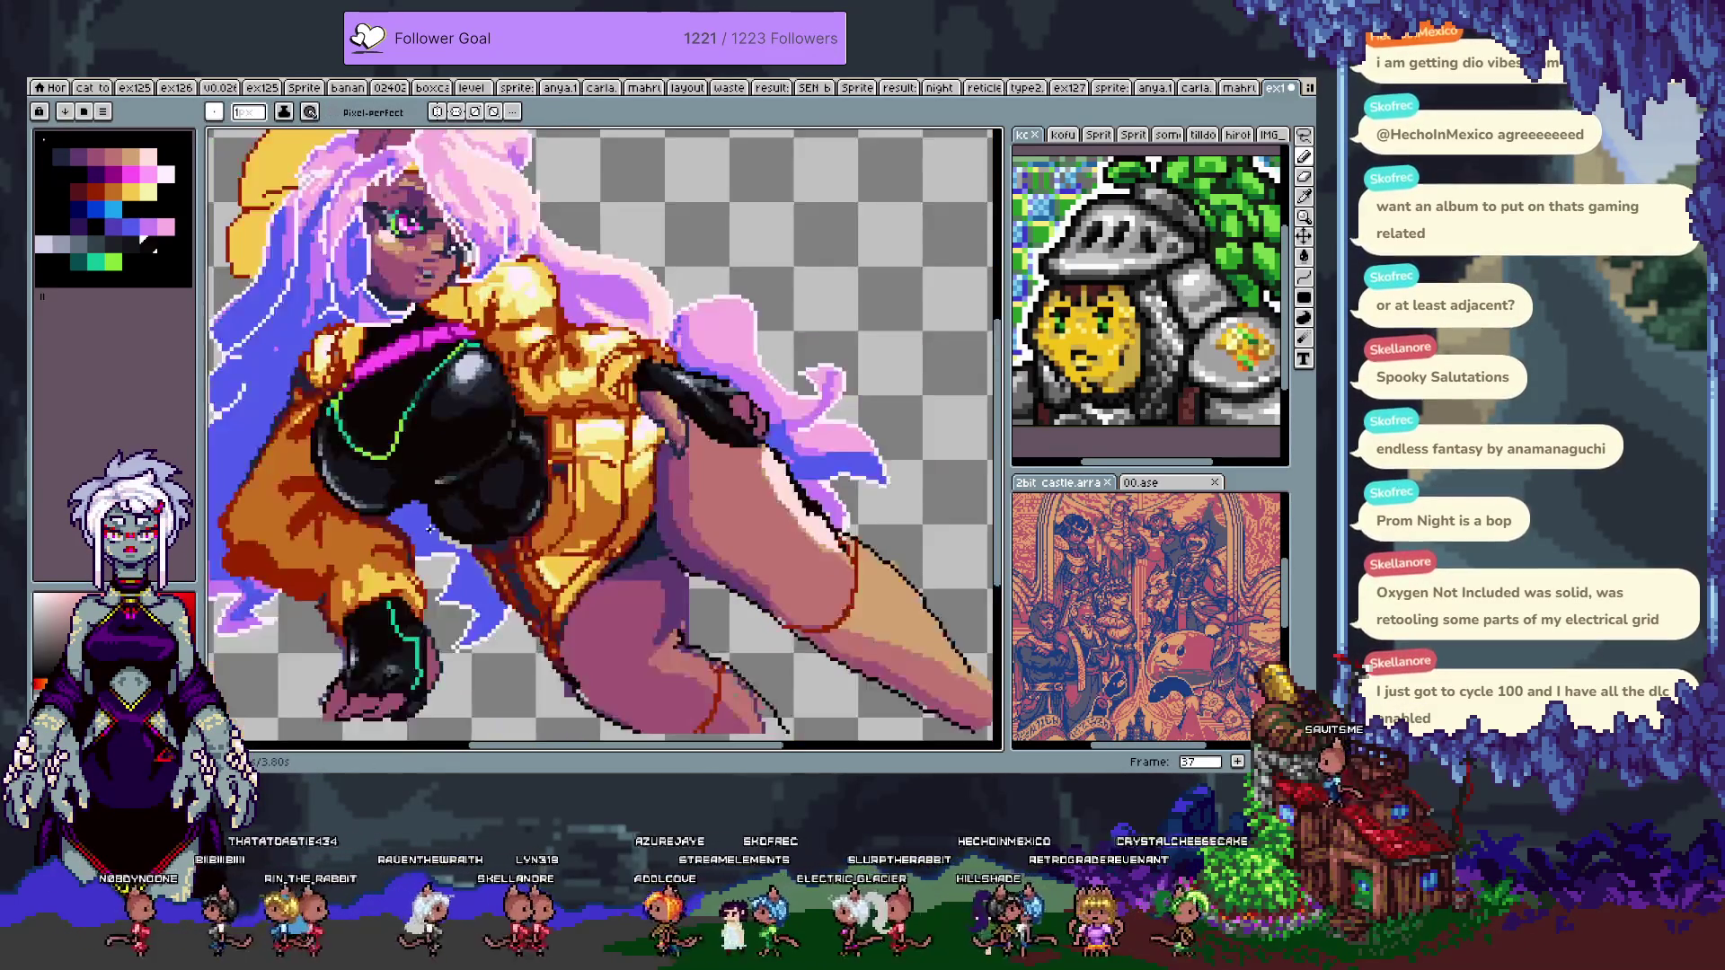
{"action": "scroll", "coordinate": [618, 564], "scroll_direction": "up", "scroll_amount": 3}
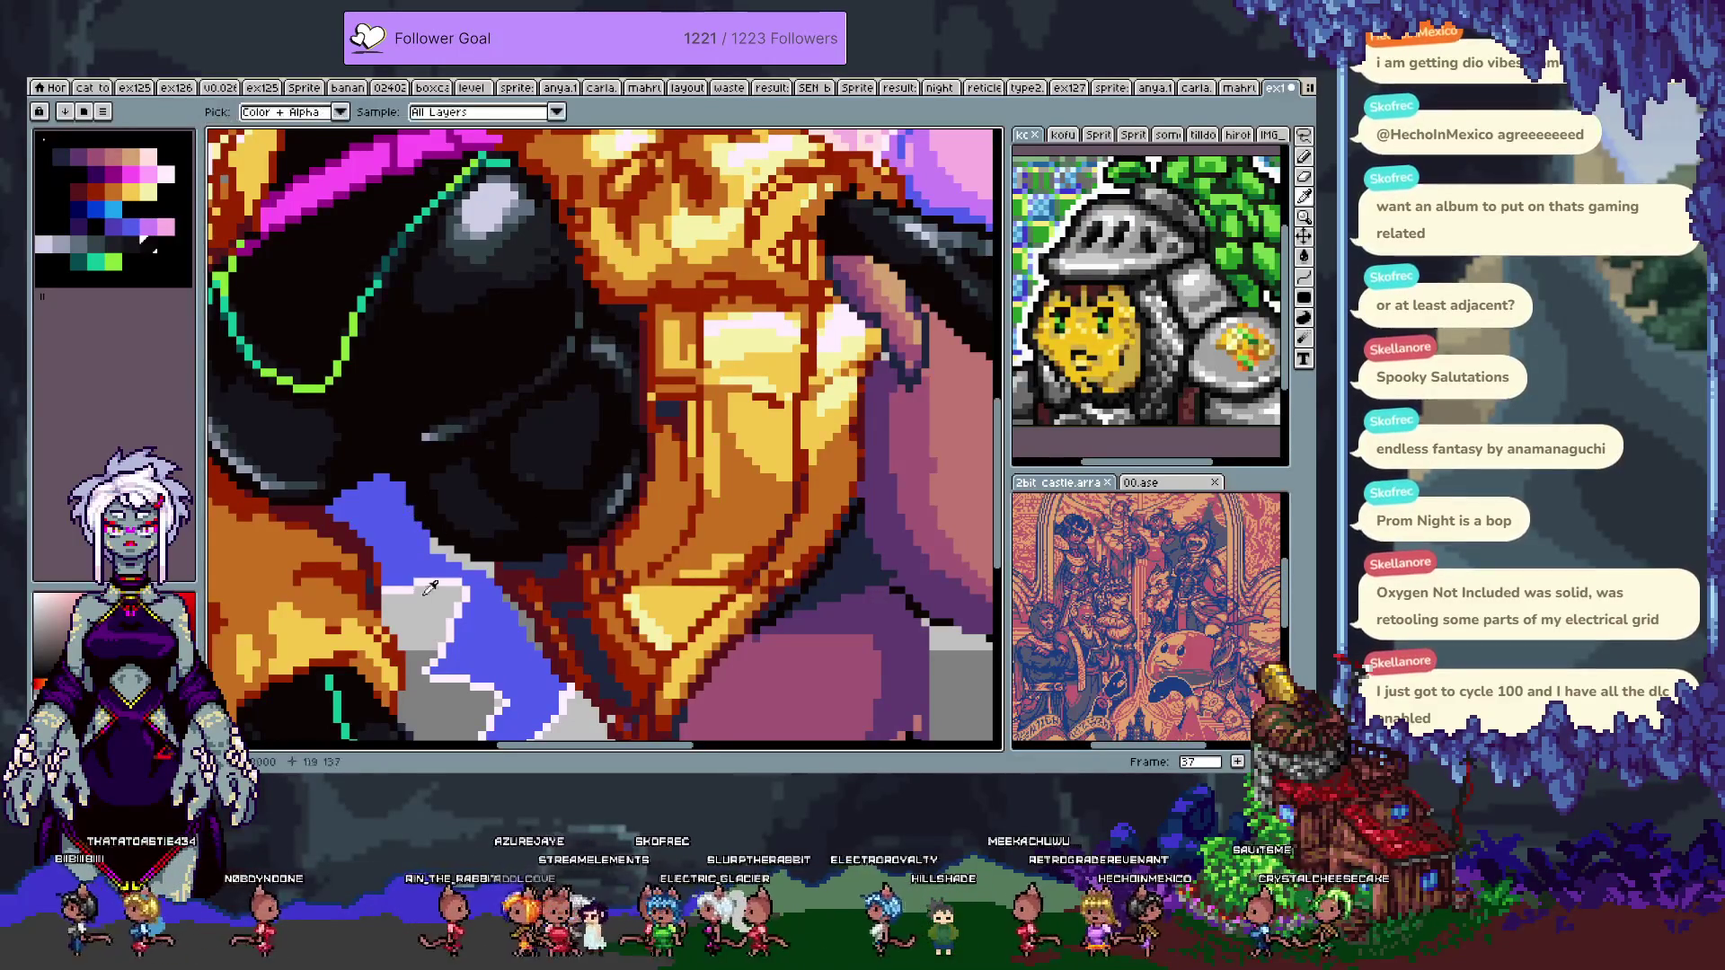
{"action": "left_click_drag", "start_coordinate": [393, 476], "coordinate": [444, 543]}
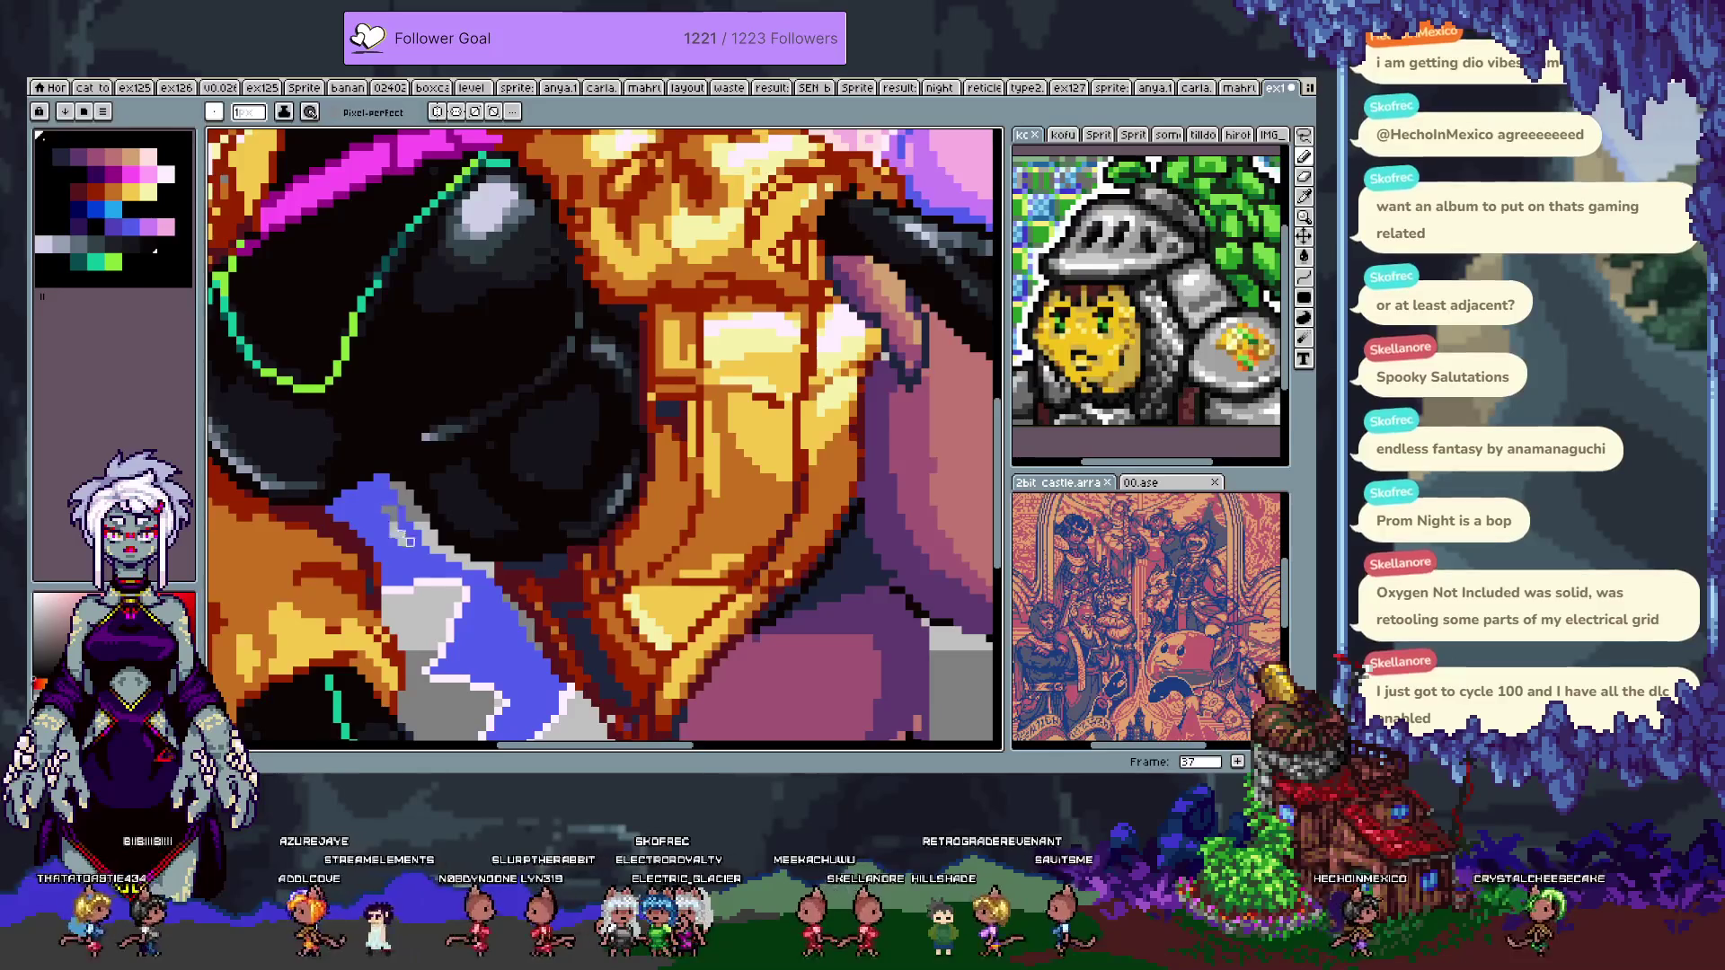
{"action": "key", "text": "Tab"}
- Solo Layer 4, lasso and delete the stray black shape, then unhide all layers
{"action": "left_click", "coordinate": [212, 675]}
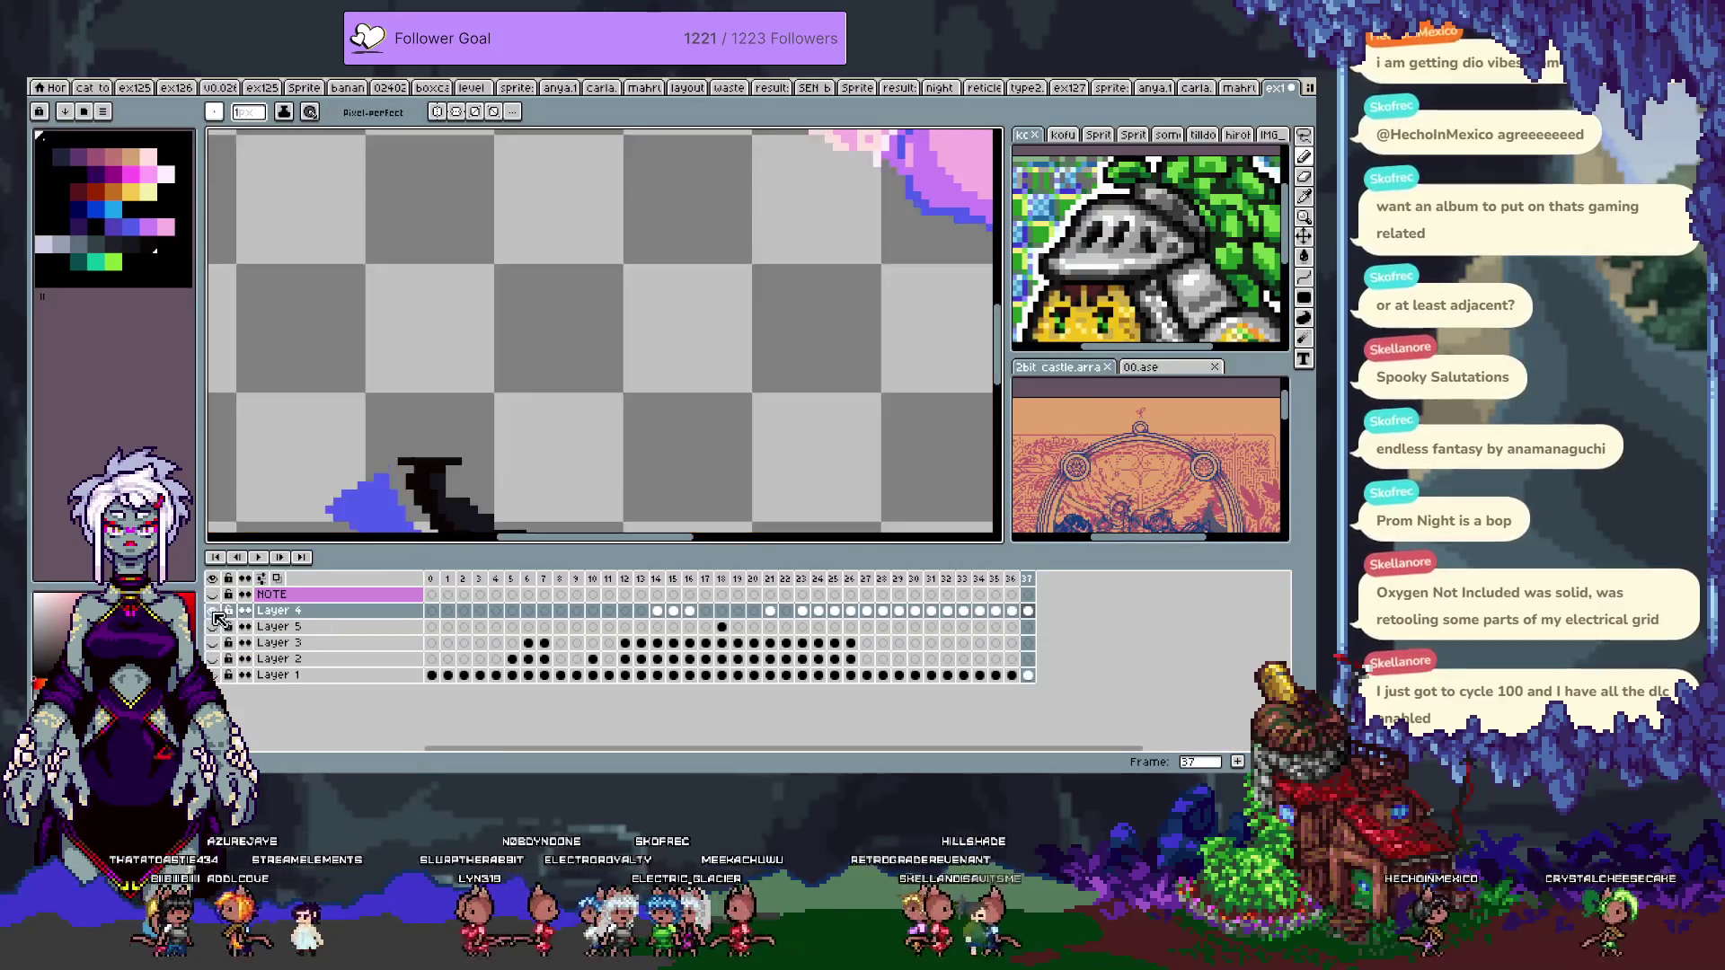
{"action": "key", "text": "Tab"}
{"action": "key", "text": "m"}
{"action": "mouse_move", "coordinate": [392, 454]}
{"action": "left_mouse_down"}
{"action": "mouse_move", "coordinate": [525, 449]}
{"action": "mouse_move", "coordinate": [550, 503]}
{"action": "mouse_move", "coordinate": [467, 563]}
{"action": "left_mouse_up"}
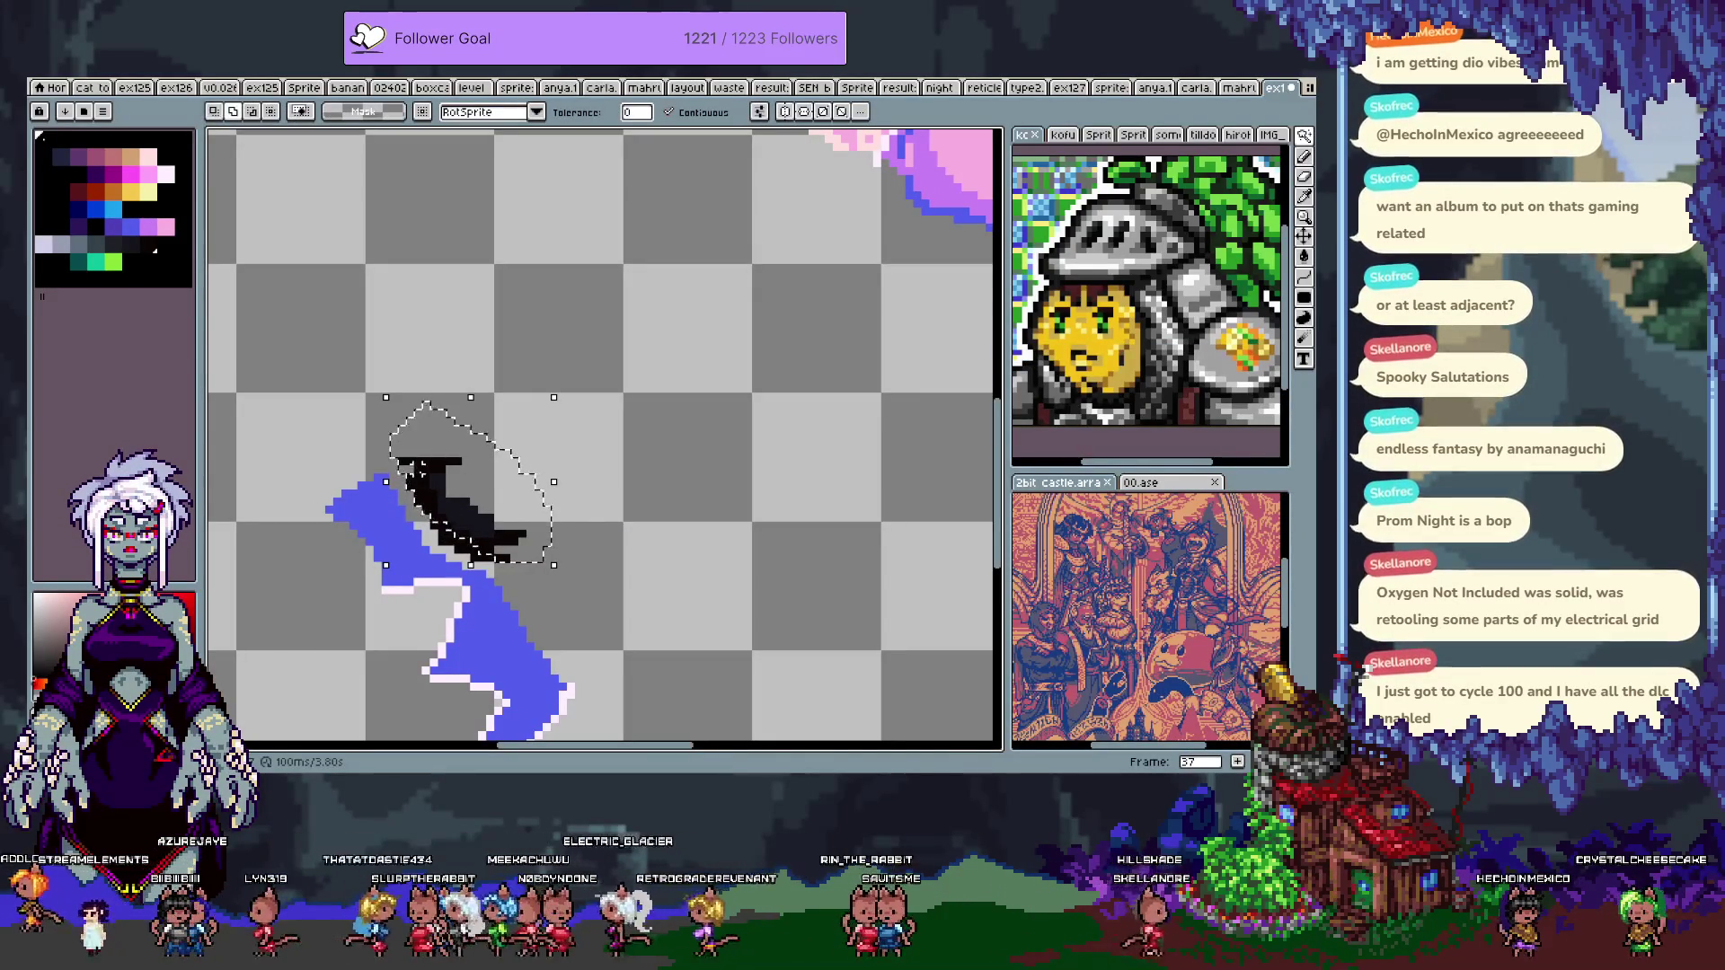
{"action": "key", "text": "Delete"}
{"action": "key", "text": "Tab"}
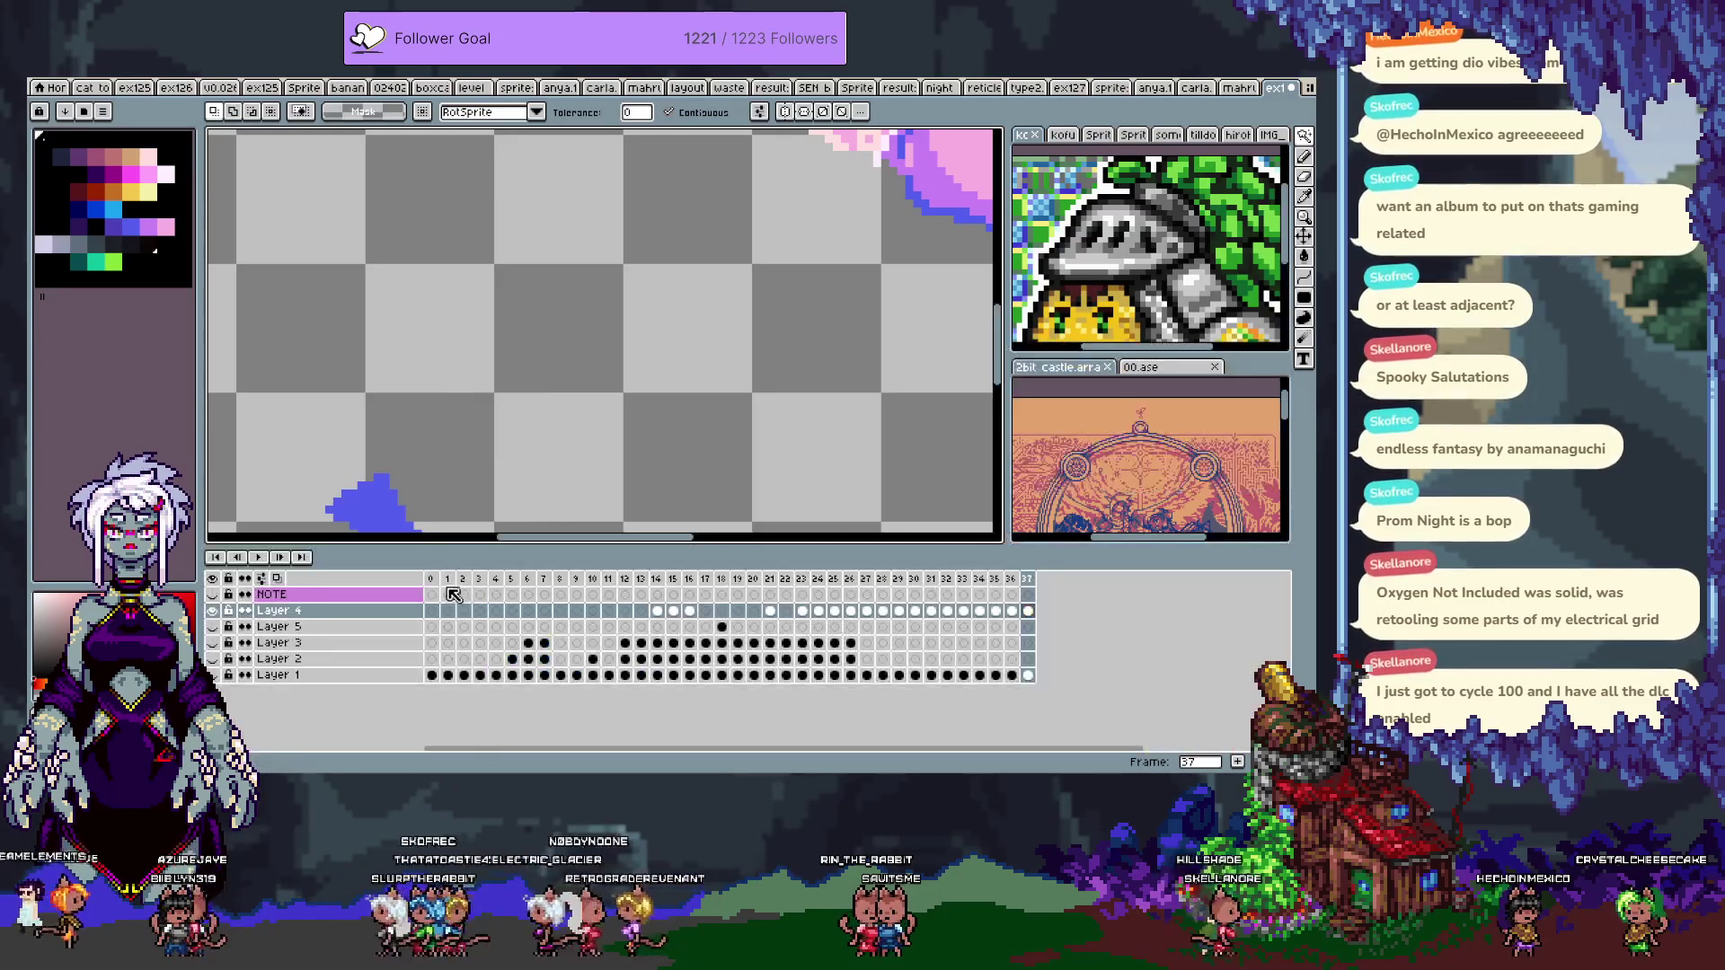
{"action": "left_click", "coordinate": [213, 610], "text": "alt"}
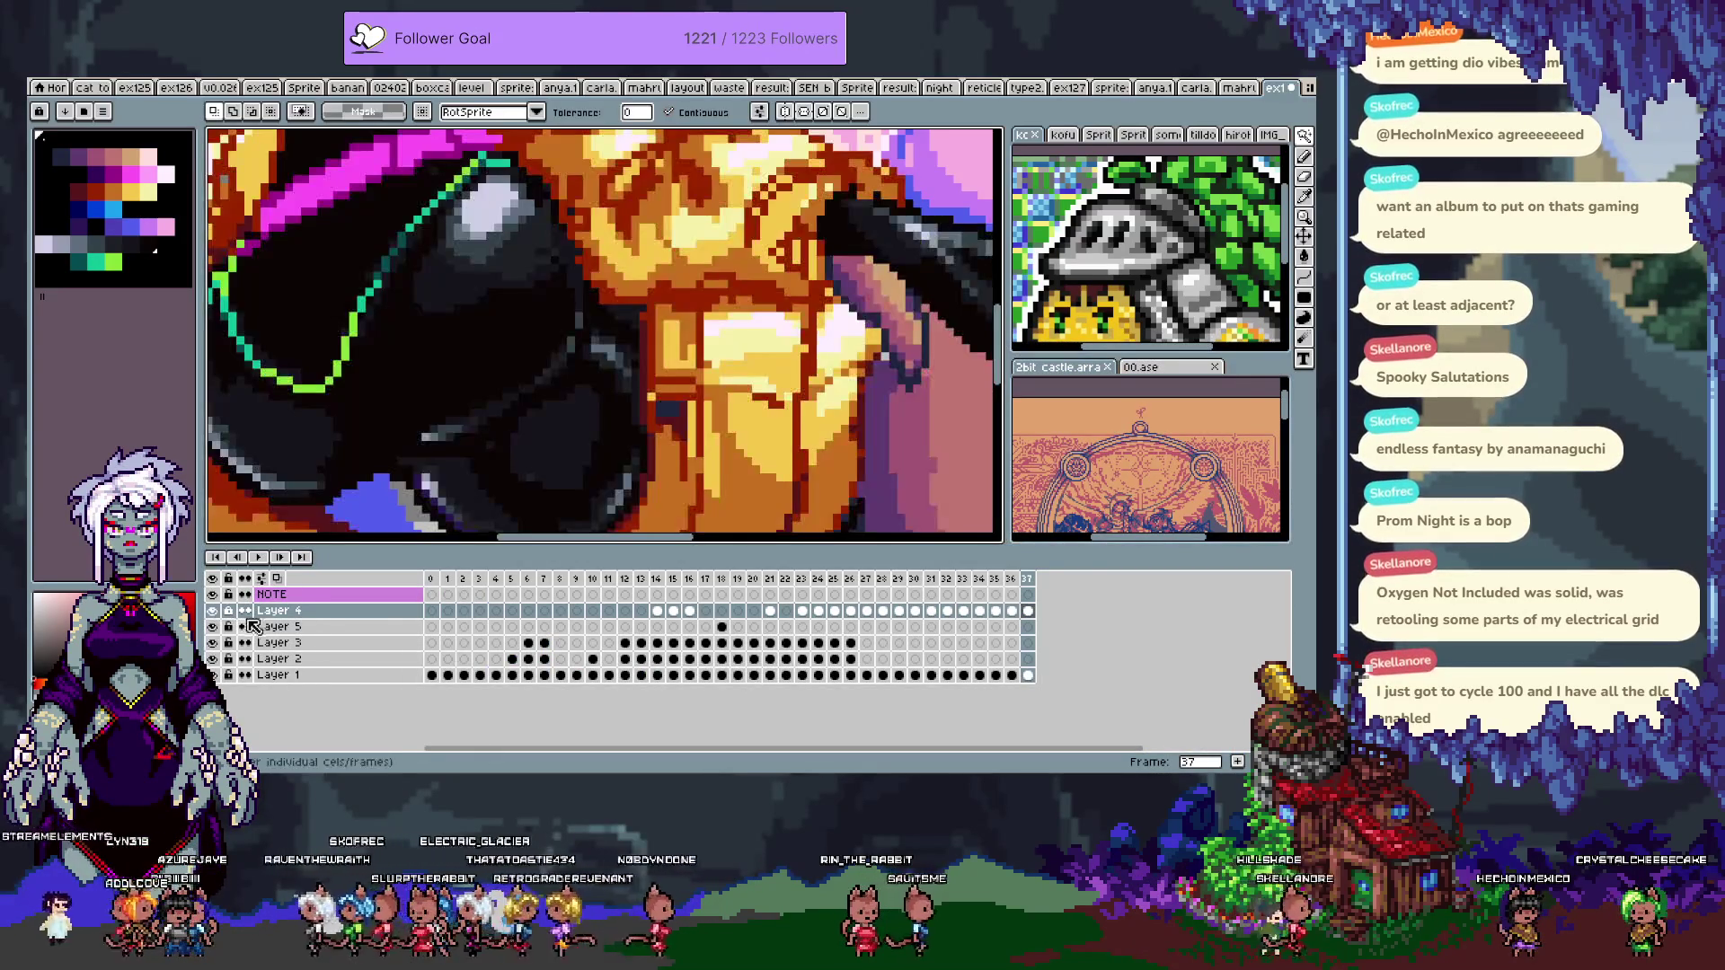
- Make Layer 1 active with the Move tool and pan the view upward
{"action": "key", "text": "i"}
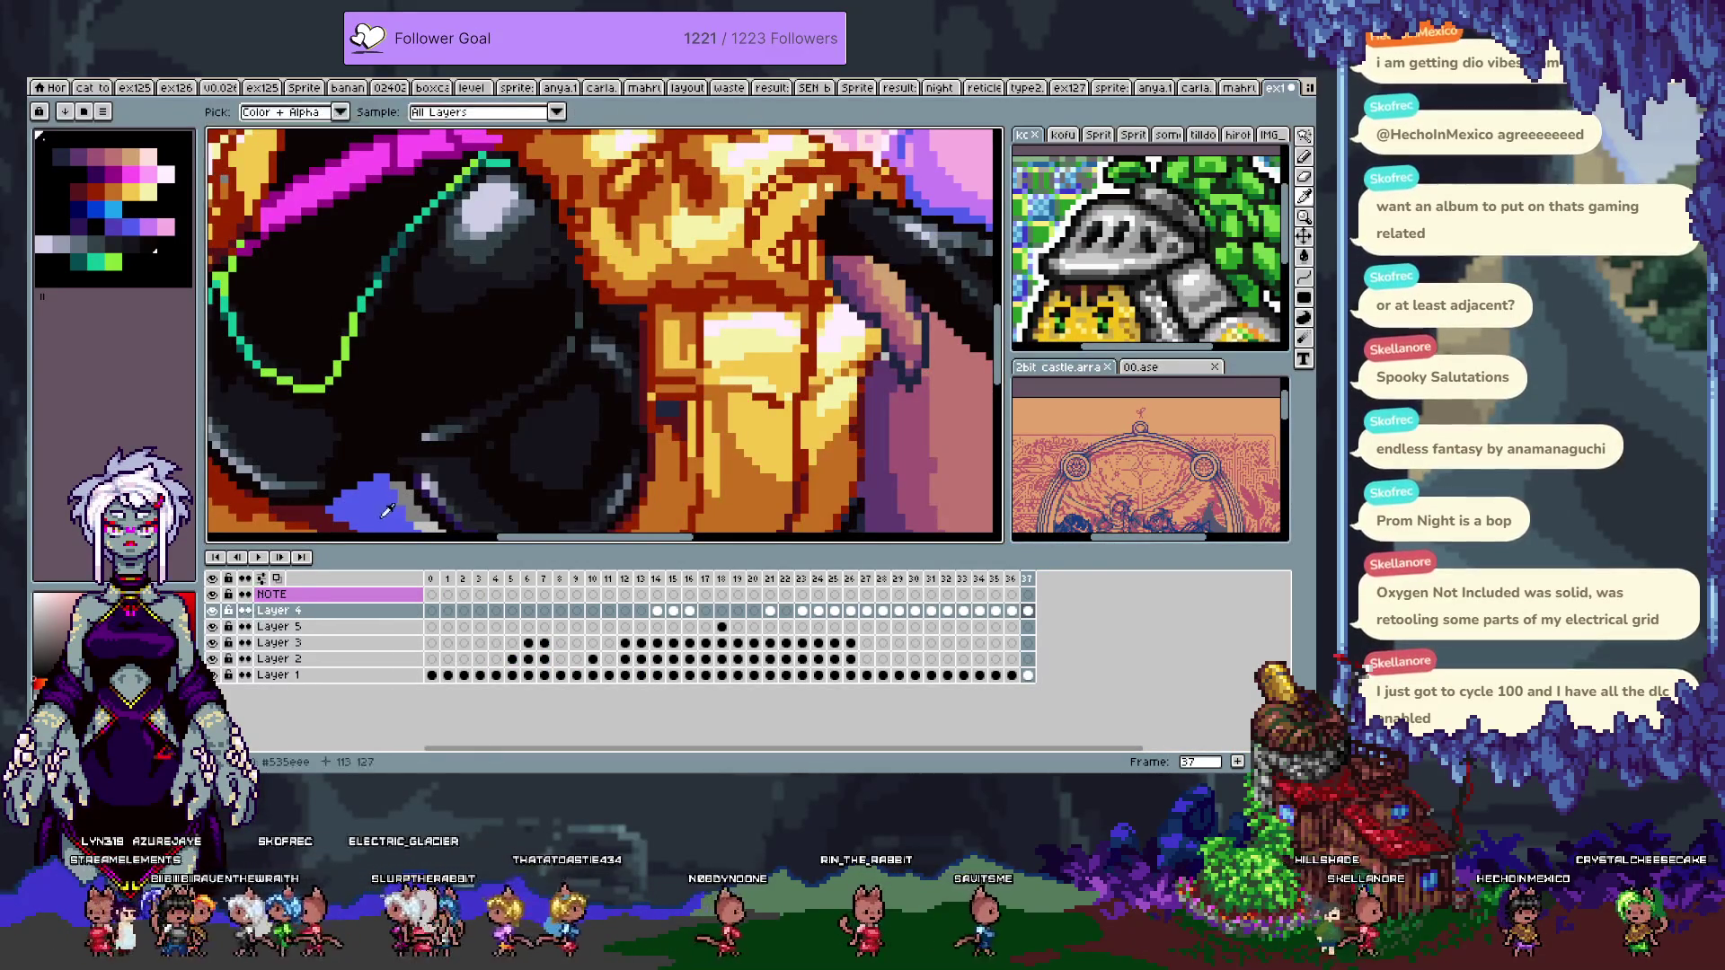
{"action": "key", "text": "v"}
{"action": "left_click", "coordinate": [407, 457]}
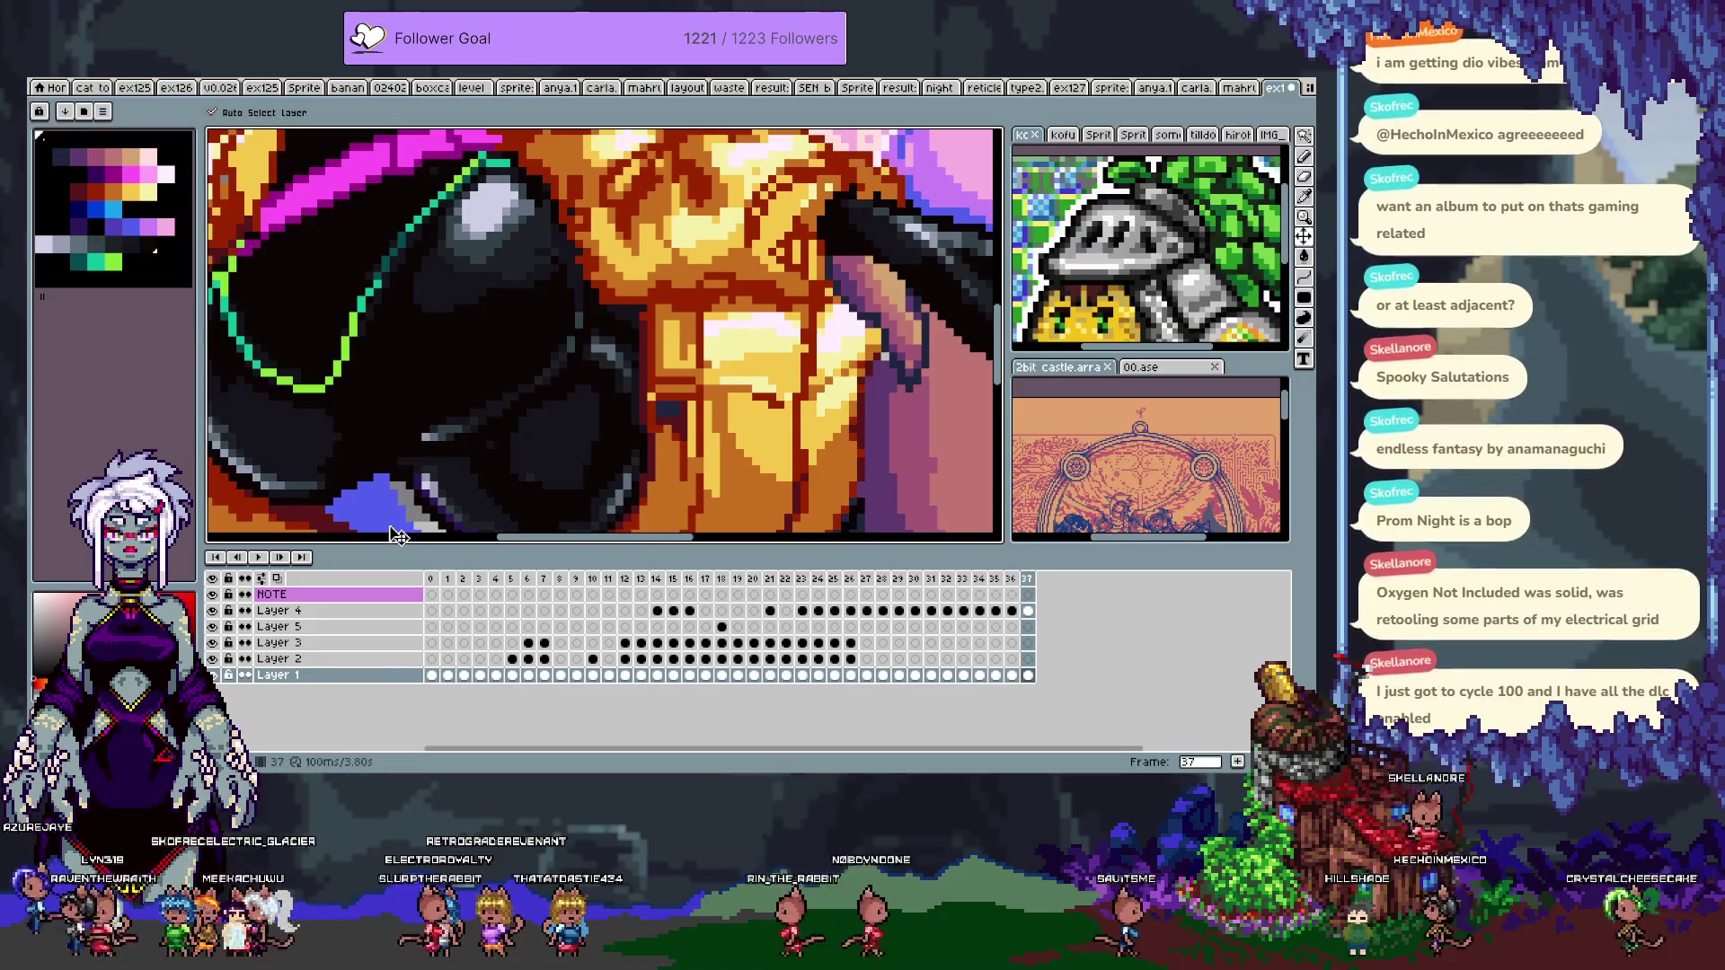
{"action": "key", "text": "ctrl+z"}
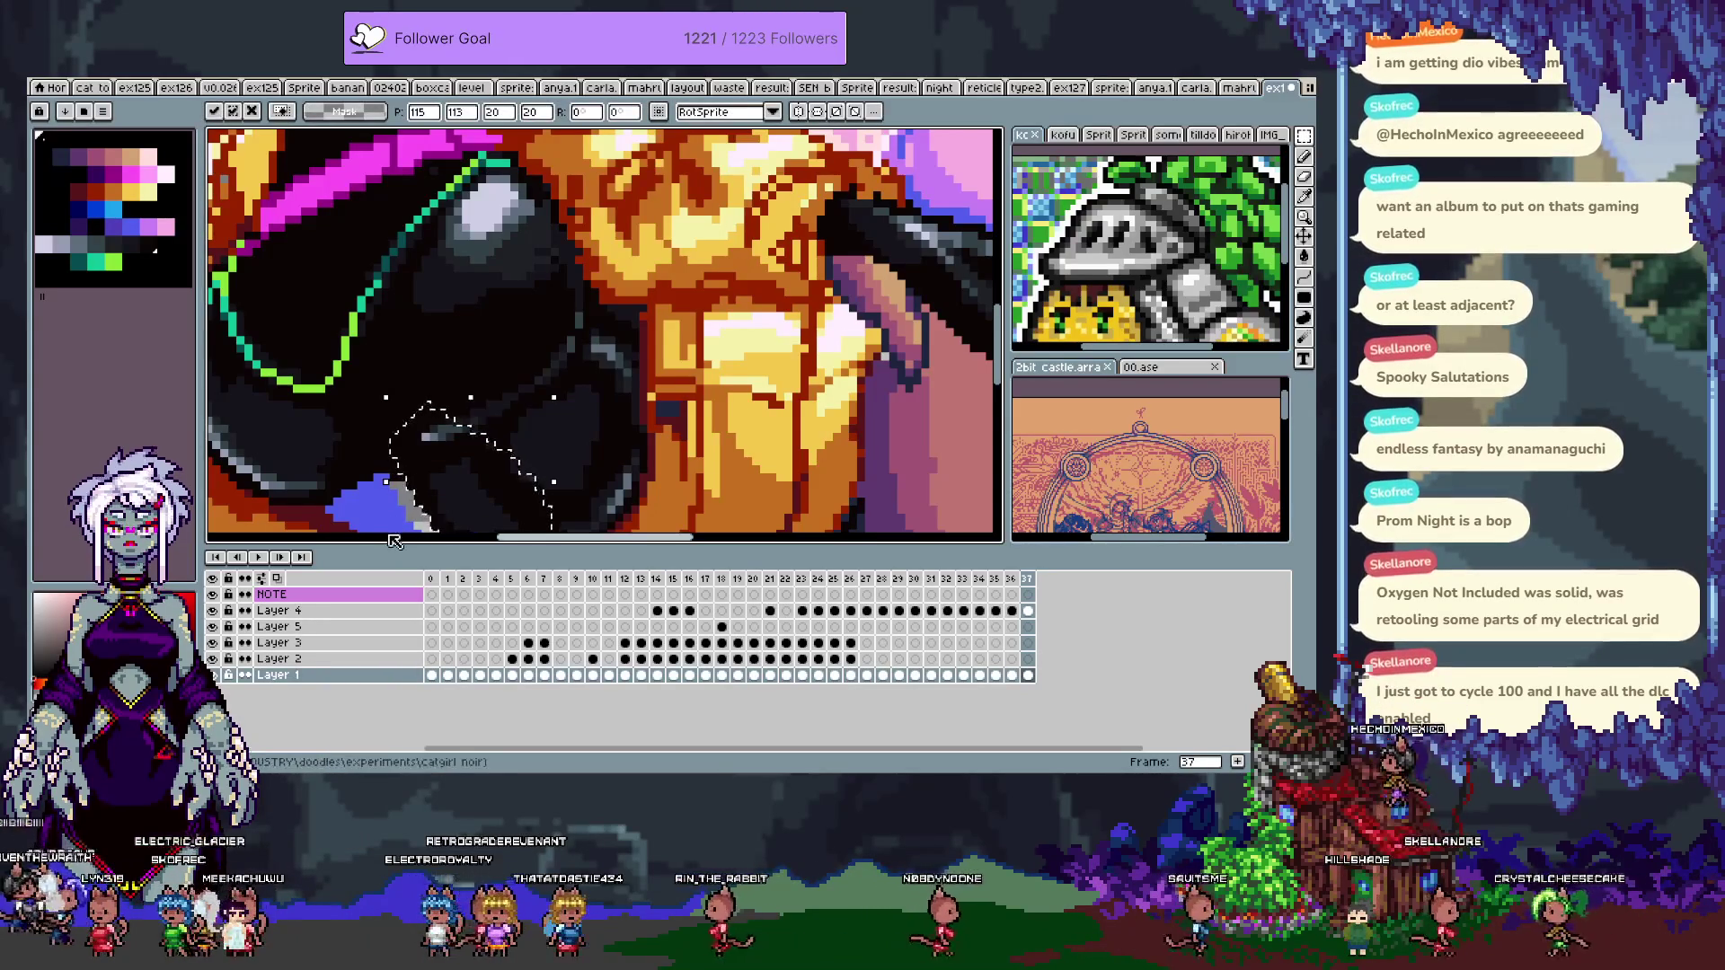
{"action": "key", "text": "h"}
{"action": "left_click_drag", "start_coordinate": [383, 493], "coordinate": [386, 435]}
{"action": "scroll", "coordinate": [386, 435], "scroll_direction": "down", "scroll_amount": 5}
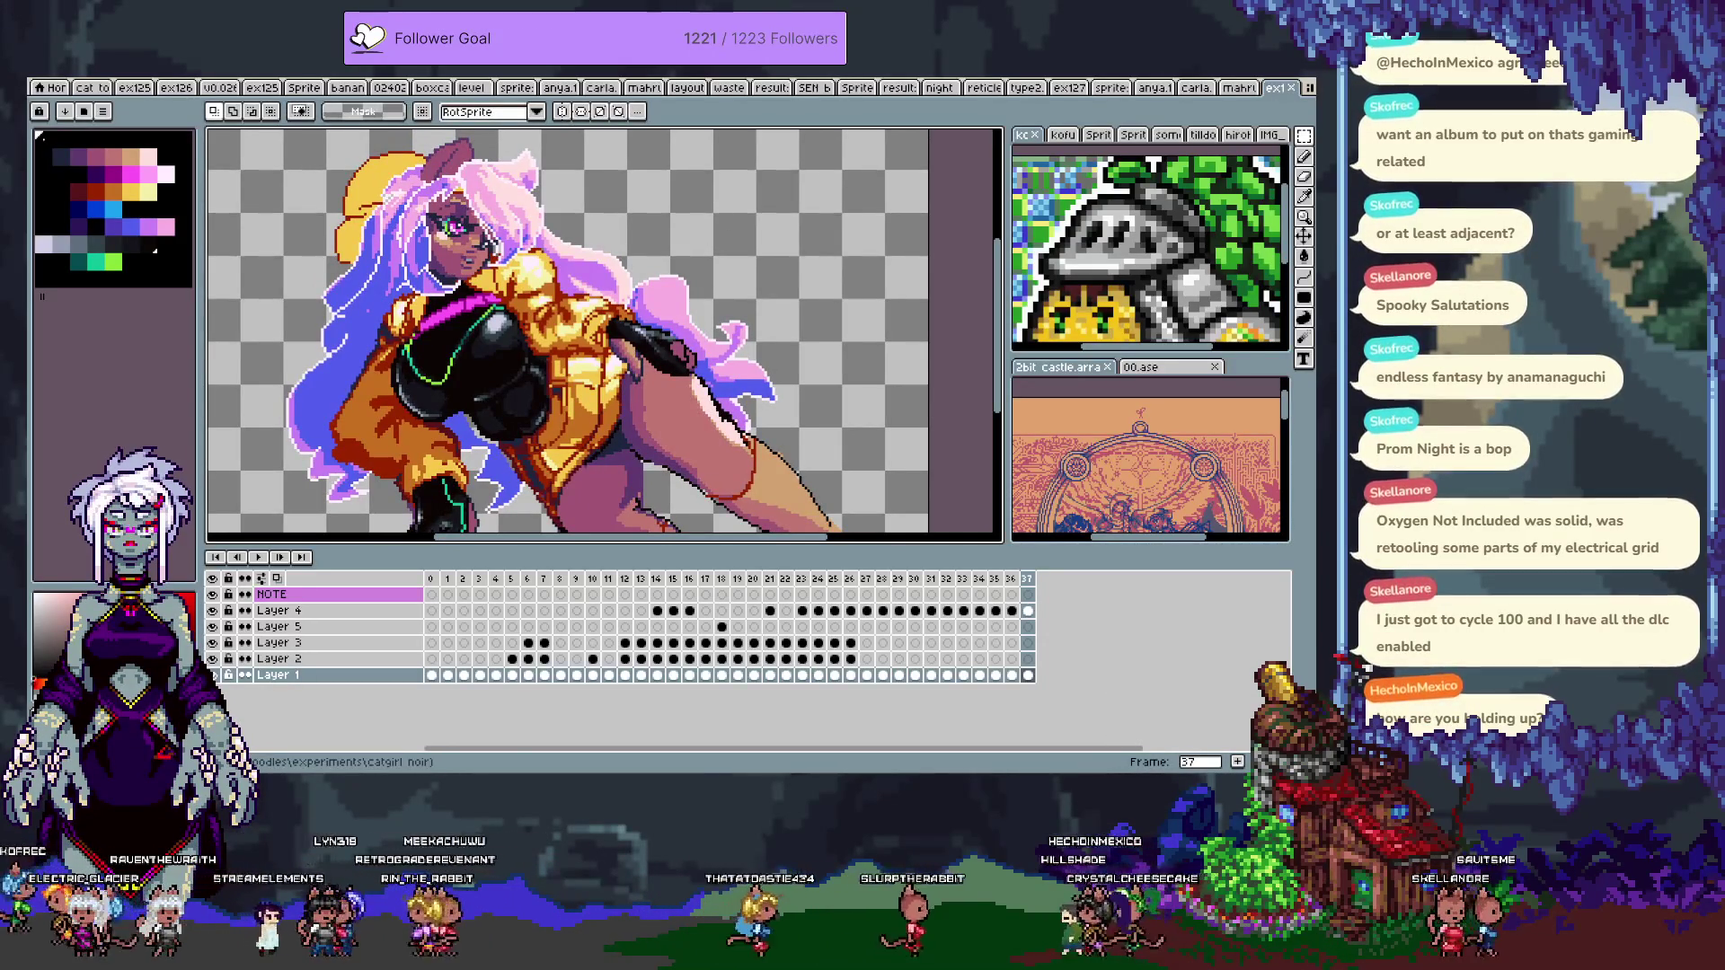
- Activate the NOTE layer's frame 37 cel and pick dark blue for the Pencil
{"action": "scroll", "coordinate": [556, 332], "scroll_direction": "down", "scroll_amount": 3}
{"action": "scroll", "coordinate": [557, 332], "scroll_direction": "up", "scroll_amount": 2}
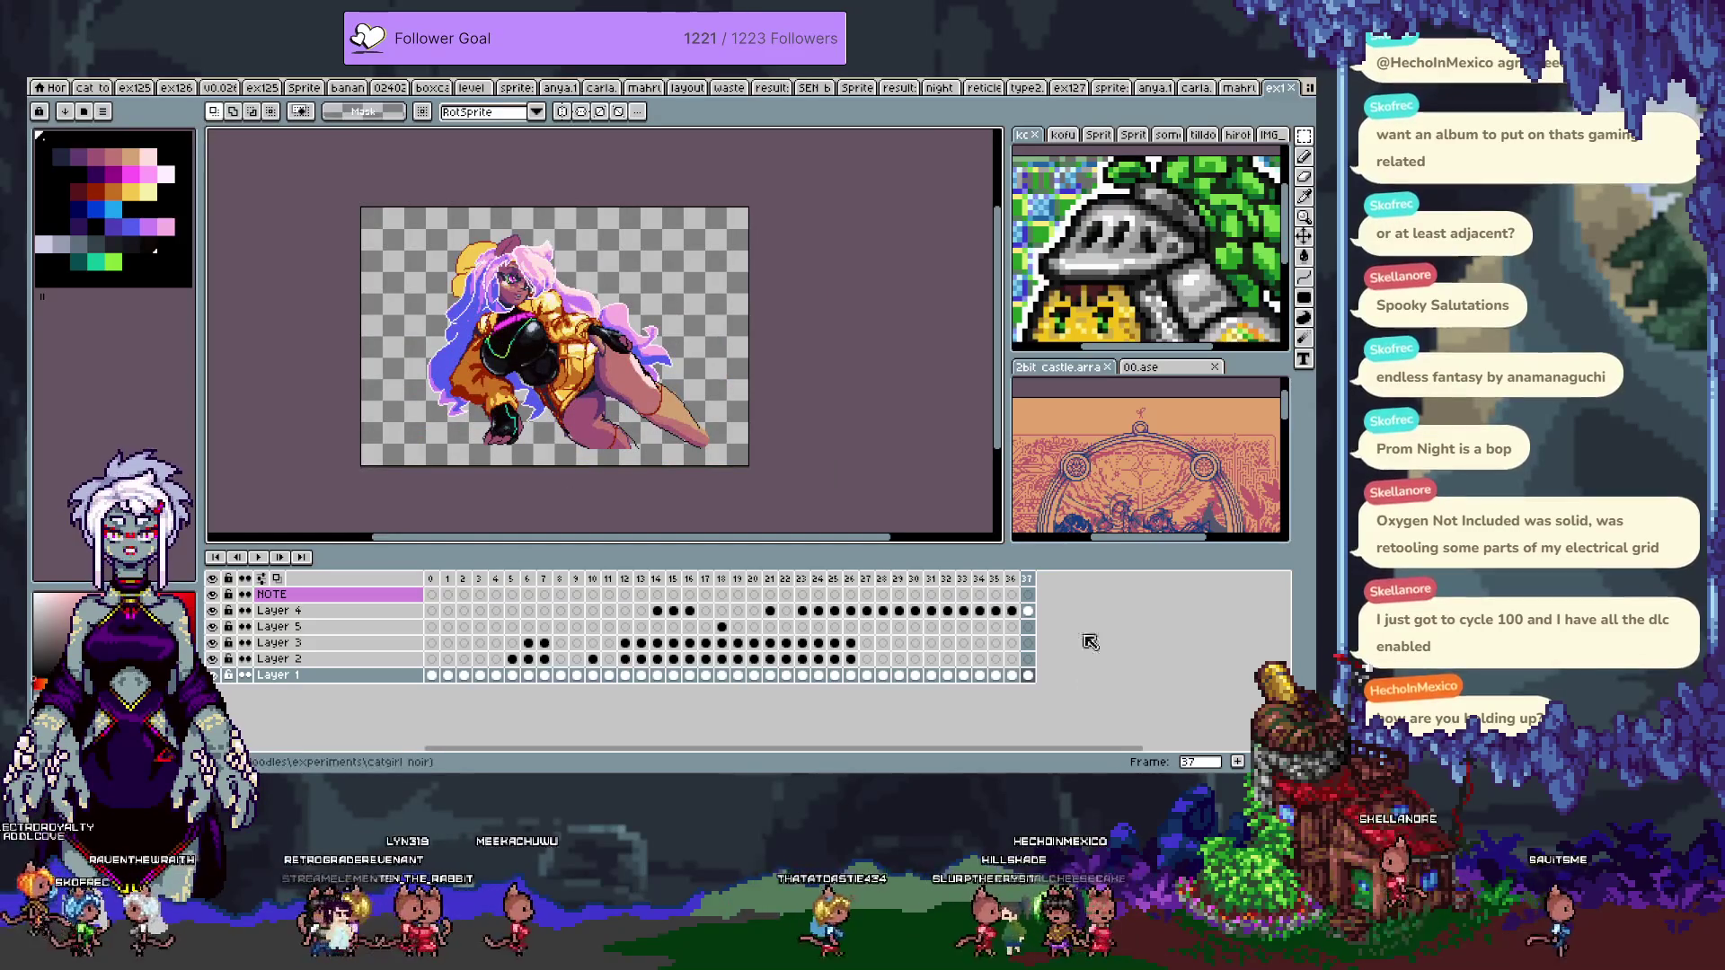
{"action": "left_click", "coordinate": [1028, 593]}
{"action": "scroll", "coordinate": [527, 216], "scroll_direction": "up", "scroll_amount": 3}
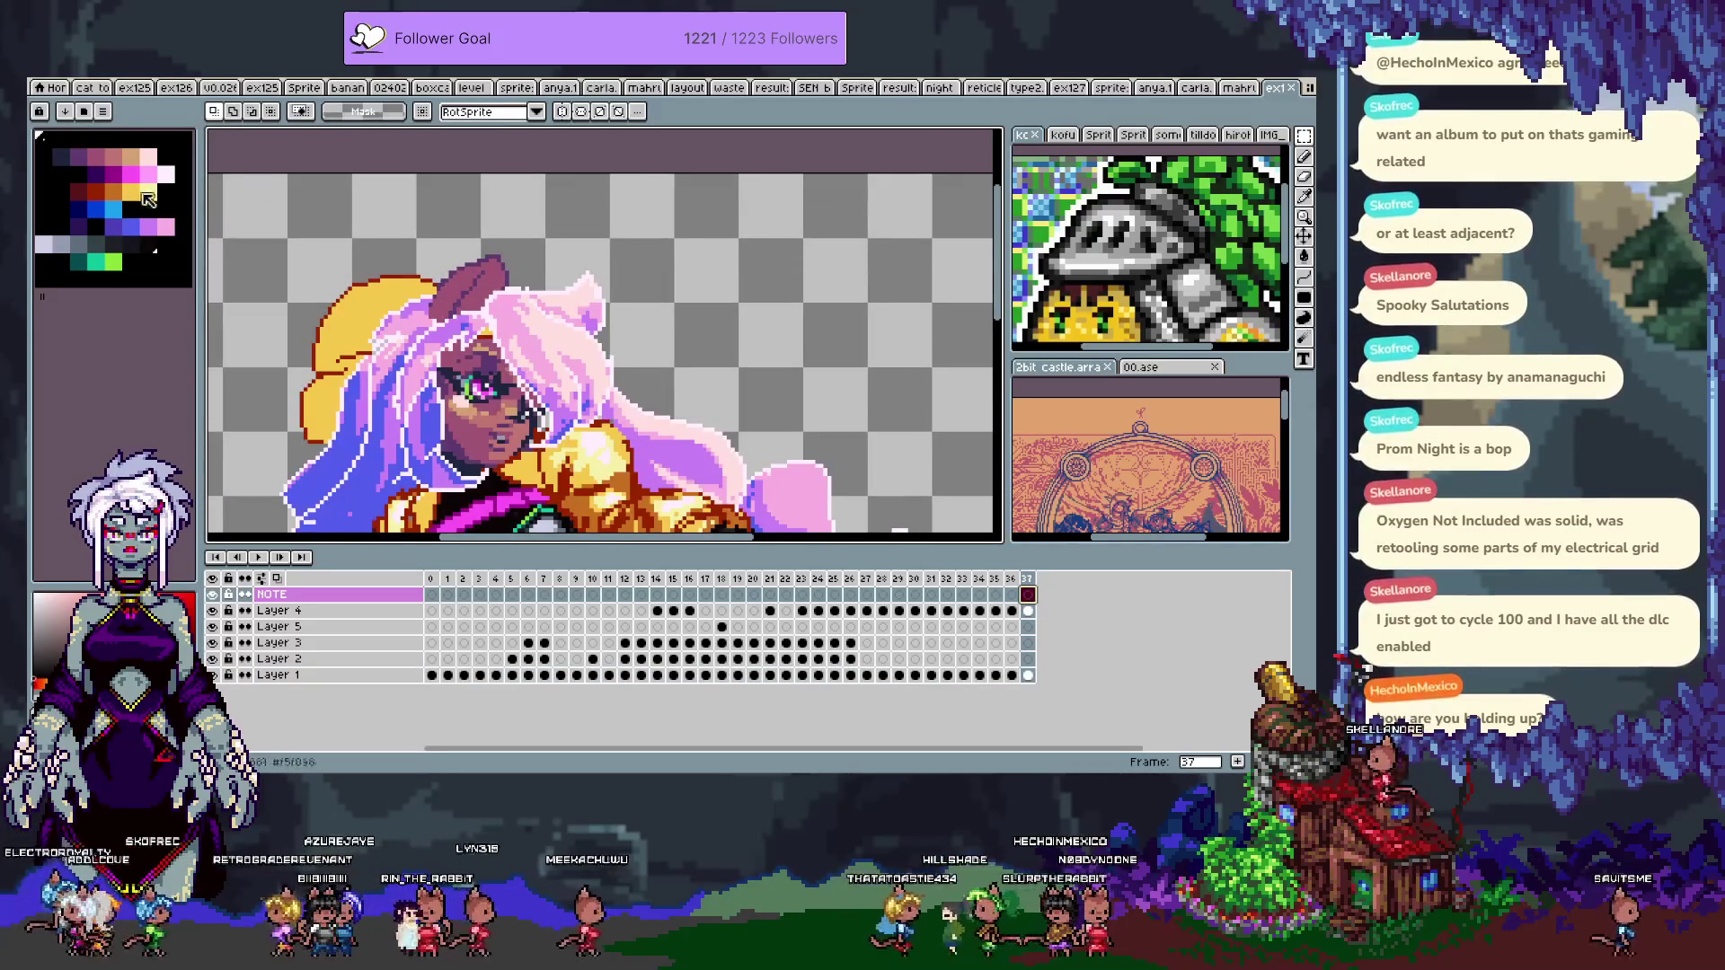
{"action": "left_click", "coordinate": [99, 208]}
{"action": "key", "text": "b"}
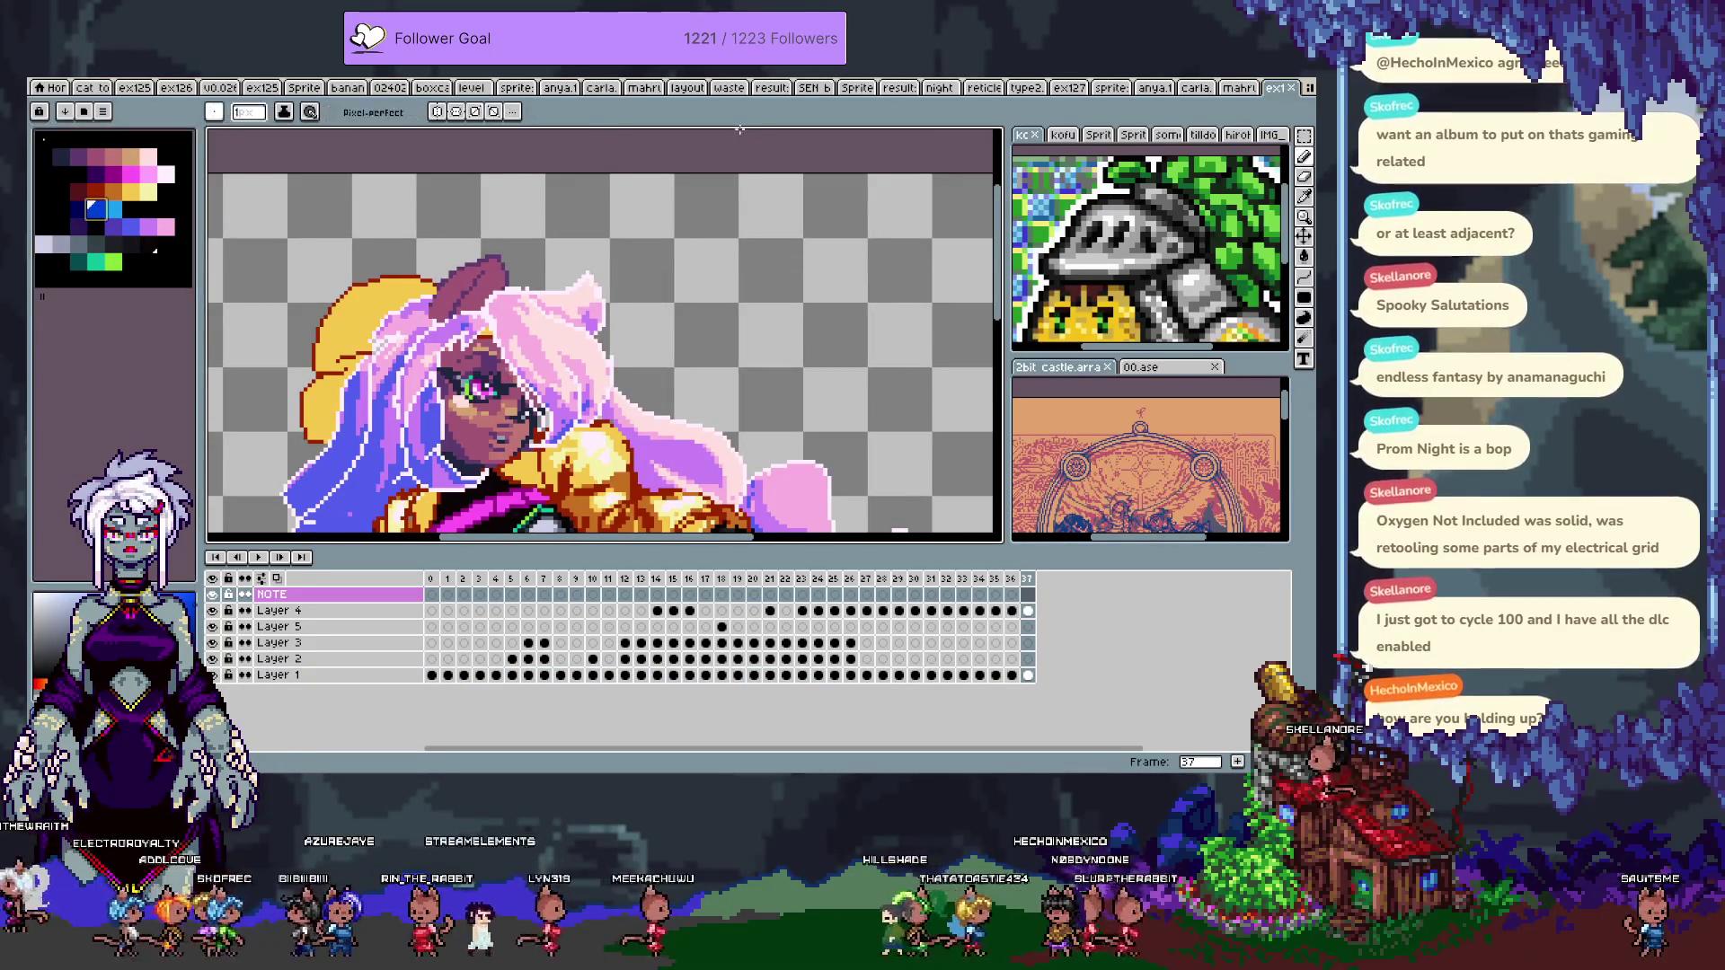
- Draw the blue letters ANCO in the empty canvas beside the hair
{"action": "mouse_move", "coordinate": [665, 270]}
{"action": "left_mouse_down"}
{"action": "mouse_move", "coordinate": [591, 291]}
{"action": "mouse_move", "coordinate": [592, 314]}
{"action": "left_mouse_up"}
{"action": "scroll", "coordinate": [696, 379], "scroll_direction": "up", "scroll_amount": 2}
{"action": "left_click", "coordinate": [600, 303]}
{"action": "mouse_move", "coordinate": [592, 288]}
{"action": "left_mouse_down"}
{"action": "mouse_move", "coordinate": [602, 314]}
{"action": "mouse_move", "coordinate": [626, 287]}
{"action": "mouse_move", "coordinate": [664, 311]}
{"action": "left_mouse_up"}
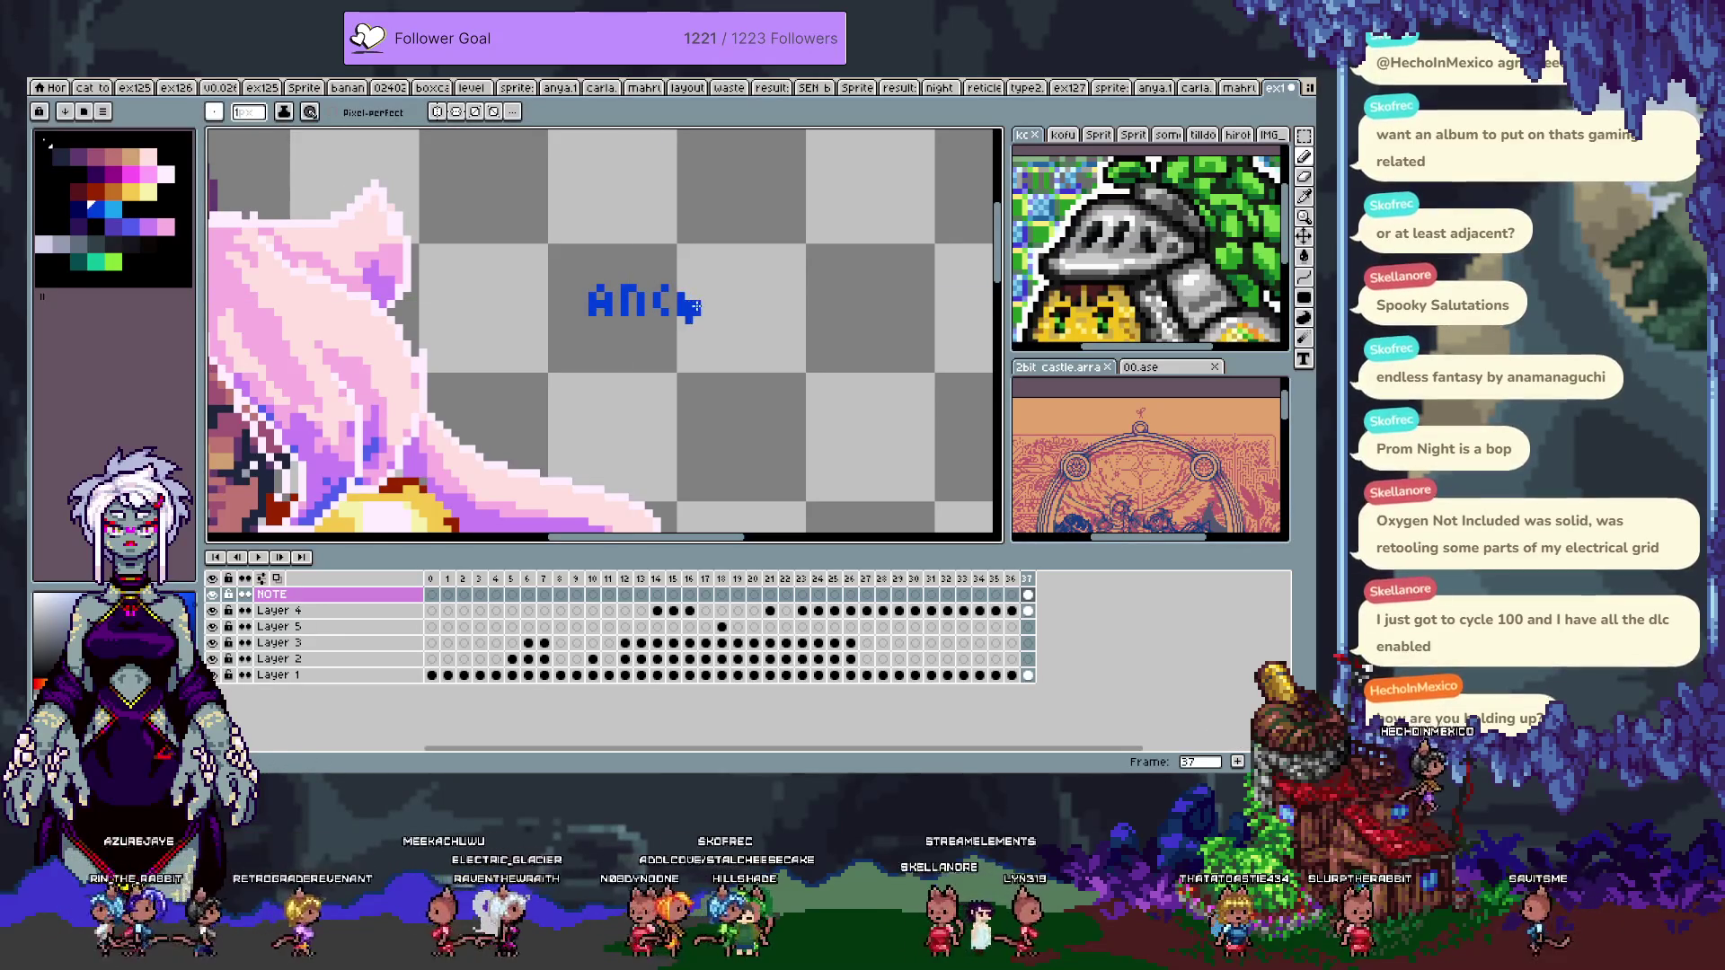
{"action": "left_click_drag", "start_coordinate": [685, 307], "coordinate": [696, 296]}
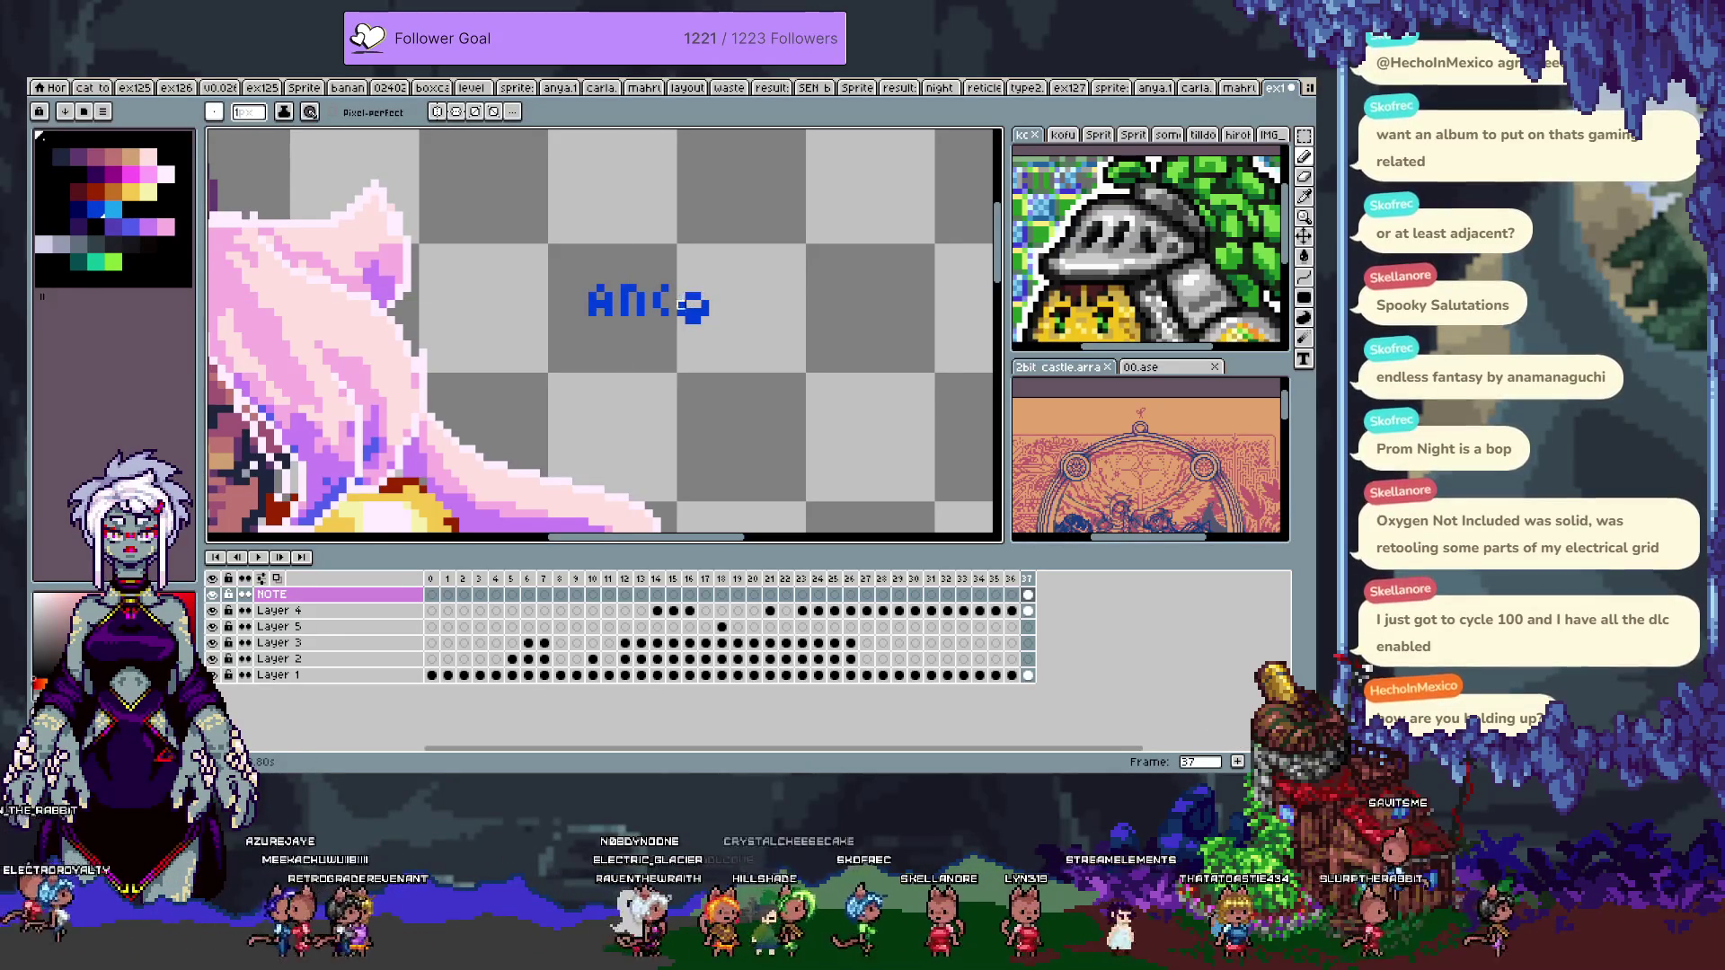
{"action": "key", "text": "m"}
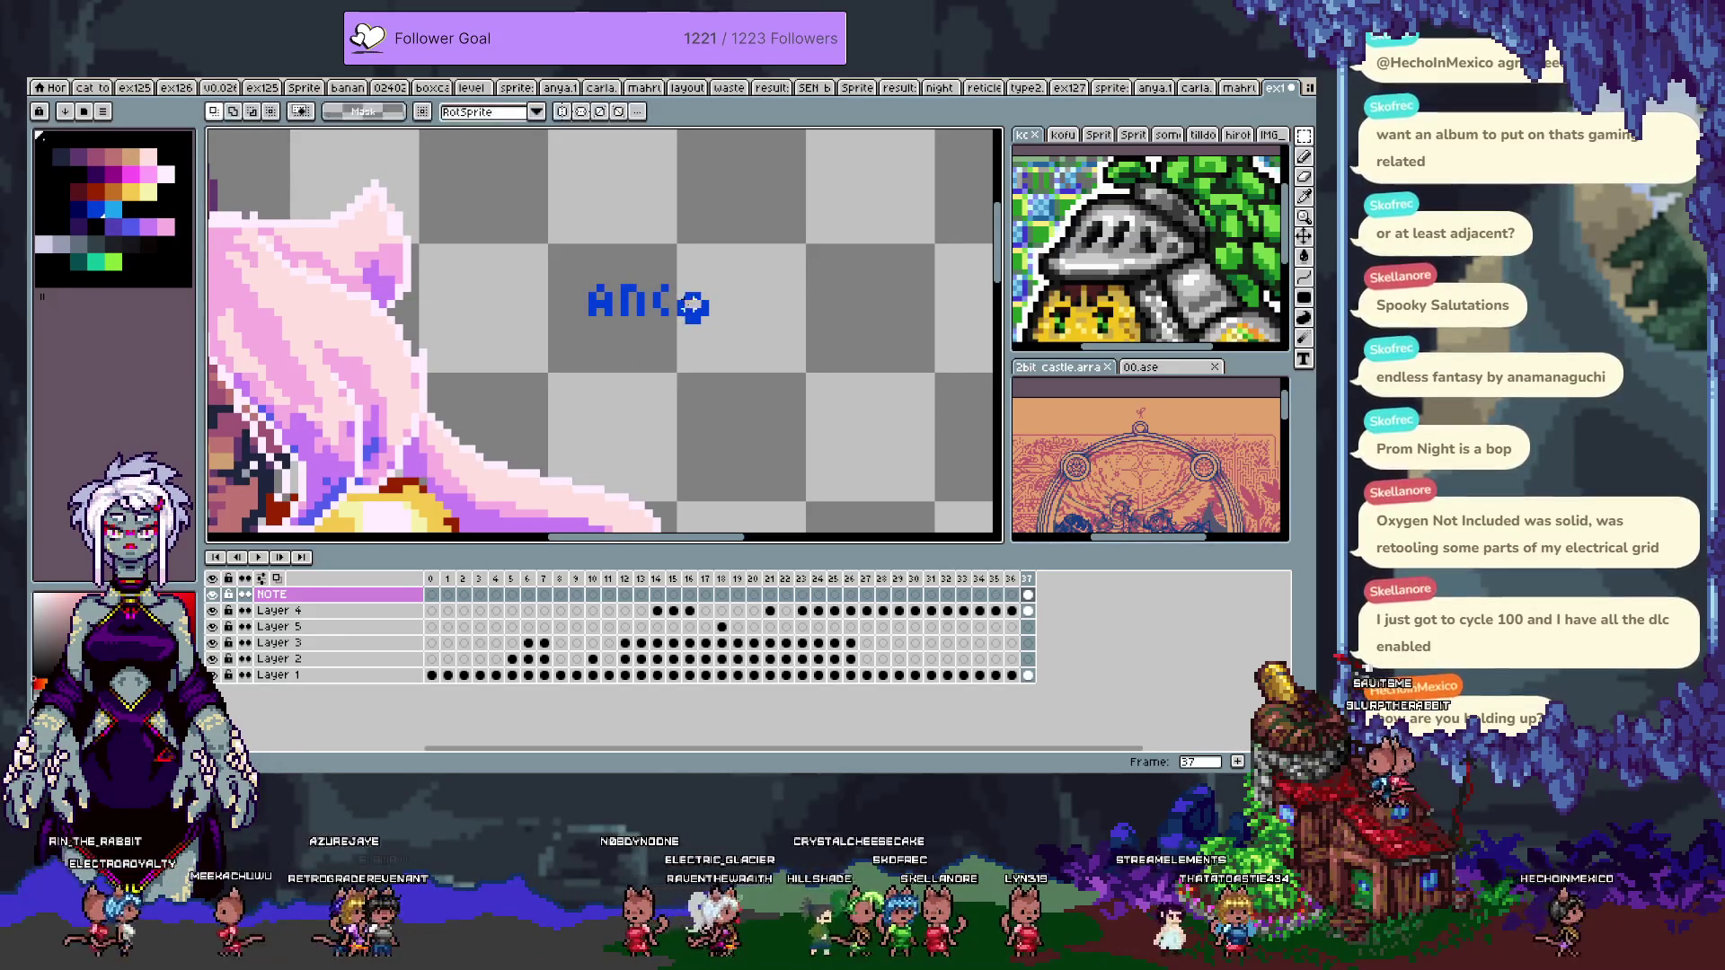
{"action": "left_click_drag", "start_coordinate": [718, 335], "coordinate": [695, 319]}
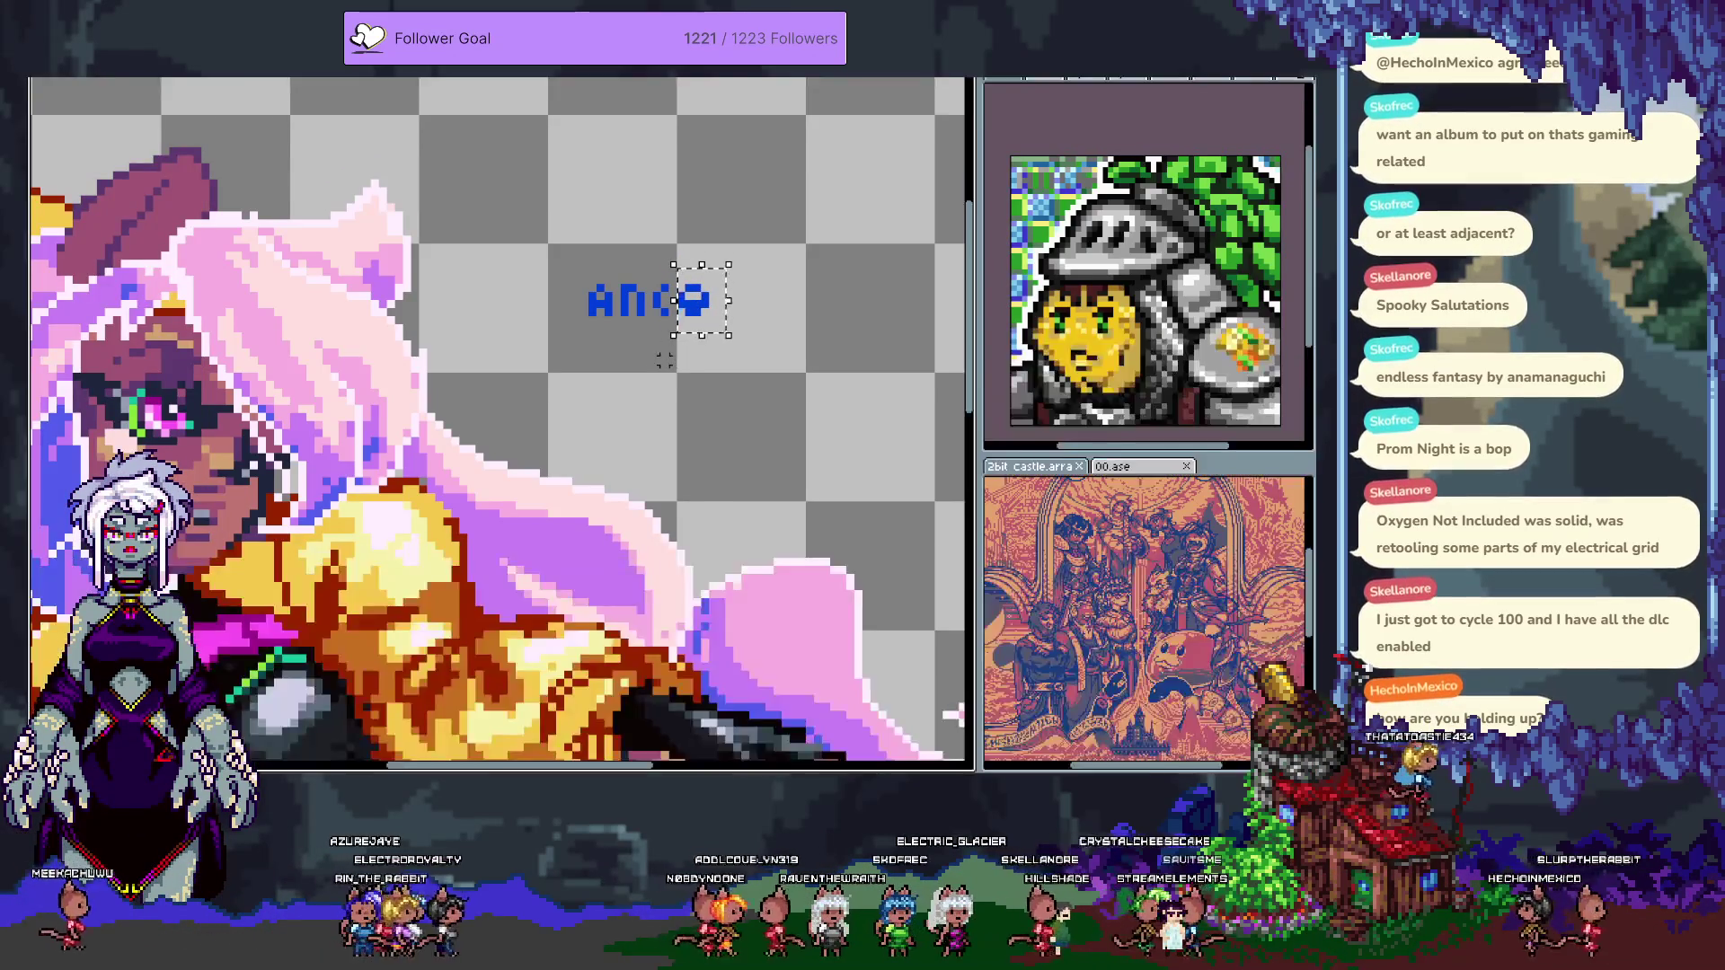
{"action": "key", "text": "ctrl+d"}
{"action": "key", "text": "i"}
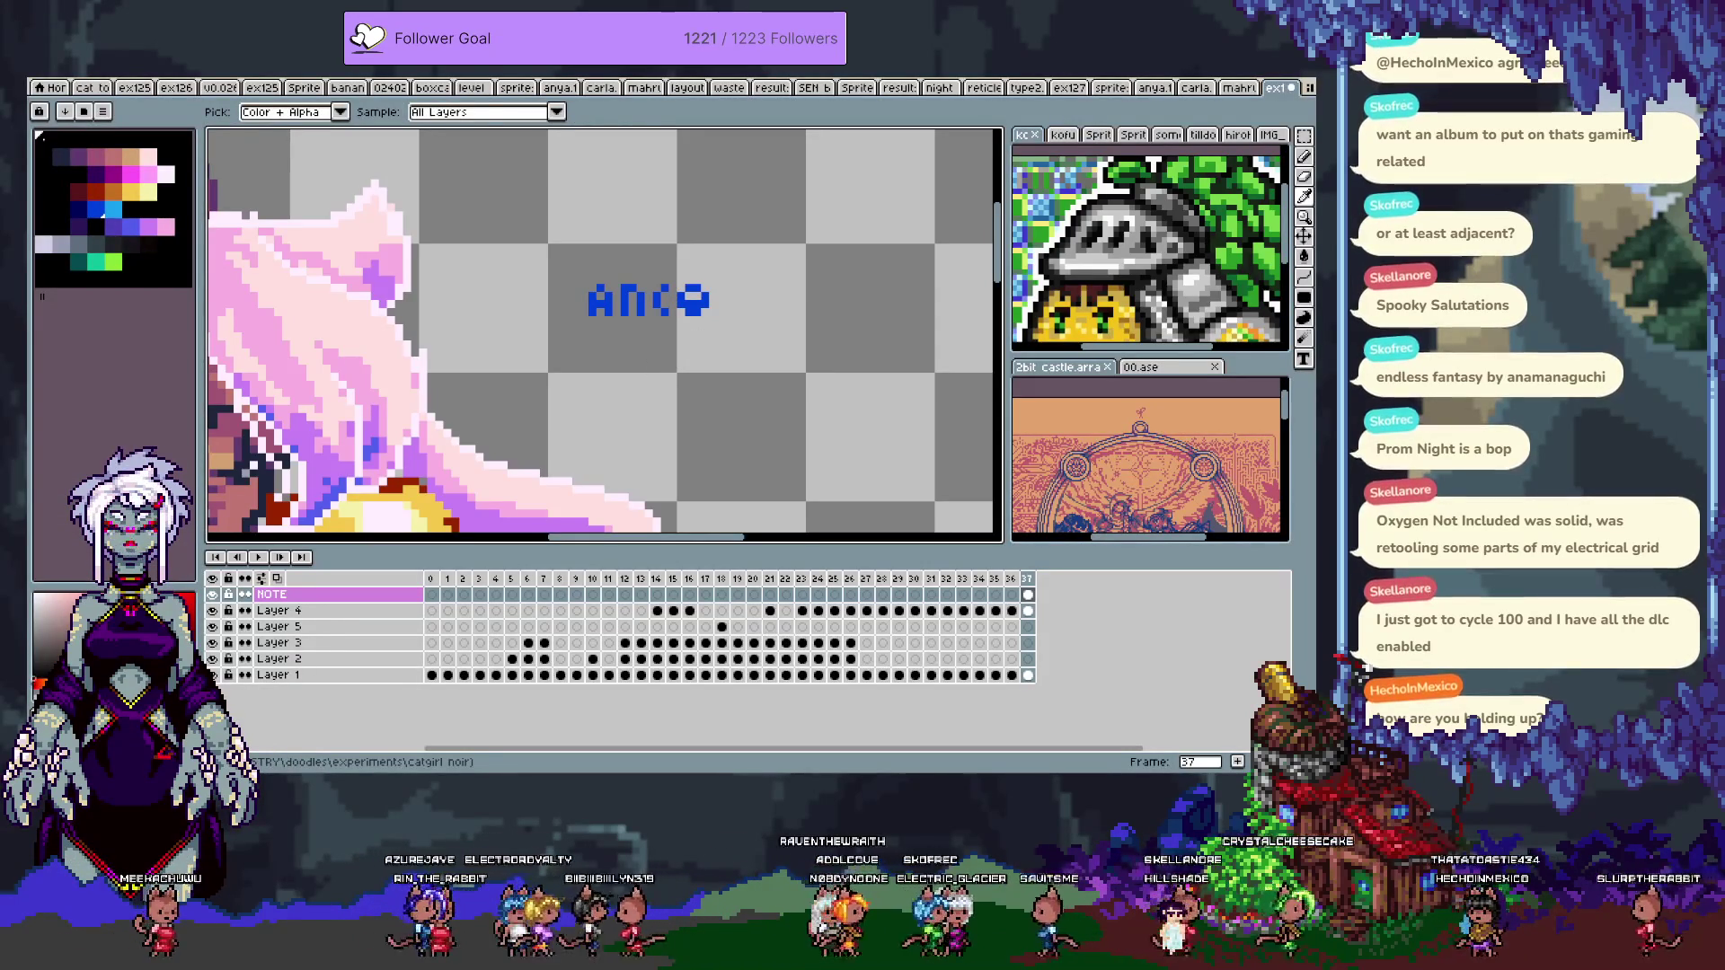
{"action": "key", "text": "m"}
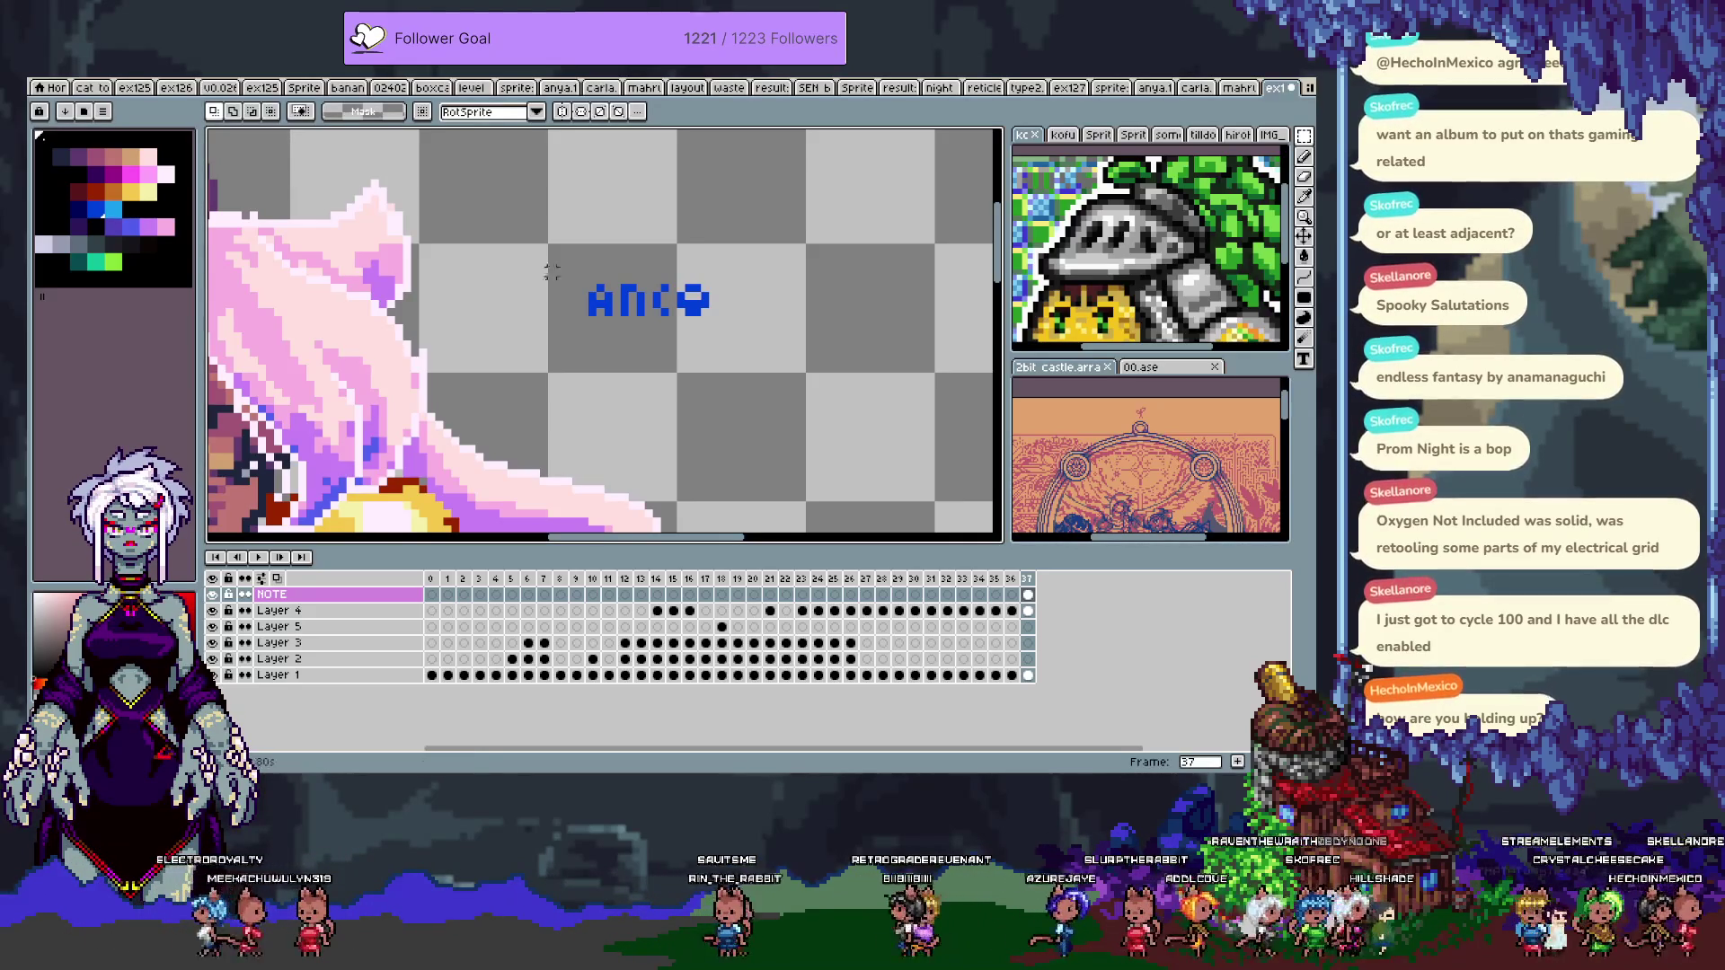
- Paste the copied pixel strip and place it just above the ANCO letters
{"action": "key", "text": "ctrl+v"}
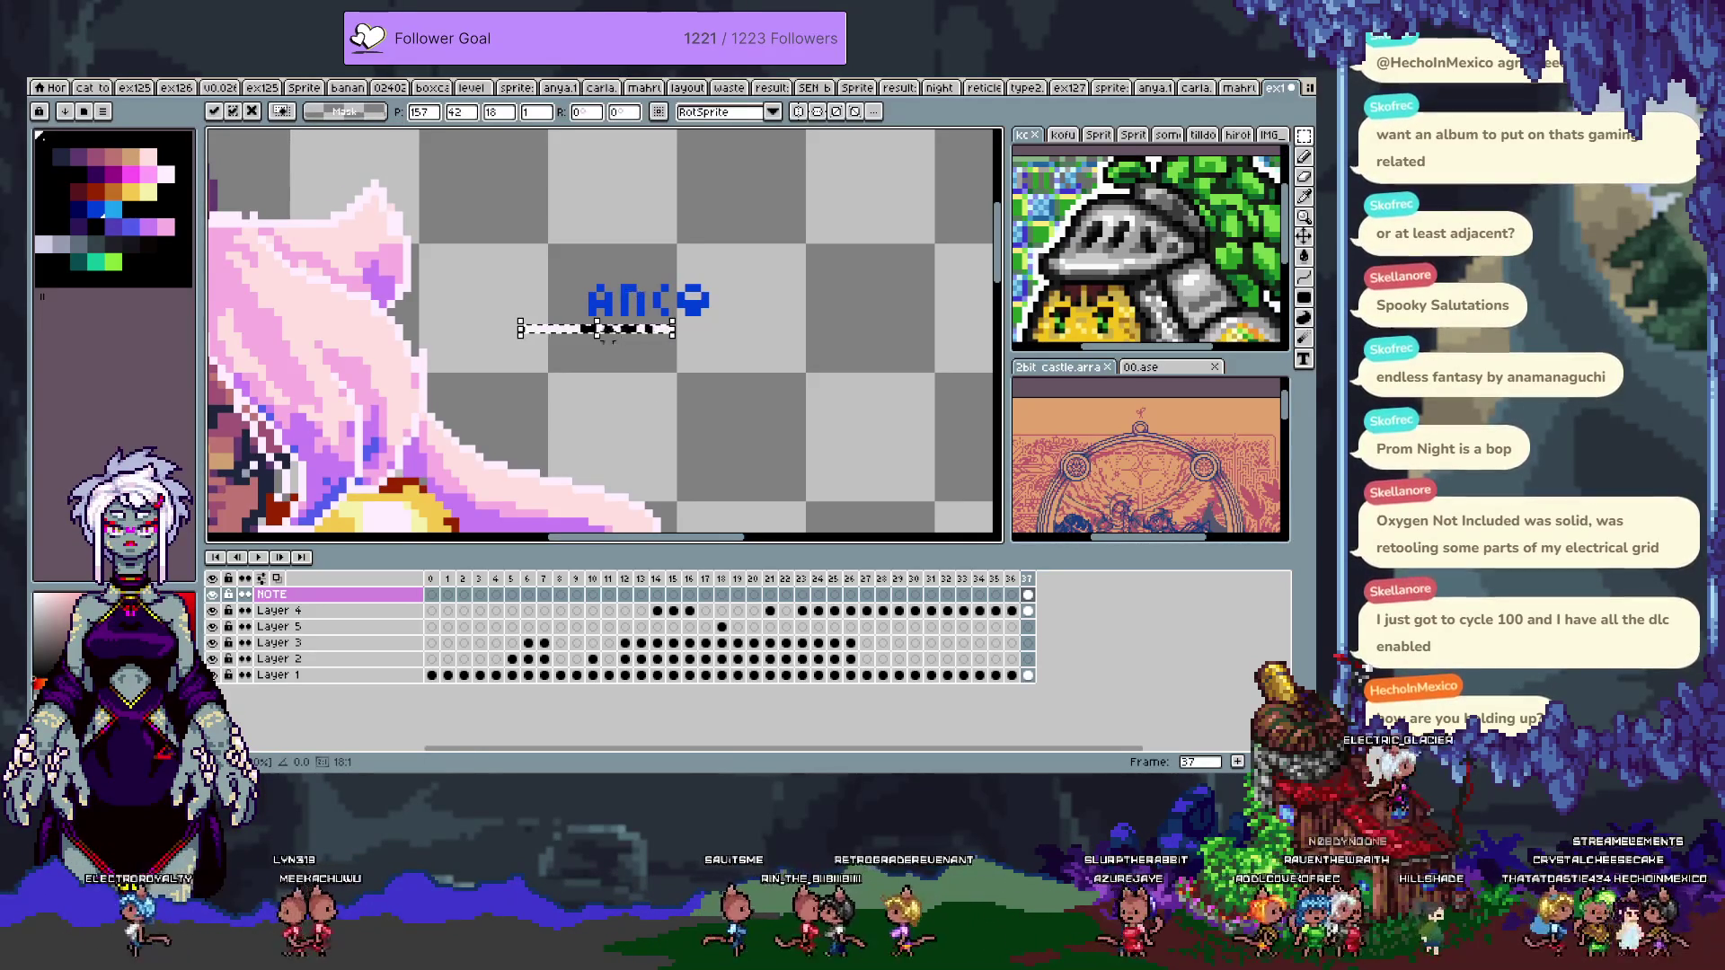
{"action": "mouse_move", "coordinate": [624, 334]}
{"action": "left_mouse_down"}
{"action": "mouse_move", "coordinate": [681, 226]}
{"action": "mouse_move", "coordinate": [692, 283]}
{"action": "left_mouse_up"}
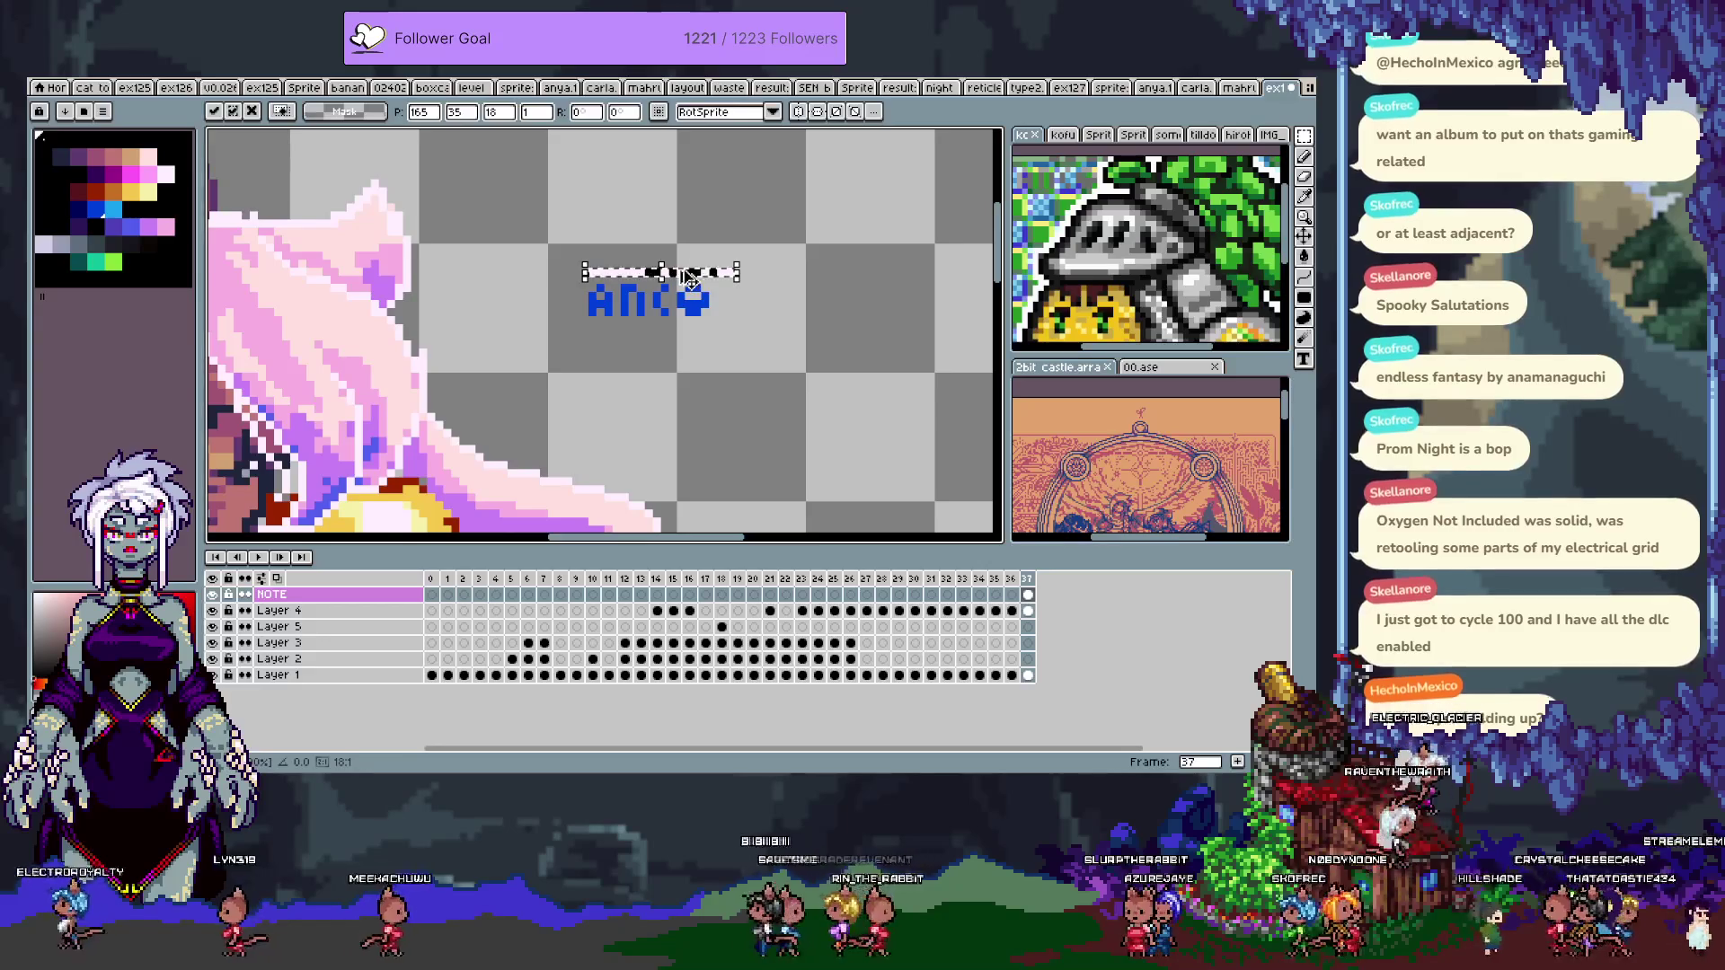
{"action": "key", "text": "Return"}
{"action": "scroll", "coordinate": [666, 279], "scroll_direction": "up", "scroll_amount": 1}
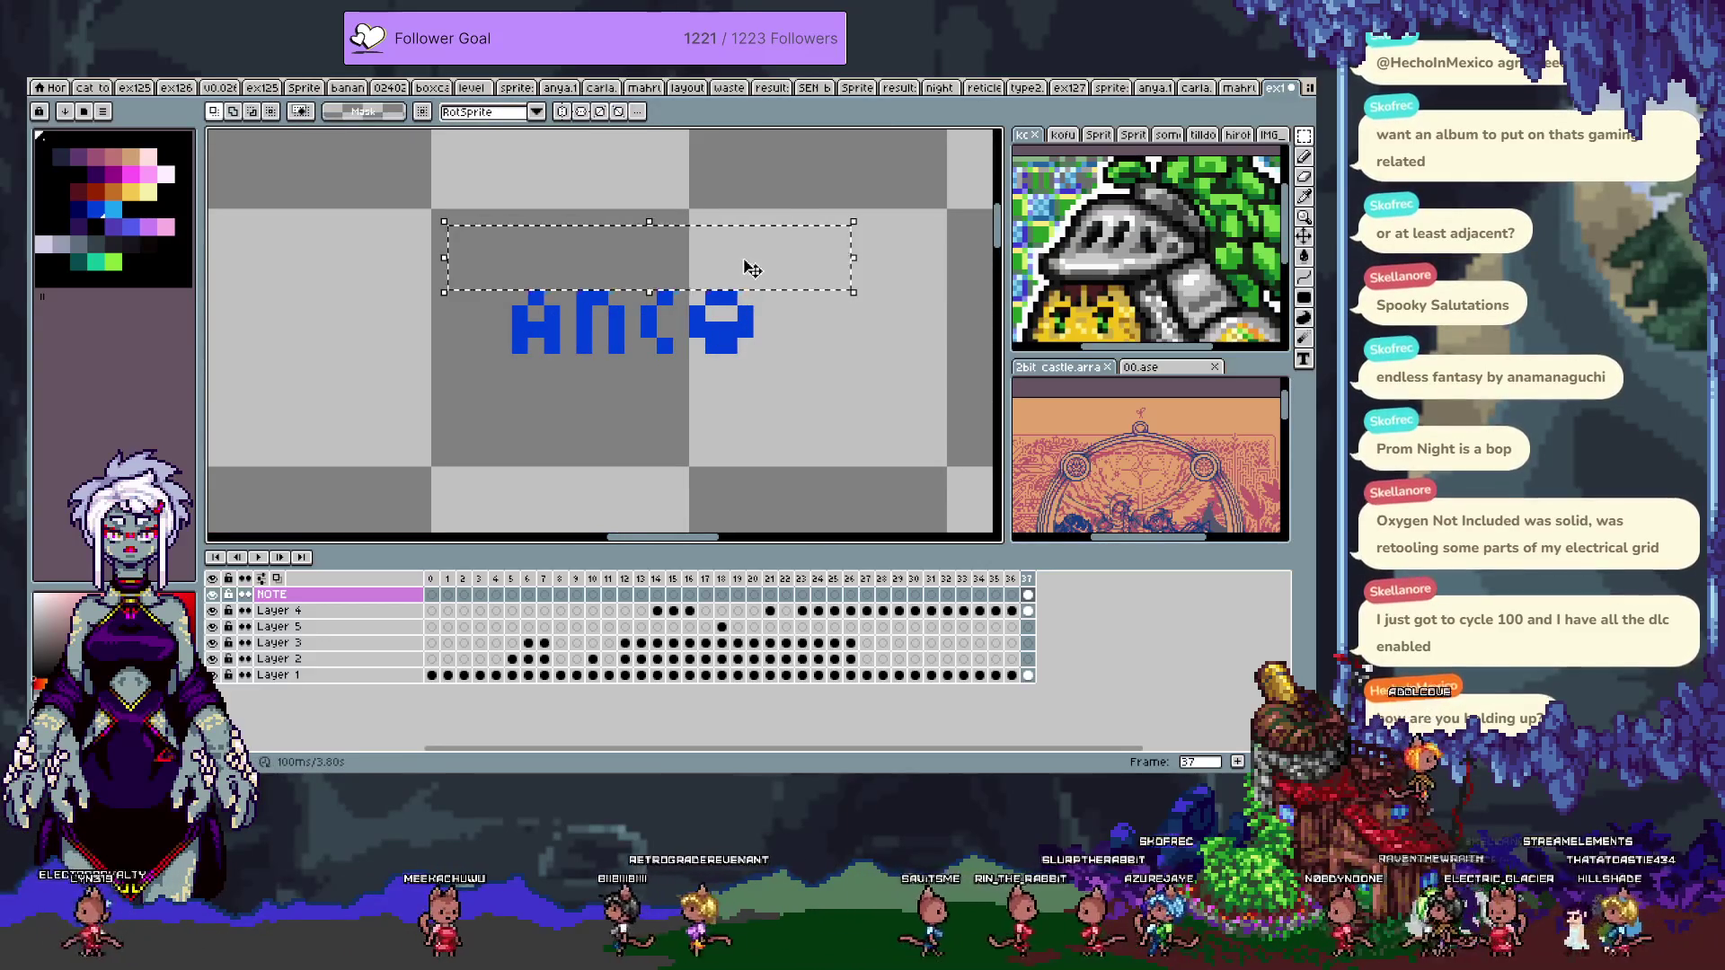
- Recolour the strip with light and dark blue fills, undoing one attempt
{"action": "key", "text": "g"}
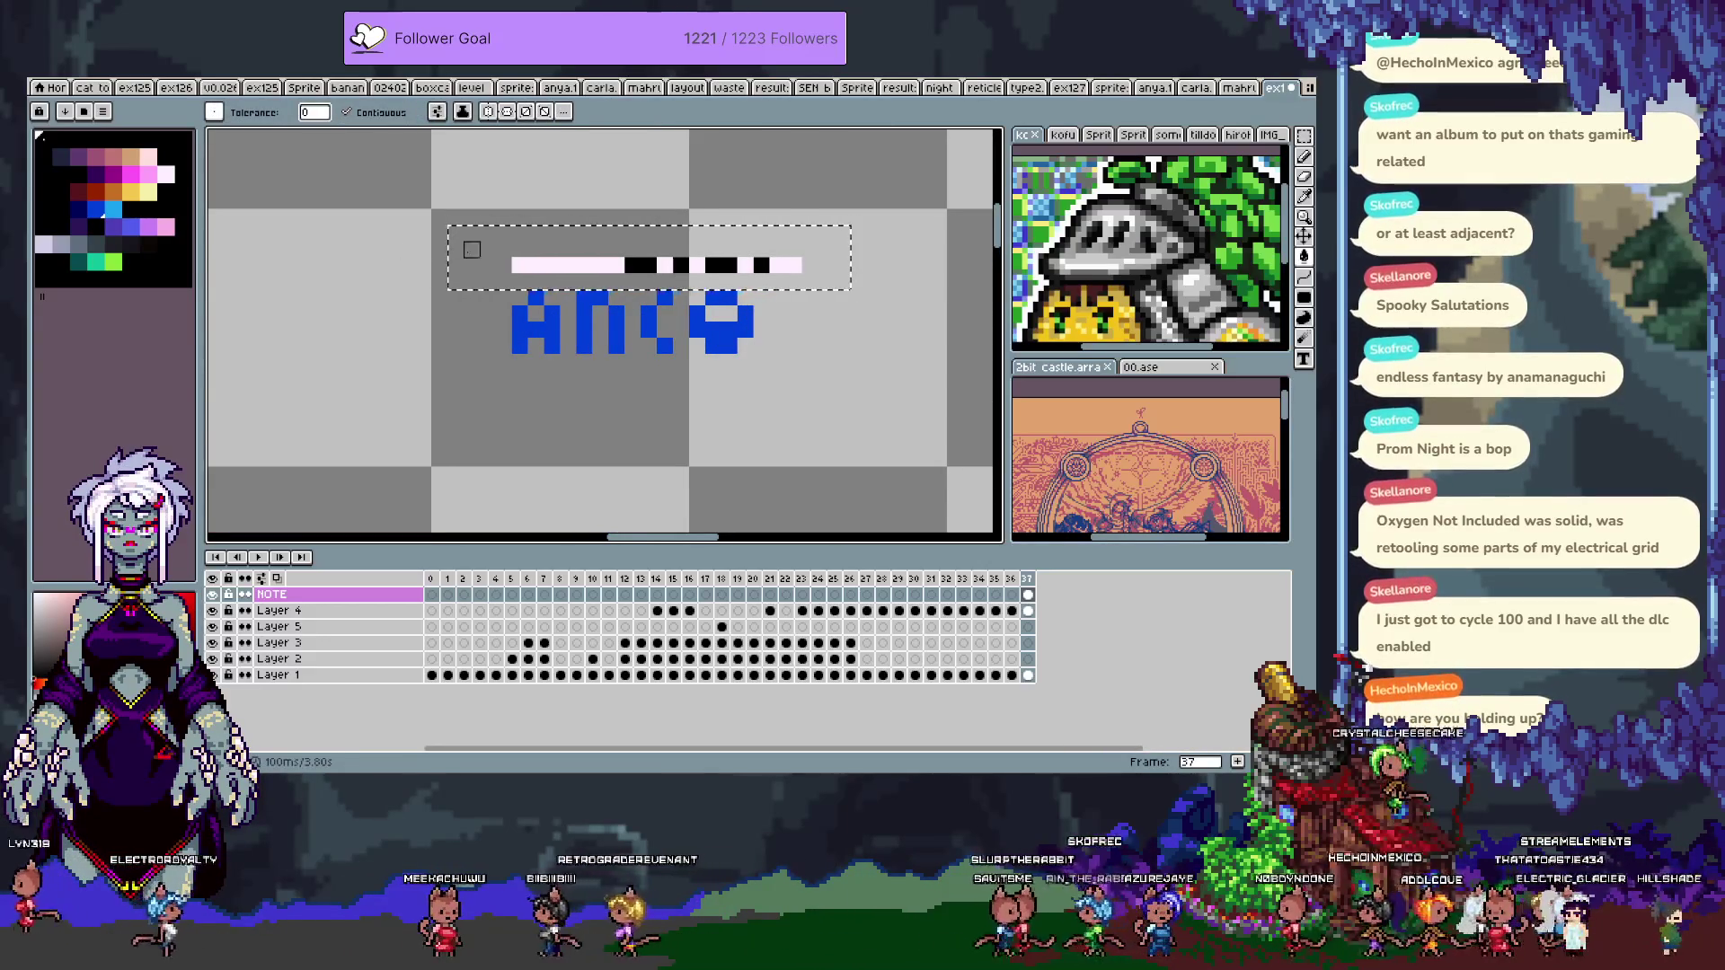
{"action": "left_click", "coordinate": [93, 216]}
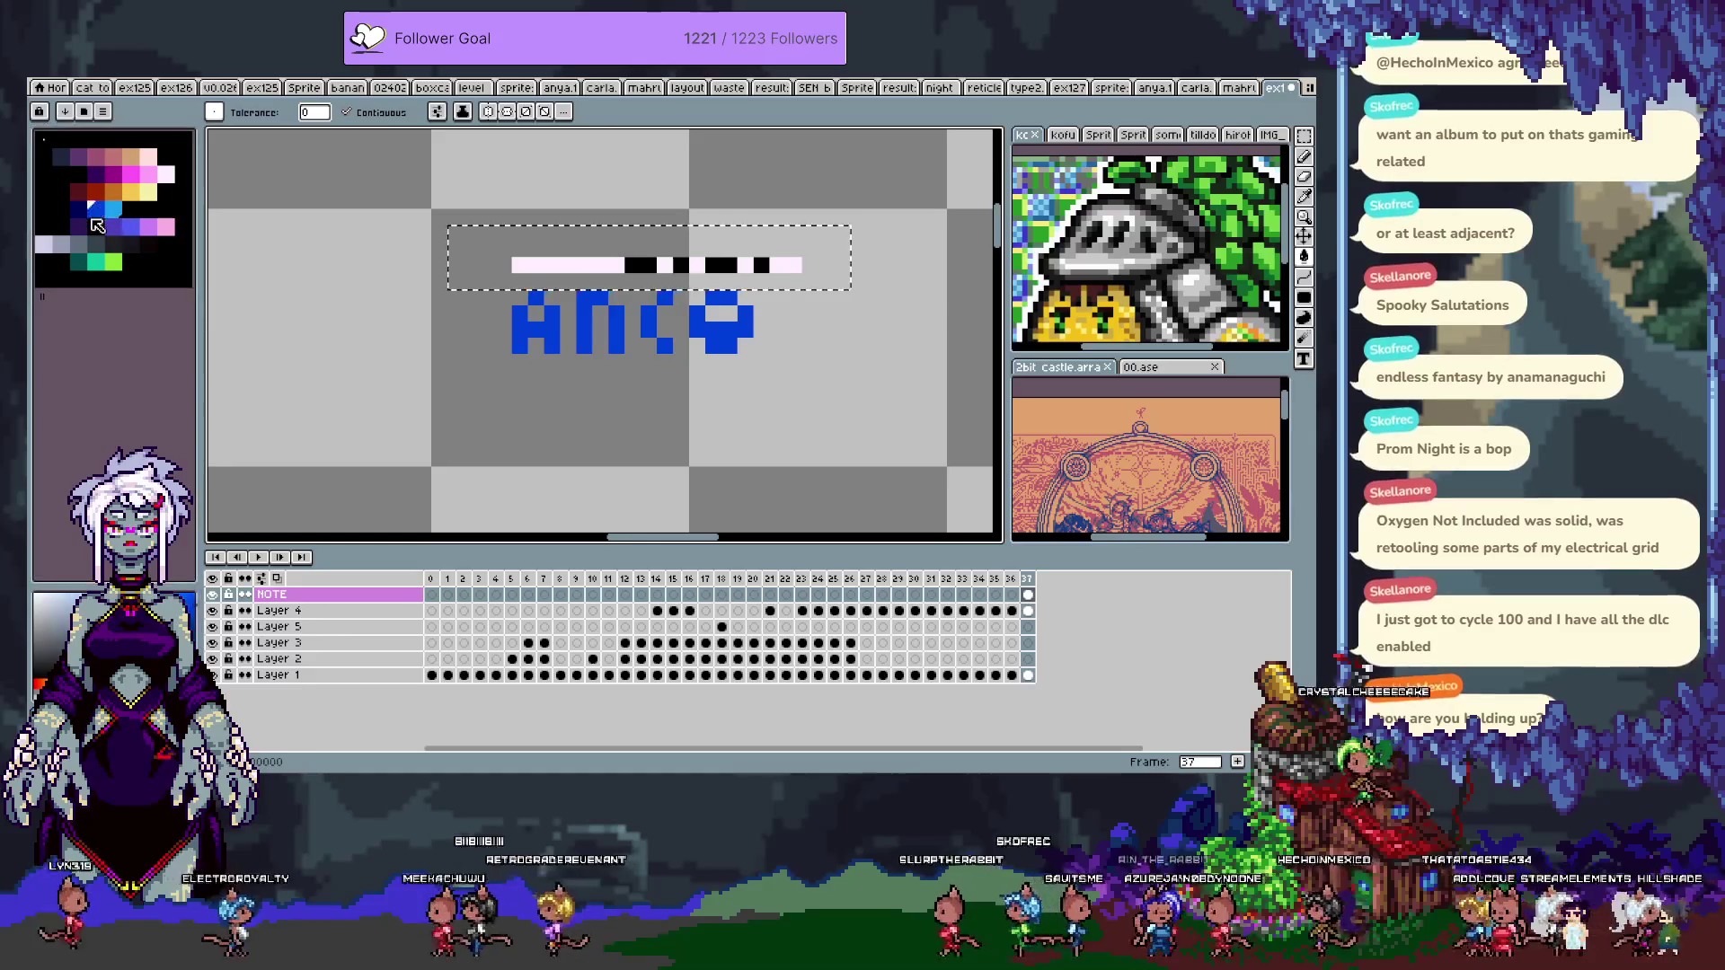
{"action": "left_click", "coordinate": [76, 208]}
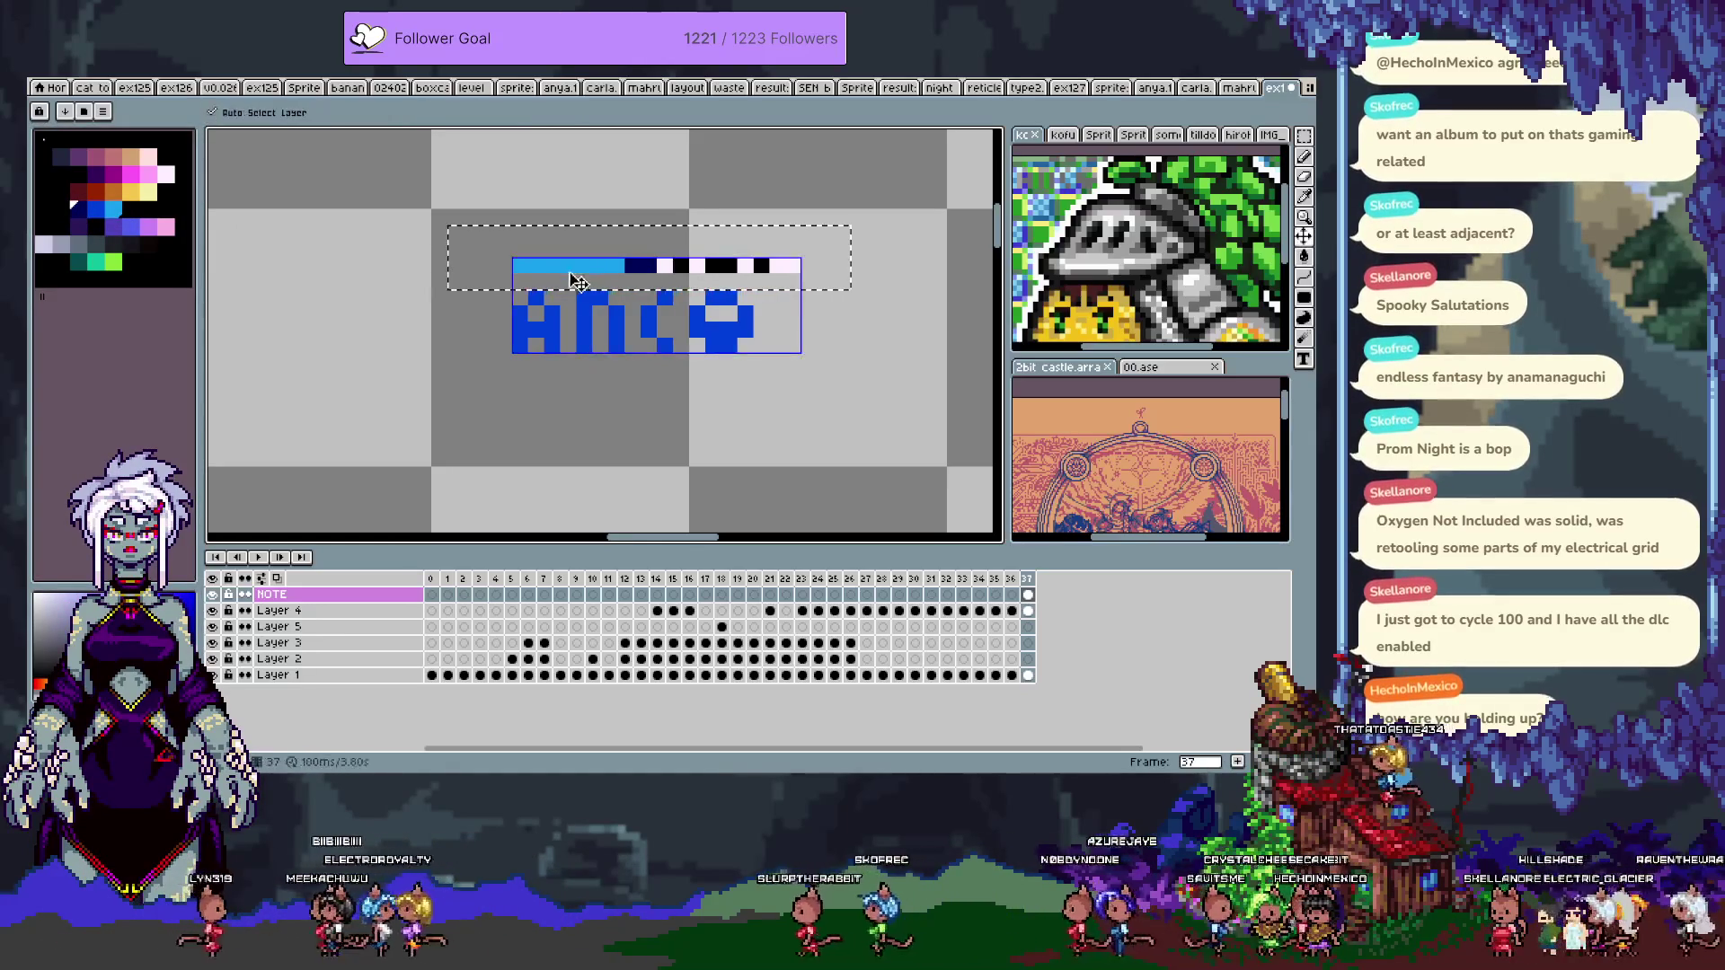
{"action": "key", "text": "ctrl+z"}
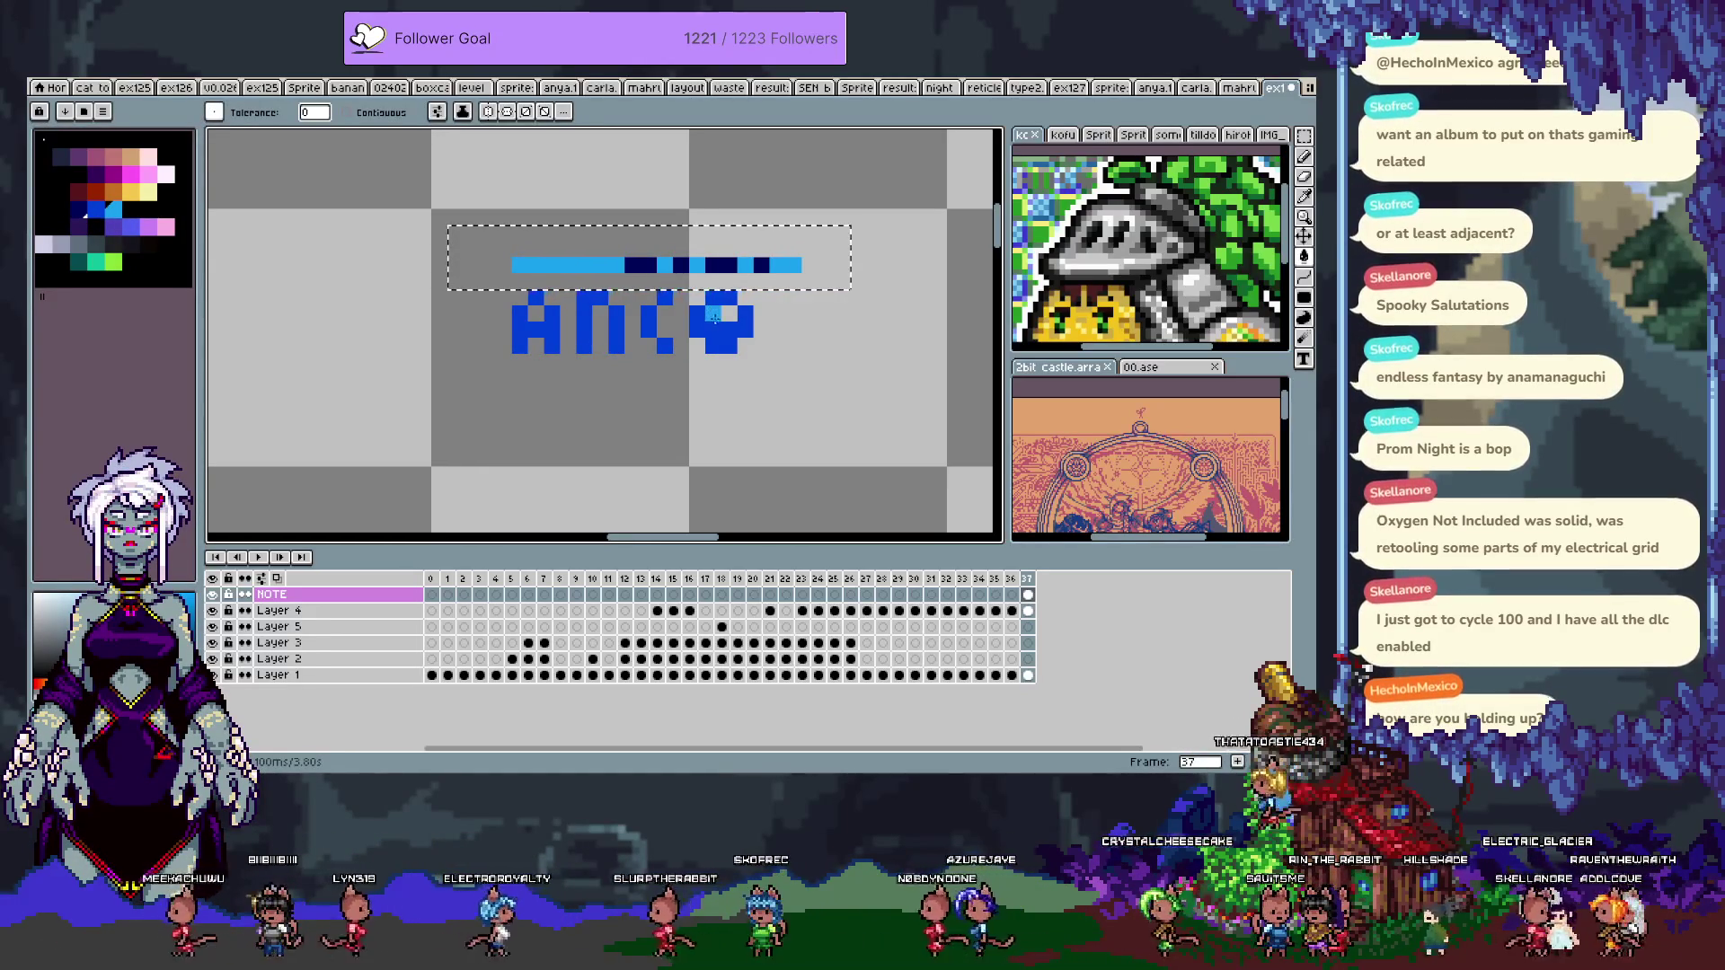
{"action": "key", "text": "v"}
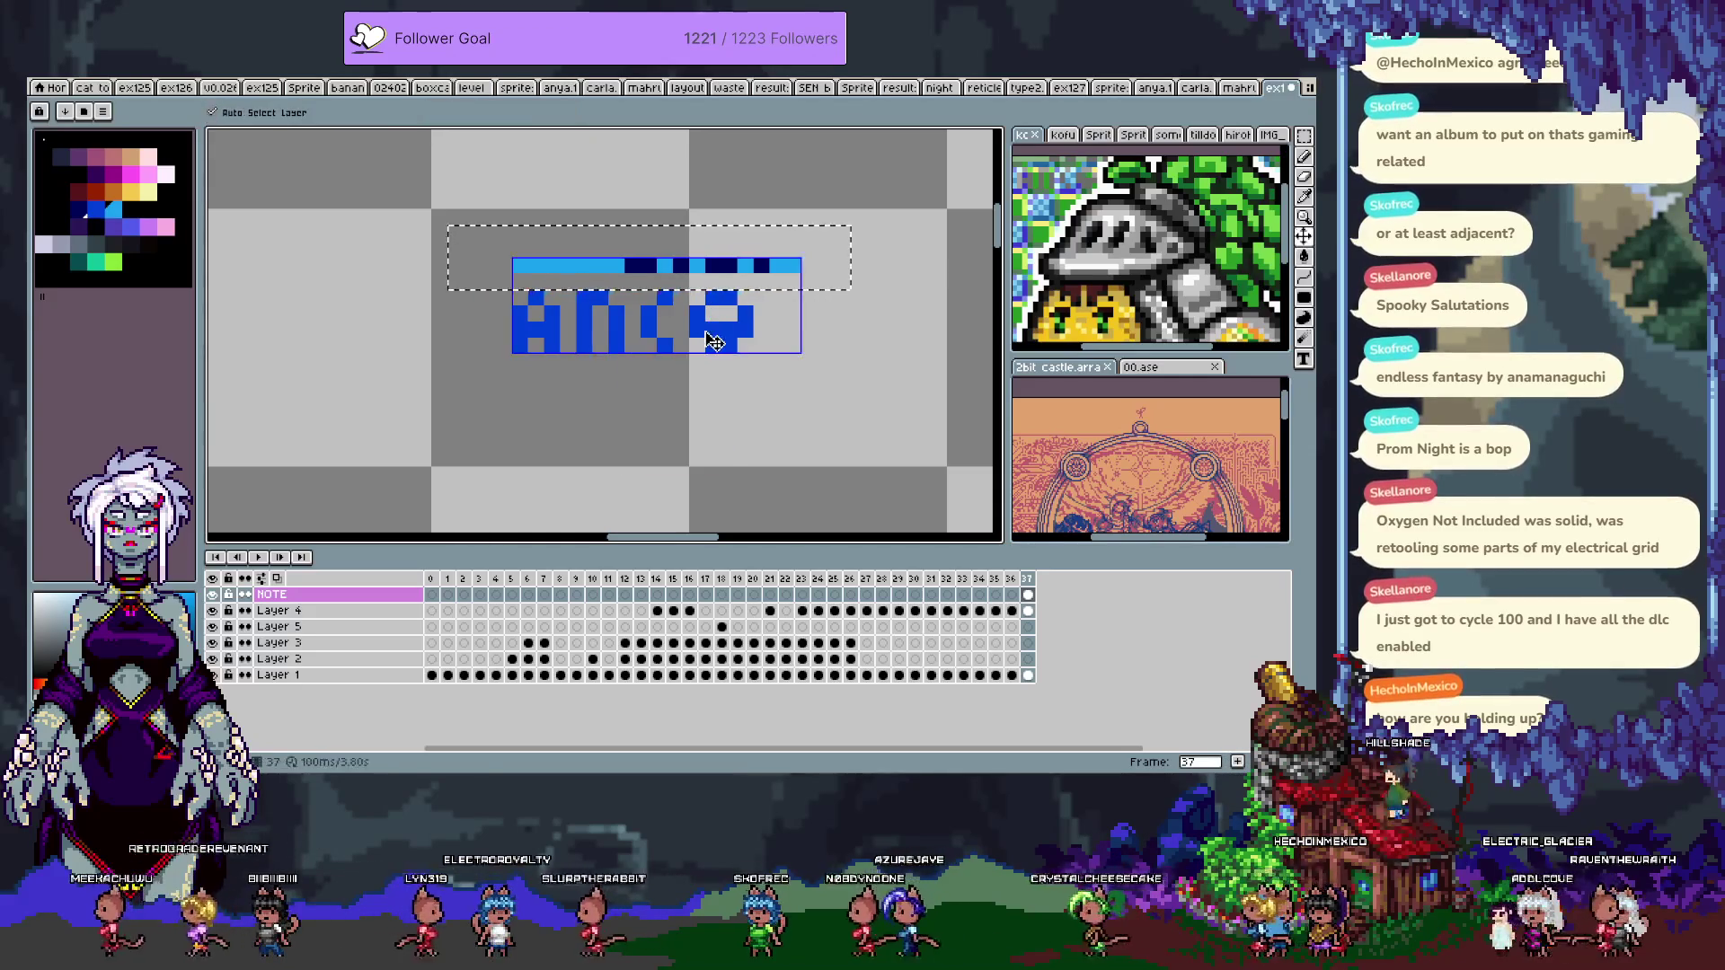
{"action": "key", "text": "g"}
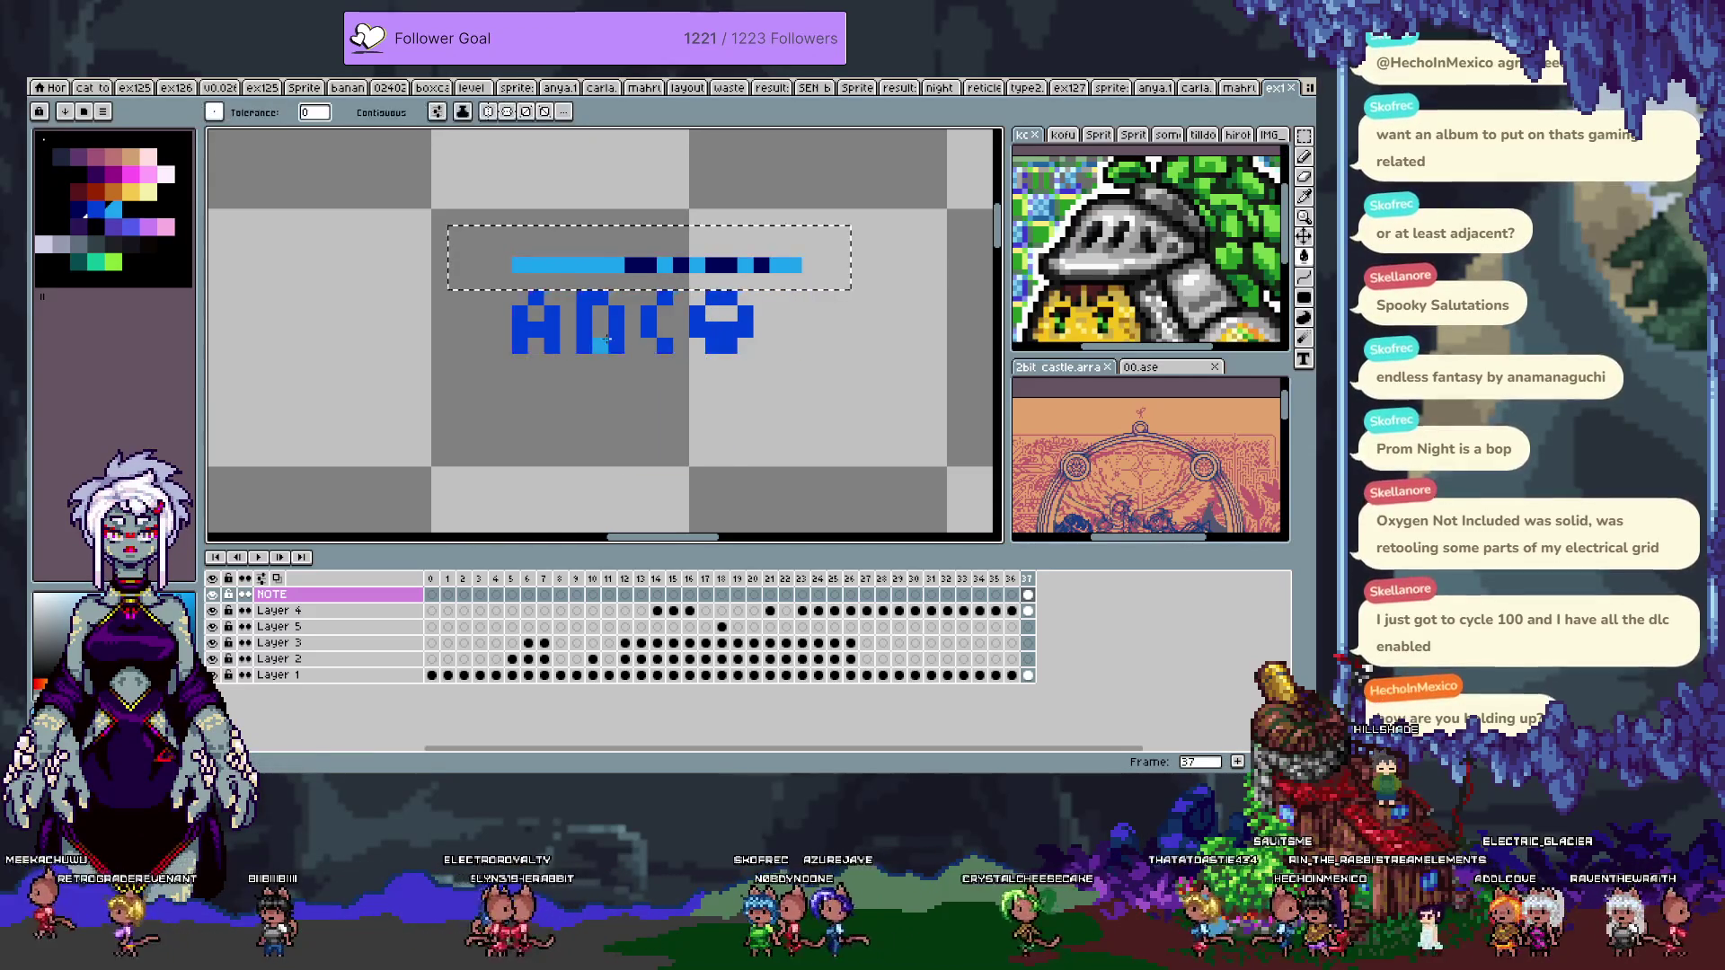
- Switch back to the Pencil and make Layer 1 the active layer
{"action": "scroll", "coordinate": [640, 320], "scroll_direction": "down", "scroll_amount": 3}
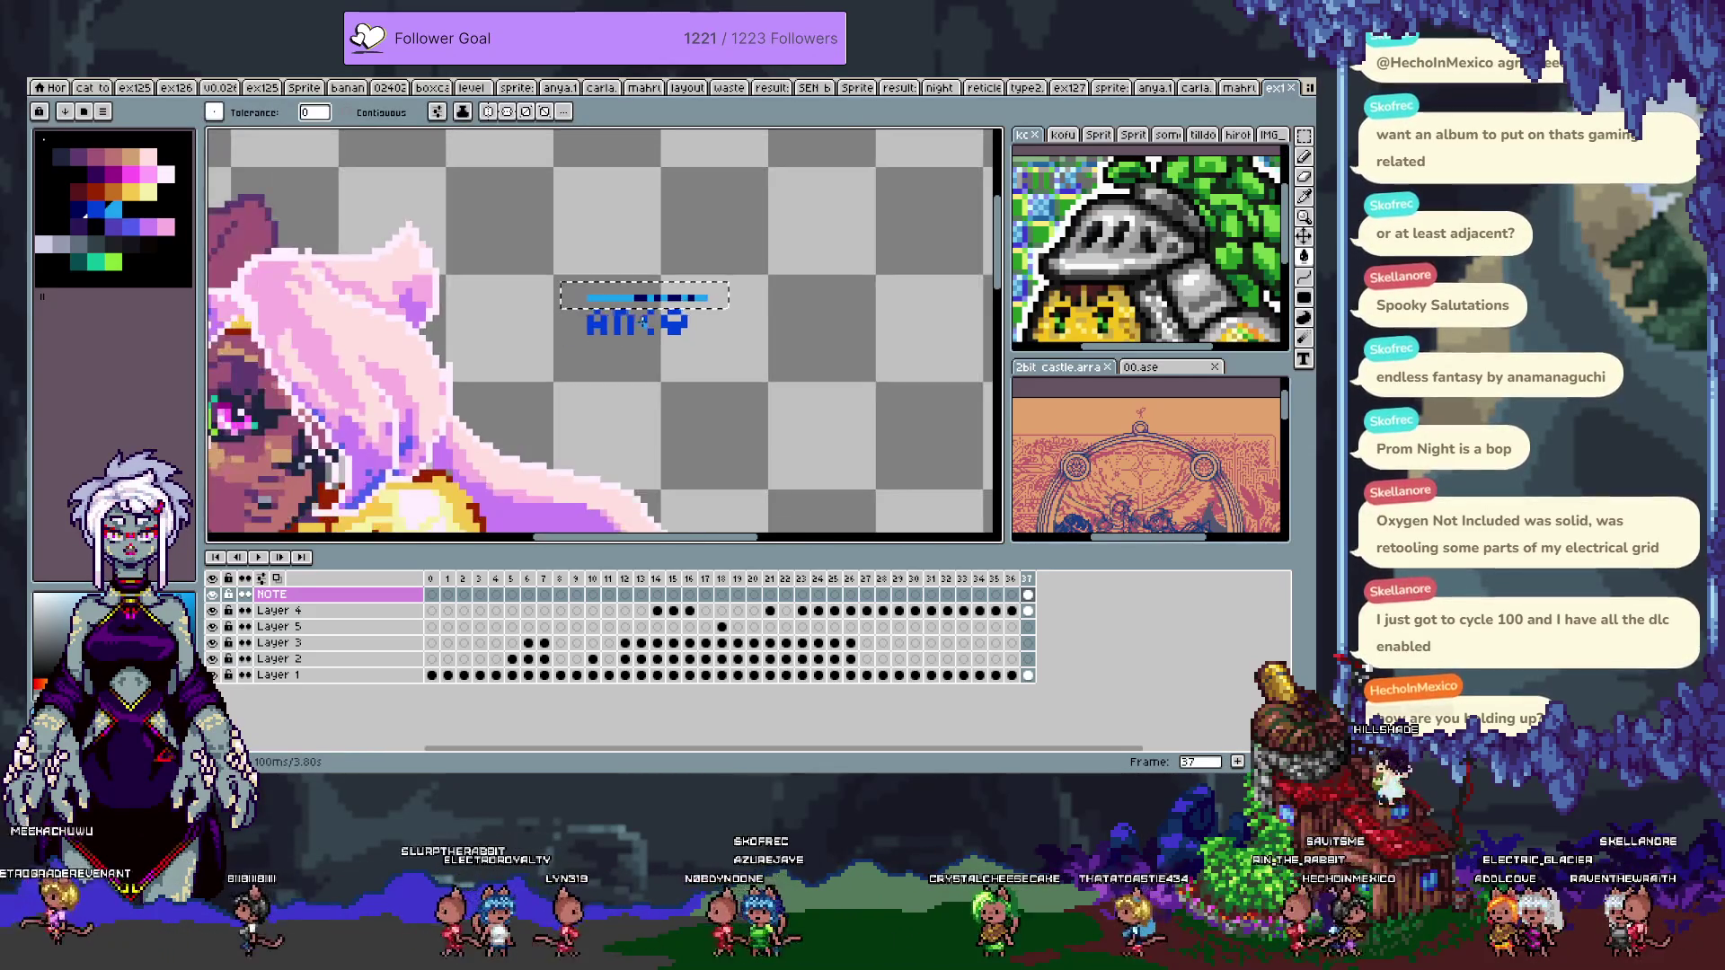
{"action": "scroll", "coordinate": [669, 309], "scroll_direction": "down", "scroll_amount": 1}
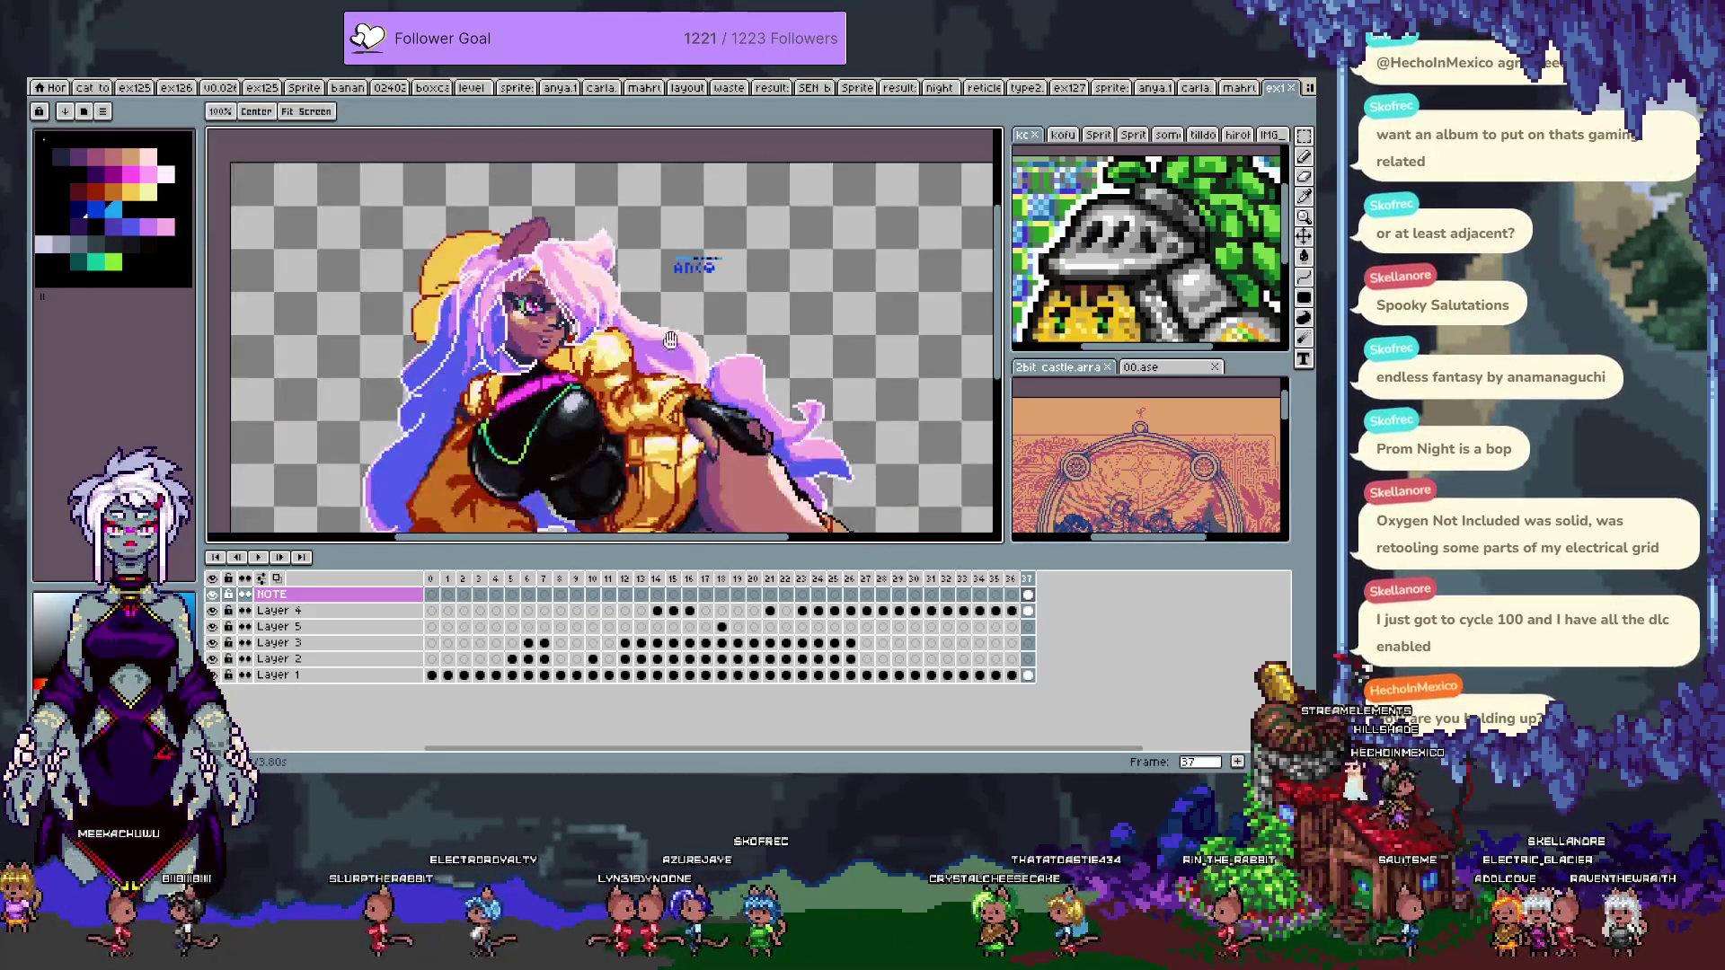
{"action": "scroll", "coordinate": [669, 297], "scroll_direction": "up", "scroll_amount": 1}
{"action": "scroll", "coordinate": [436, 344], "scroll_direction": "up", "scroll_amount": 2}
{"action": "scroll", "coordinate": [437, 344], "scroll_direction": "up", "scroll_amount": 2}
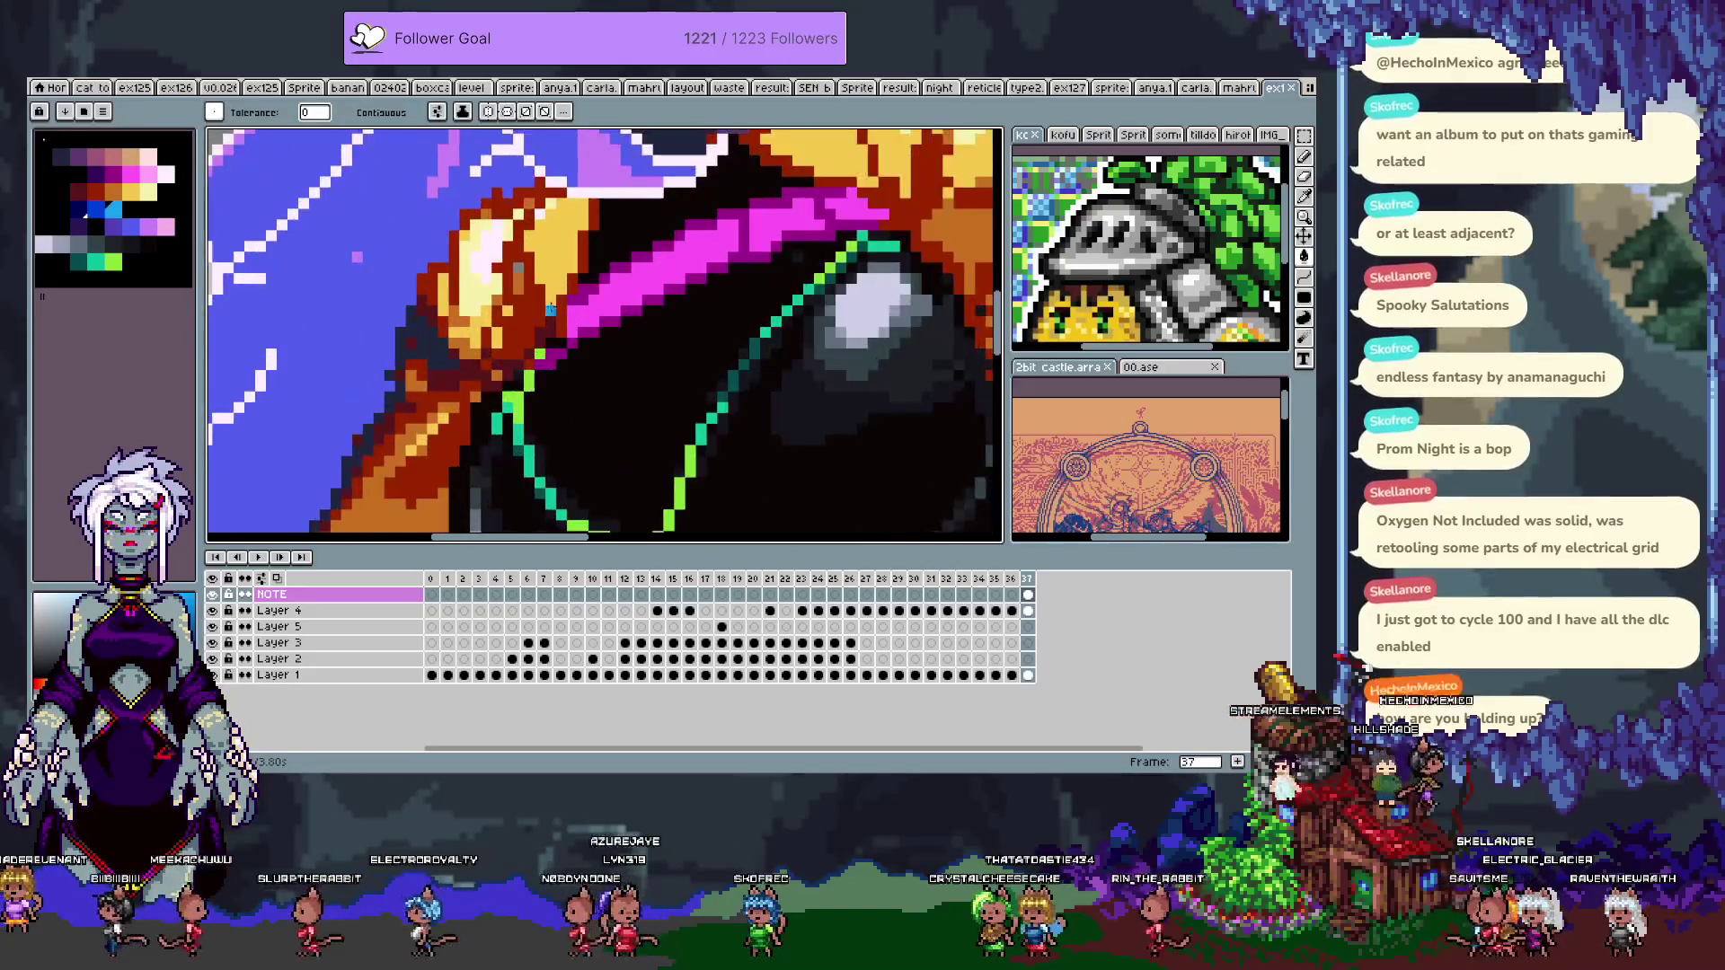
{"action": "scroll", "coordinate": [538, 350], "scroll_direction": "down", "scroll_amount": 1}
{"action": "key", "text": "b"}
{"action": "left_click", "coordinate": [648, 353], "text": "ctrl"}
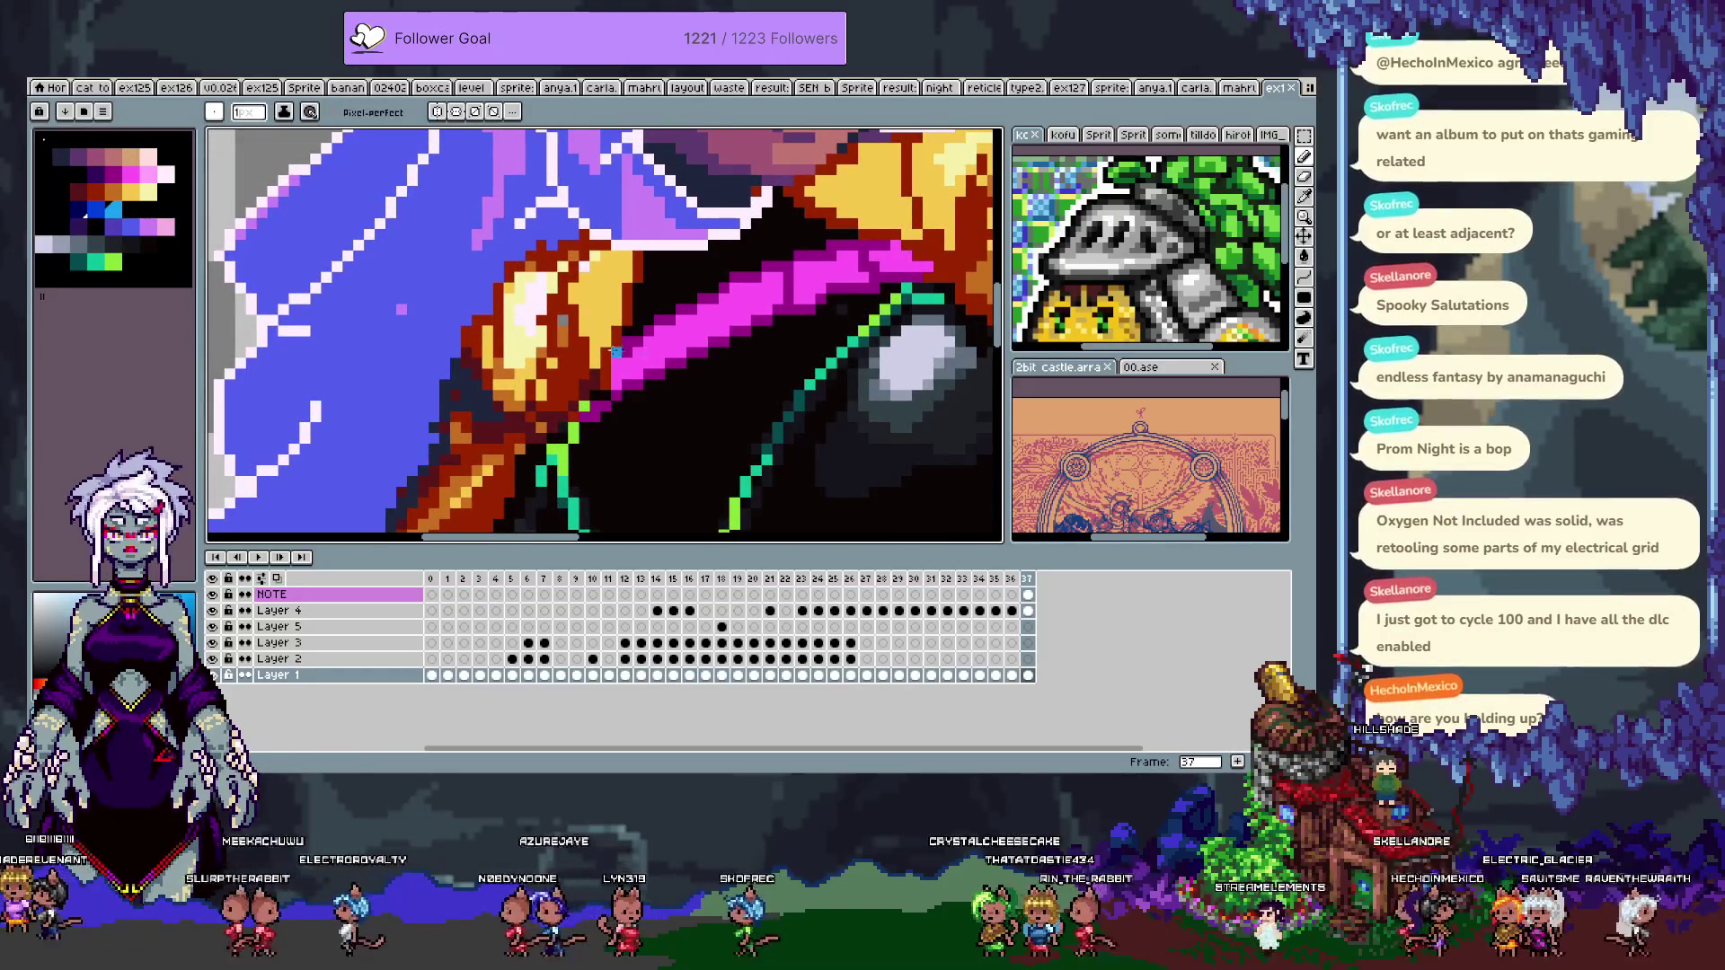
- Pick the magenta of the collar band from the canvas and palette
{"action": "left_click", "coordinate": [595, 395], "text": "alt"}
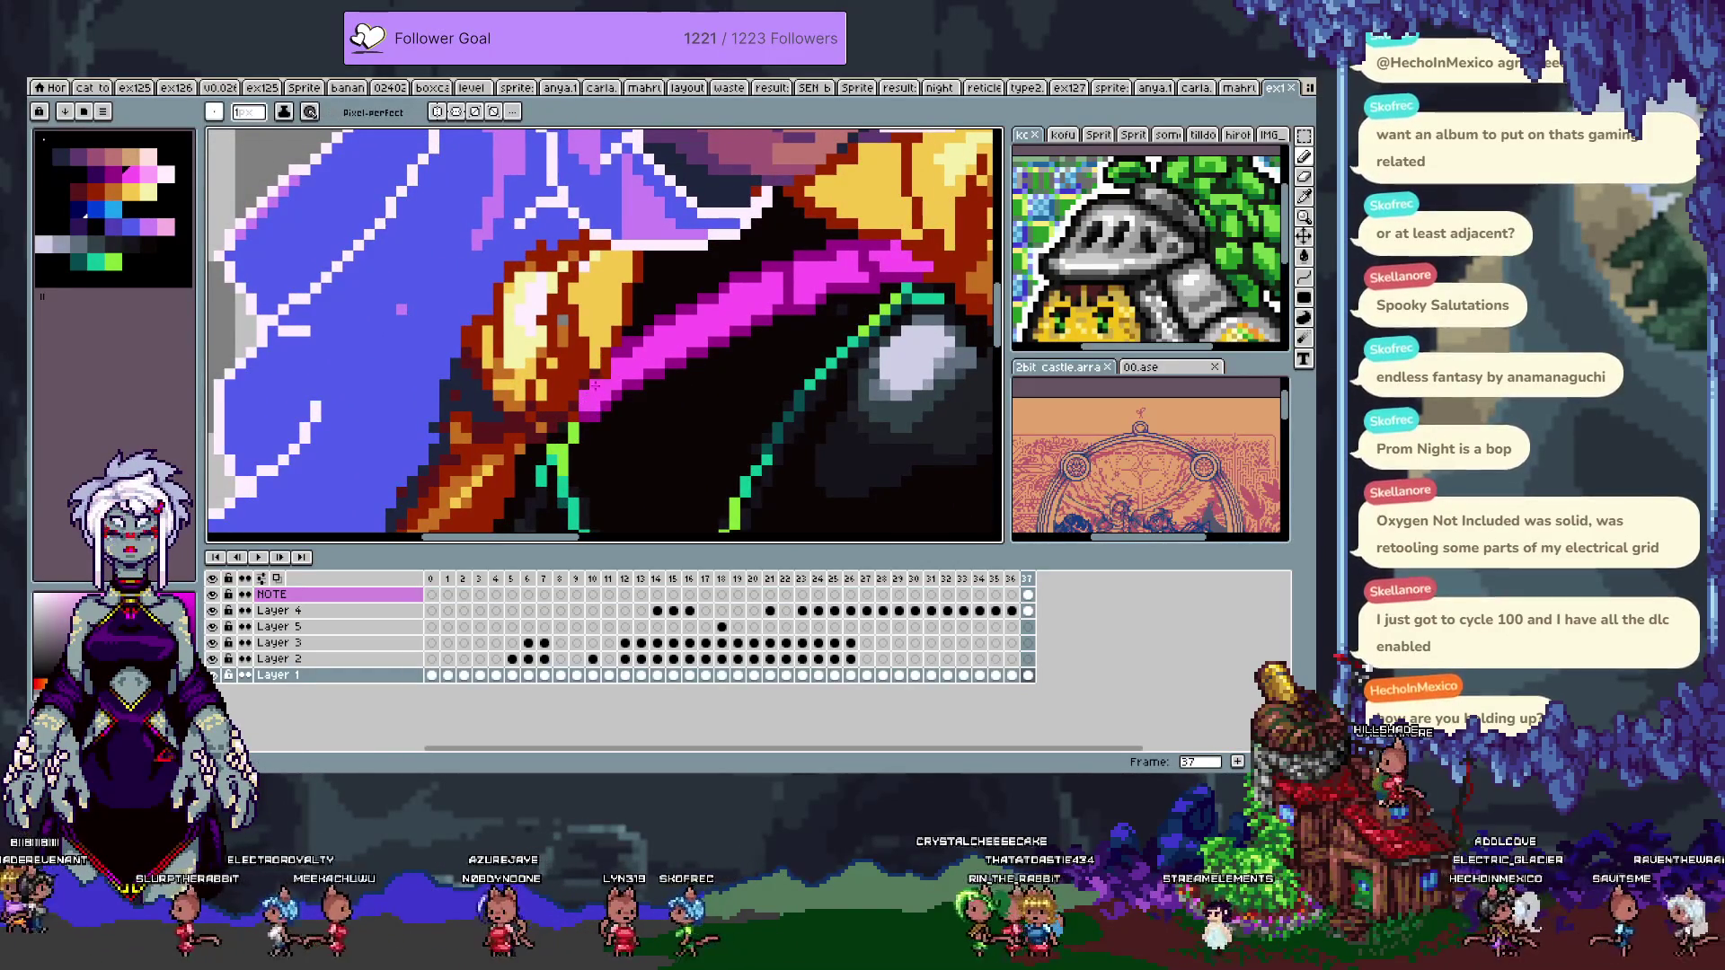
{"action": "left_click", "coordinate": [147, 173]}
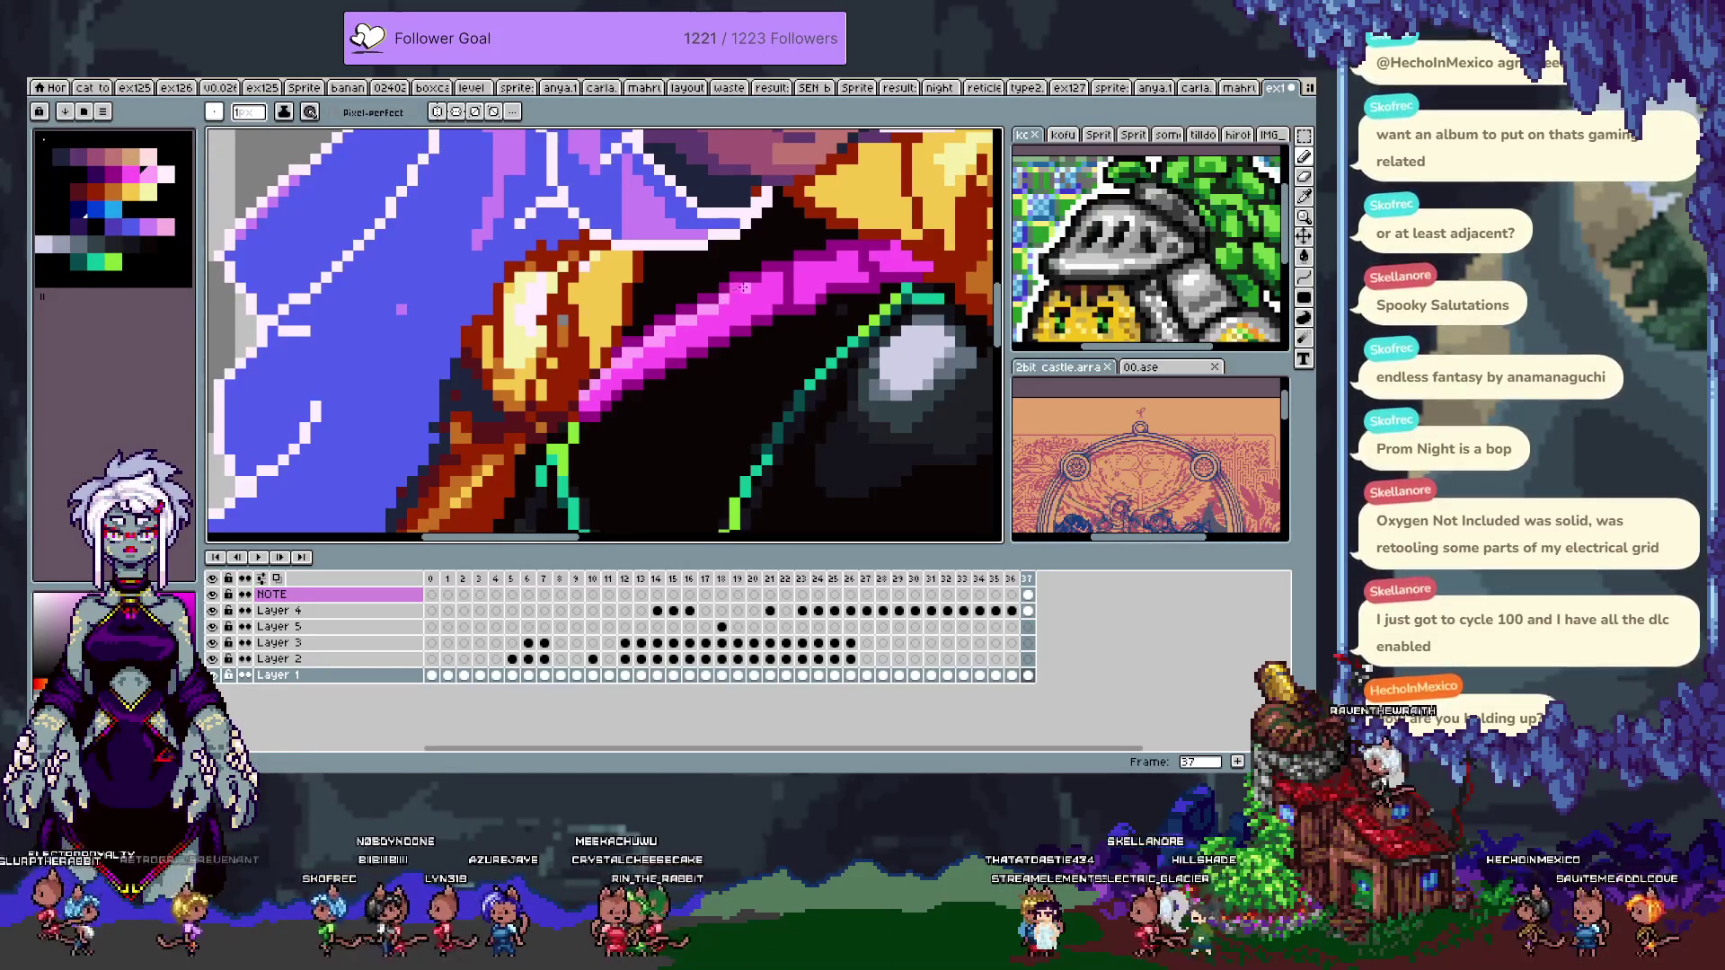
{"action": "key", "text": "alt"}
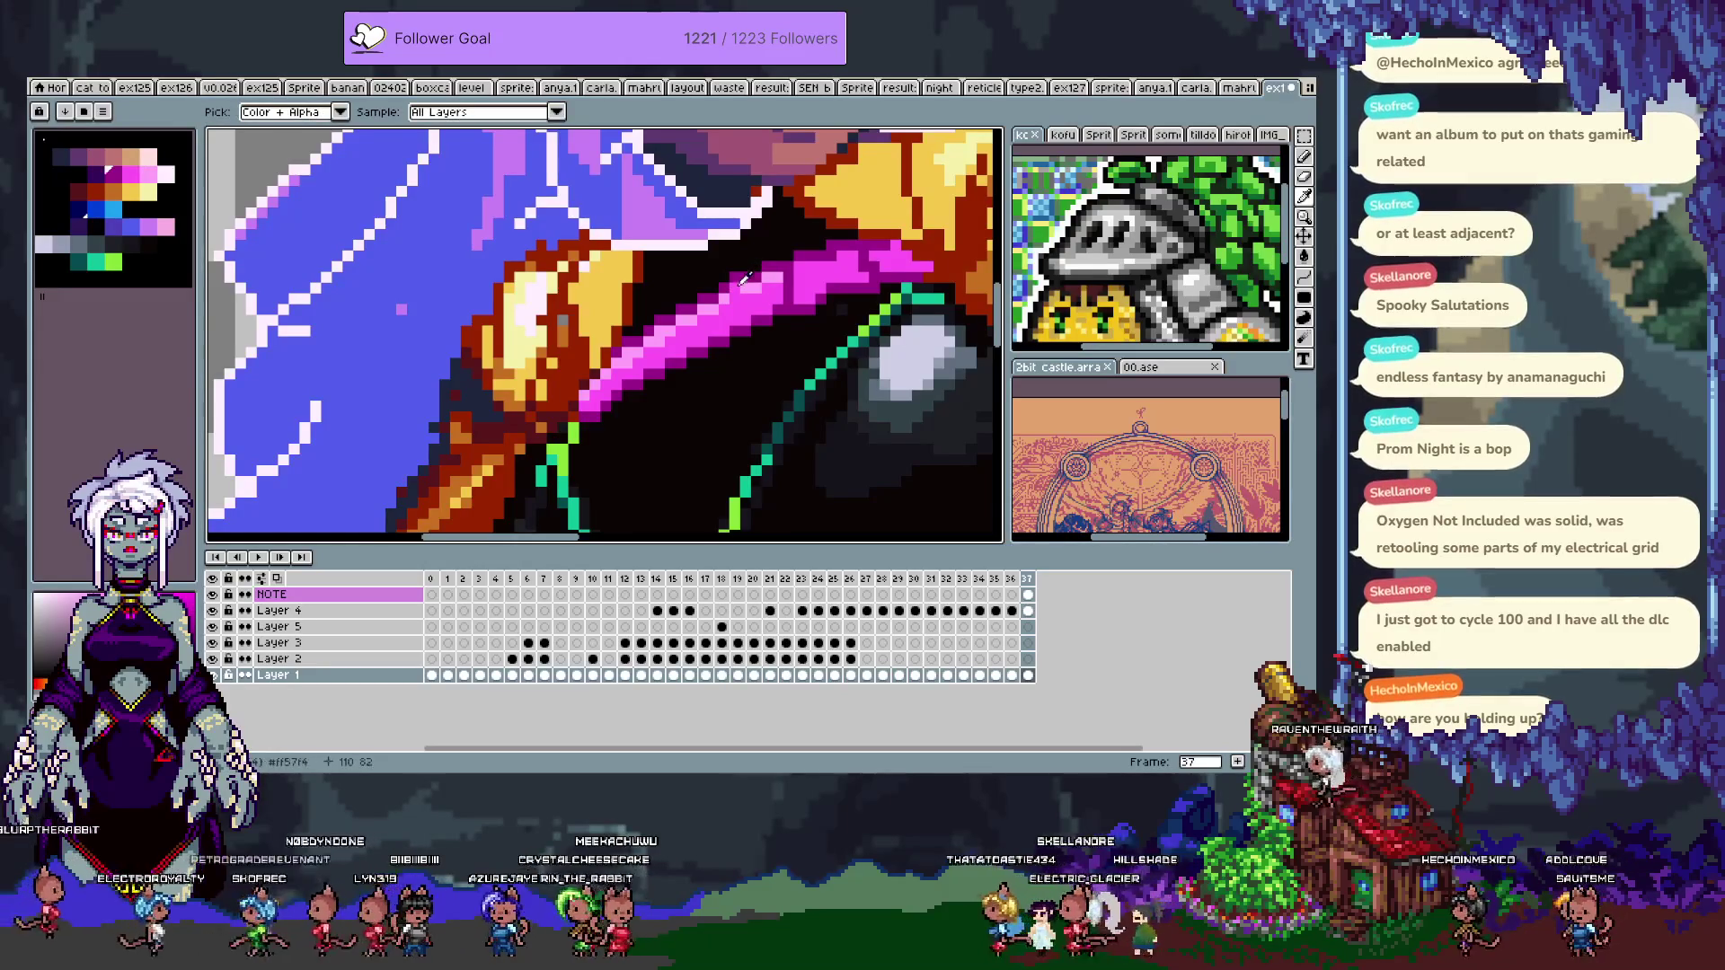
{"action": "key", "text": "alt"}
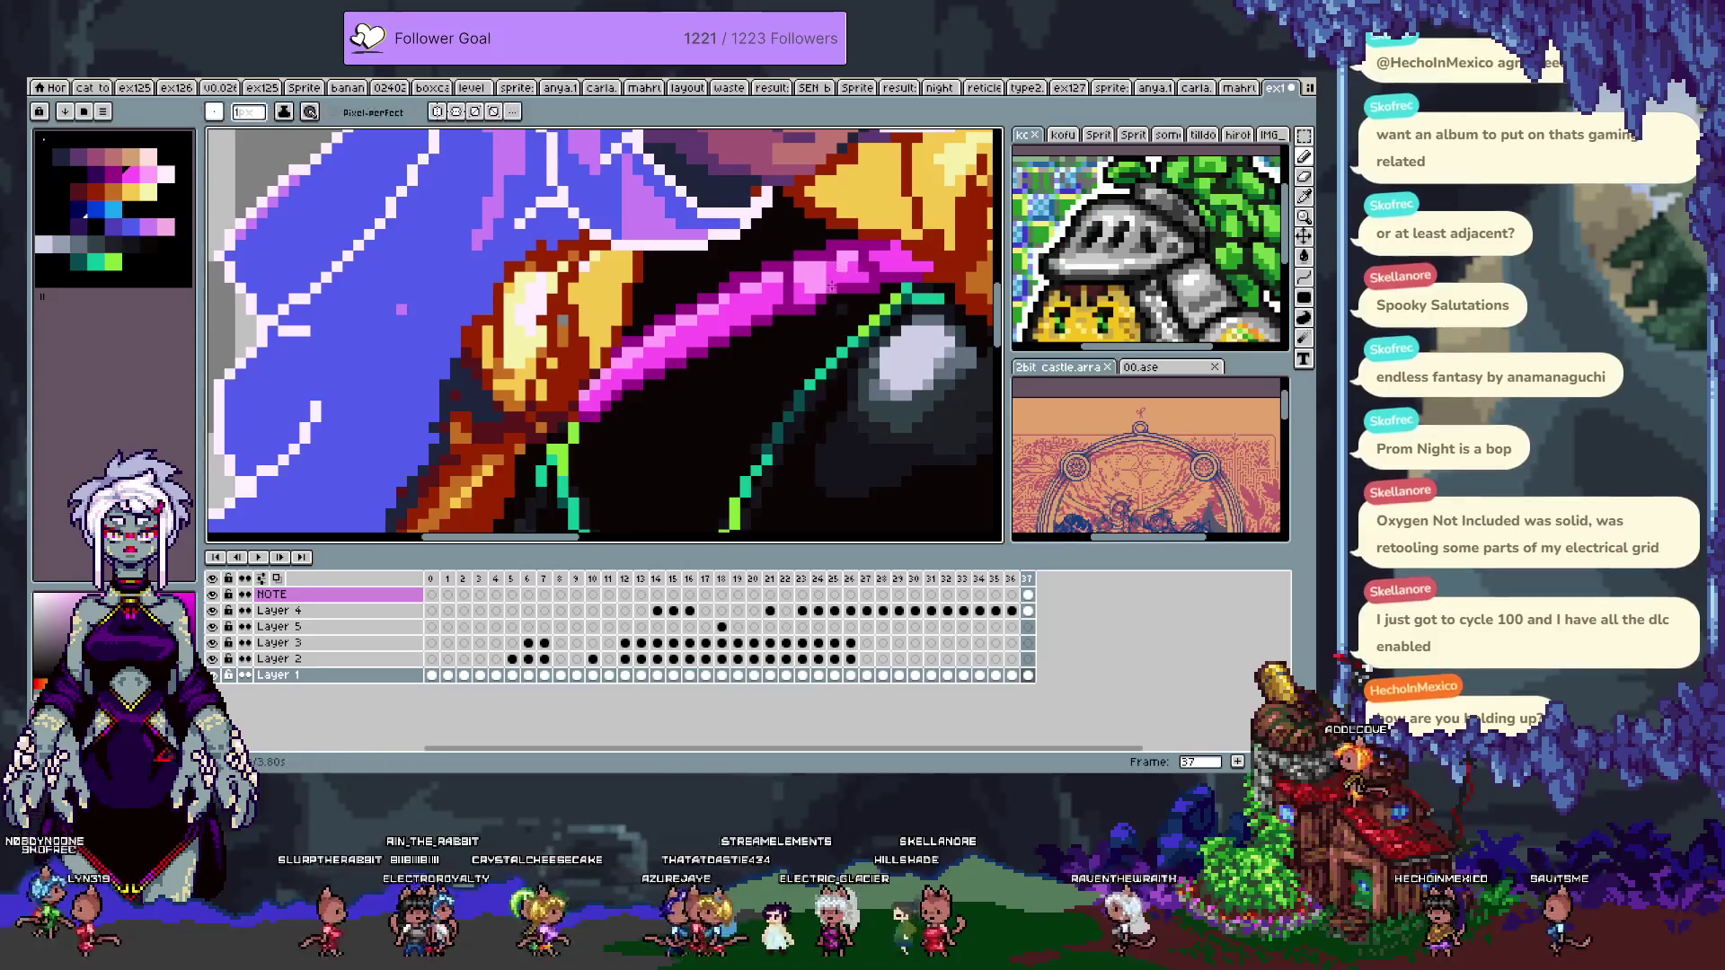
- Add pale pink #fff0ff highlight pixels along the magenta collar band
{"action": "left_click", "coordinate": [166, 176]}
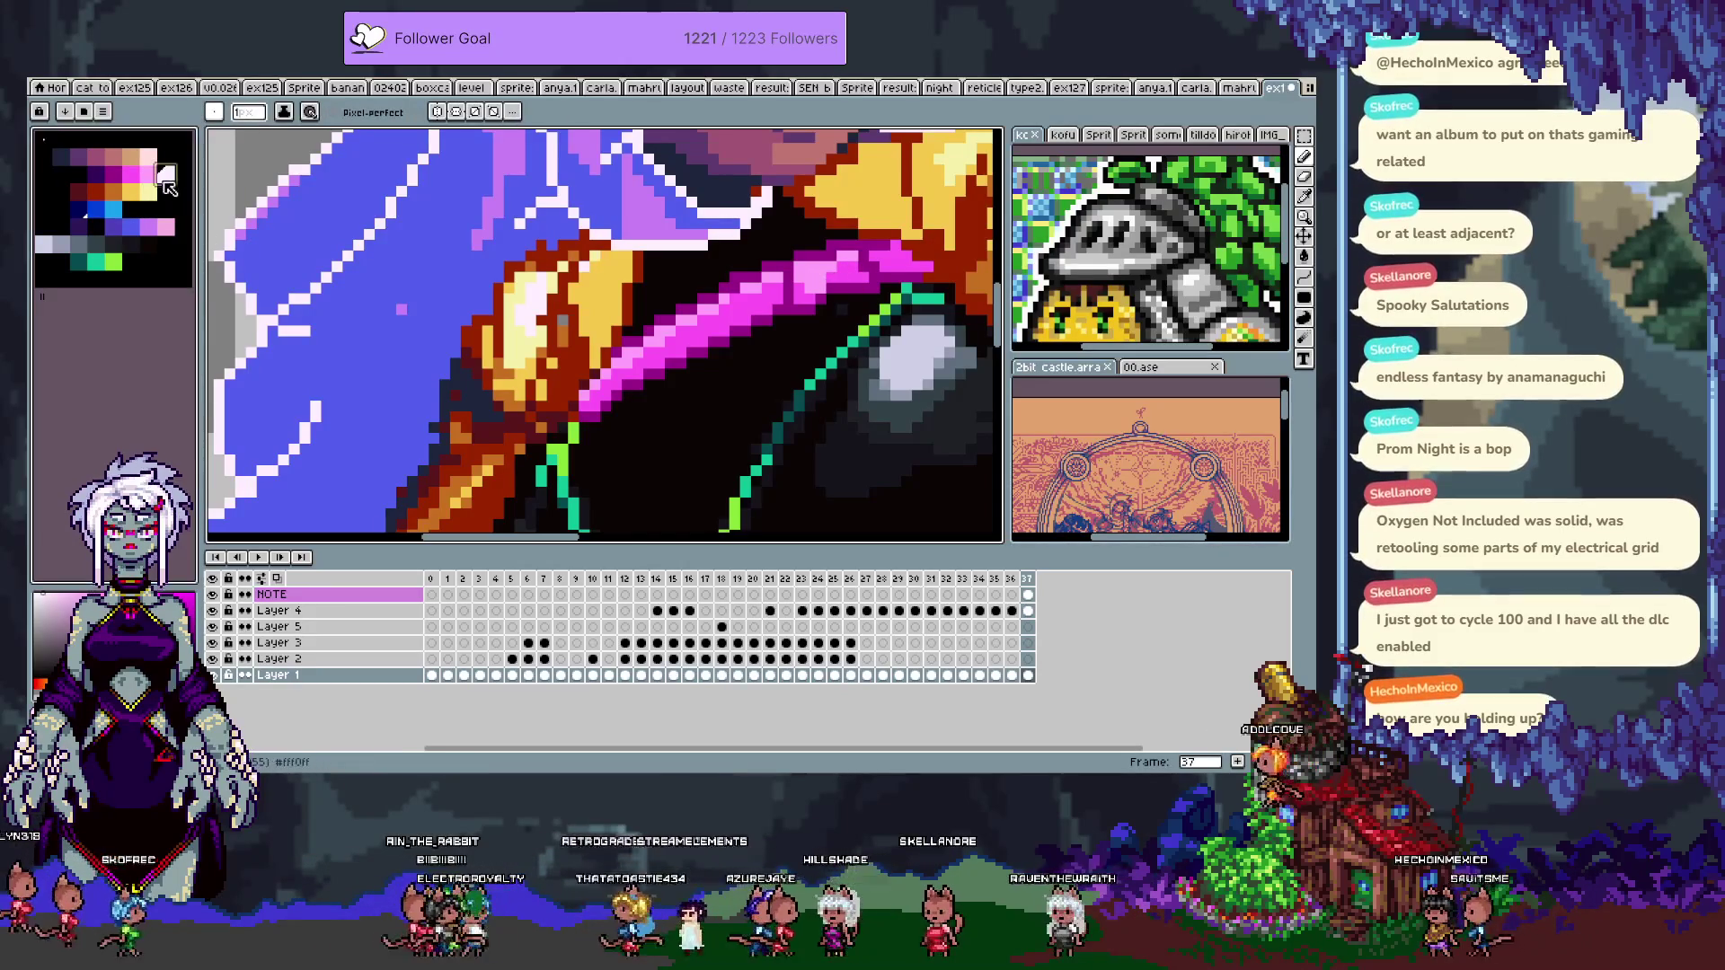
{"action": "left_click", "coordinate": [791, 275]}
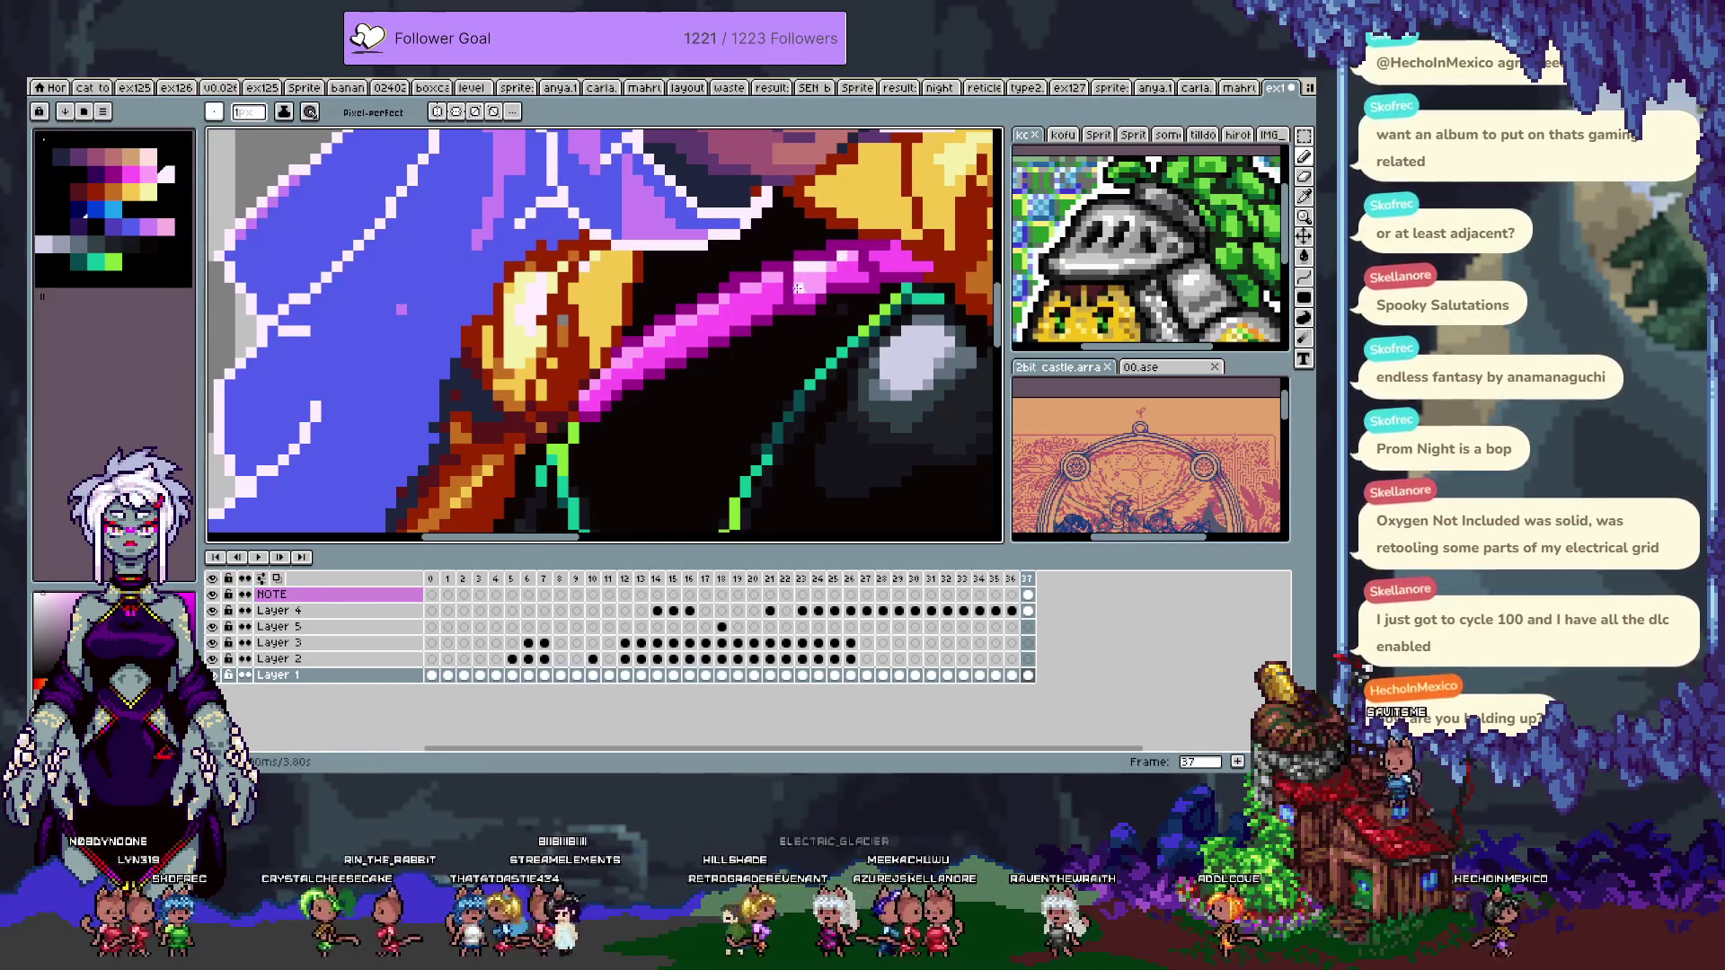
{"action": "left_click", "coordinate": [796, 286]}
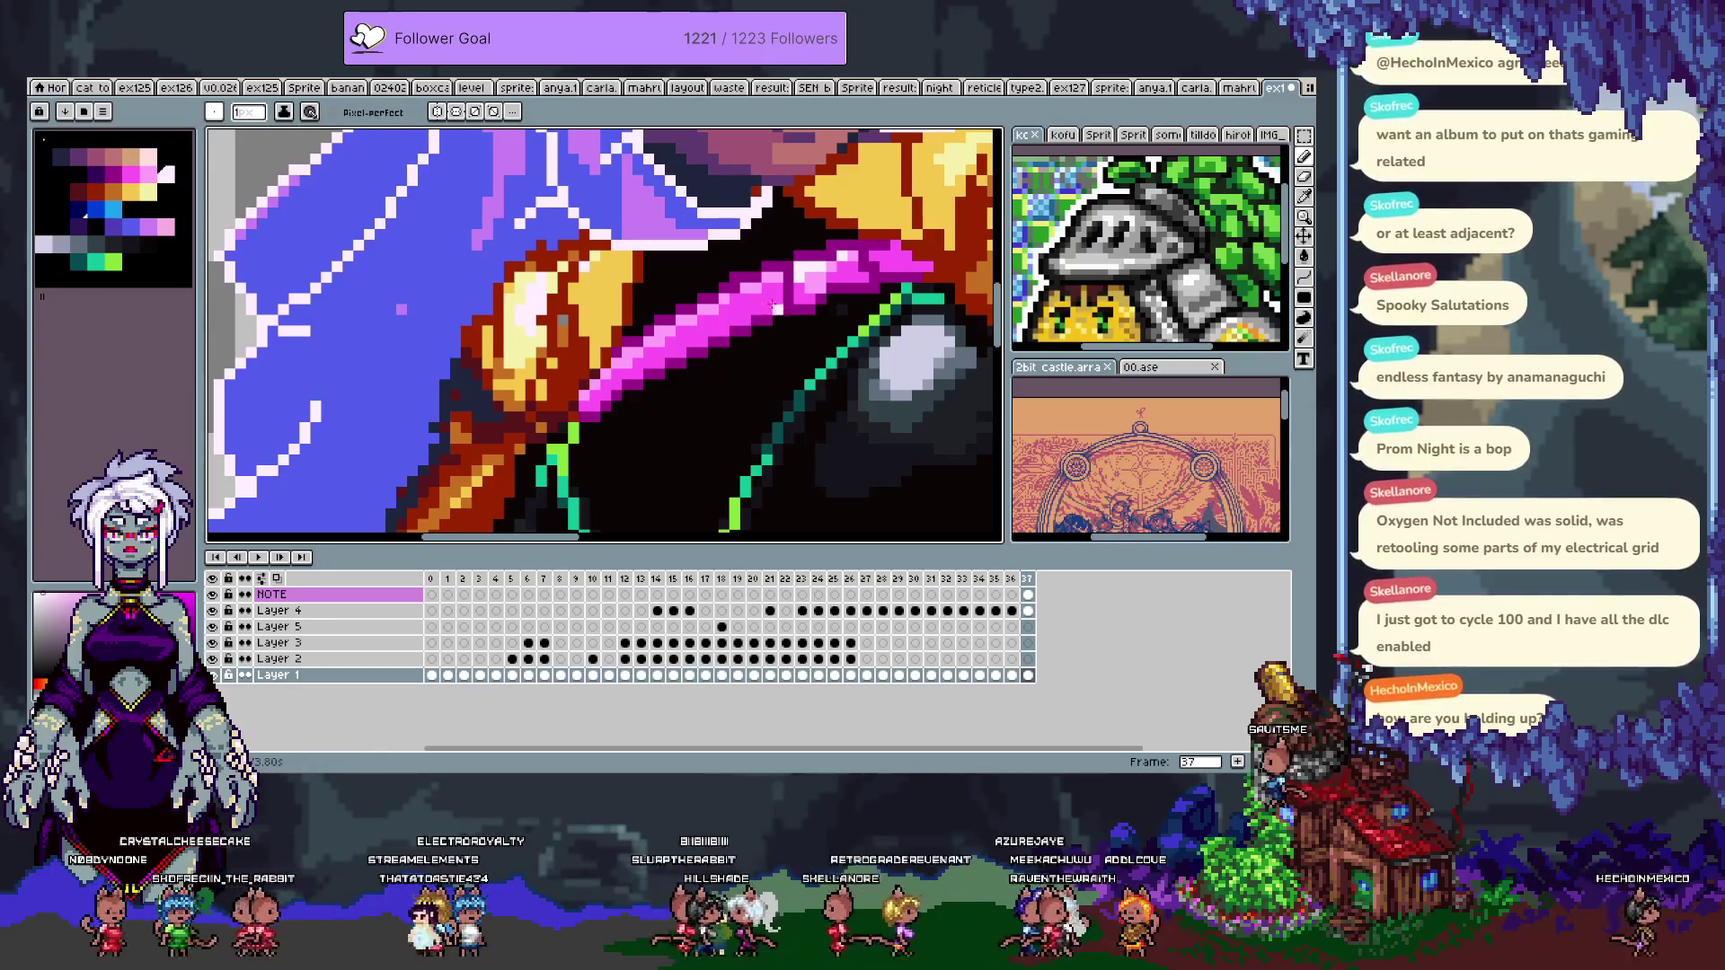
{"action": "key", "text": "v"}
{"action": "key", "text": "i"}
{"action": "scroll", "coordinate": [809, 315], "scroll_direction": "down", "scroll_amount": 1}
{"action": "scroll", "coordinate": [845, 284], "scroll_direction": "up", "scroll_amount": 2}
{"action": "key", "text": "b"}
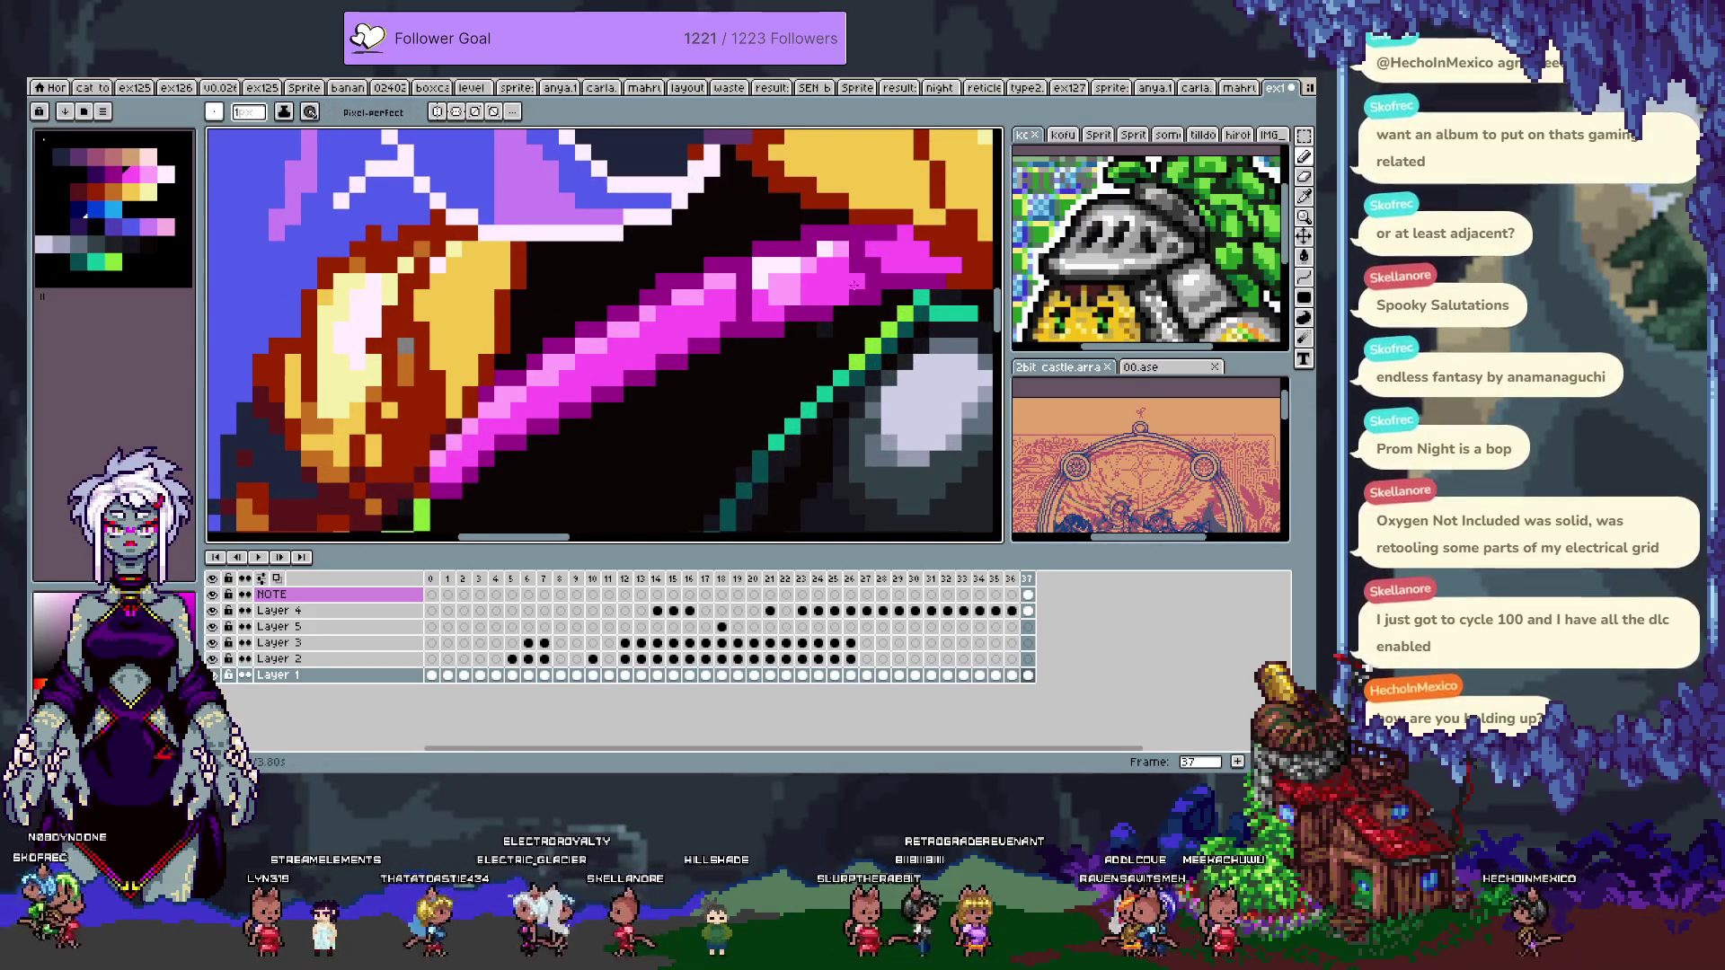
{"action": "scroll", "coordinate": [771, 303], "scroll_direction": "down", "scroll_amount": 4}
{"action": "scroll", "coordinate": [771, 304], "scroll_direction": "down", "scroll_amount": 2}
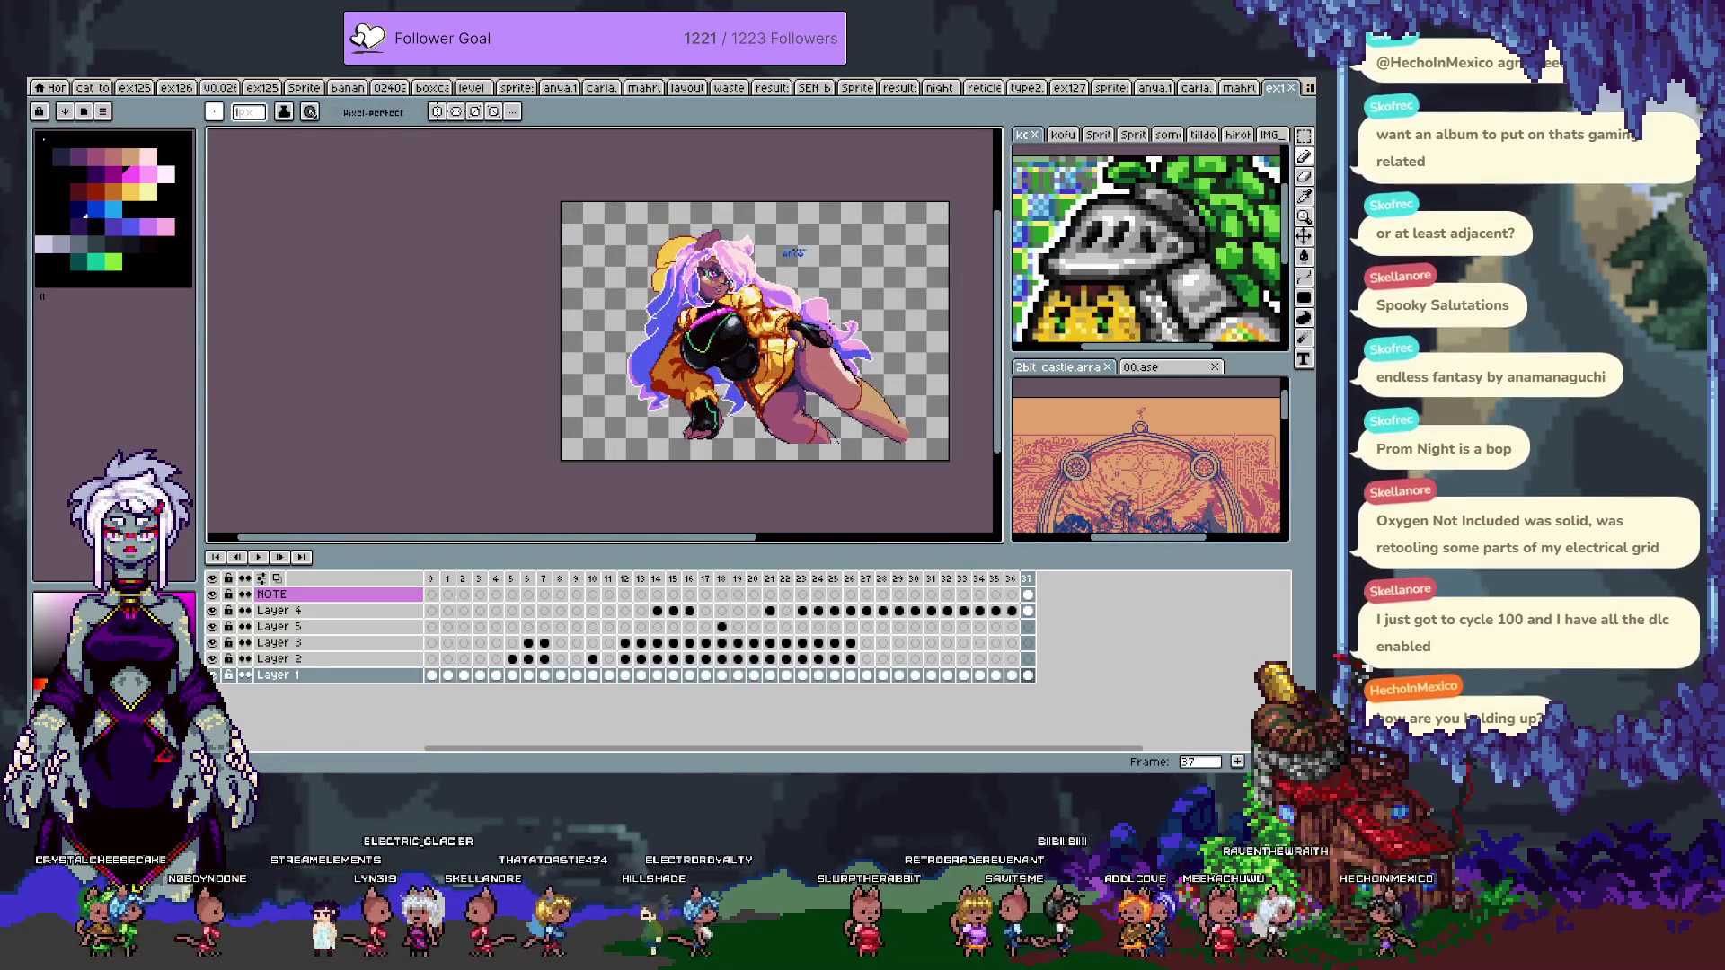
- Zoom into the torso, hide the timeline, and paint black over part of the green chest line
{"action": "scroll", "coordinate": [777, 372], "scroll_direction": "up", "scroll_amount": 2}
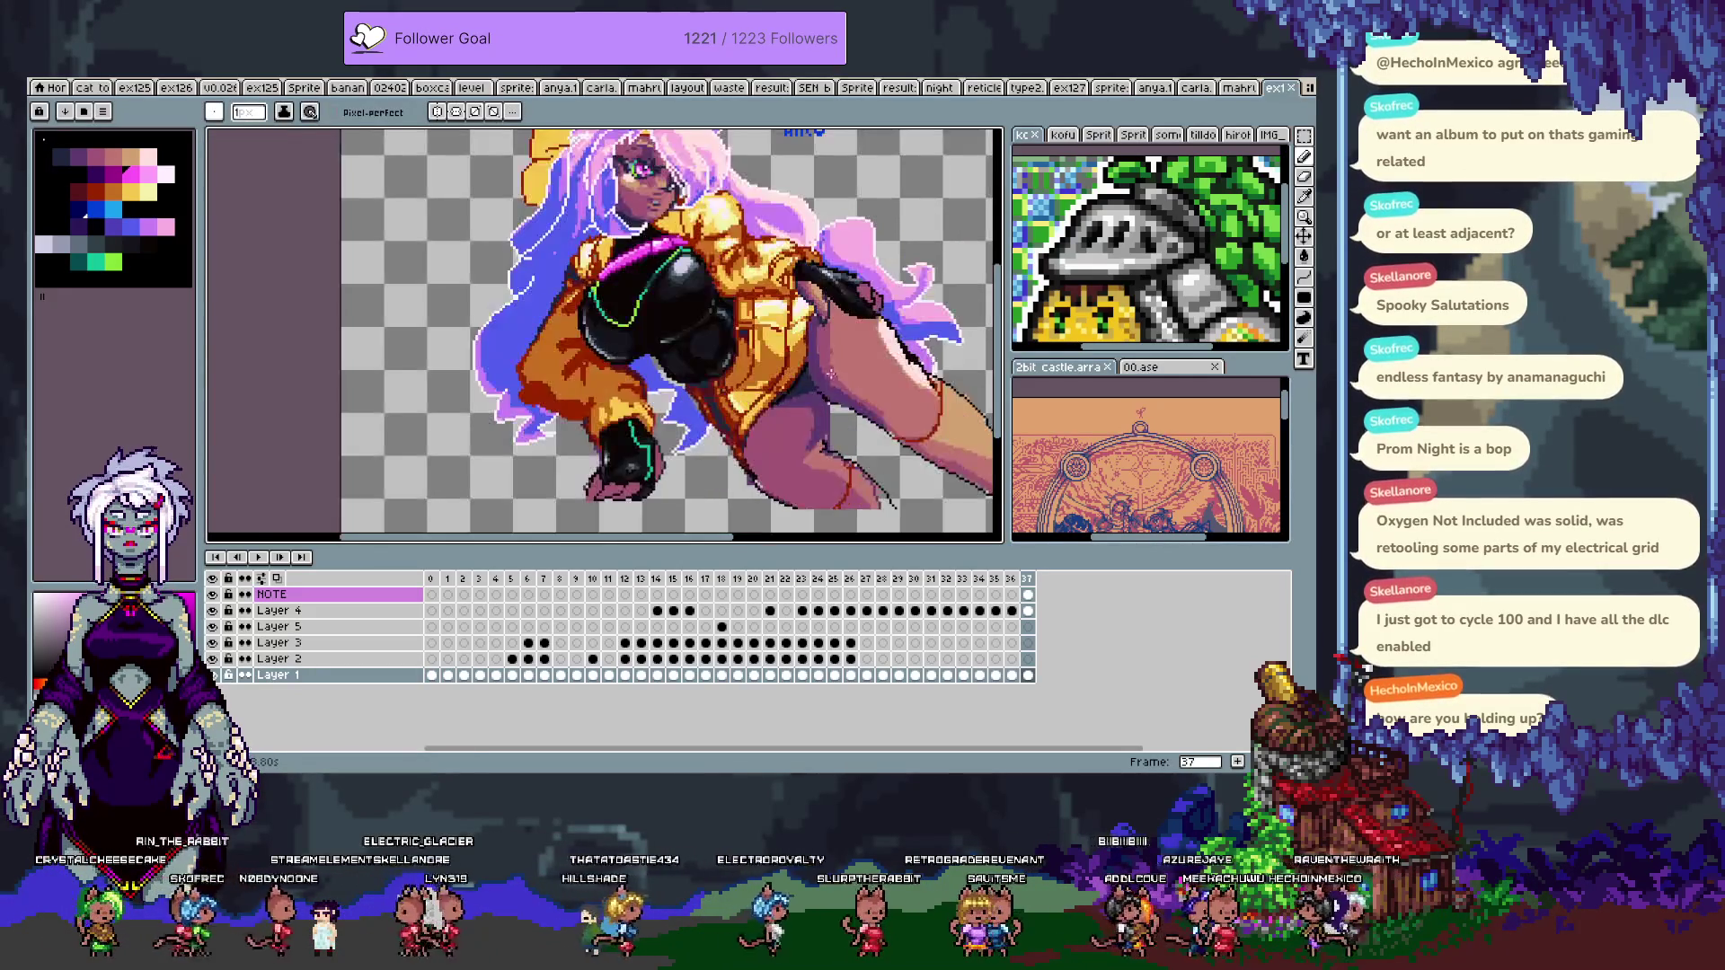
{"action": "scroll", "coordinate": [700, 323], "scroll_direction": "up", "scroll_amount": 1}
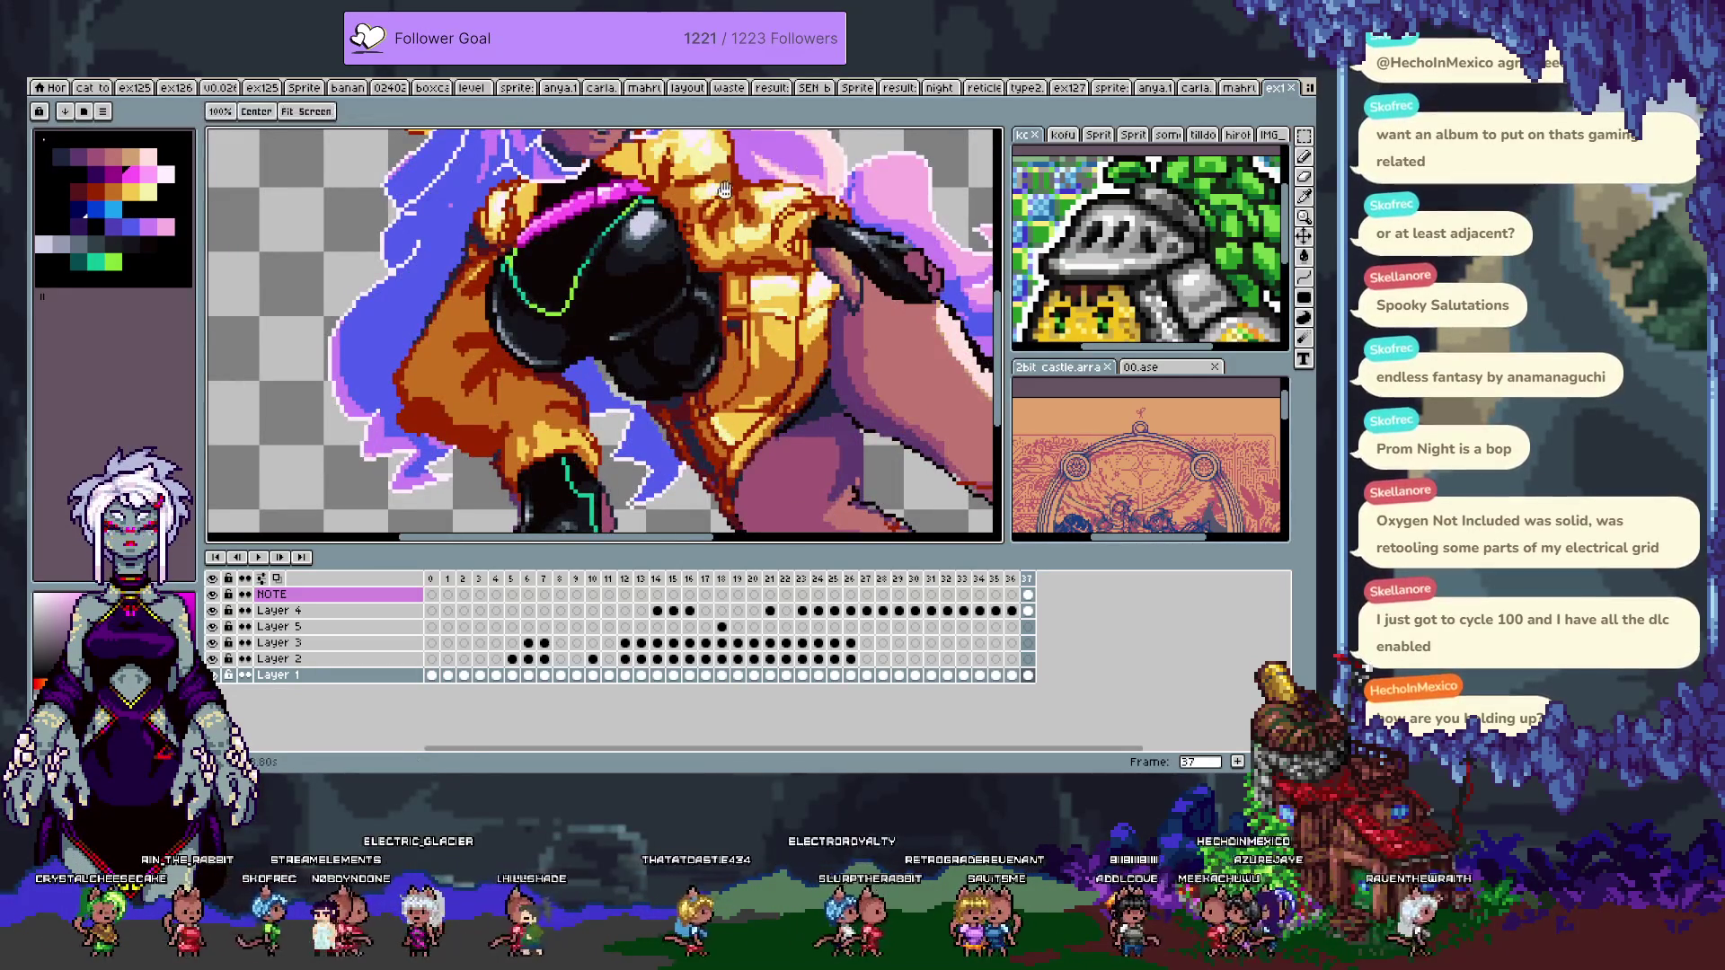
{"action": "scroll", "coordinate": [765, 173], "scroll_direction": "down", "scroll_amount": 1}
{"action": "key", "text": "Tab"}
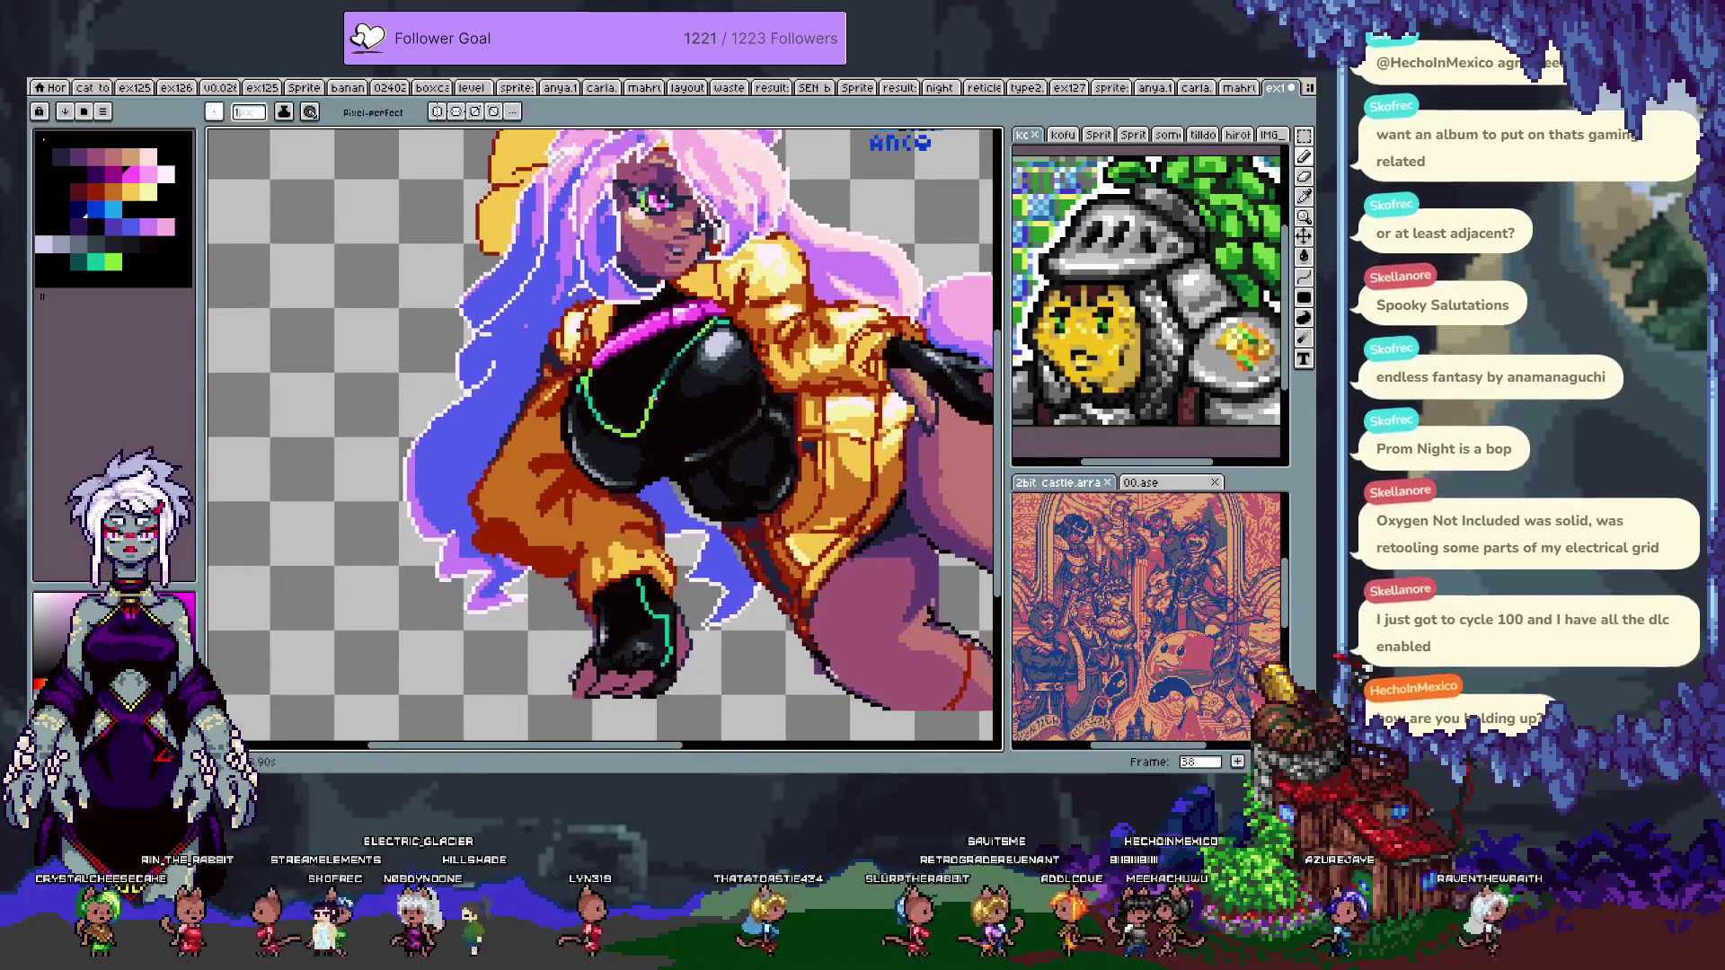
{"action": "scroll", "coordinate": [669, 397], "scroll_direction": "up", "scroll_amount": 1}
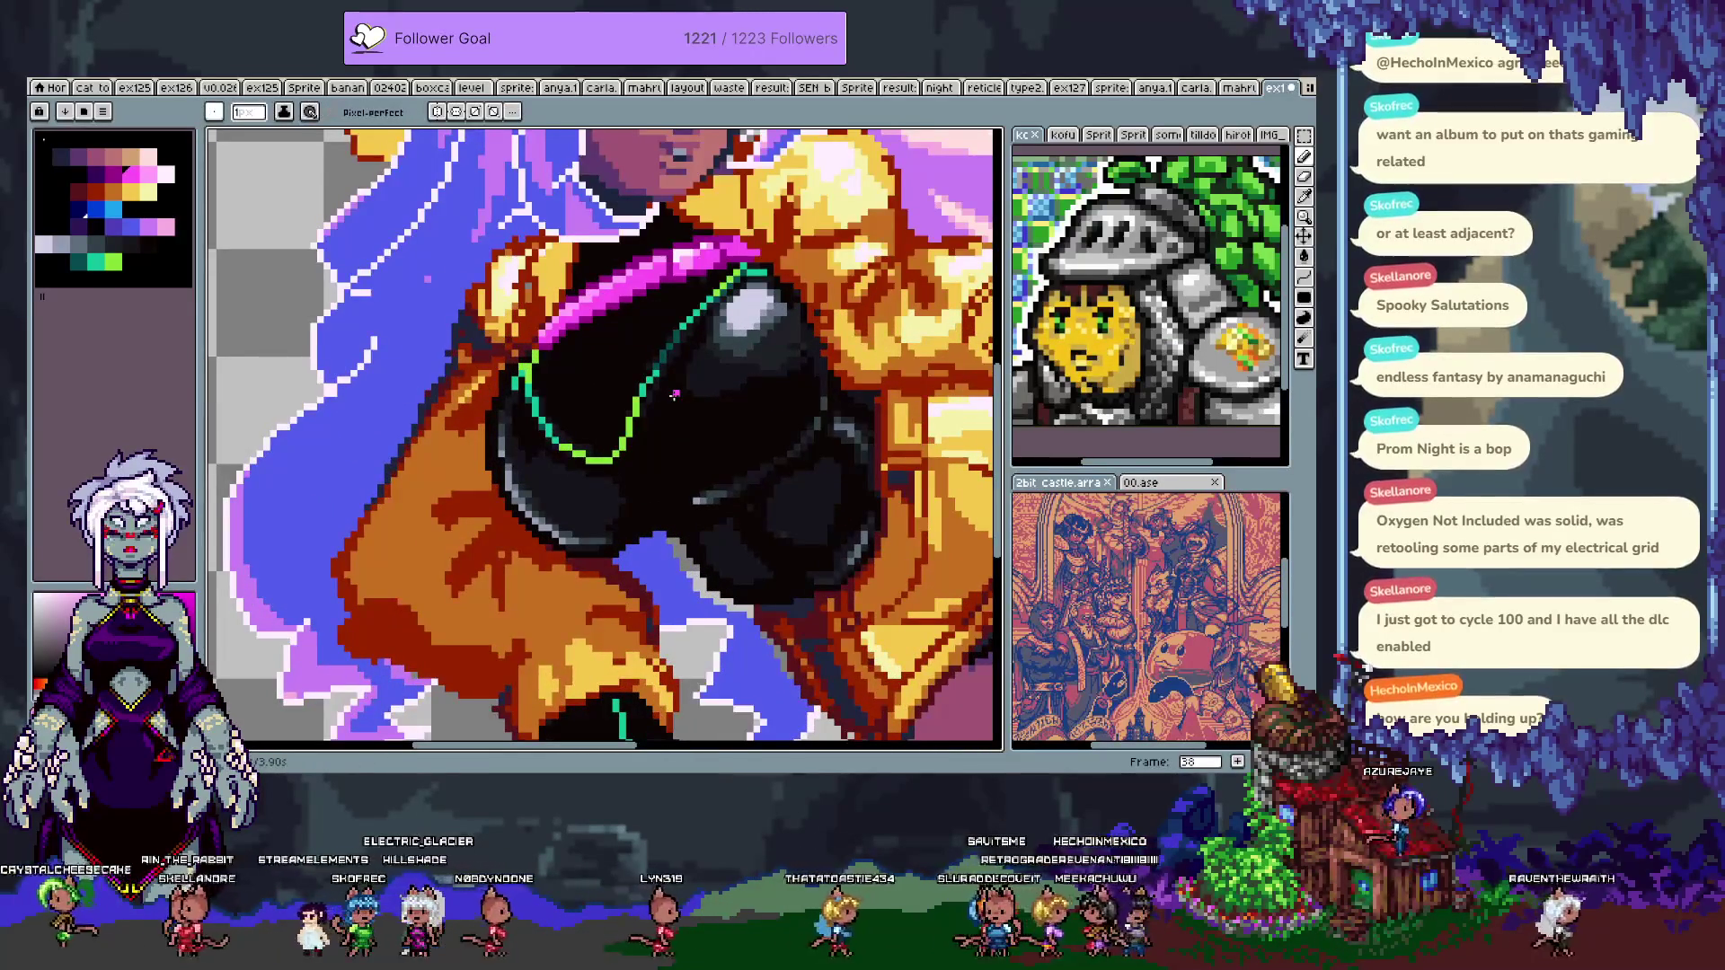
{"action": "left_click", "coordinate": [675, 395], "text": "alt"}
{"action": "left_click_drag", "start_coordinate": [654, 376], "coordinate": [687, 324]}
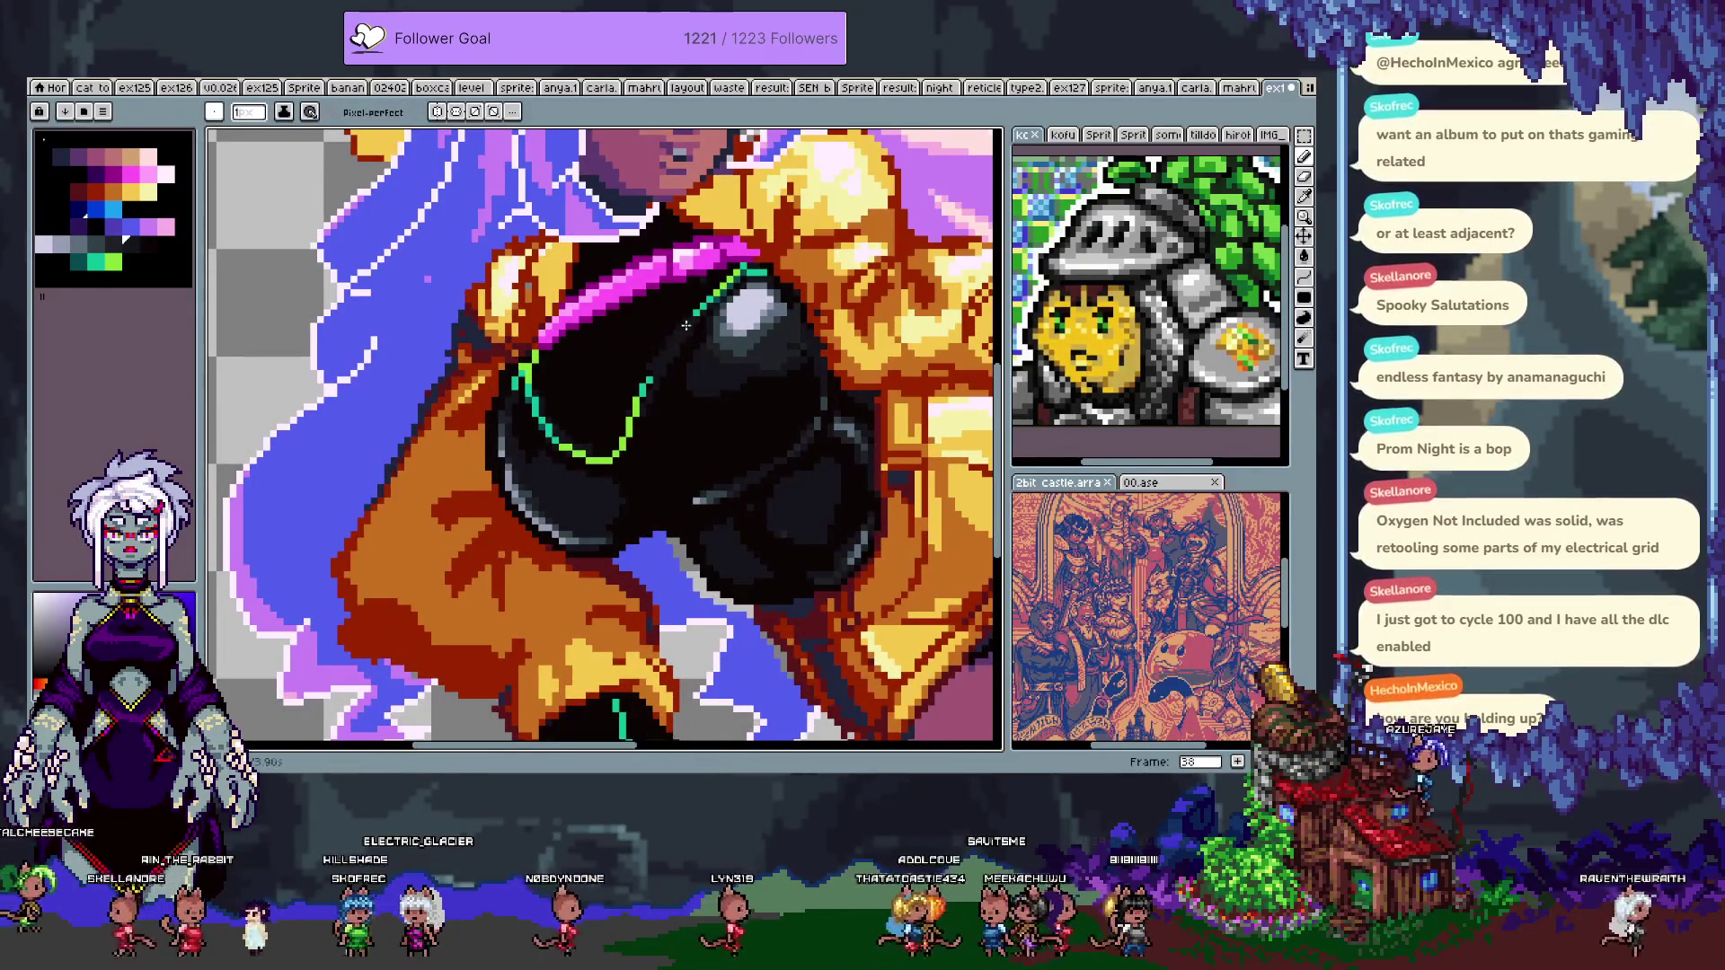
- Redraw the green segment to compare, enable pixel-perfect, and undo back through the line edits
{"action": "left_click", "coordinate": [712, 299], "text": "alt"}
{"action": "left_click_drag", "start_coordinate": [652, 382], "coordinate": [699, 315]}
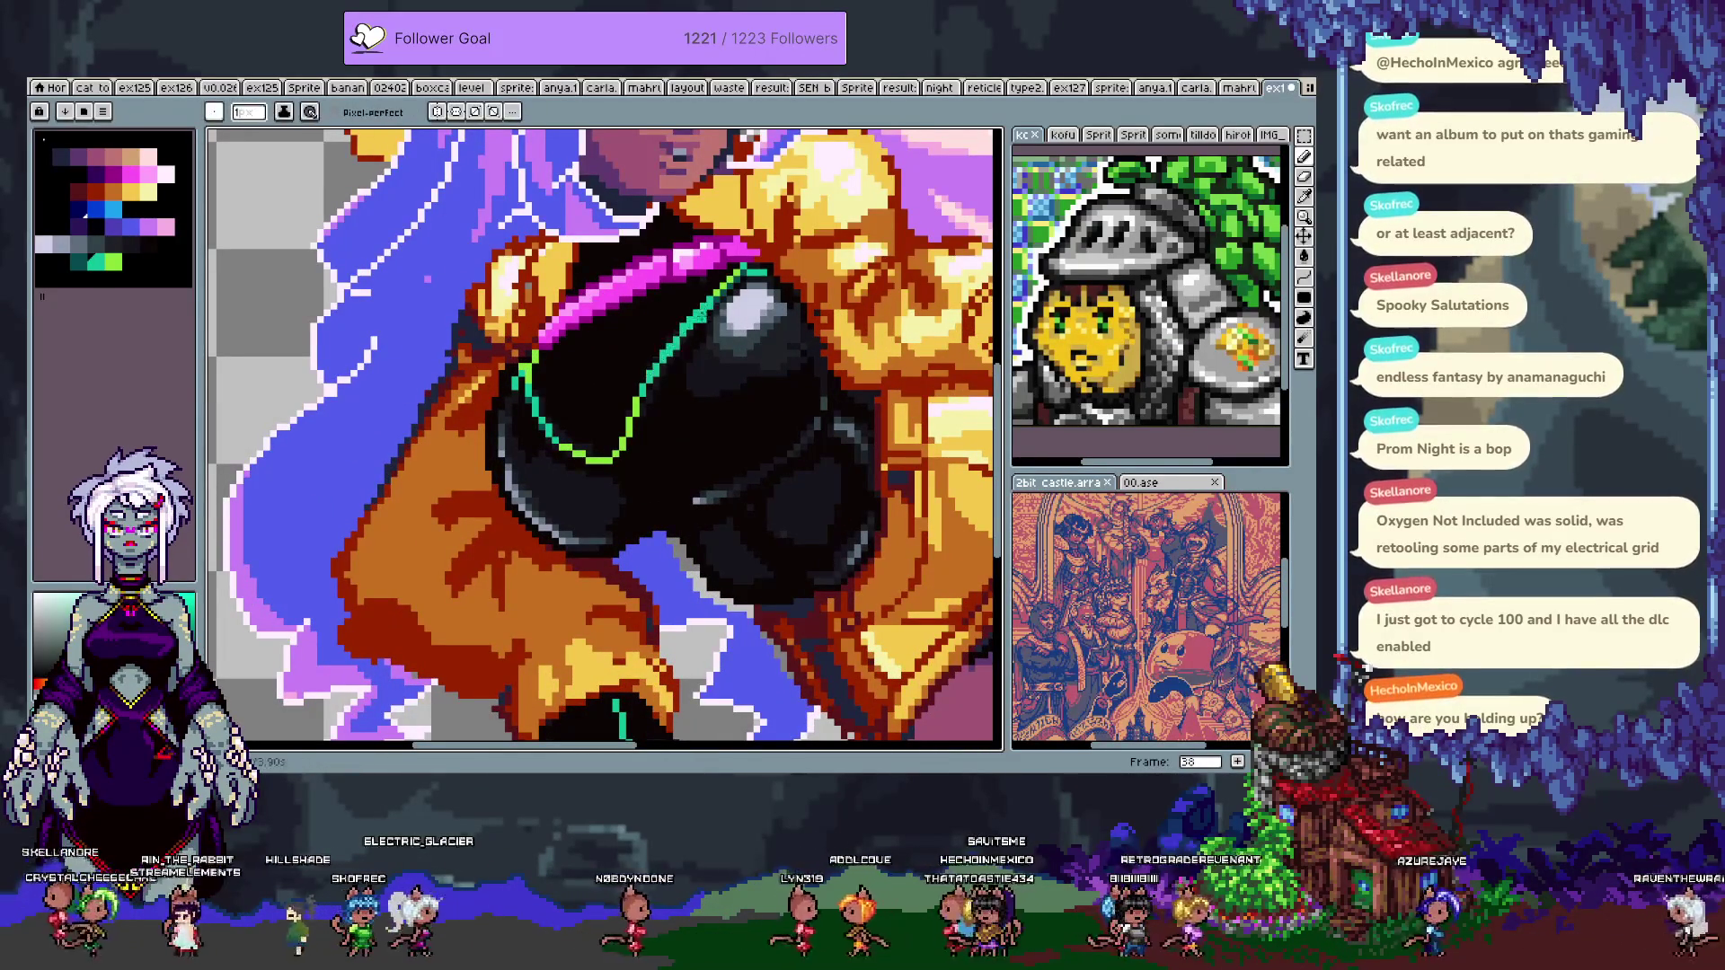
{"action": "key", "text": "ctrl+z"}
{"action": "left_click", "coordinate": [333, 112]}
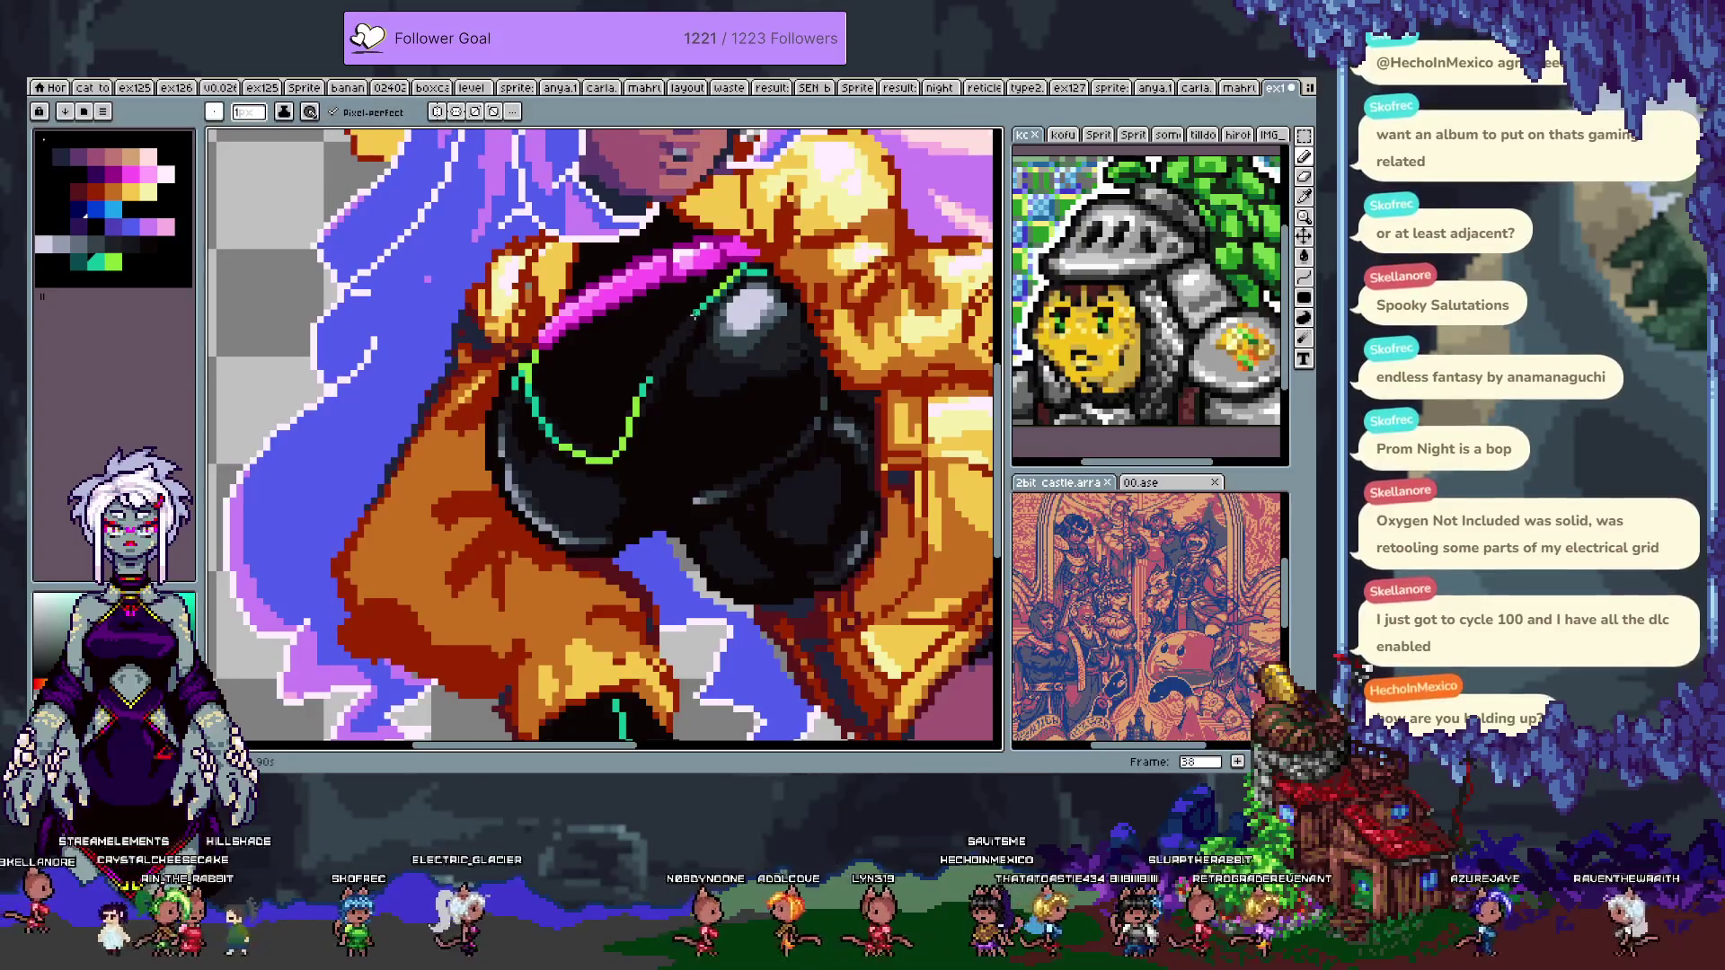
{"action": "key", "text": "ctrl+z"}
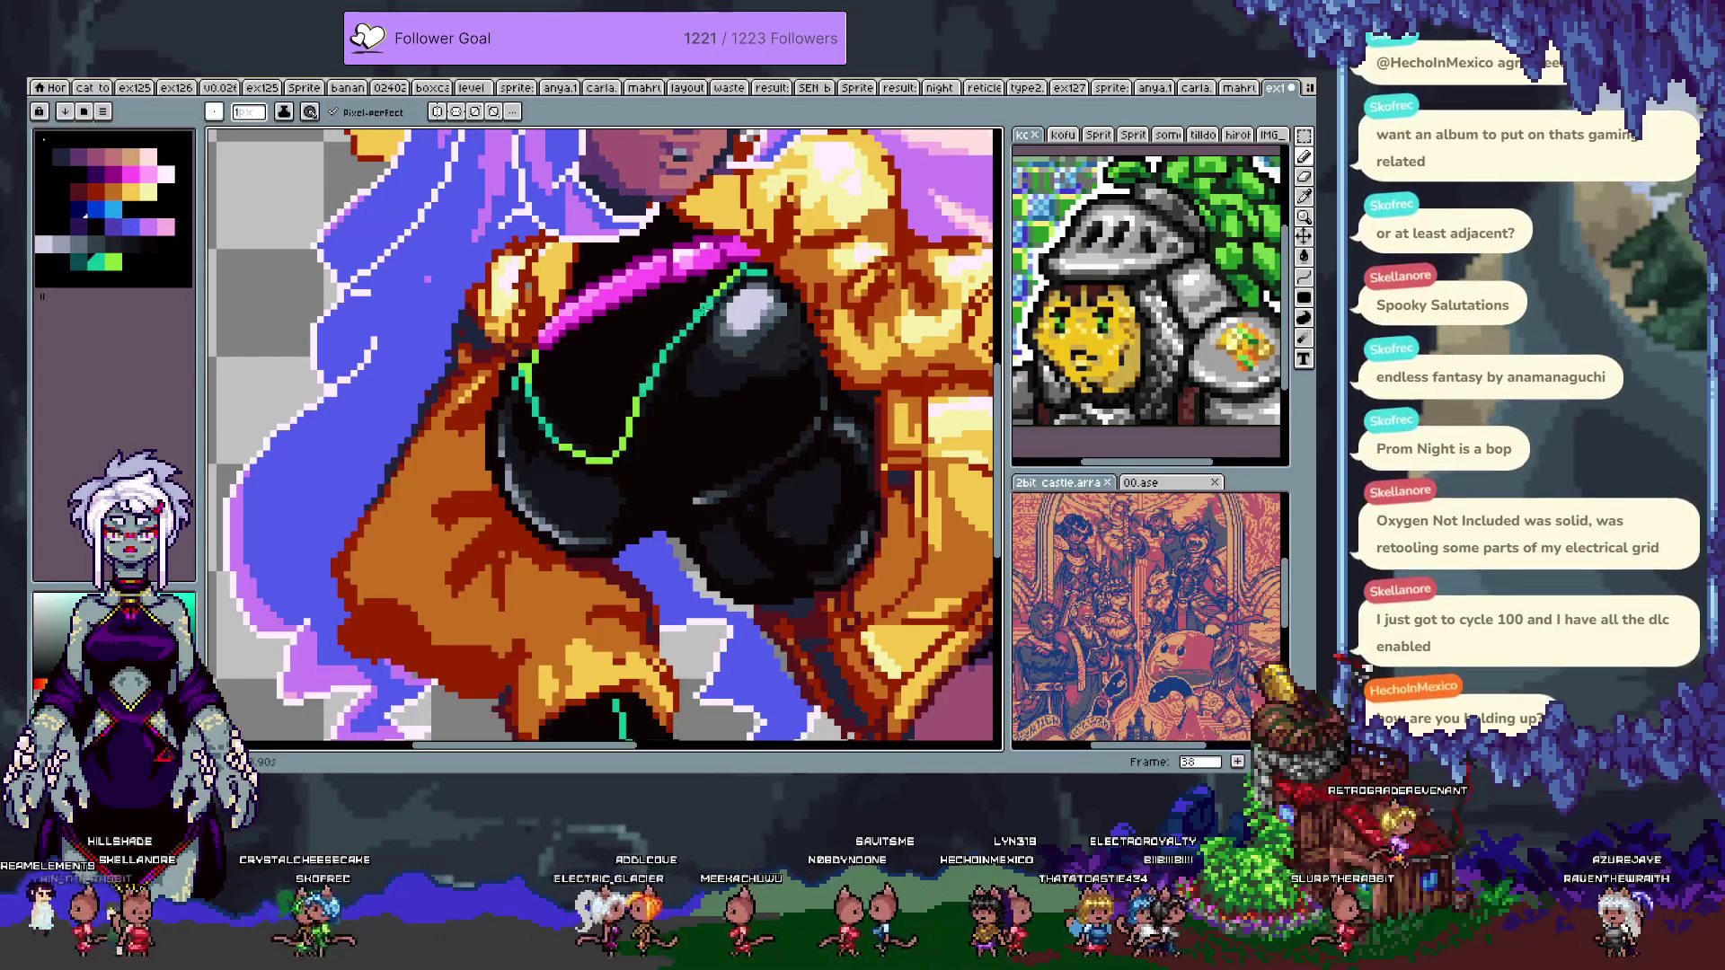
{"action": "key", "text": "ctrl+z"}
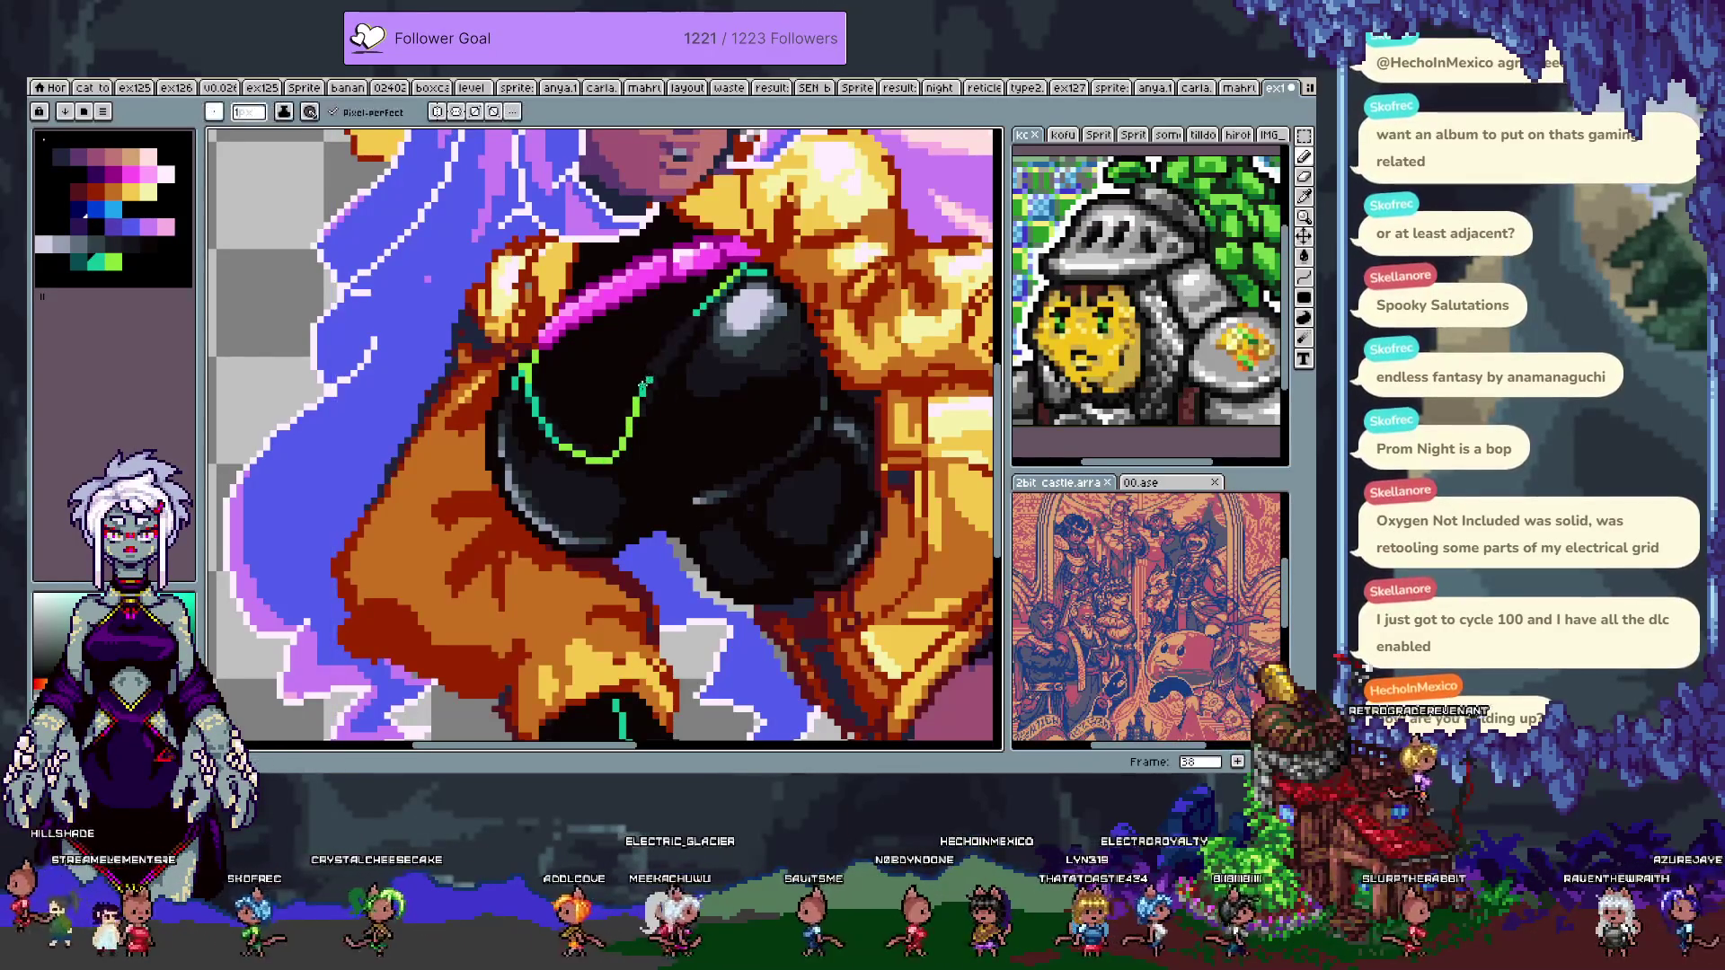
{"action": "key", "text": "ctrl"}
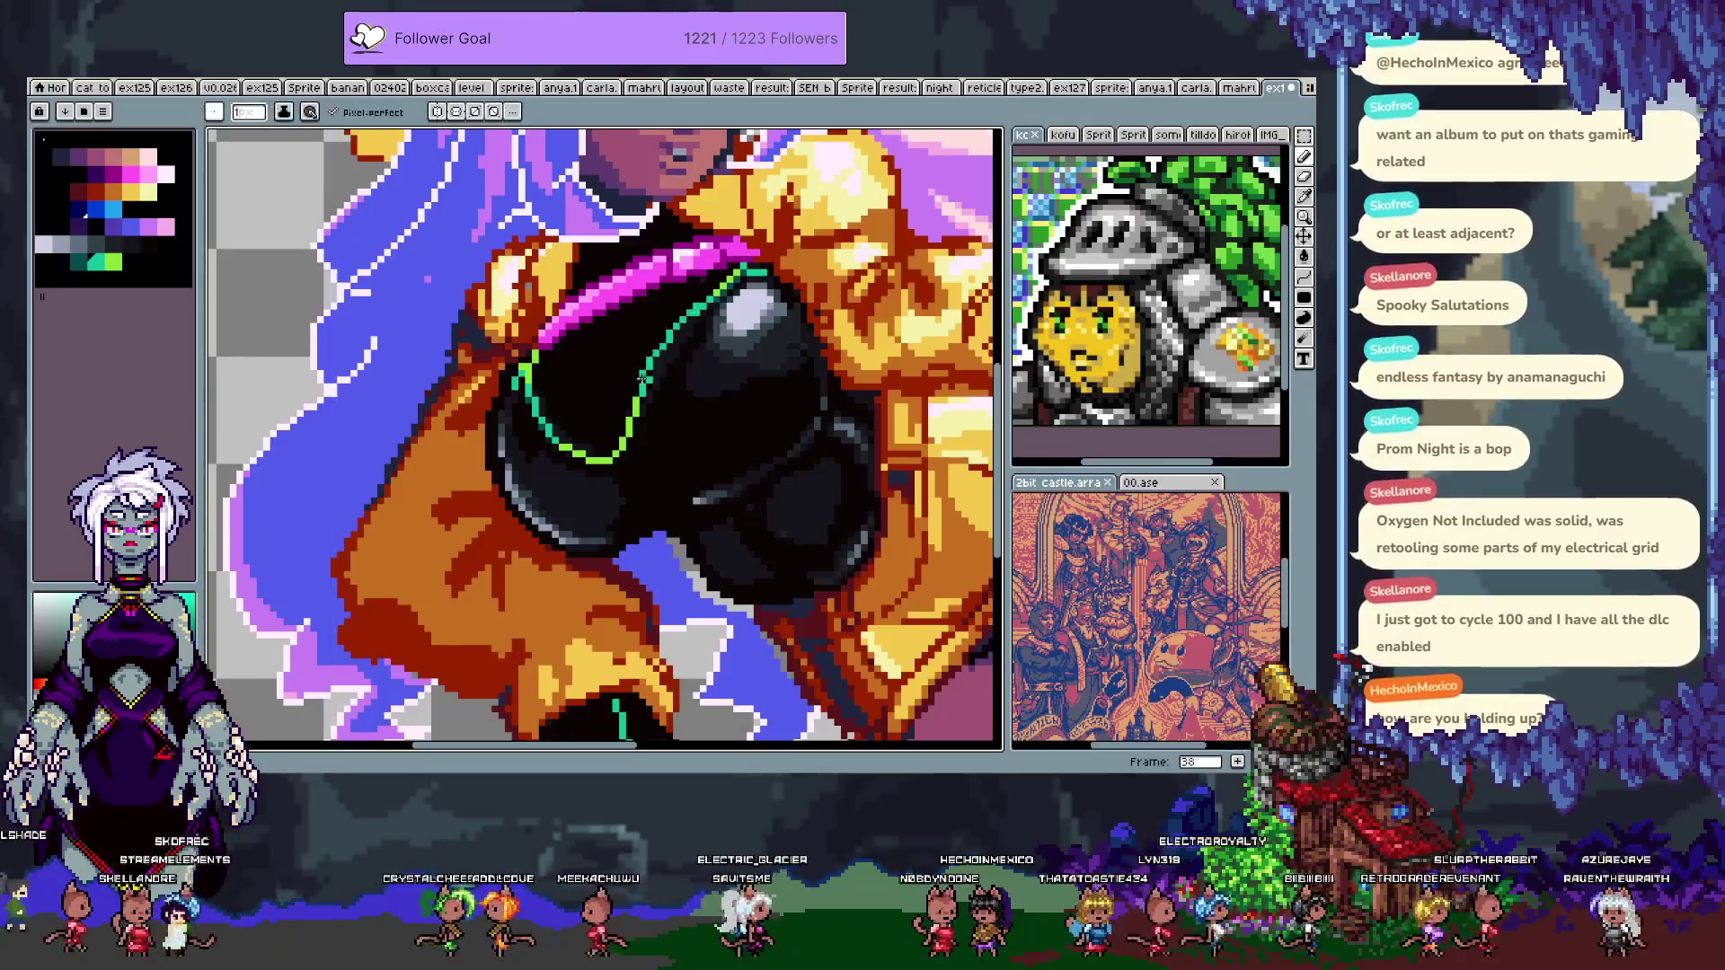
{"action": "key", "text": "ctrl+z"}
{"action": "key", "text": "ctrl+z"}
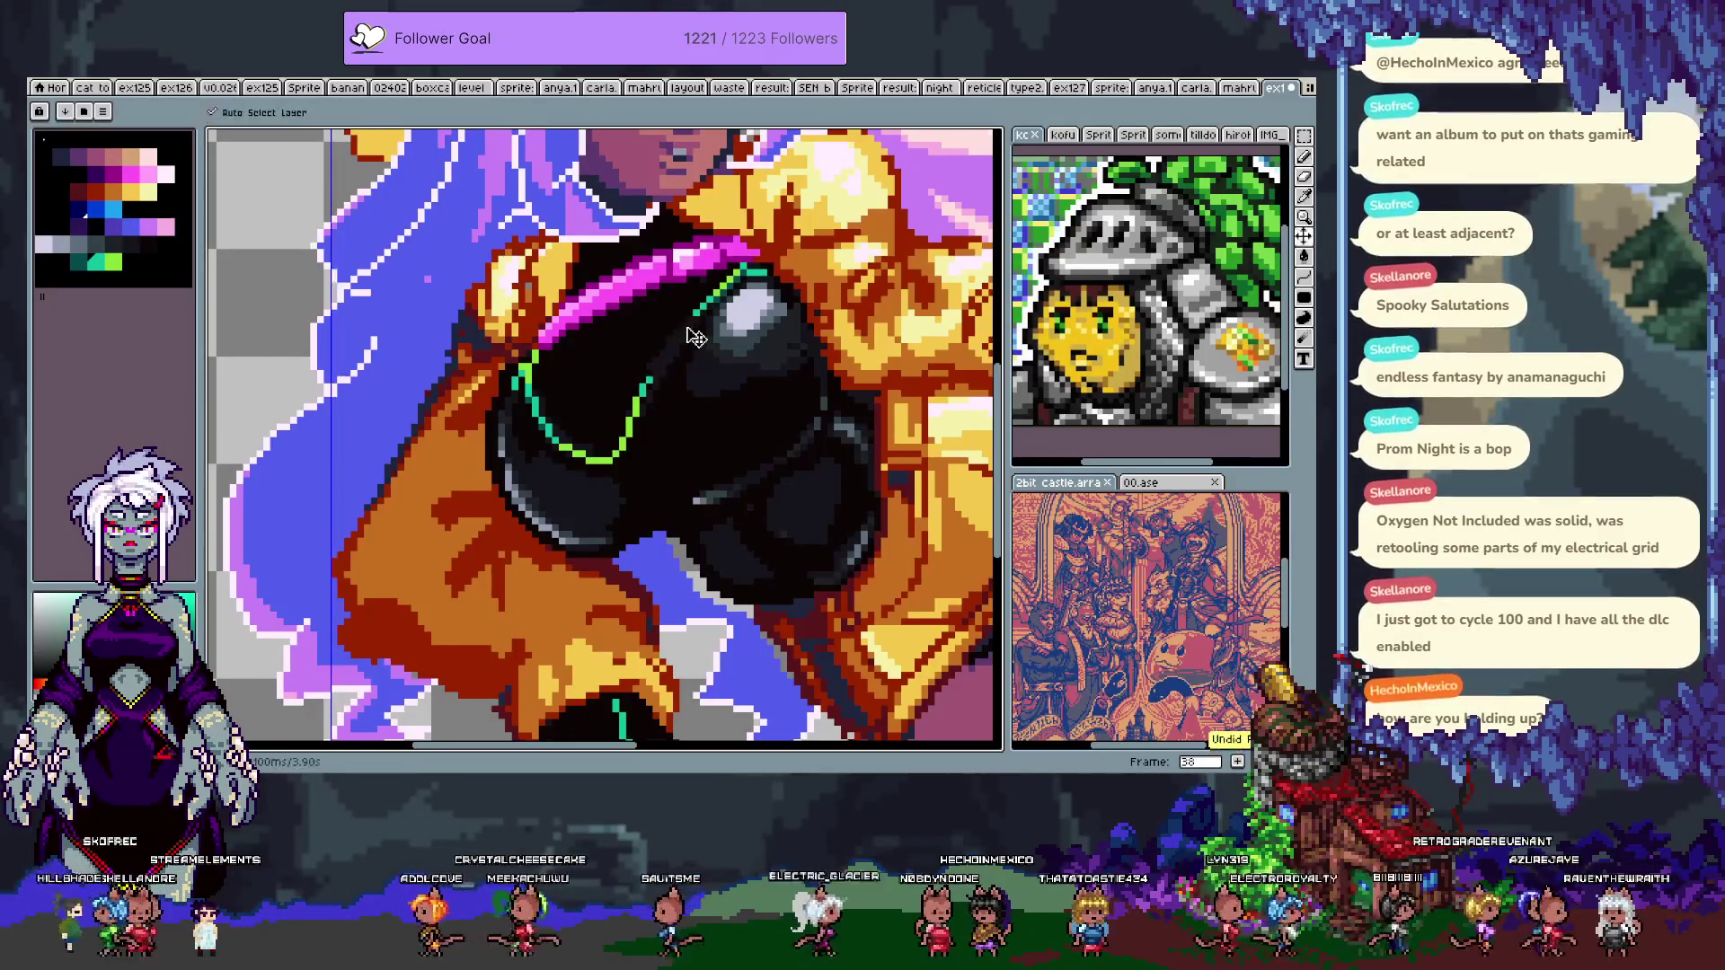
- Restore part of the green chest line with the pencil, undoing a stray green branch
{"action": "left_click", "coordinate": [640, 388], "text": "shift"}
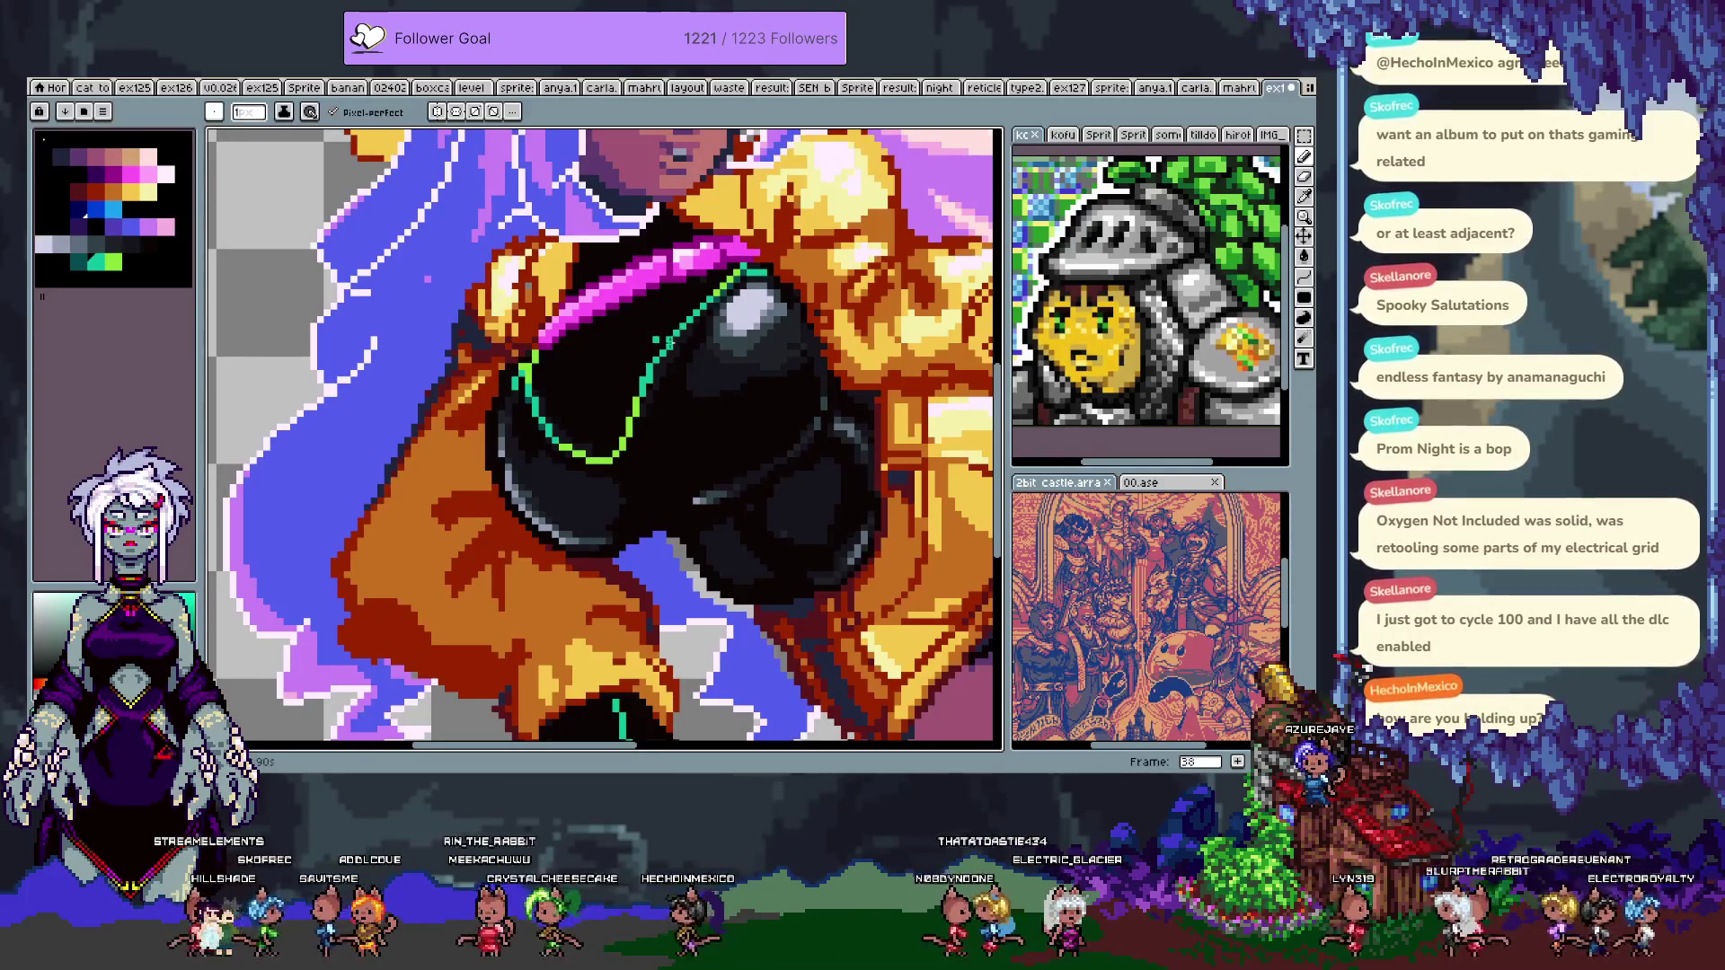
{"action": "mouse_move", "coordinate": [687, 325]}
{"action": "left_mouse_down"}
{"action": "mouse_move", "coordinate": [790, 393]}
{"action": "mouse_move", "coordinate": [692, 311]}
{"action": "left_mouse_up"}
{"action": "key", "text": "space"}
{"action": "key", "text": "ctrl+z"}
- Draw a diagonal green stroke across the black chest to form an X, plus a short line
{"action": "left_click_drag", "start_coordinate": [584, 267], "coordinate": [778, 382]}
{"action": "mouse_move", "coordinate": [458, 429]}
{"action": "left_mouse_down"}
{"action": "mouse_move", "coordinate": [516, 328]}
{"action": "mouse_move", "coordinate": [465, 433]}
{"action": "left_mouse_up"}
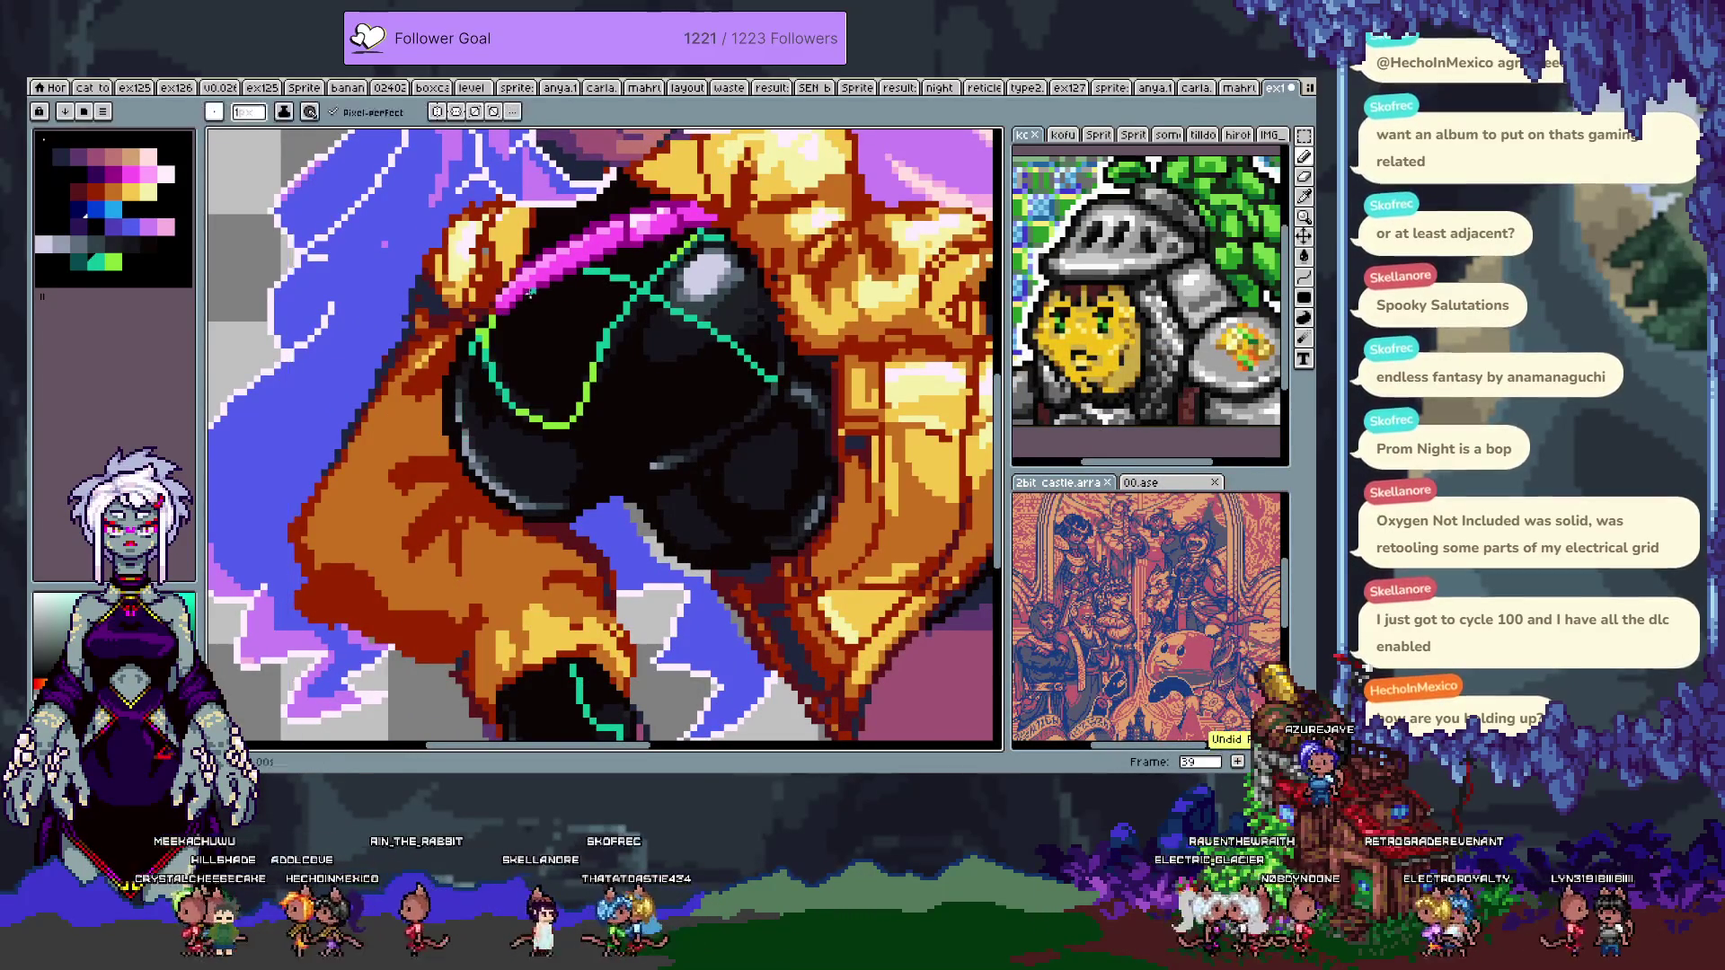
{"action": "scroll", "coordinate": [482, 442], "scroll_direction": "down", "scroll_amount": 4}
{"action": "left_click_drag", "start_coordinate": [482, 442], "coordinate": [500, 479]}
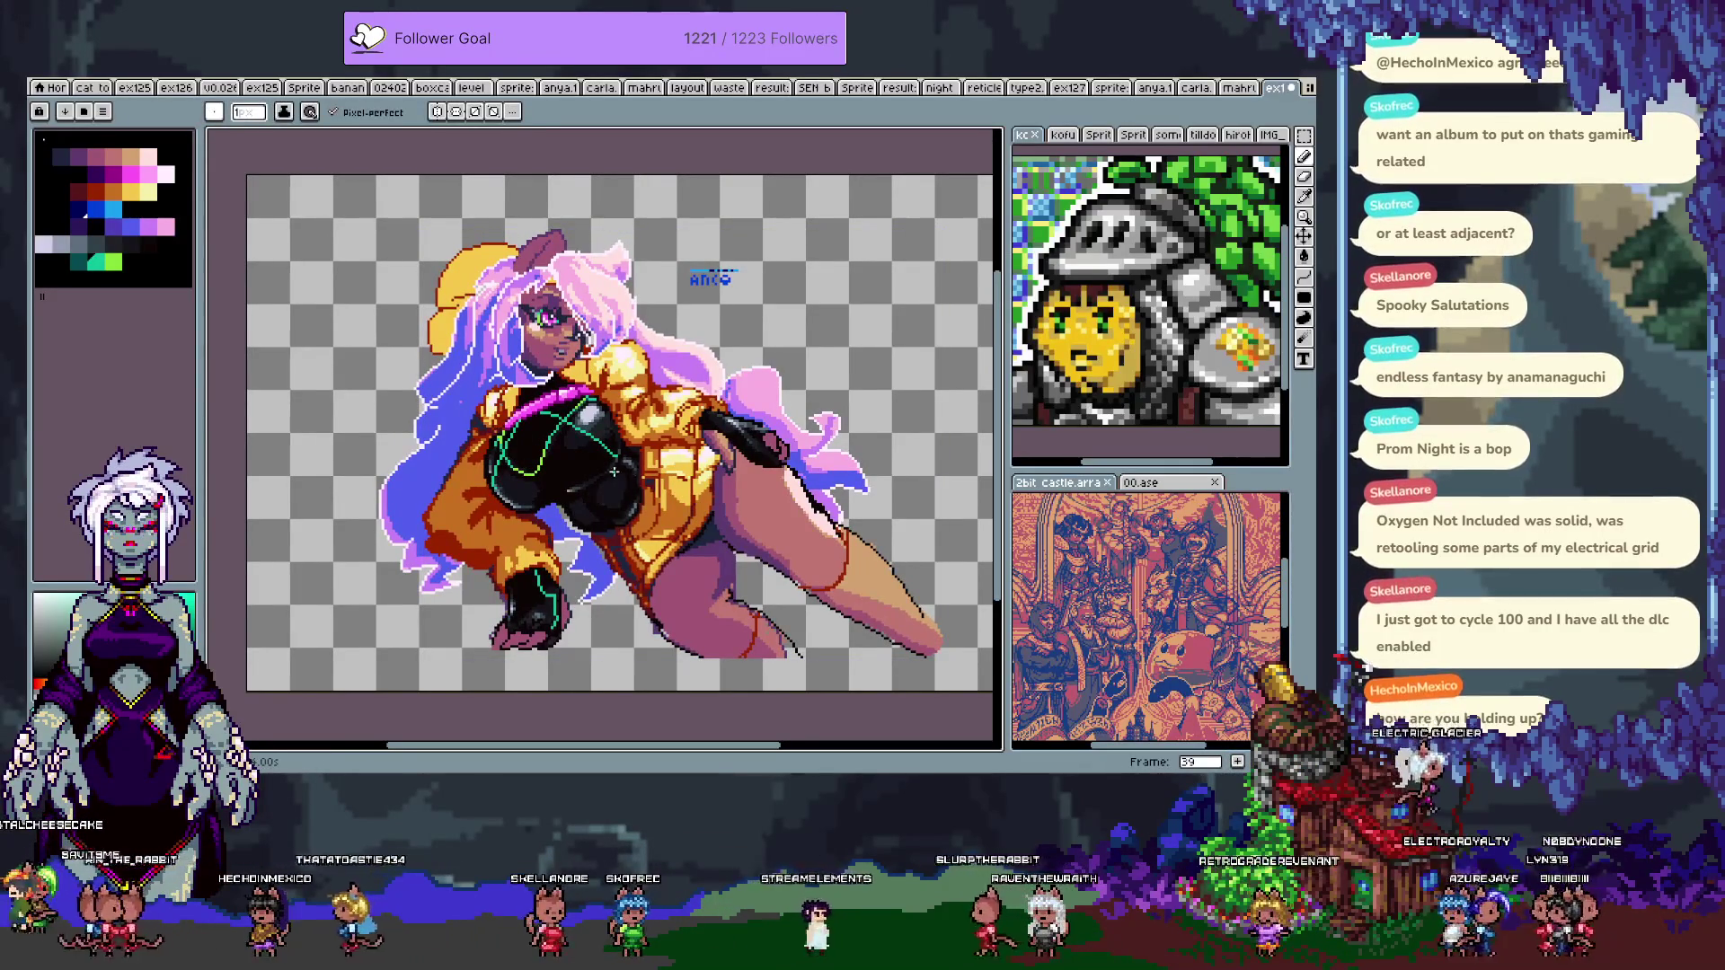
{"action": "key", "text": "ctrl+z"}
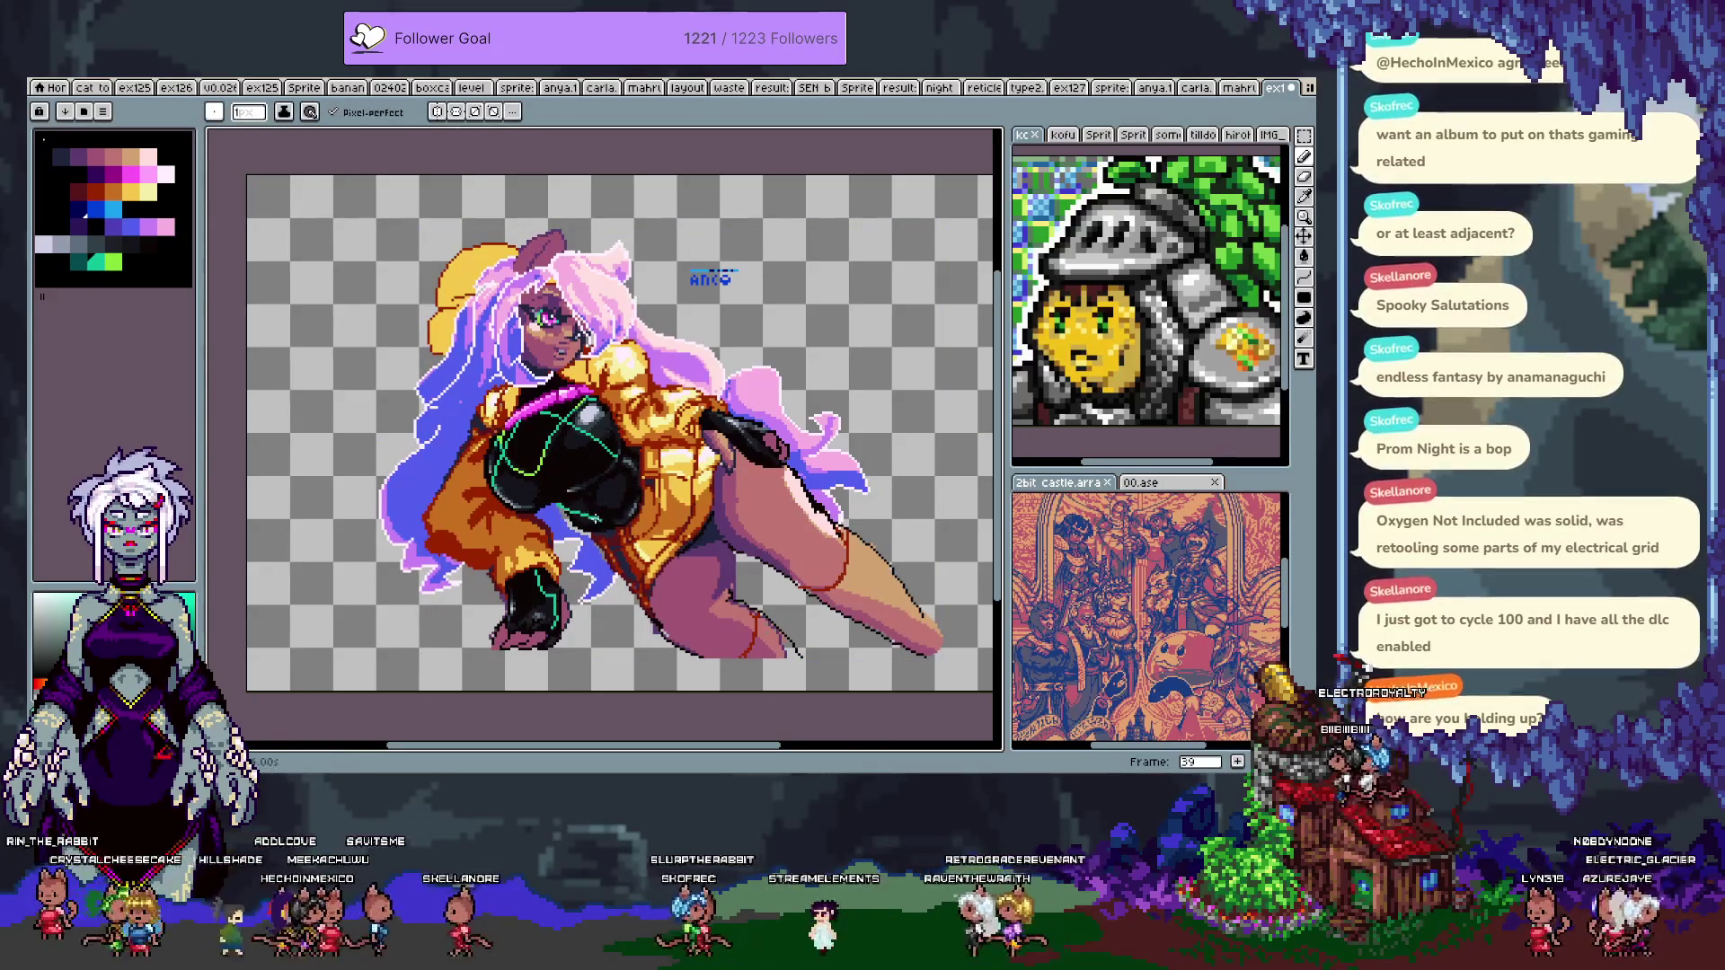
{"action": "key", "text": "ctrl+z"}
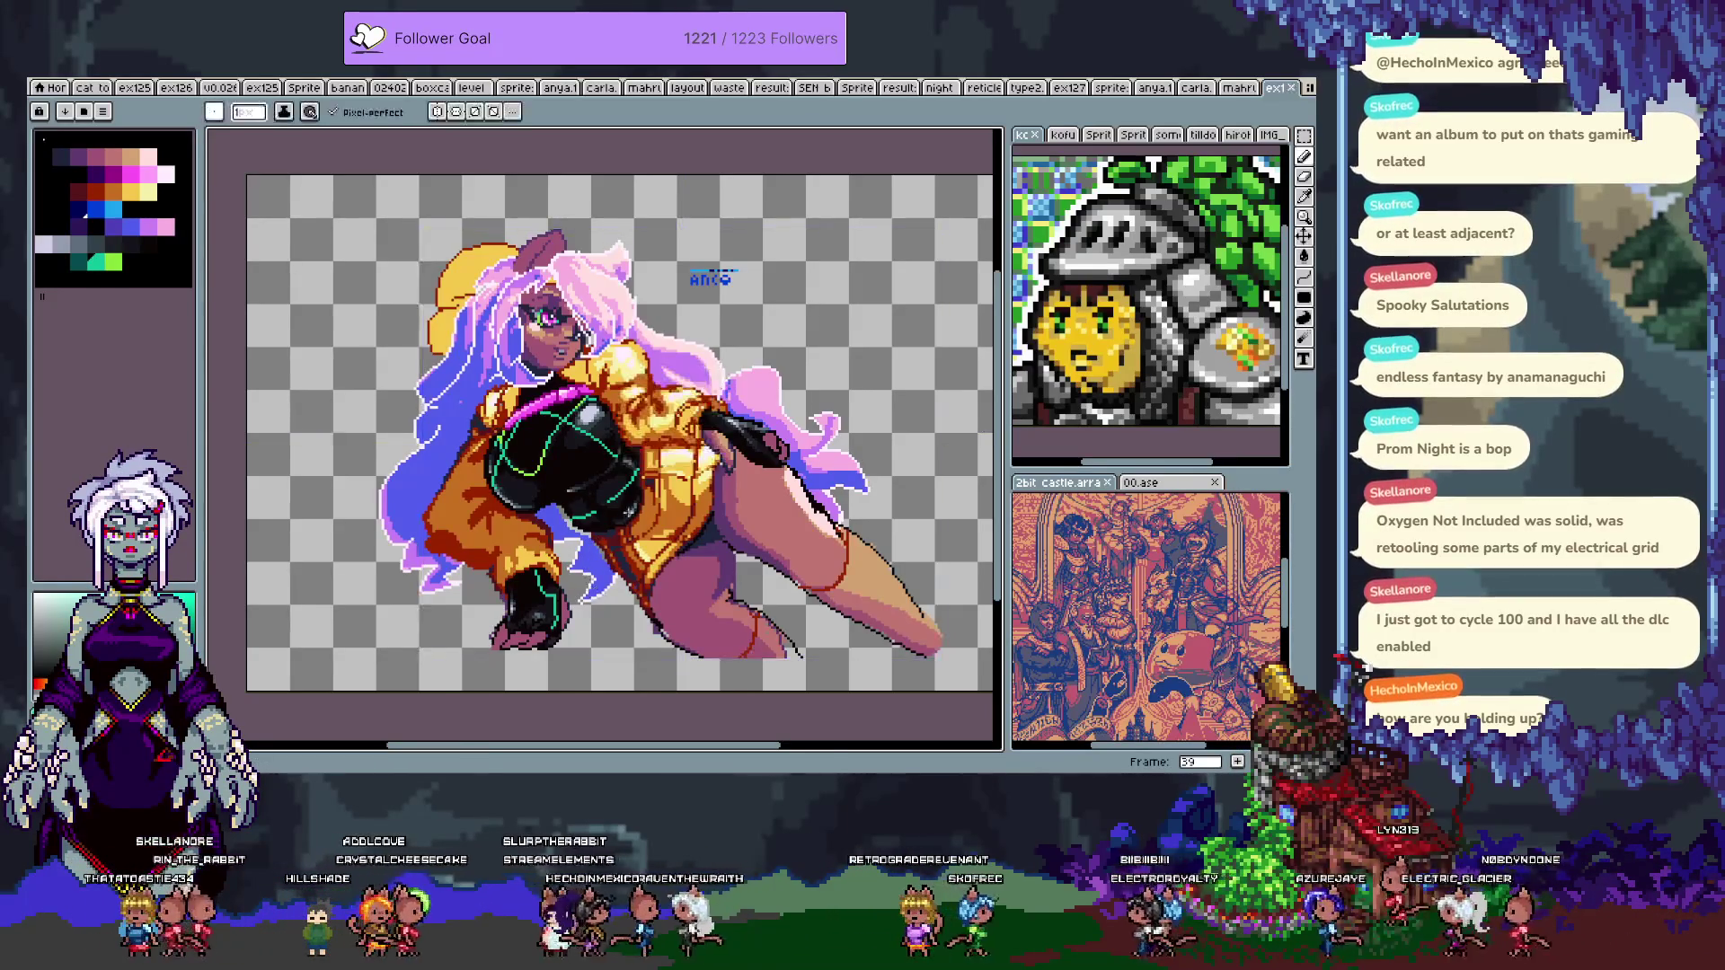
{"action": "key", "text": "minus"}
{"action": "scroll", "coordinate": [812, 469], "scroll_direction": "up", "scroll_amount": 2}
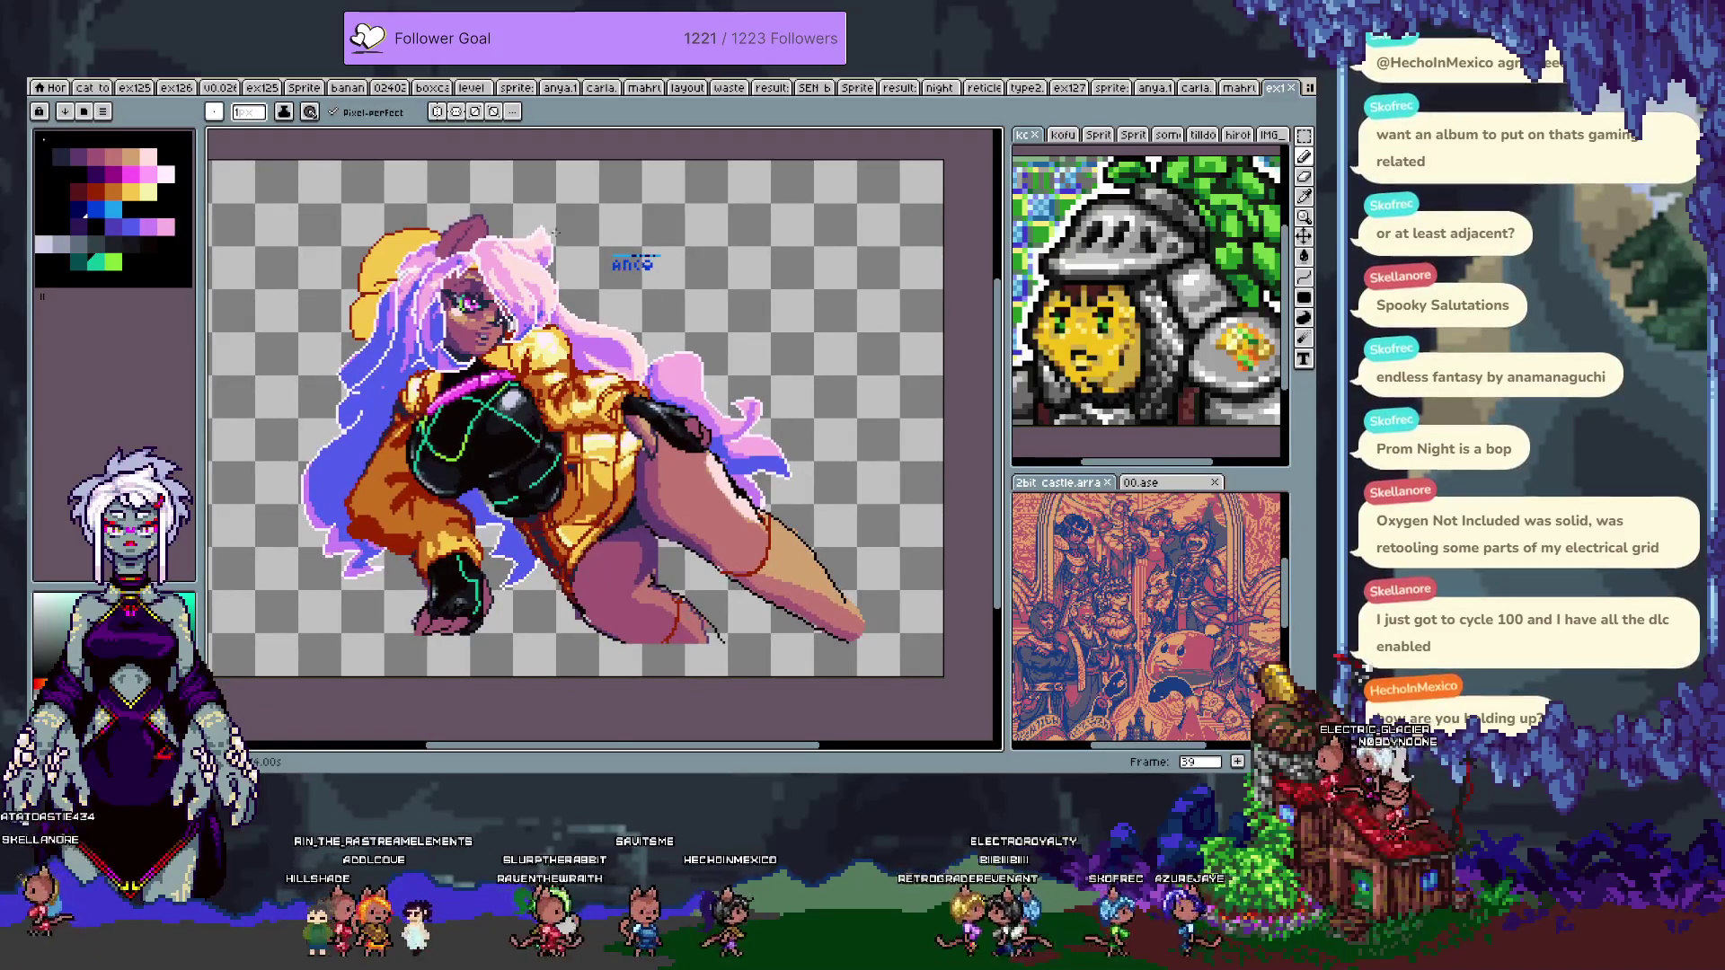
{"action": "scroll", "coordinate": [468, 316], "scroll_direction": "up", "scroll_amount": 3}
{"action": "key", "text": "i"}
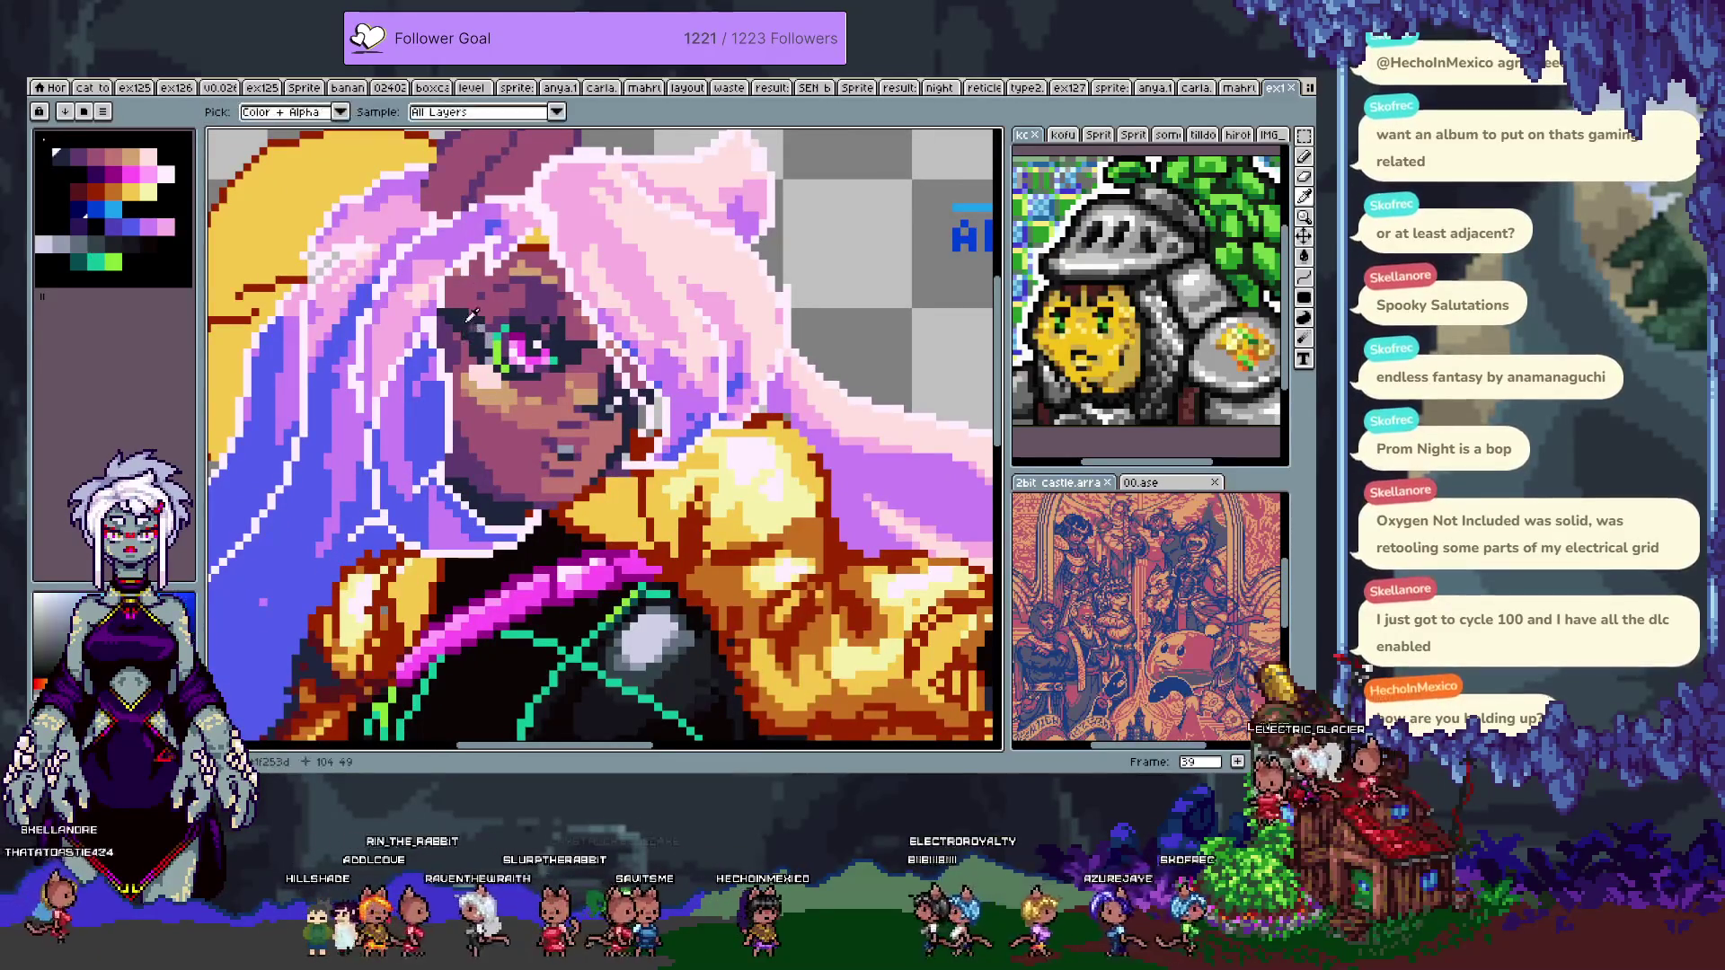
- Sample the dark face colour and place dark lash and eyebrow pixels around the eye
{"action": "left_click", "coordinate": [468, 316]}
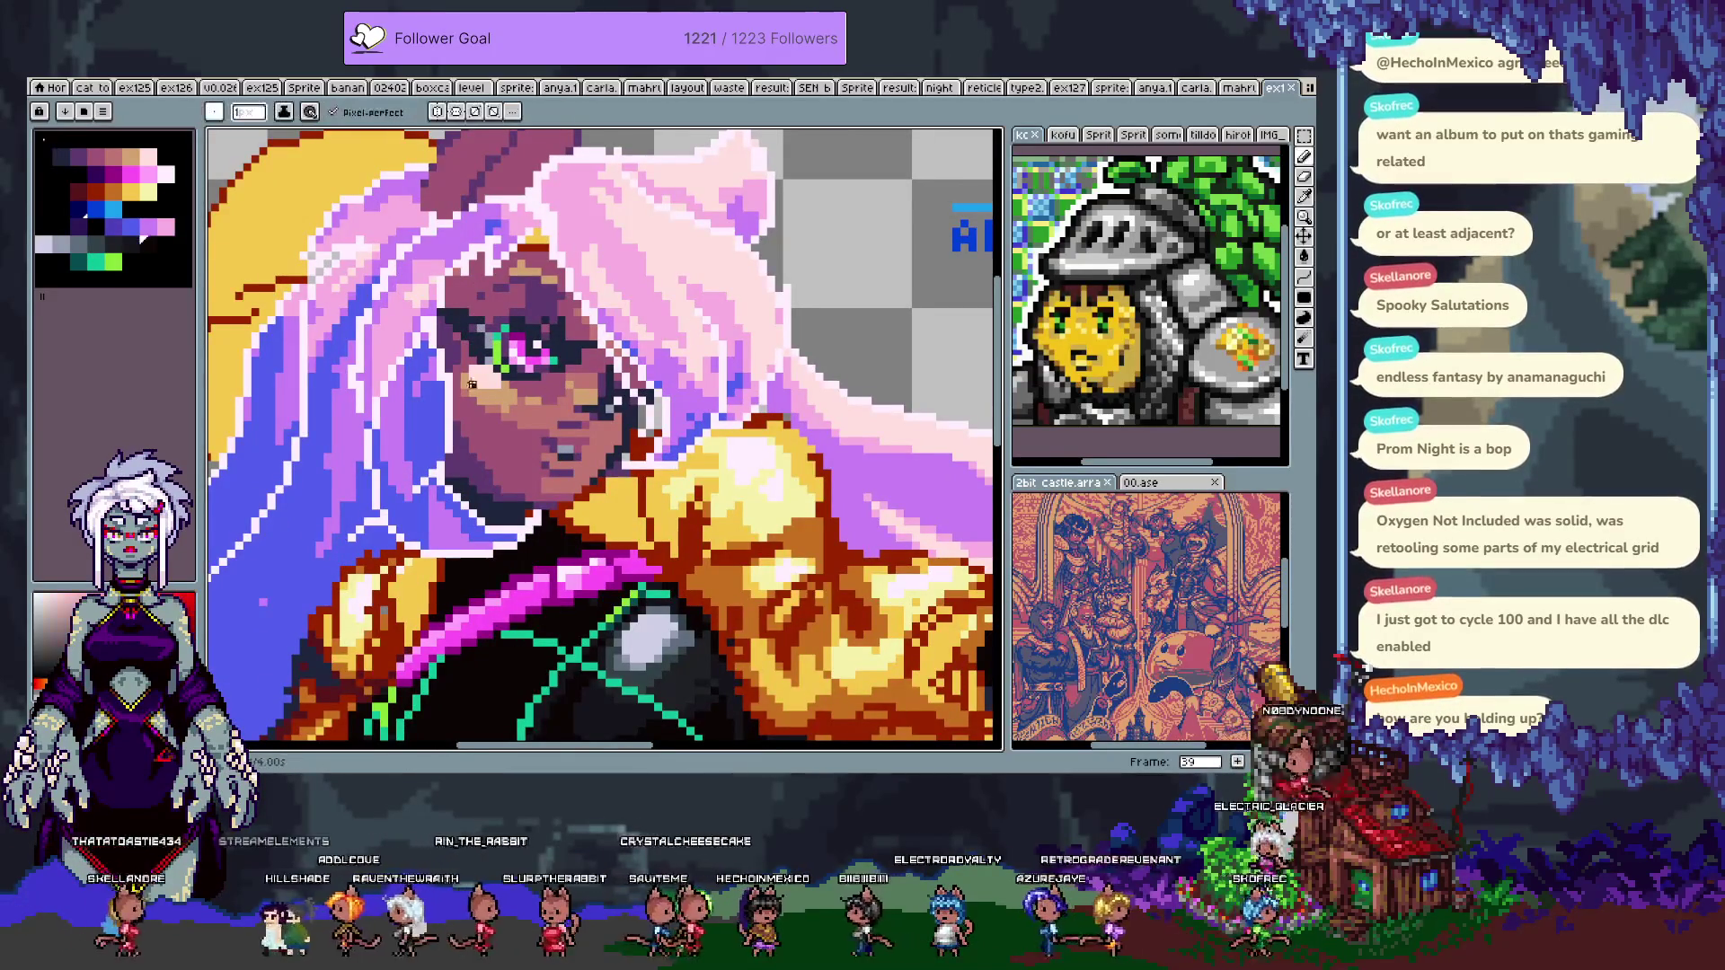
{"action": "scroll", "coordinate": [471, 376], "scroll_direction": "up", "scroll_amount": 3}
{"action": "left_click", "coordinate": [605, 317]}
{"action": "left_click", "coordinate": [583, 299]}
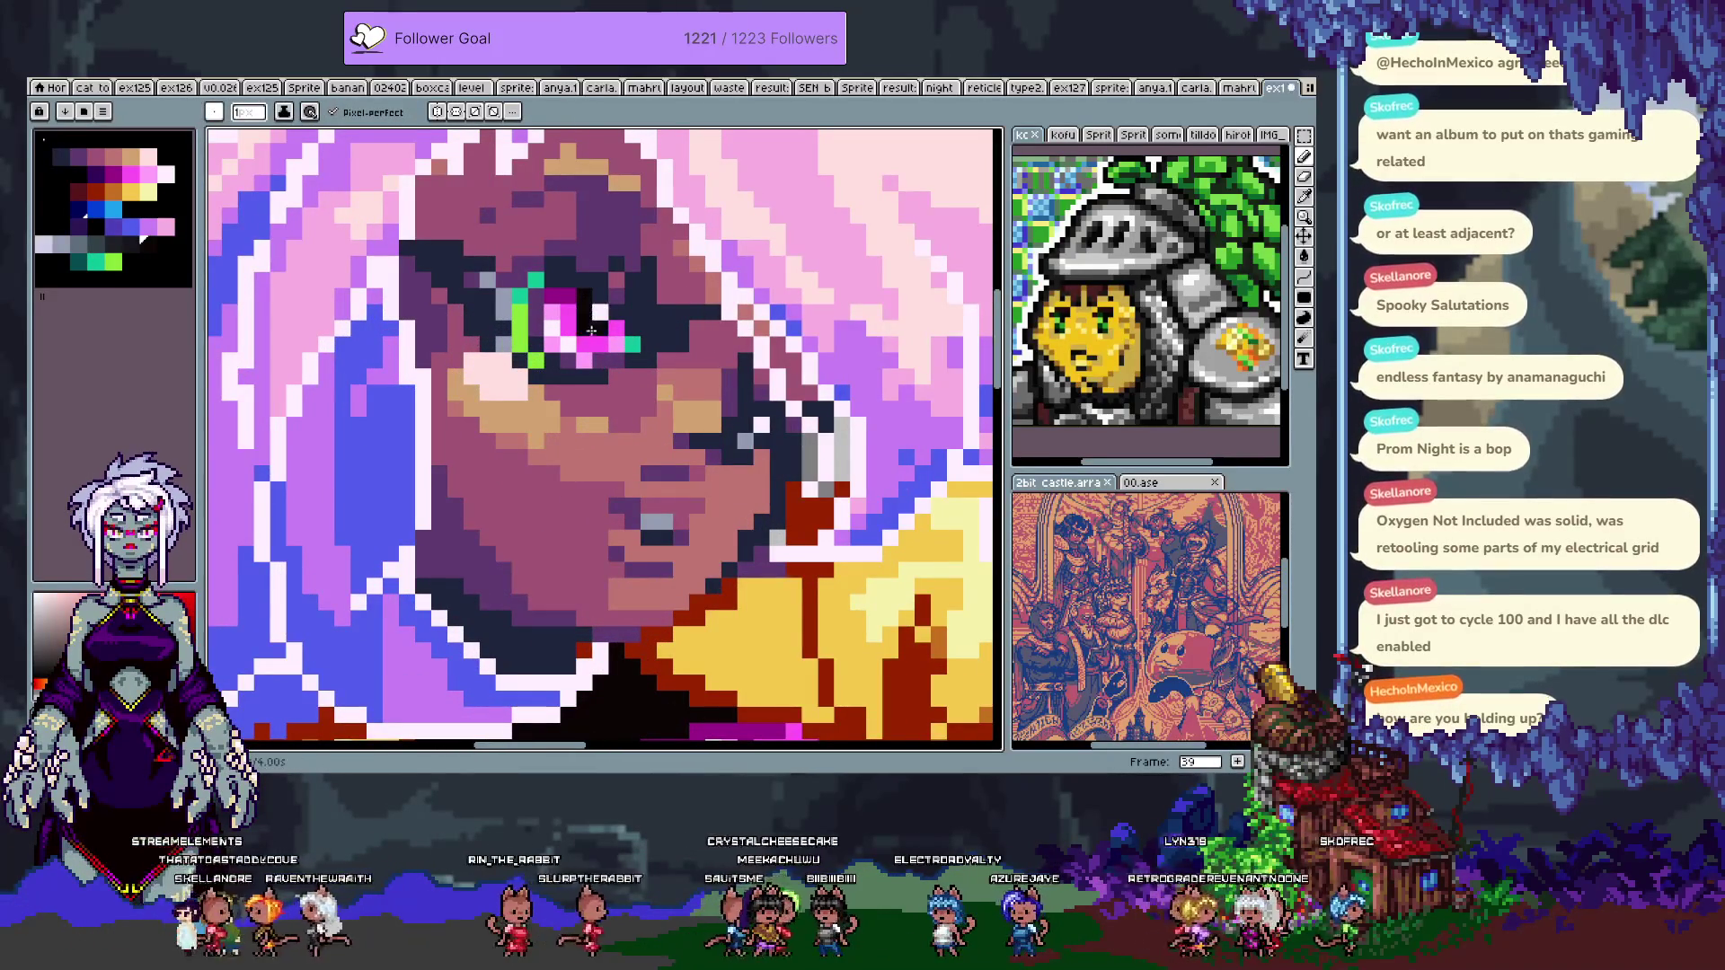
{"action": "left_click", "coordinate": [476, 262]}
{"action": "left_click", "coordinate": [423, 263]}
{"action": "left_click", "coordinate": [435, 249]}
{"action": "left_click", "coordinate": [461, 290]}
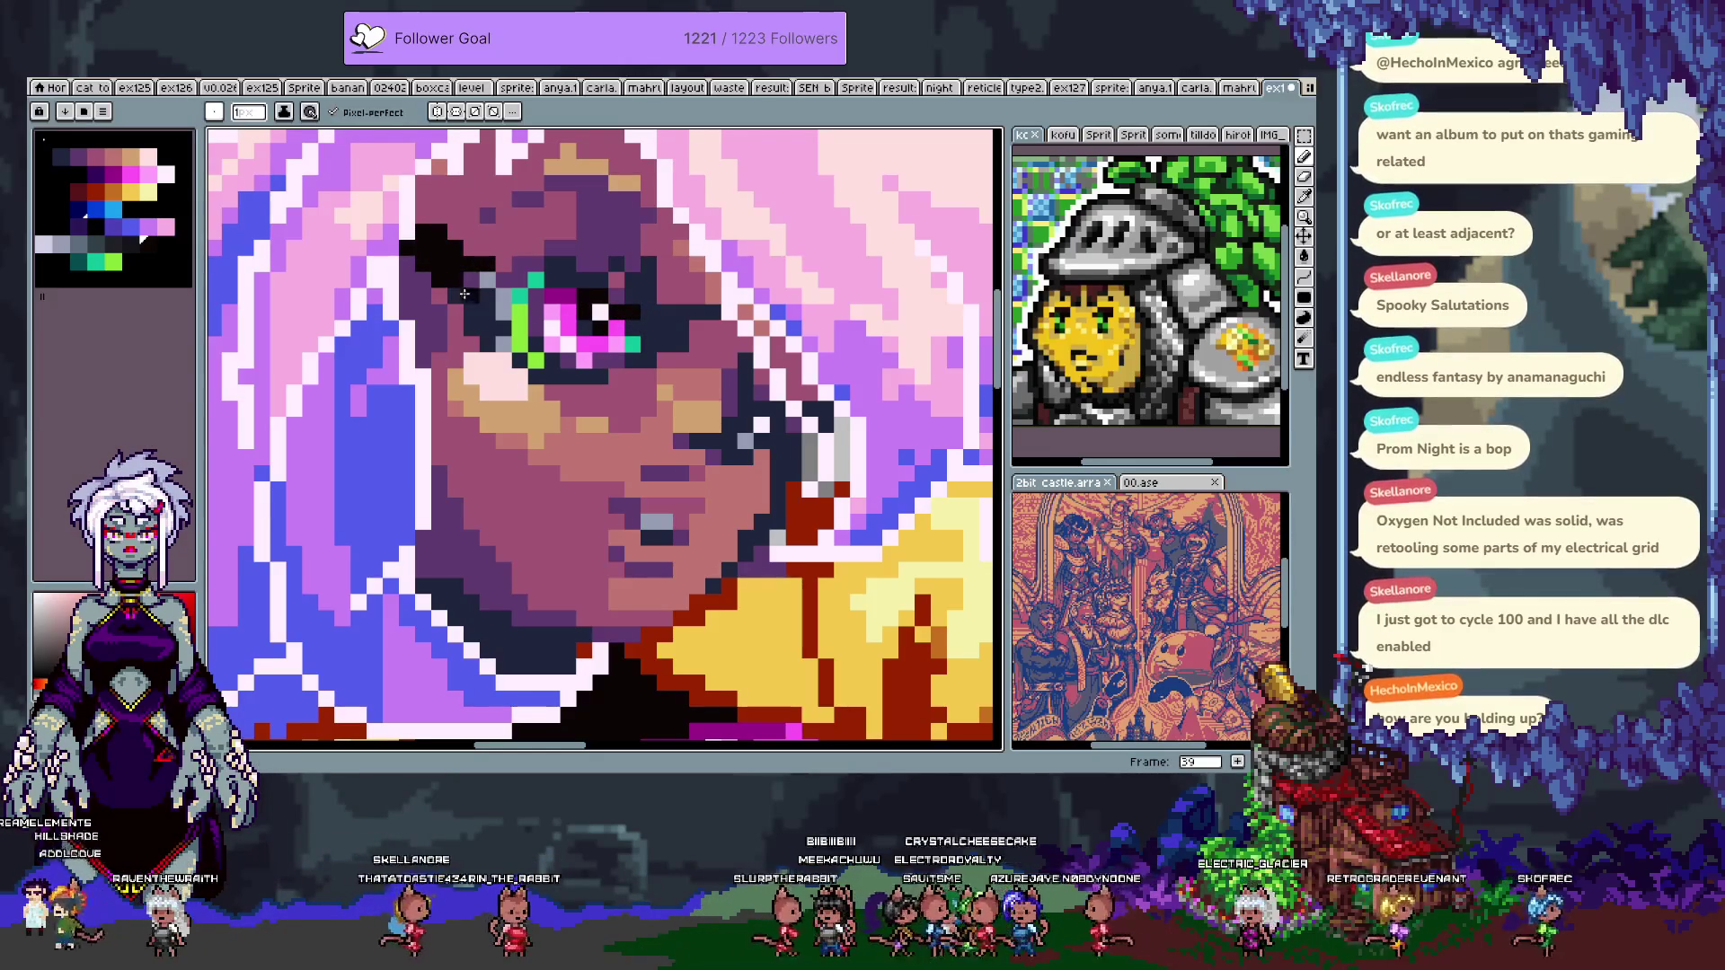
{"action": "left_click", "coordinate": [437, 311]}
- Add dark pixels right of the eye and beside the cheek, and darken the cheek hair strand
{"action": "key", "text": "v"}
{"action": "key", "text": "b"}
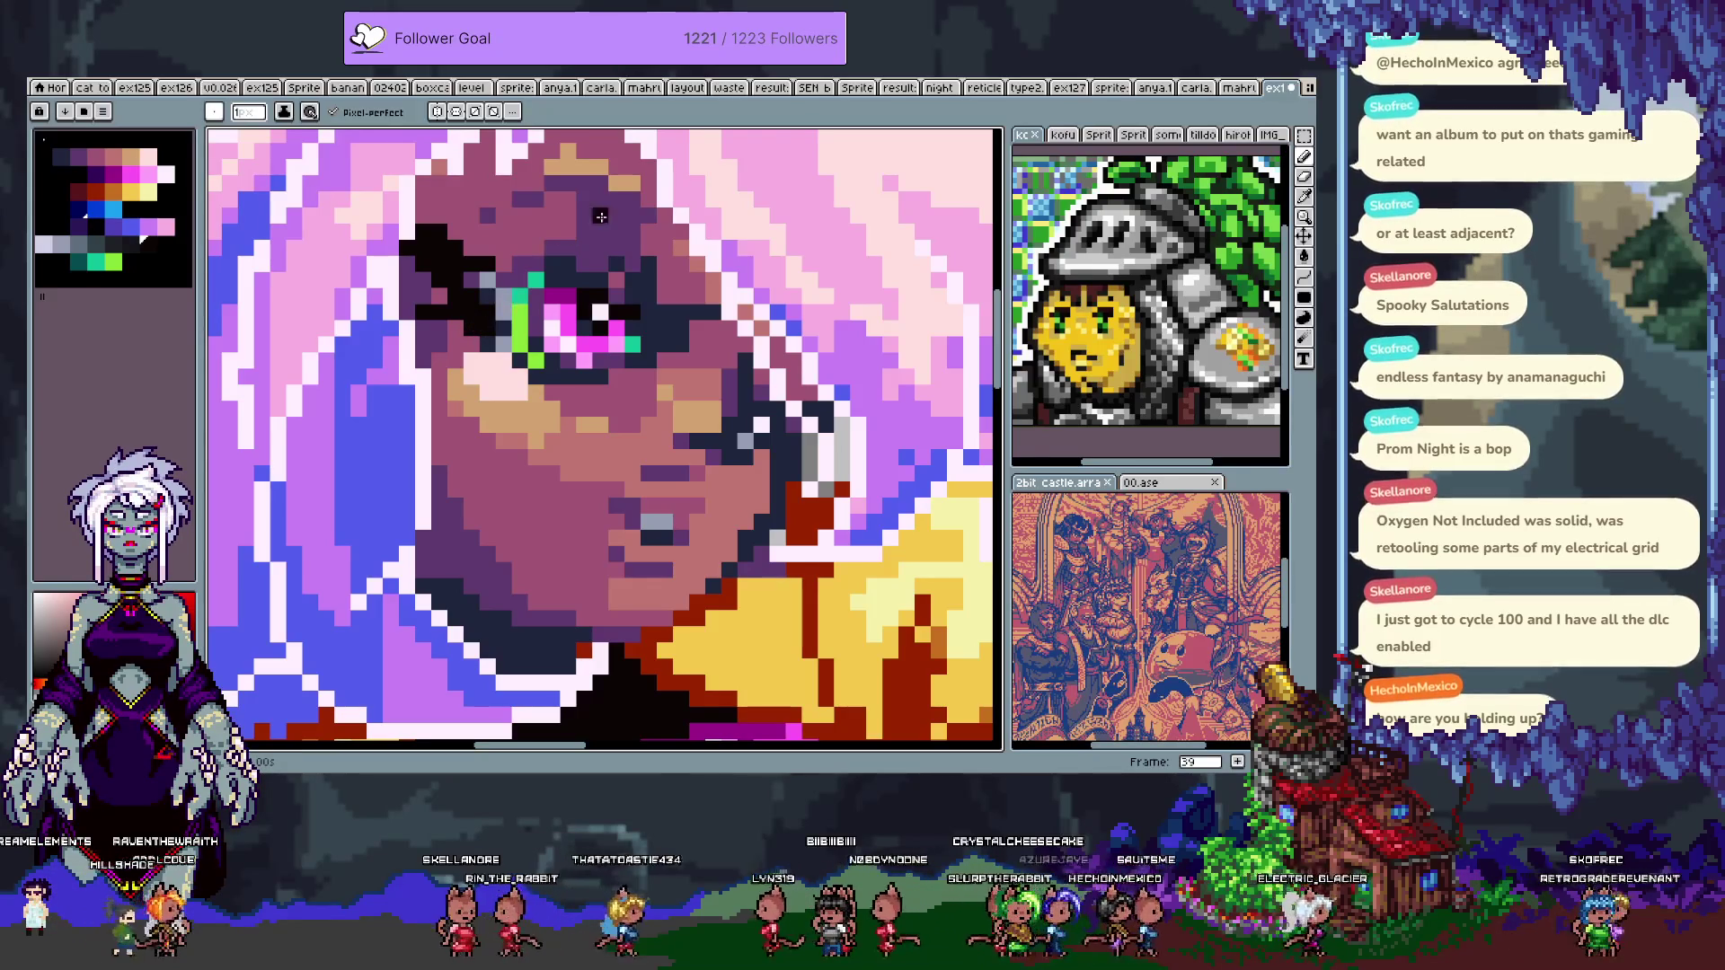
{"action": "left_click", "coordinate": [672, 332]}
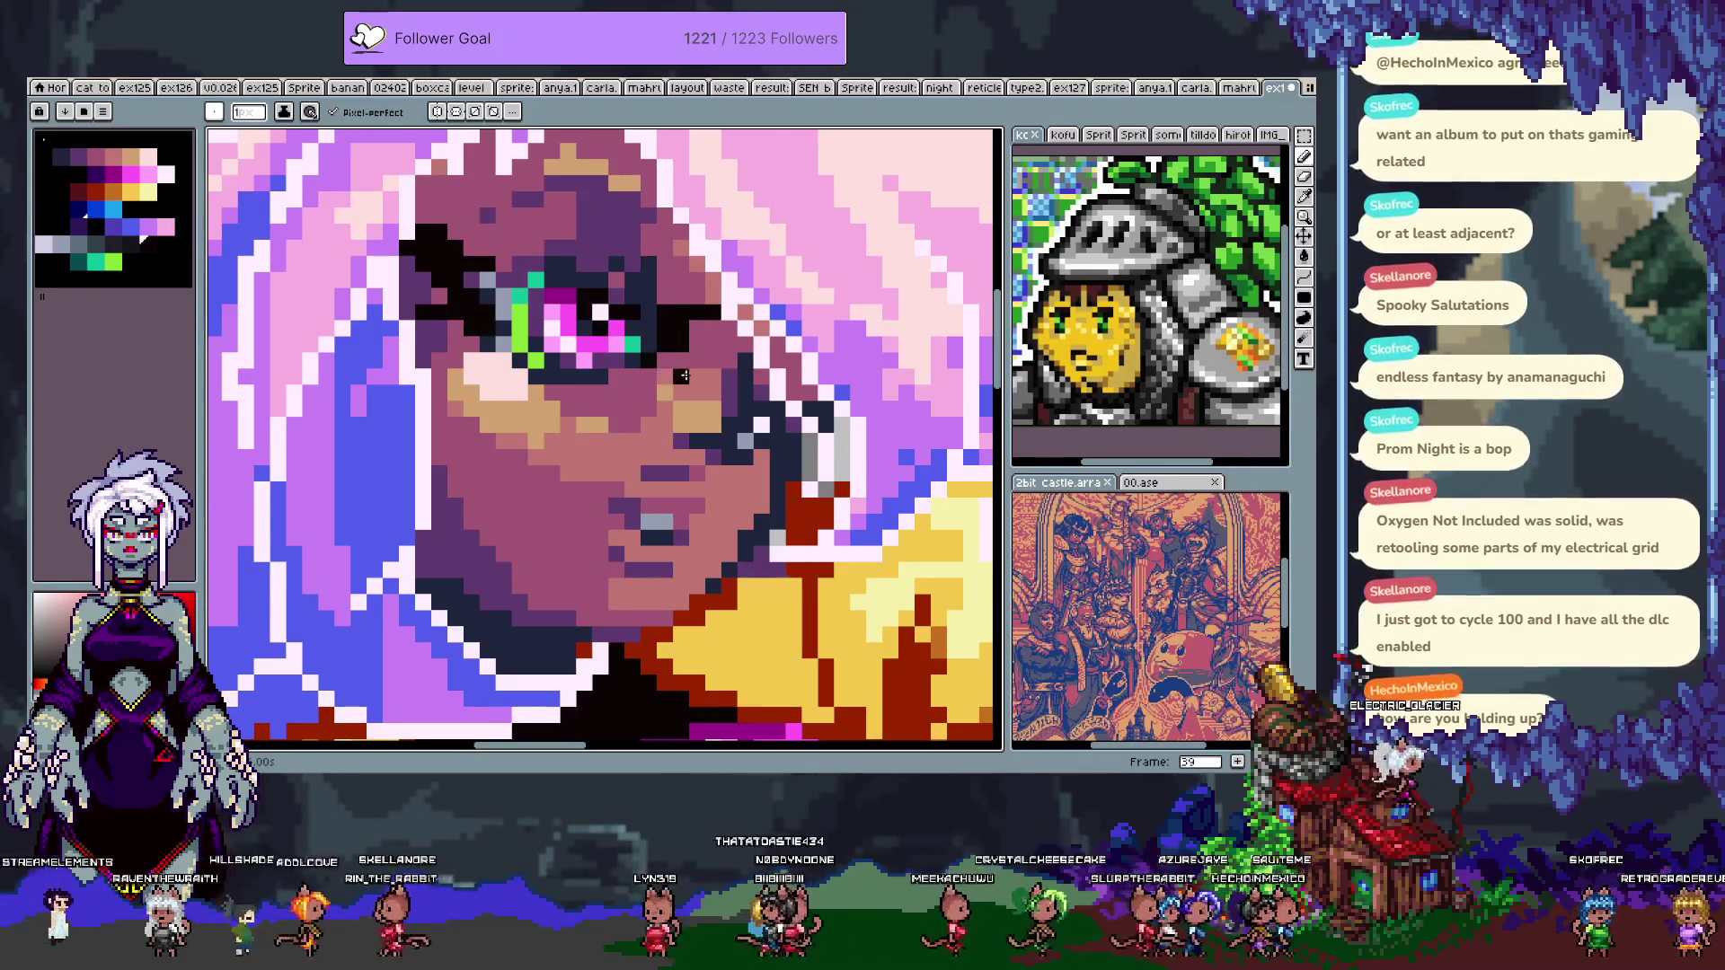
{"action": "left_click", "coordinate": [745, 409]}
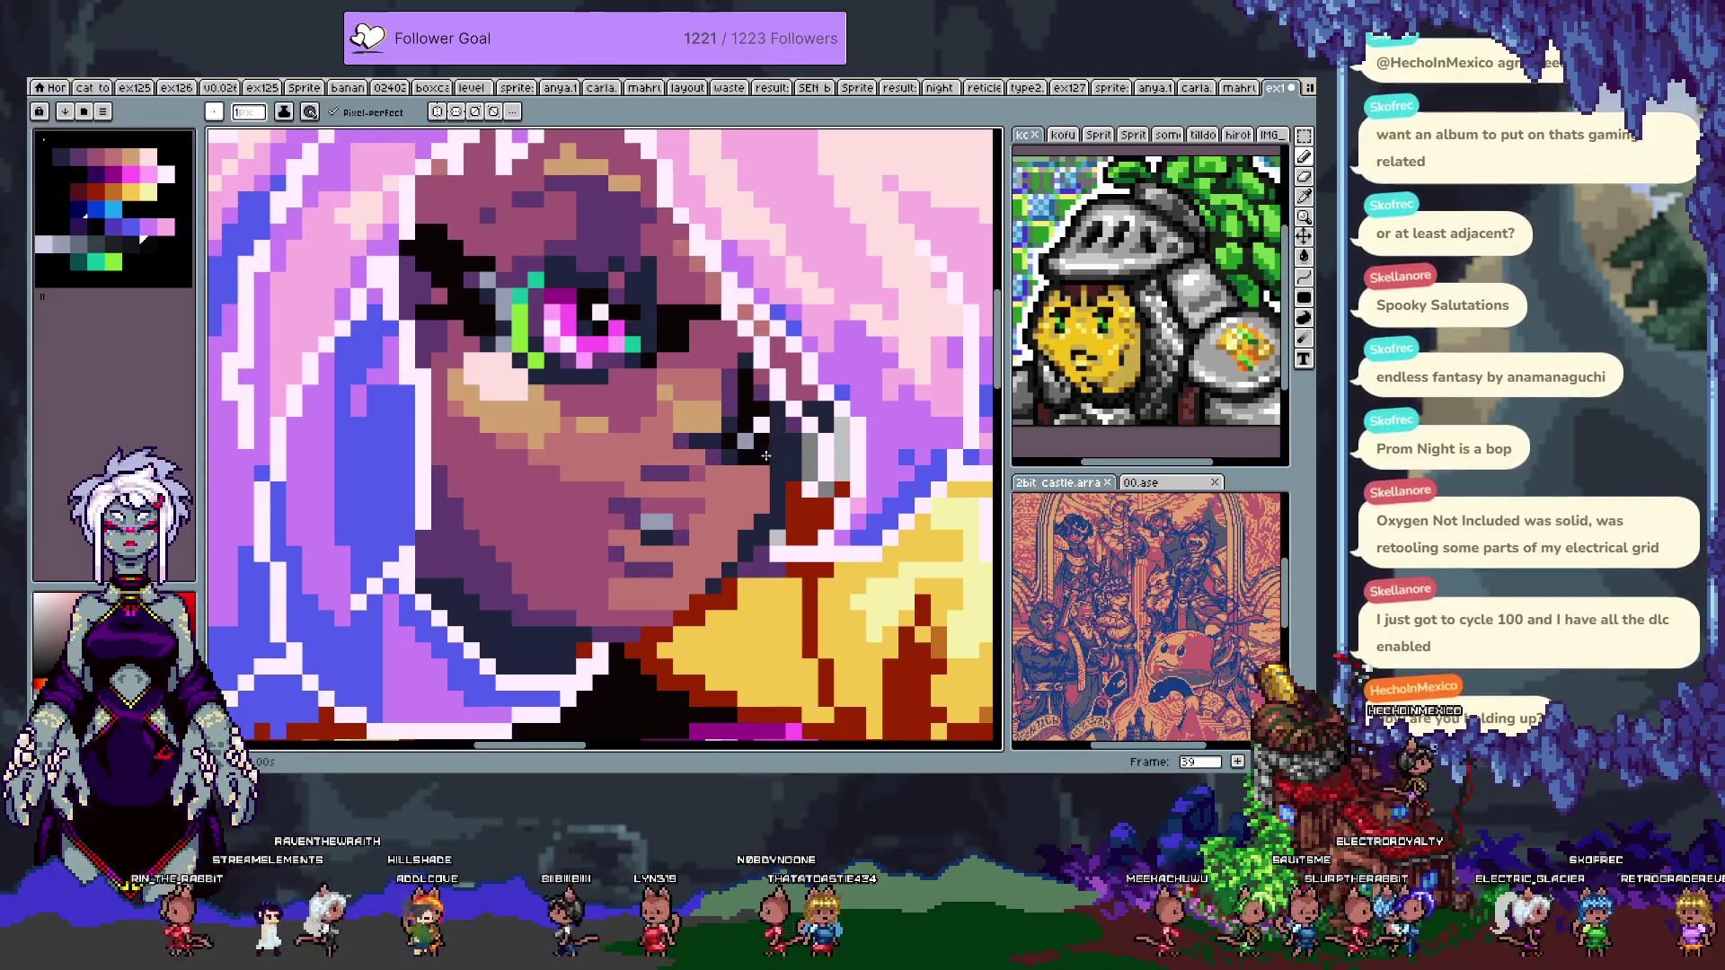
{"action": "left_click_drag", "start_coordinate": [781, 449], "coordinate": [776, 492]}
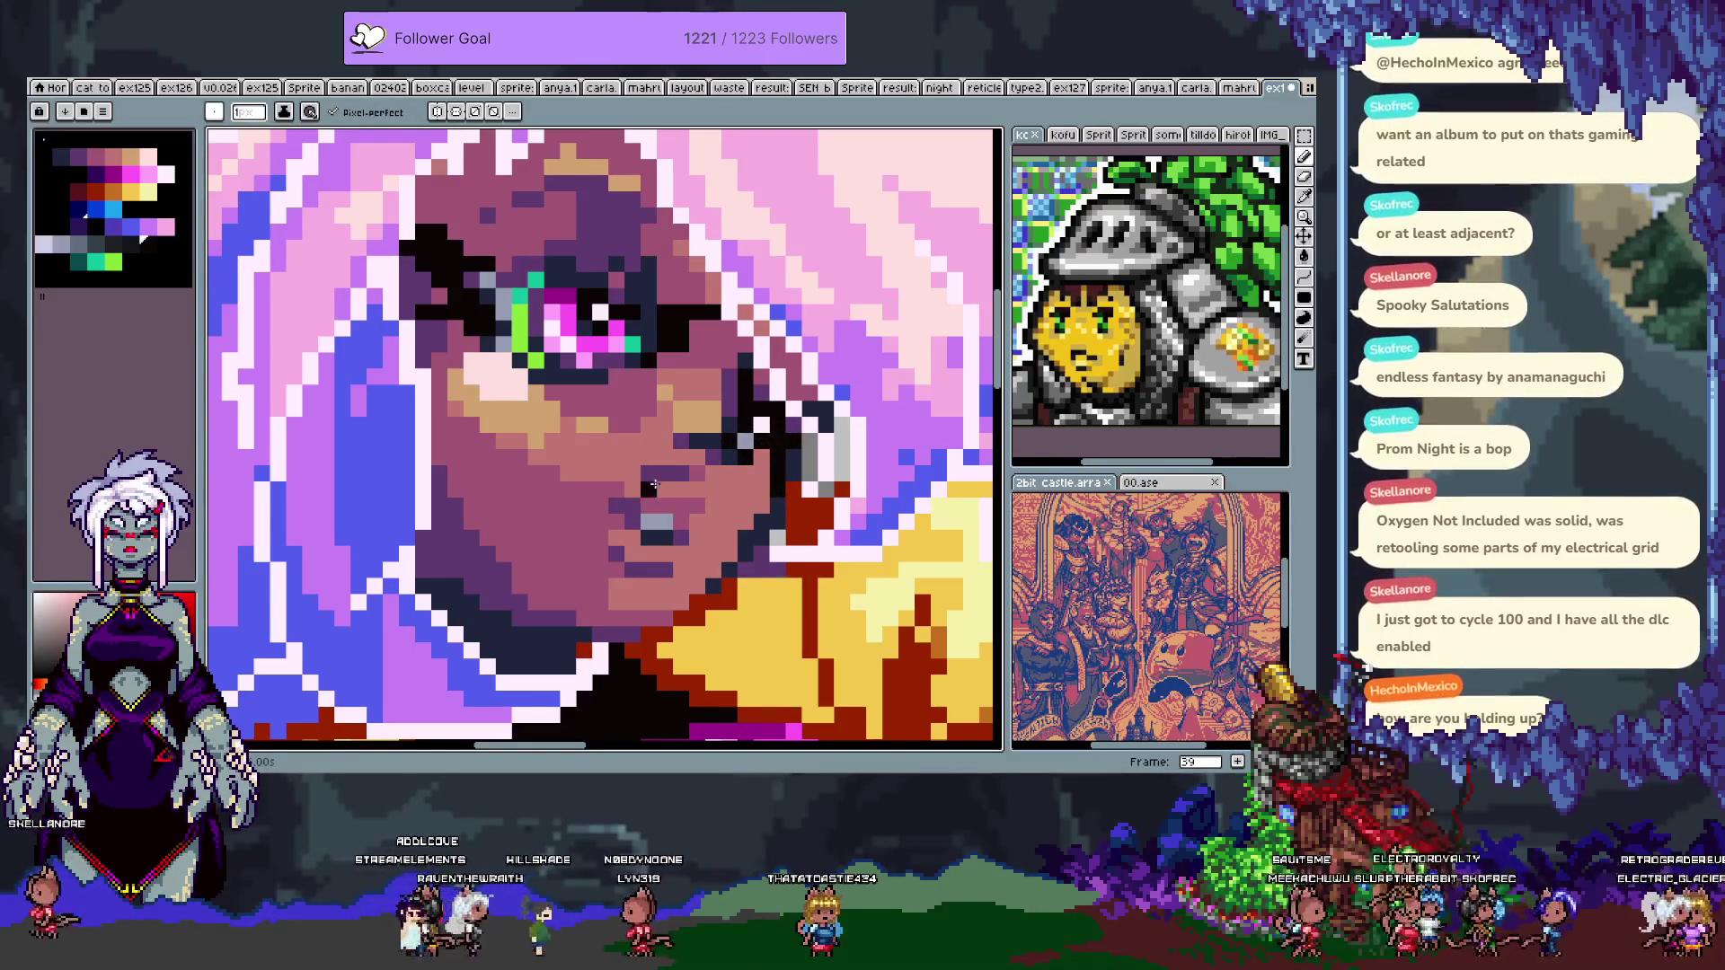
{"action": "scroll", "coordinate": [644, 463], "scroll_direction": "down", "scroll_amount": 3}
{"action": "scroll", "coordinate": [643, 463], "scroll_direction": "down", "scroll_amount": 4}
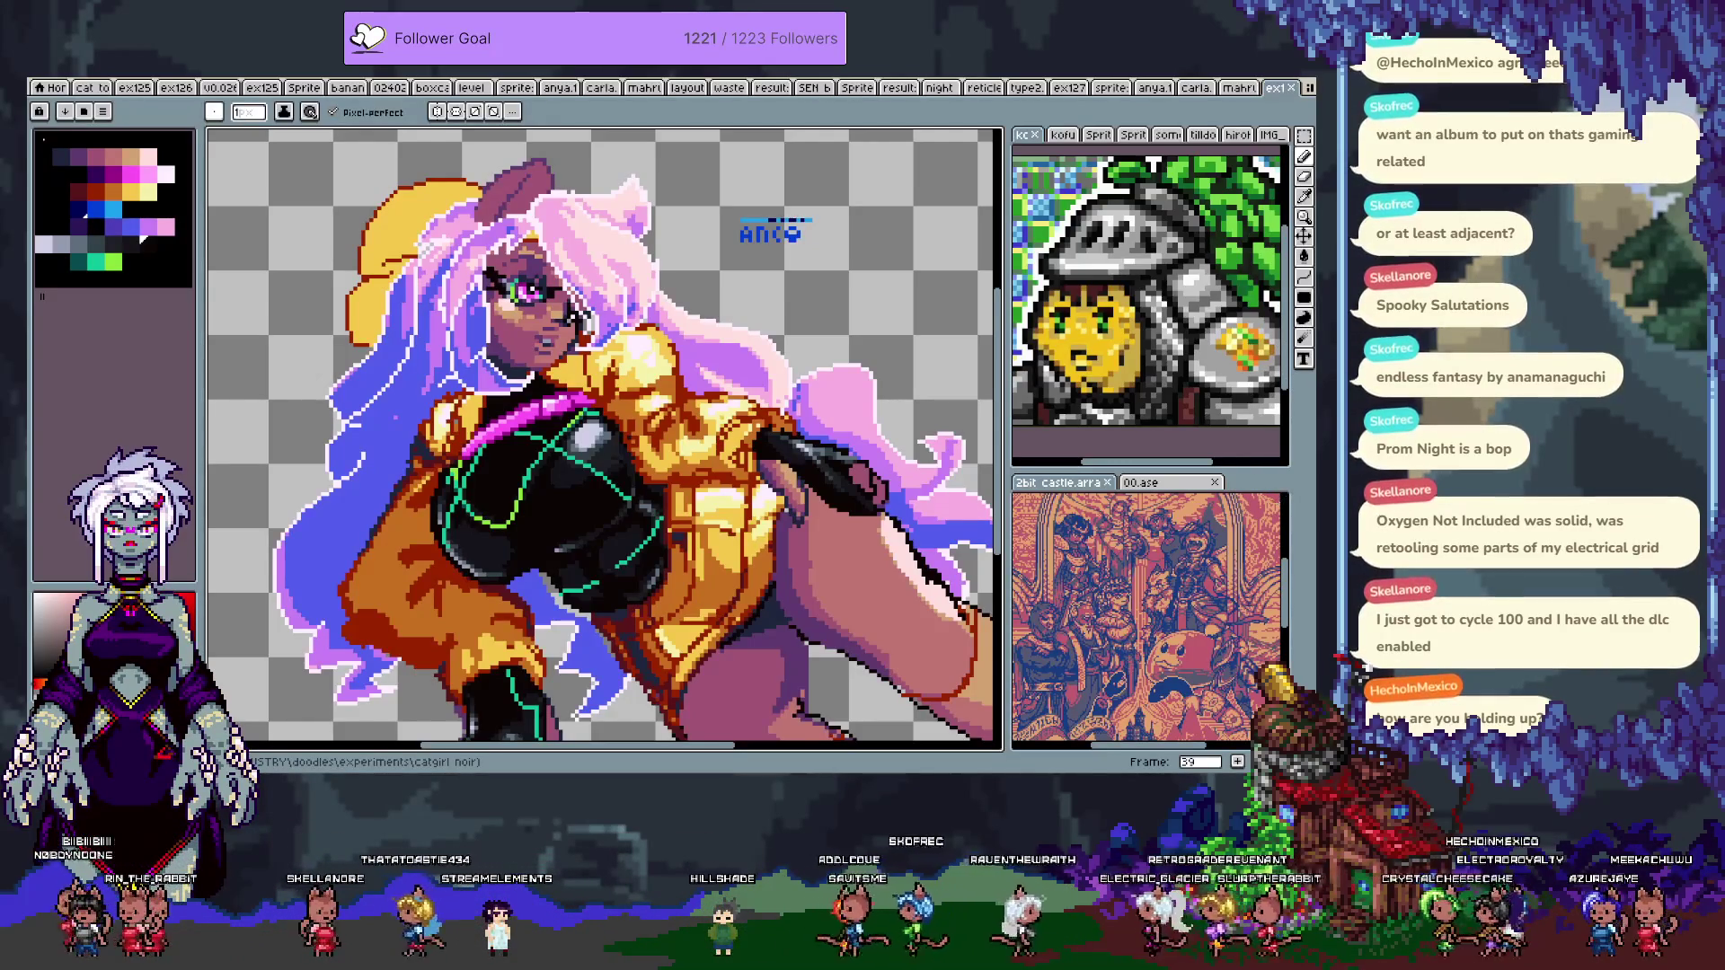
{"action": "key", "text": "i"}
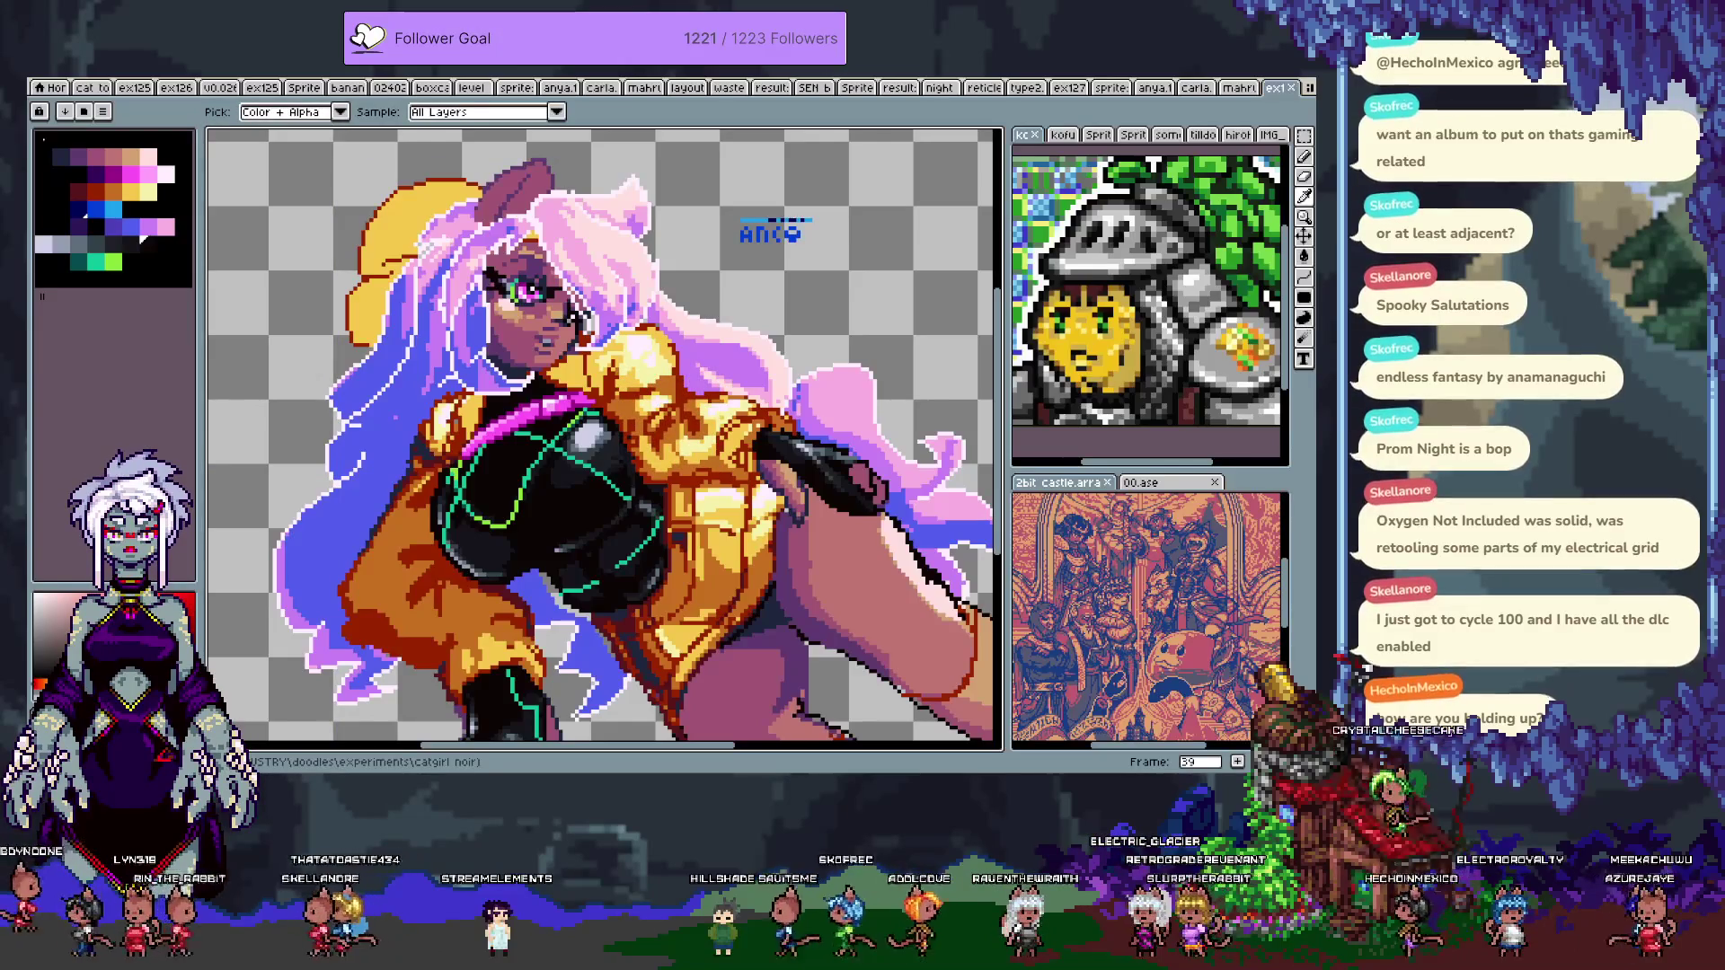